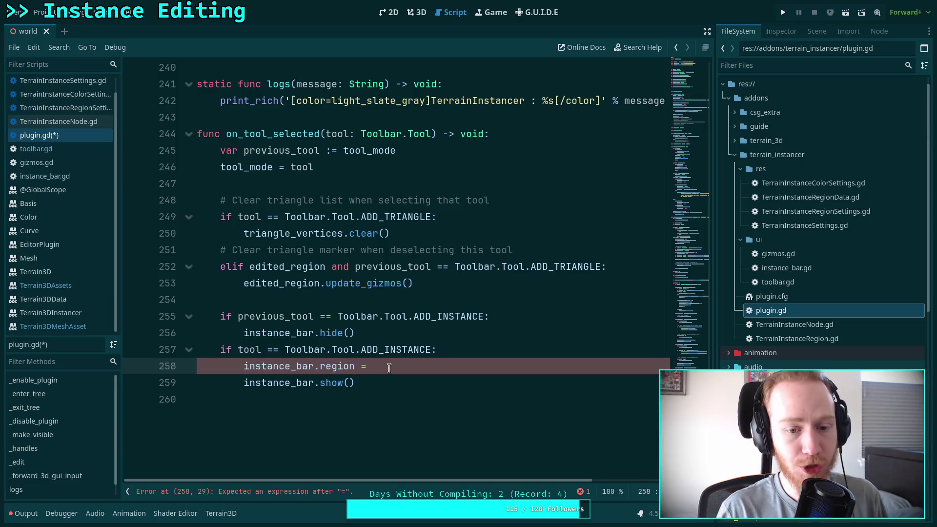
Assign edited_region to the instance bar and indent the region and show() lines under 'if edited_region:'.
text(ed)
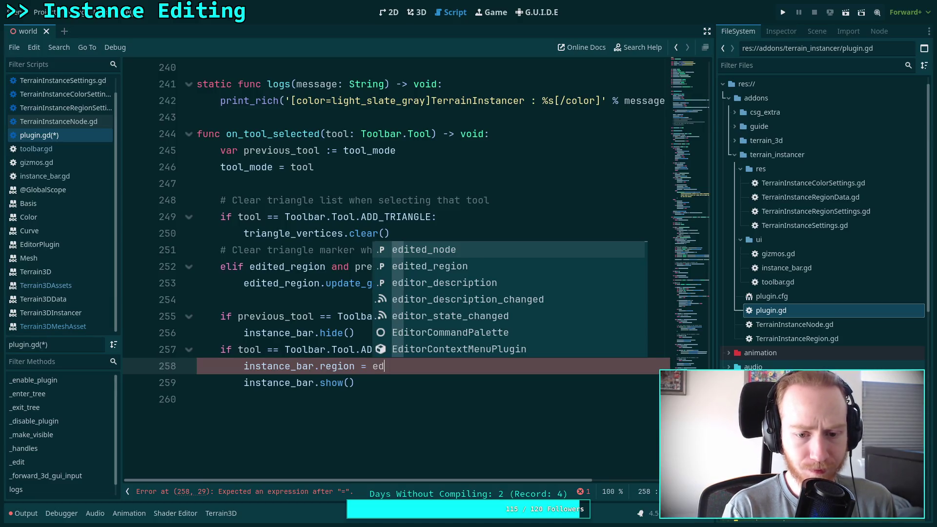
key(Down)
key(Return)
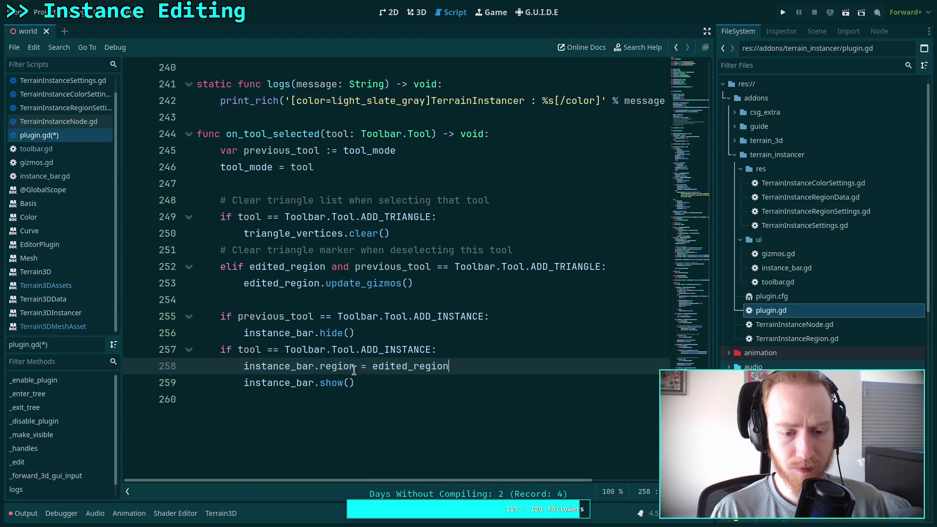
click(468, 349)
key(Return)
text(if e)
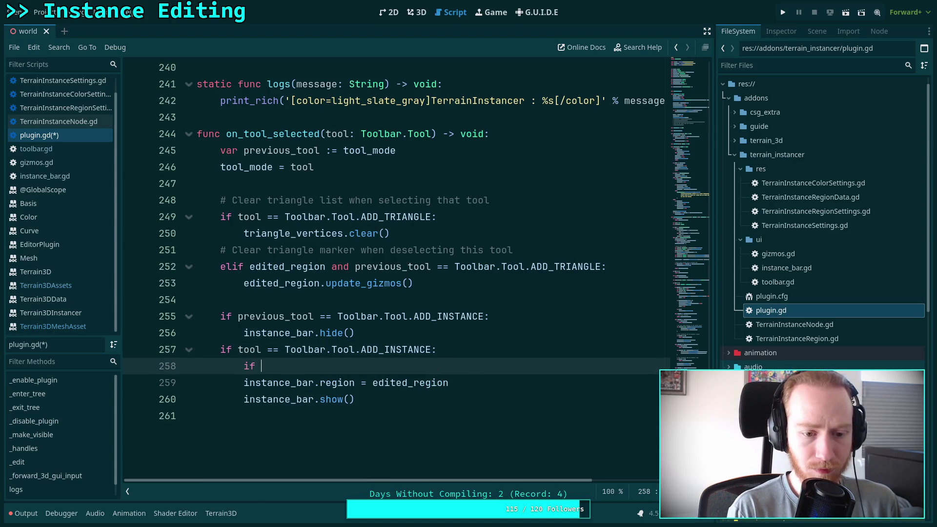
text(d)
key(Return)
text(:)
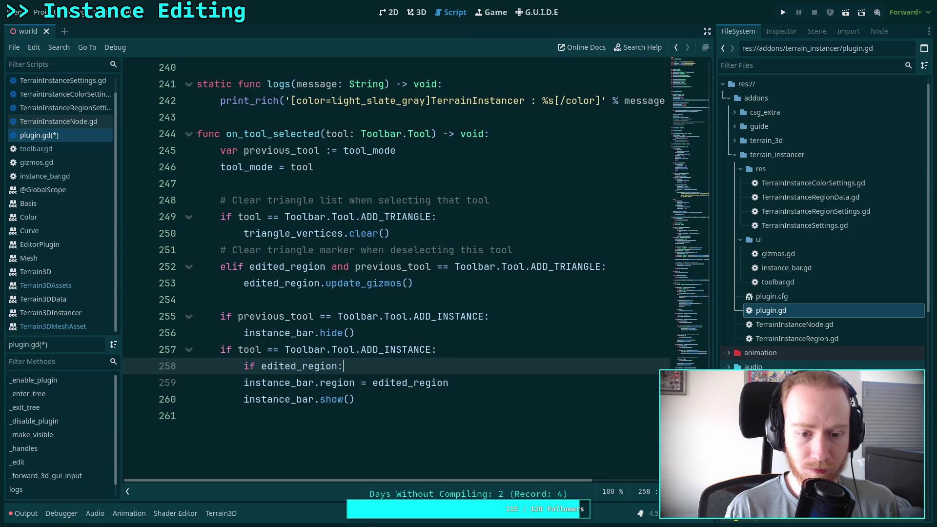
drag(243, 383, 254, 400)
key(Tab)
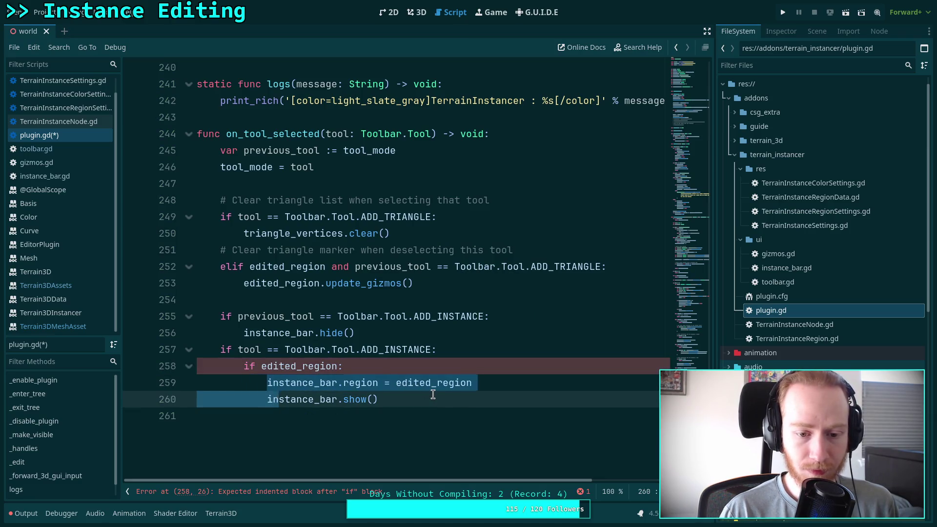
Add an else branch setting instance_bar.region = null and calling instance_bar.hide(), then save plugin.gd.
click(433, 398)
key(Return)
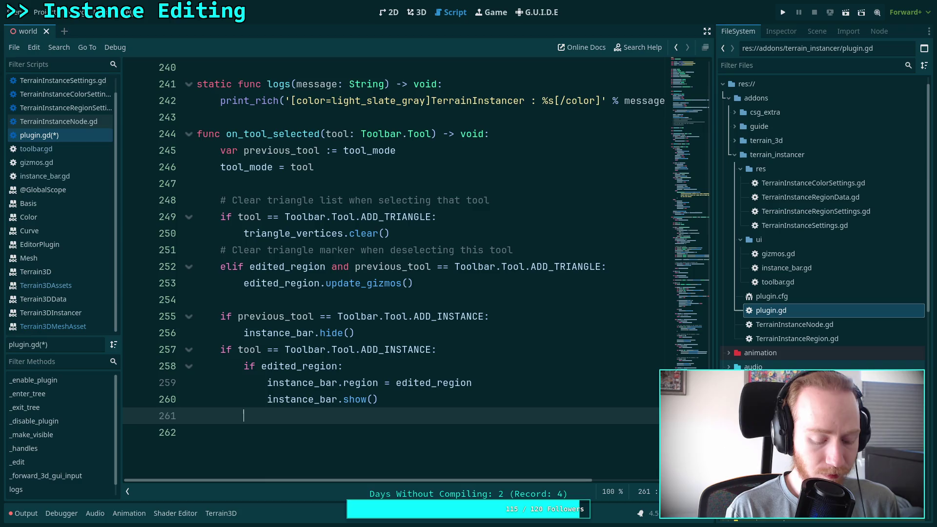
text(else:)
key(Return)
text(inst)
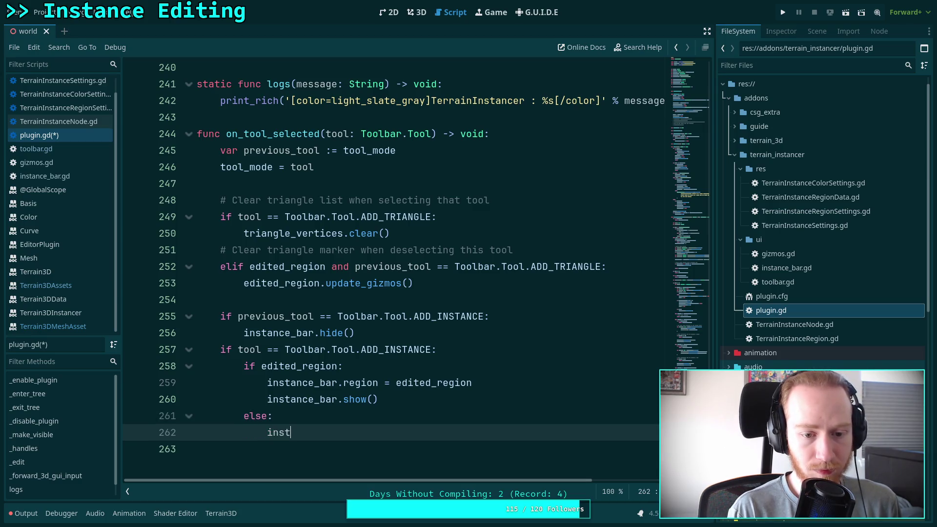
key(Return)
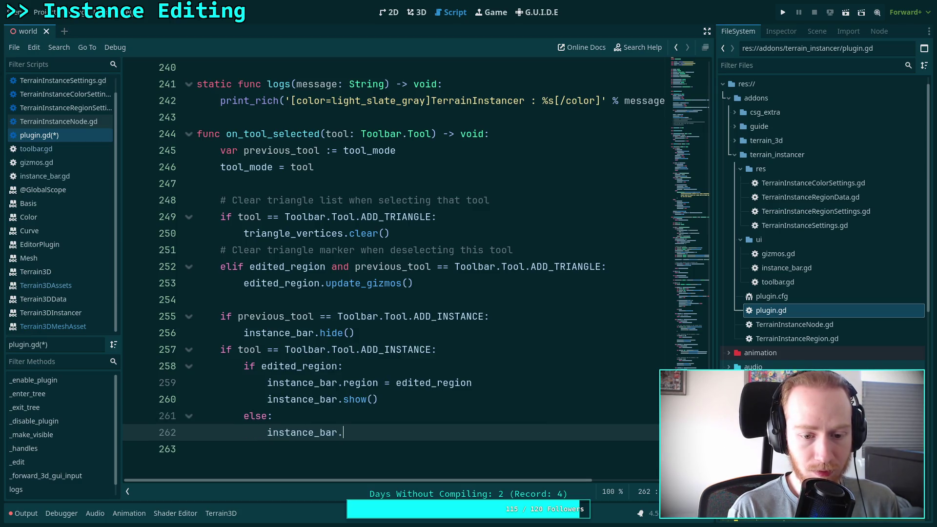
text(region)
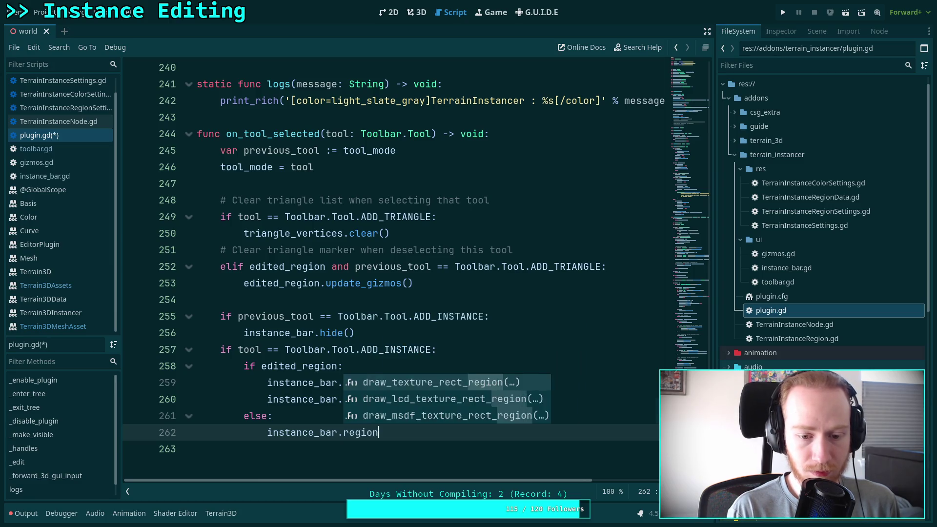
text( = null)
key(Return)
key(Return)
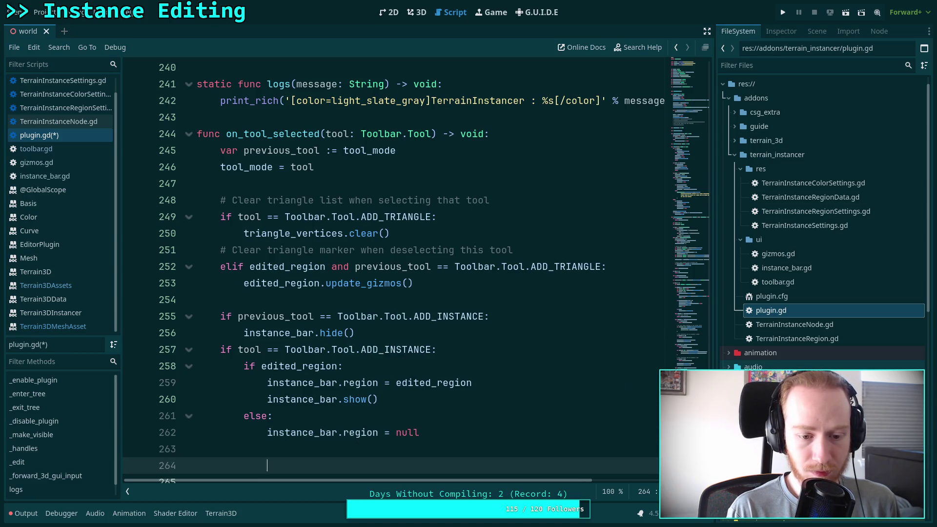
key(BackSpace)
text(instance_bar.h)
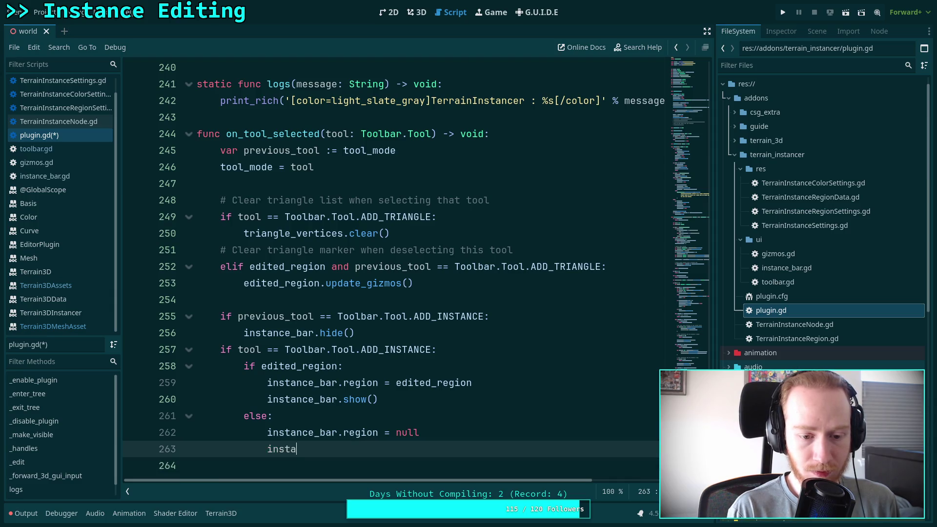
text(ide())
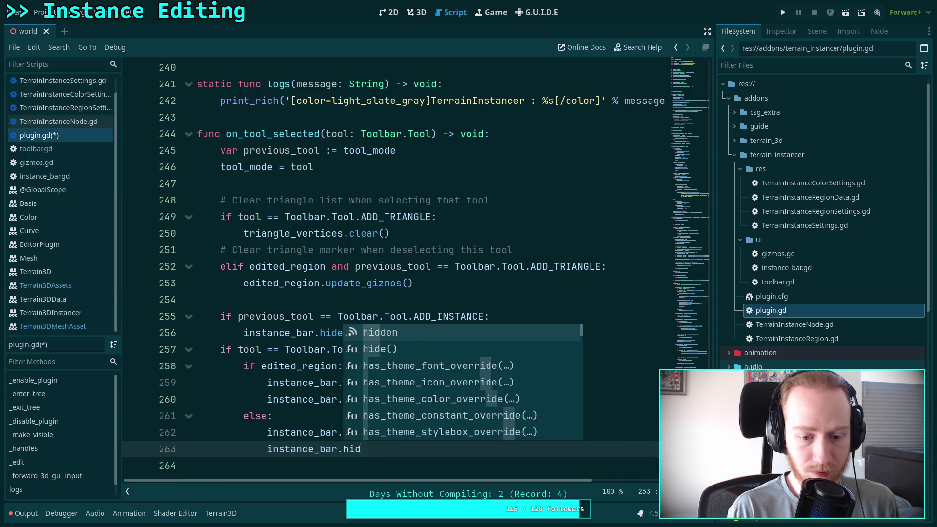
key(ctrl+s)
key(Up)
key(Up)
key(Up)
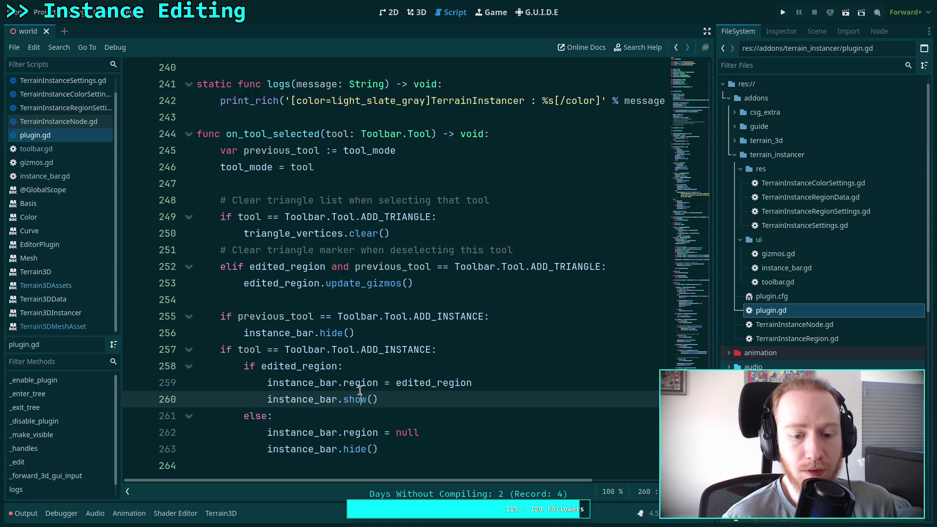
Review the ADD_INSTANCE branch and the other uses of edited_region around line 228.
scroll(383, 361, up, 3)
scroll(385, 359, up, 20)
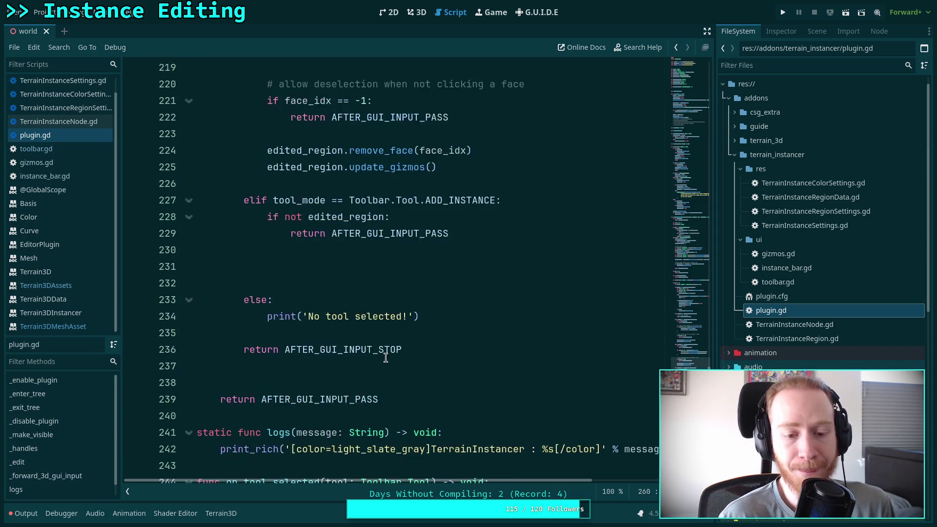
scroll(385, 358, down, 7)
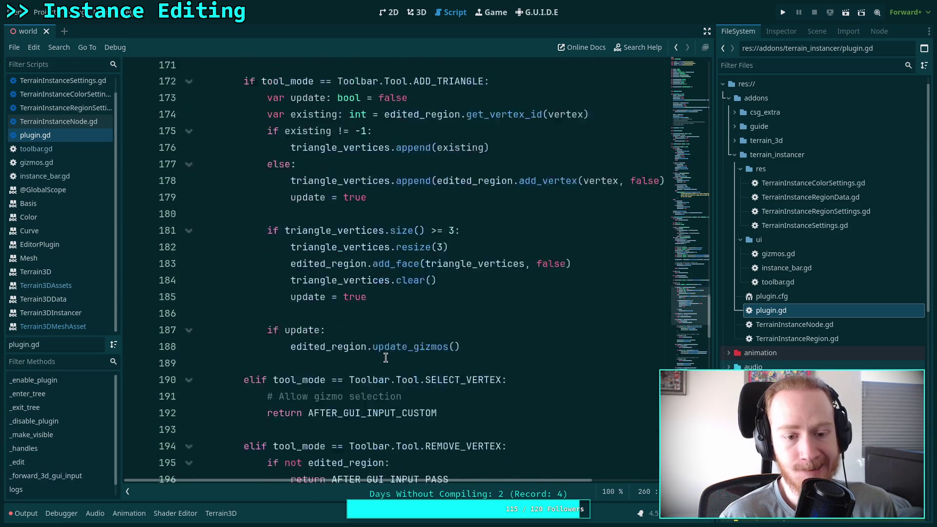
scroll(380, 335, down, 6)
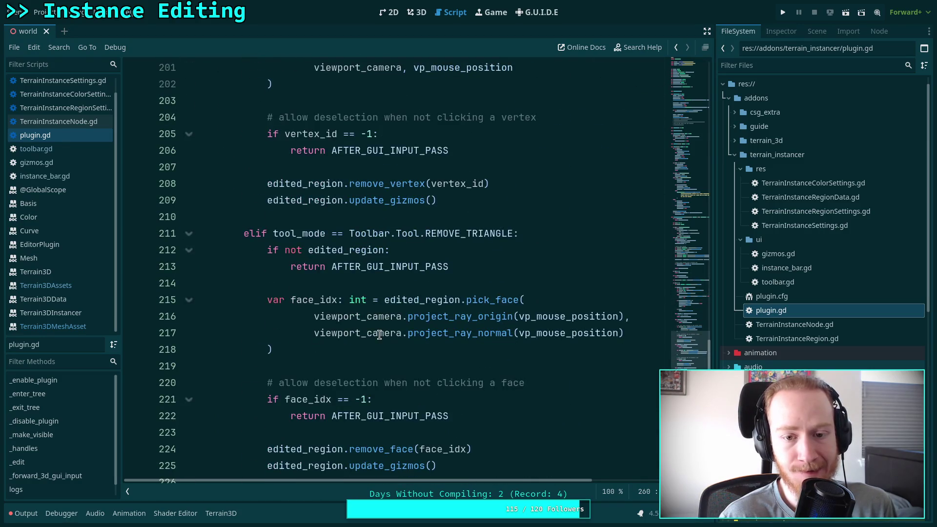
scroll(380, 335, down, 6)
scroll(379, 332, up, 5)
scroll(432, 259, down, 5)
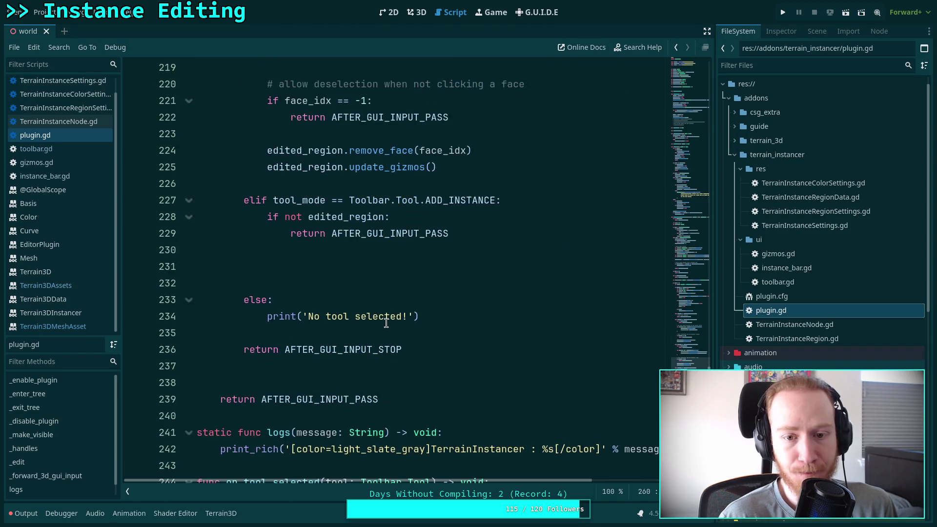
click(424, 265)
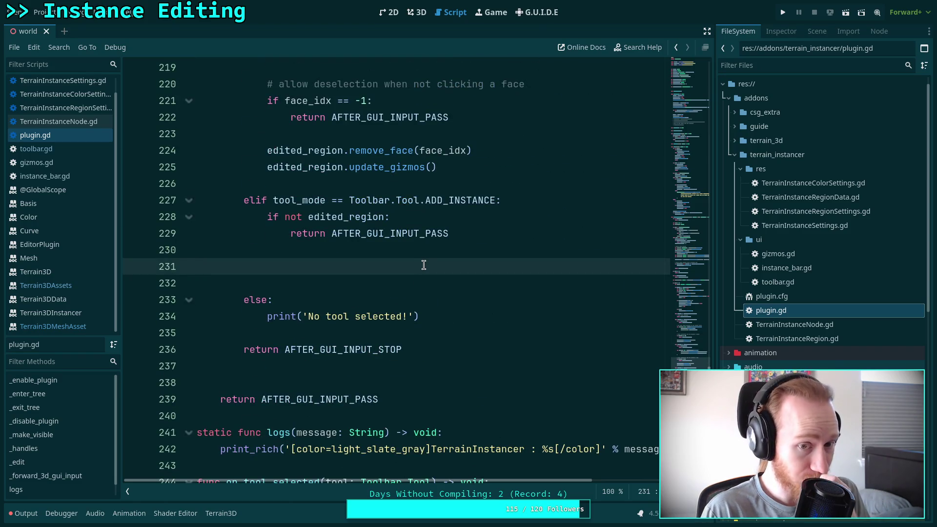
double_click(311, 217)
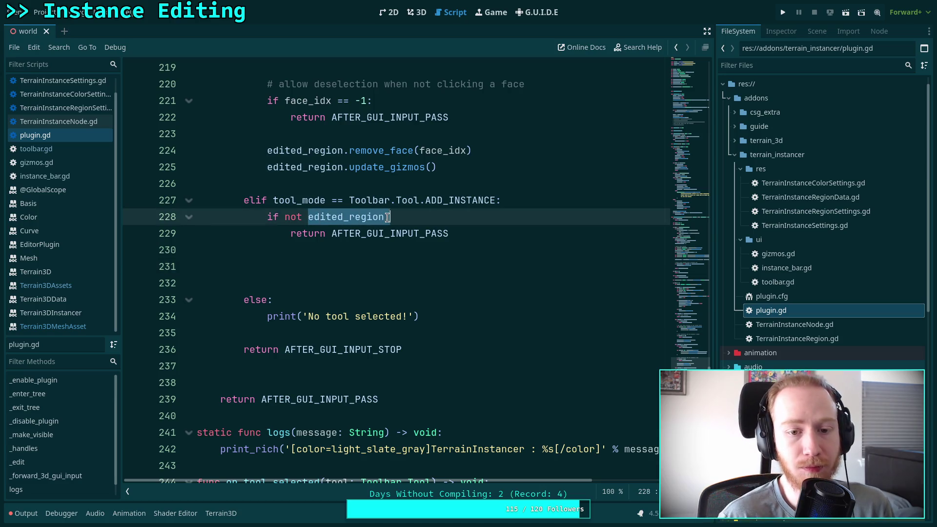
click(416, 264)
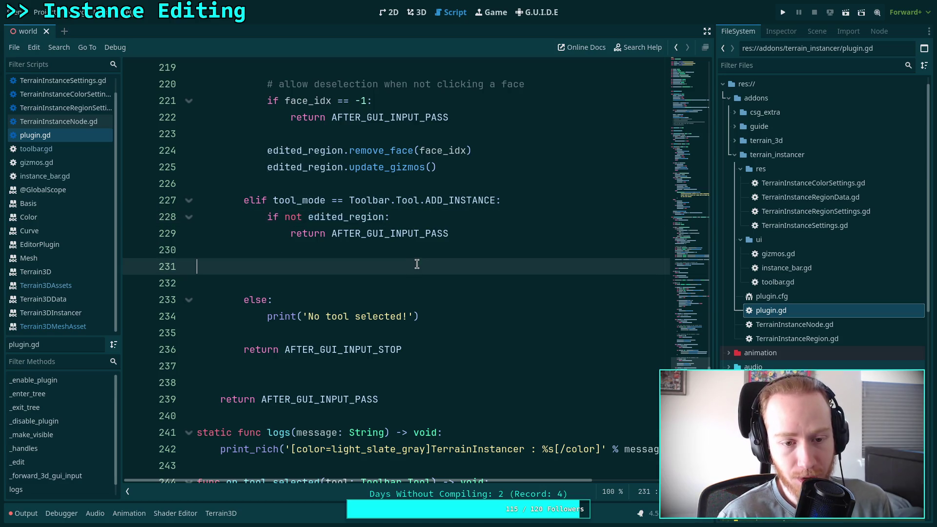
scroll(430, 258, down, 1)
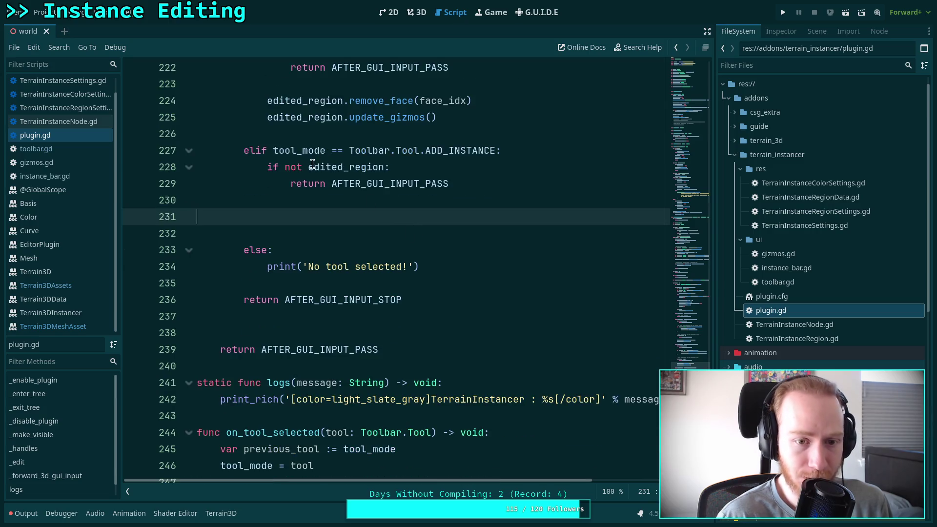
drag(310, 167, 384, 167)
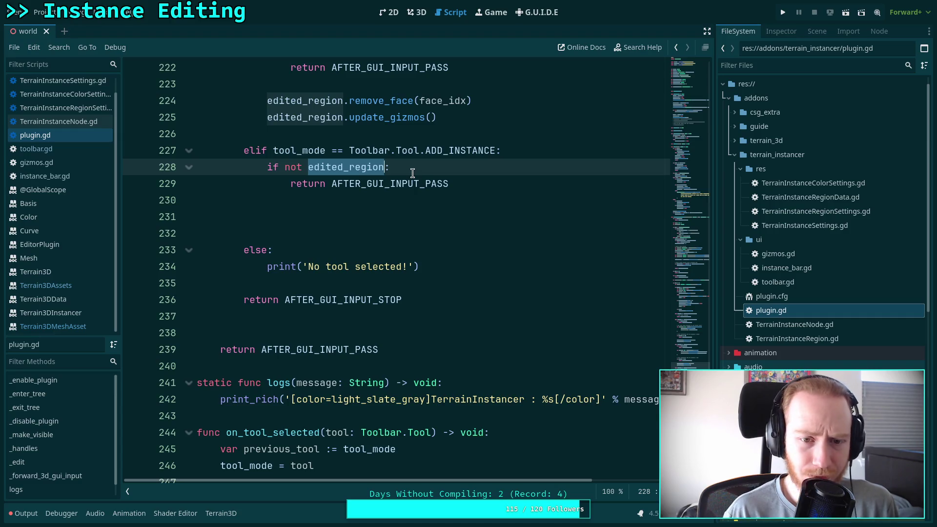
Rewrite line 228 as 'if (not edited_region) or (not instance_bar.region):' and open instance_bar.gd.
key(Right)
click(285, 167)
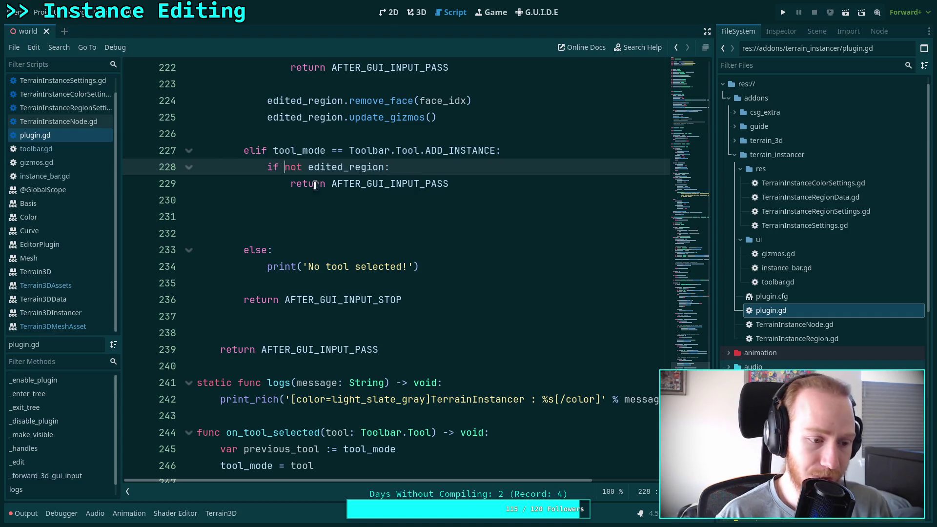
text(()
key(End)
key(Left)
text() or )
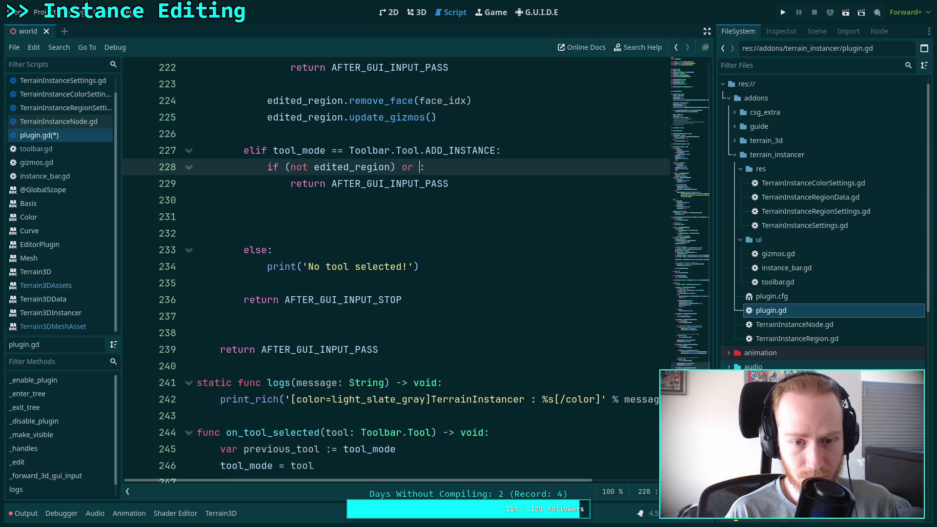
text((not i)
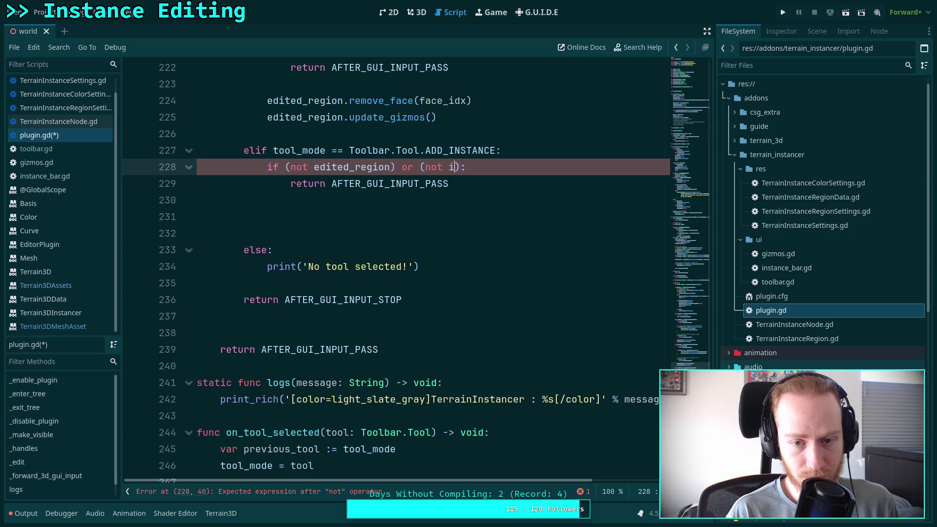
text(nstance_bar.)
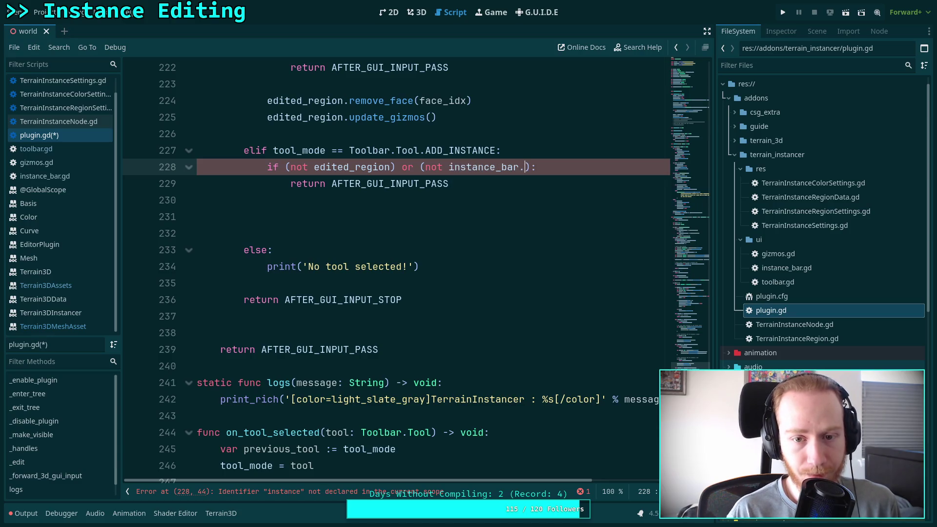
key(Escape)
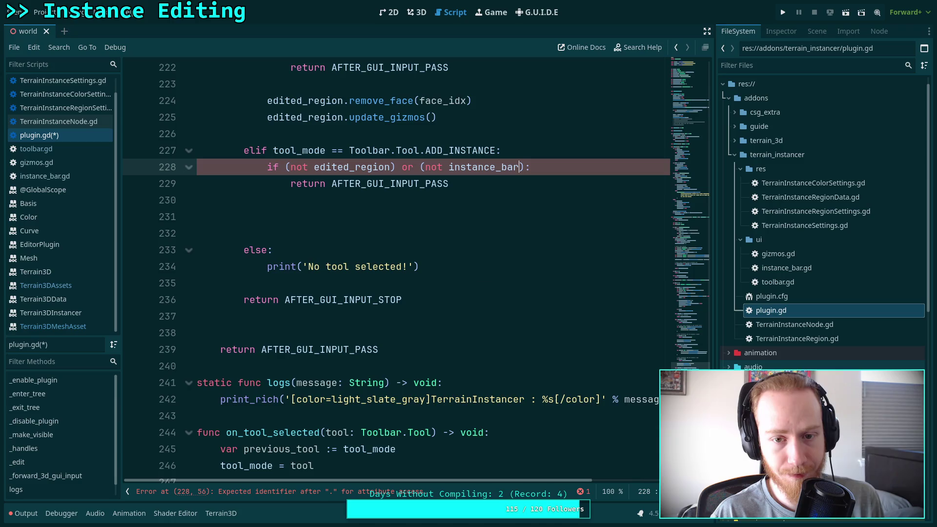
key(BackSpace)
key(BackSpace)
key(BackSpace)
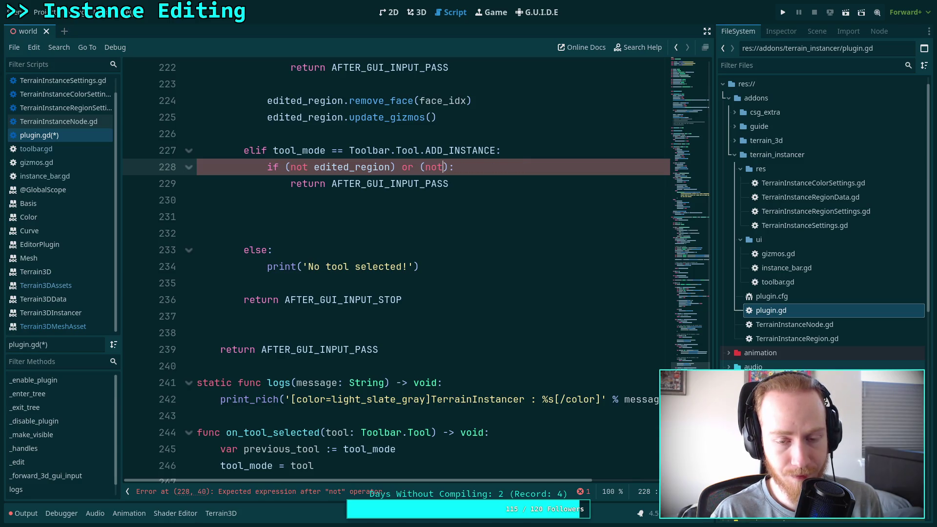
text(inst)
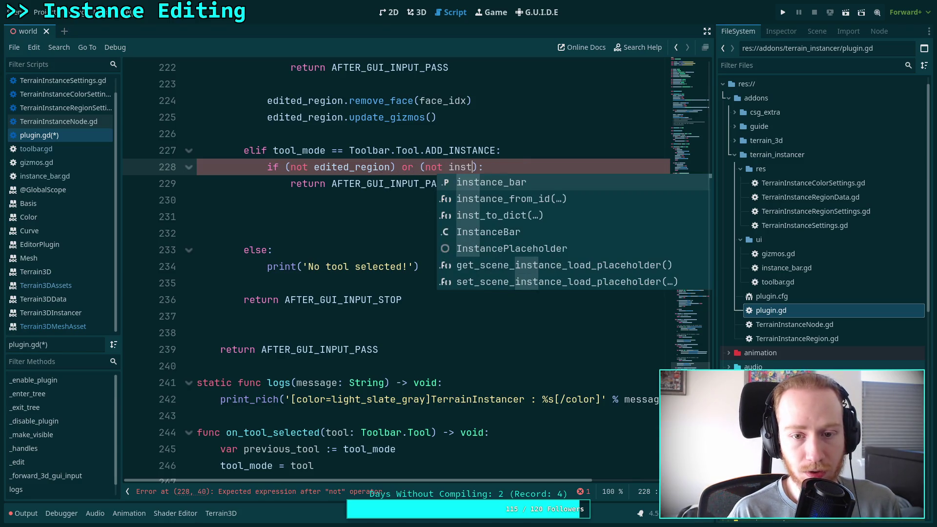
key(Return)
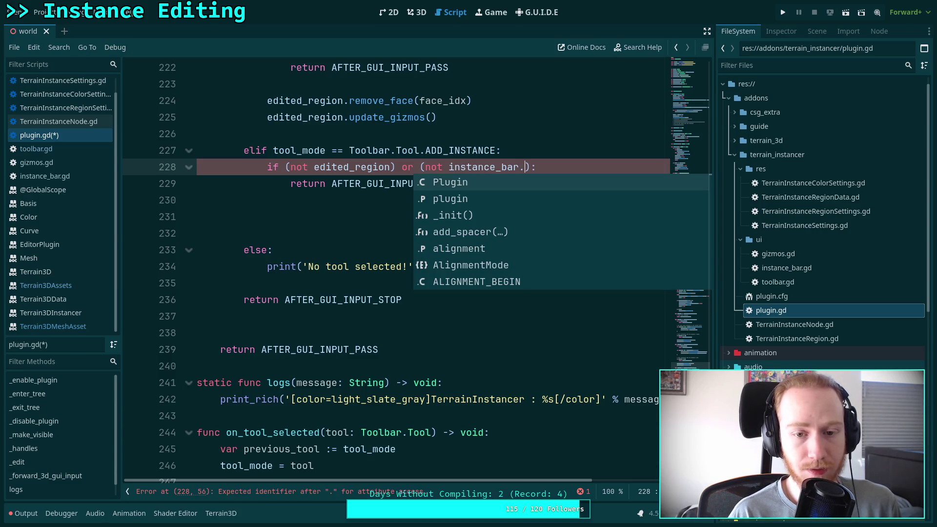
text(region)
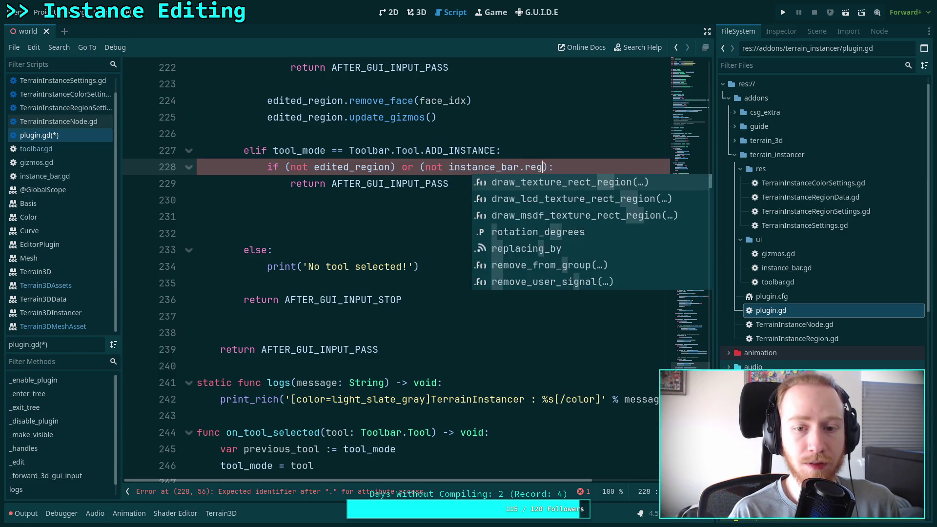
click(406, 213)
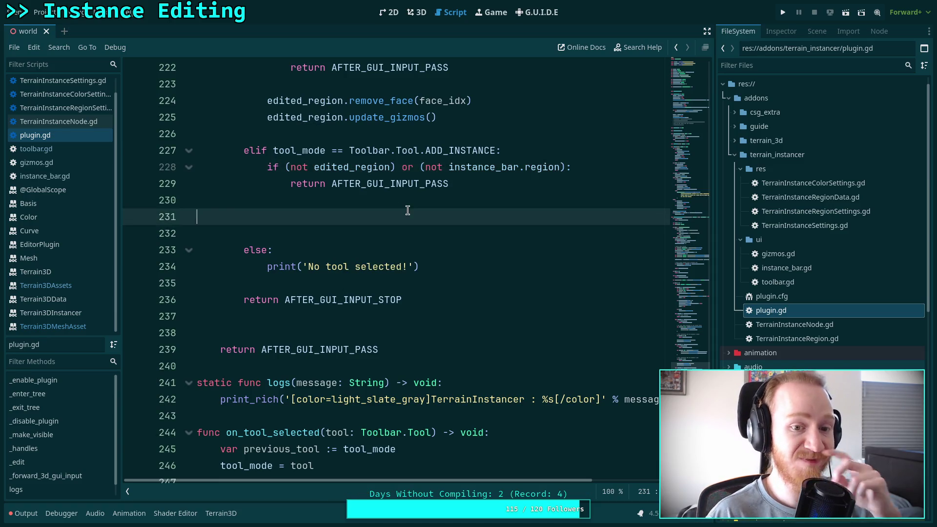
click(59, 176)
Declare 'var region: TerrainInstanceRegion' with 'set = set_region' below the plugin variable.
click(341, 132)
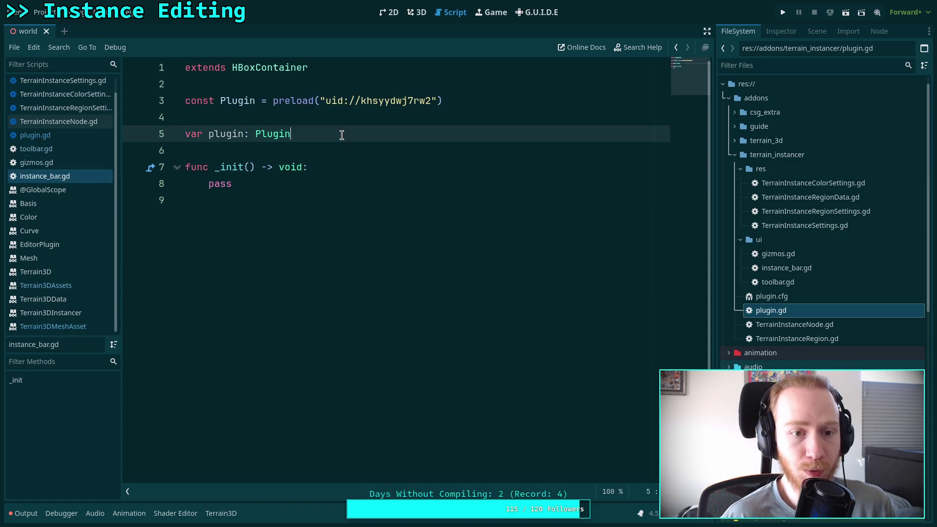
key(Return)
key(Return)
text(var region: )
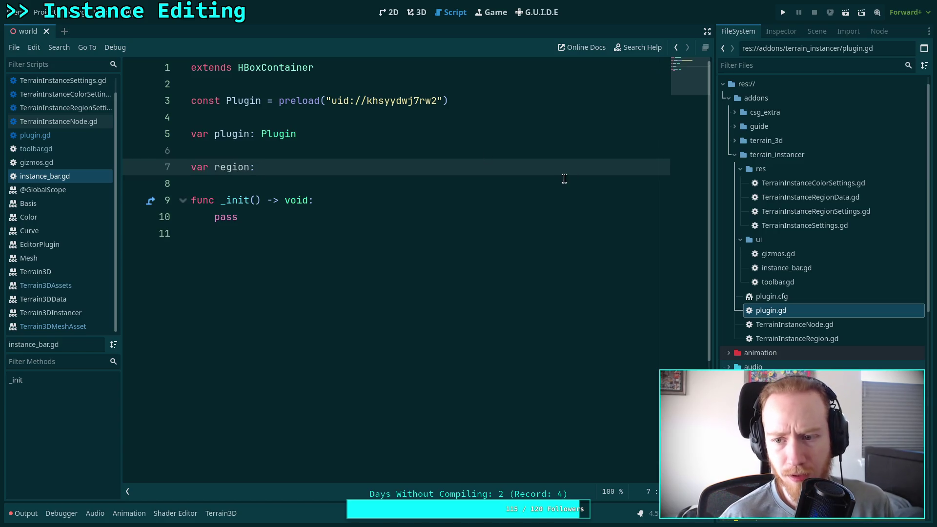
text(TerrainInst)
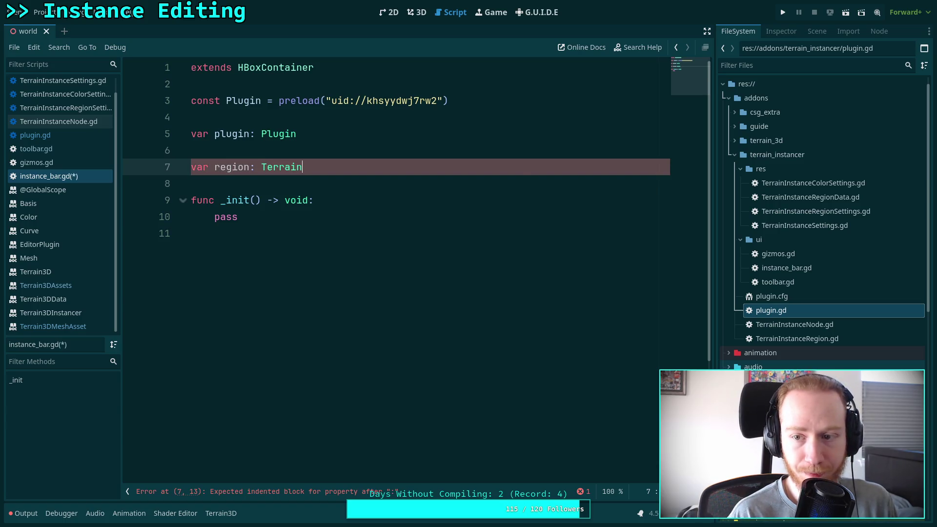
key(Down)
key(Down)
key(Return)
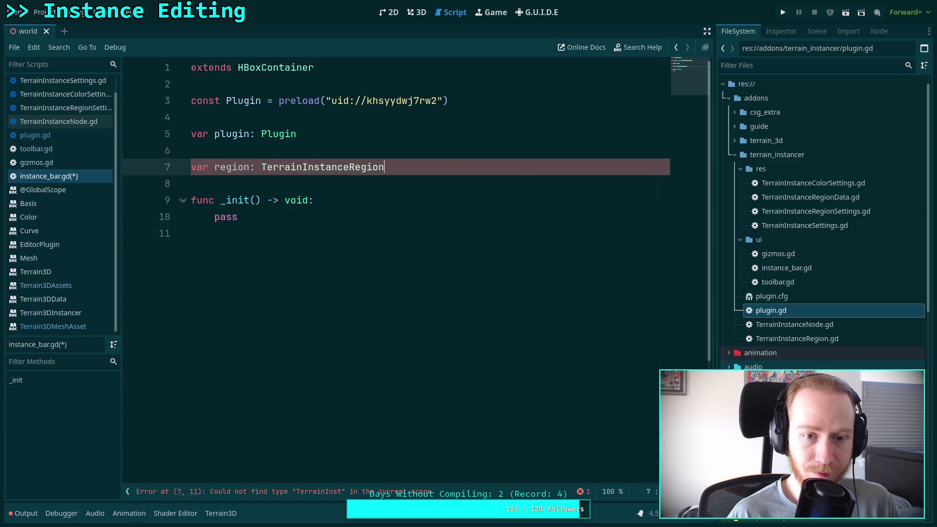
key(ctrl+s)
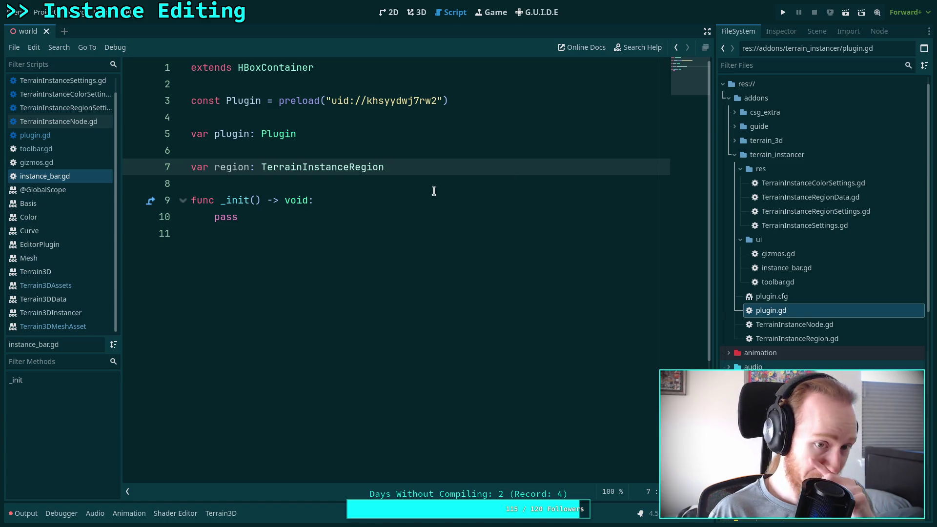
text(:)
key(Return)
text(s)
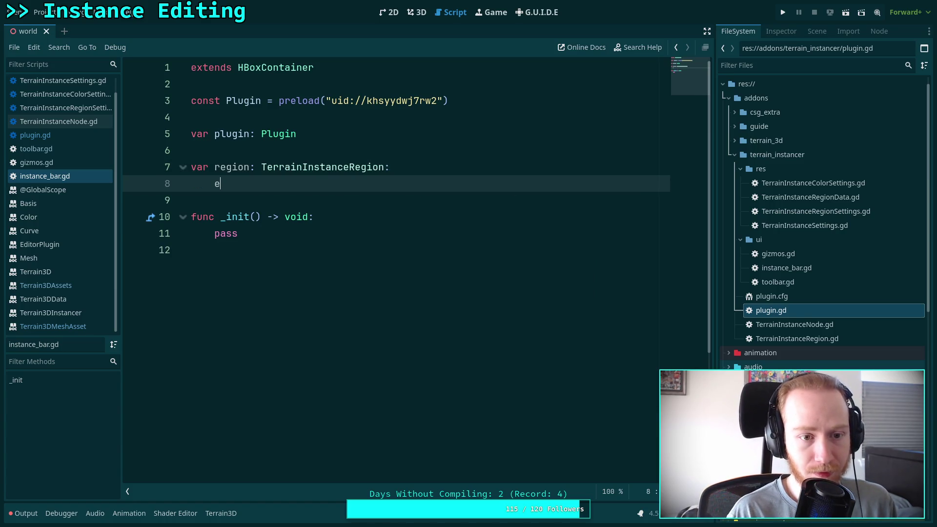
key(BackSpace)
text(set = set_region)
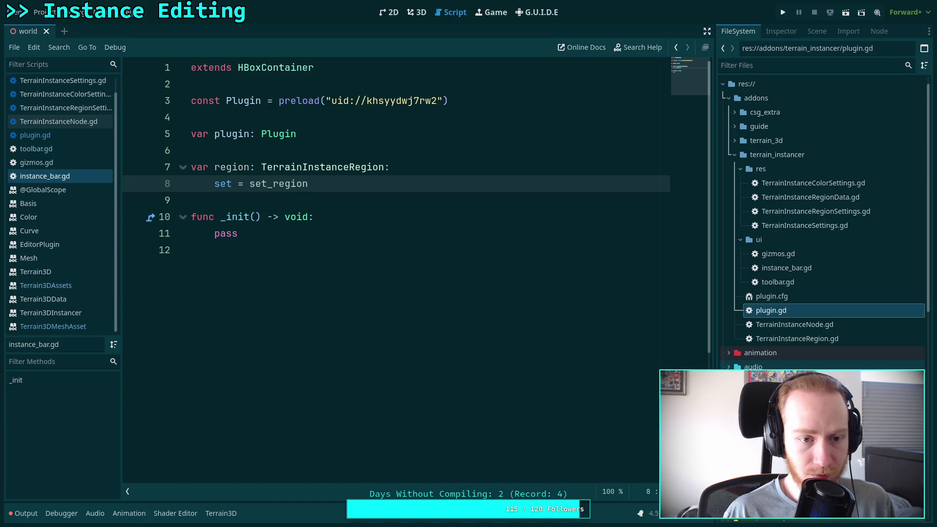
Add 'func set_region(new_region: TerrainInstanceRegion) -> void:' at the end of the script.
click(418, 258)
key(Return)
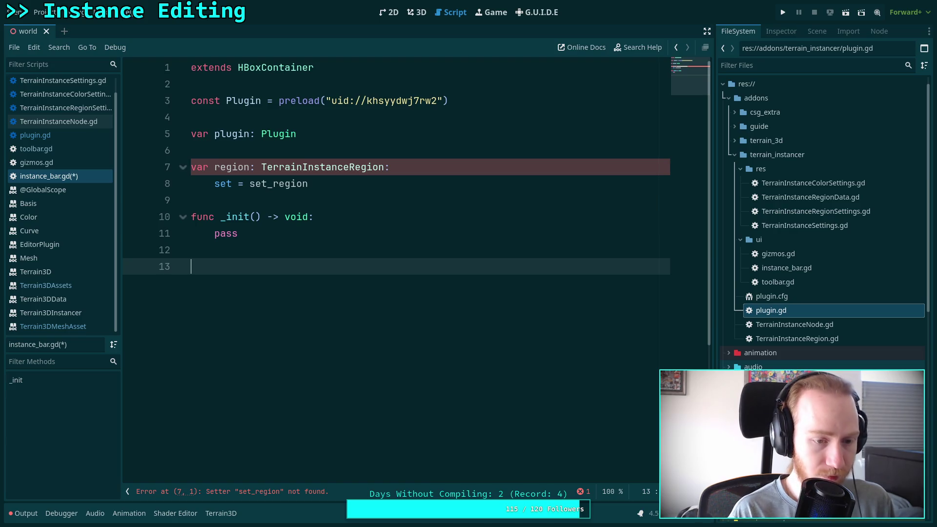
key(Return)
text(func set_)
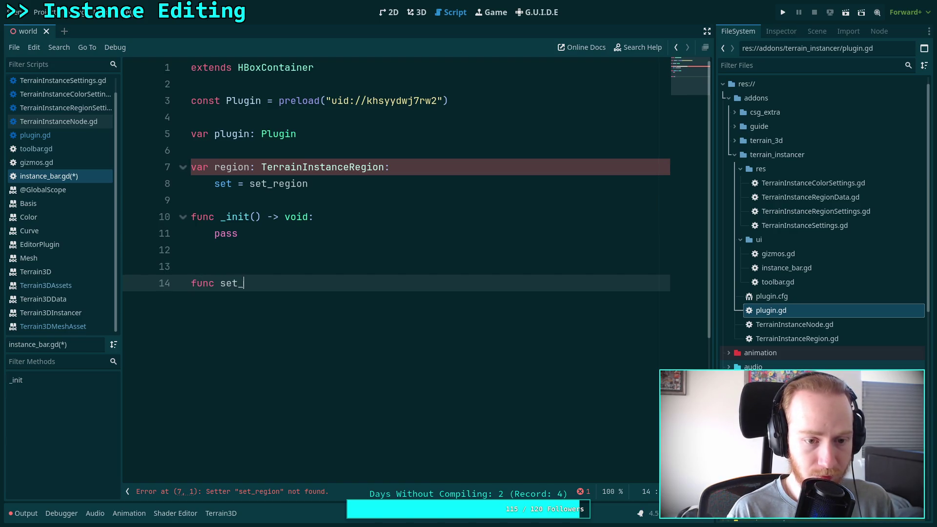
text(region(r)
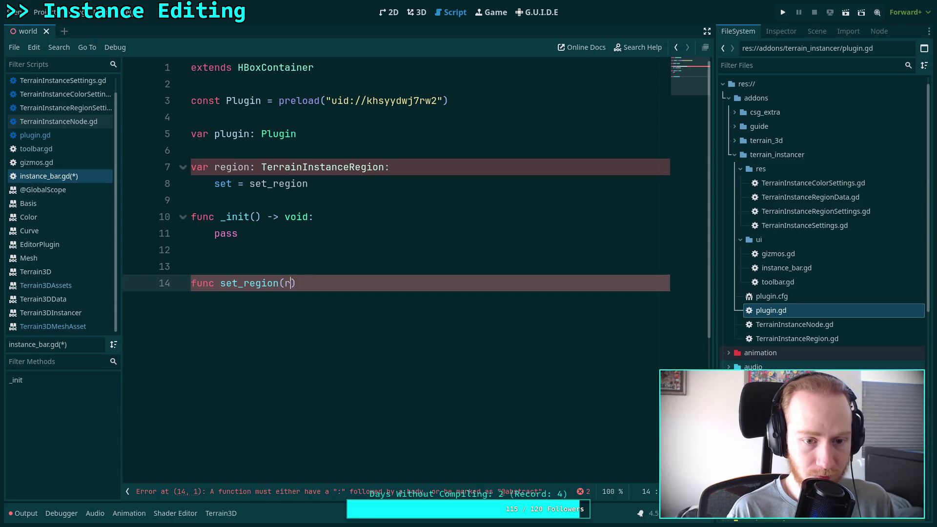
text(egio)
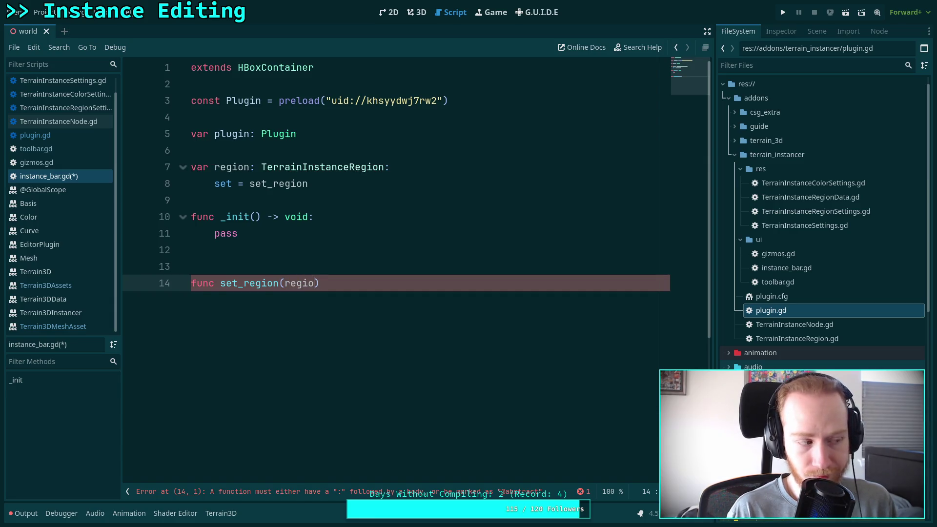
key(ctrl+BackSpace)
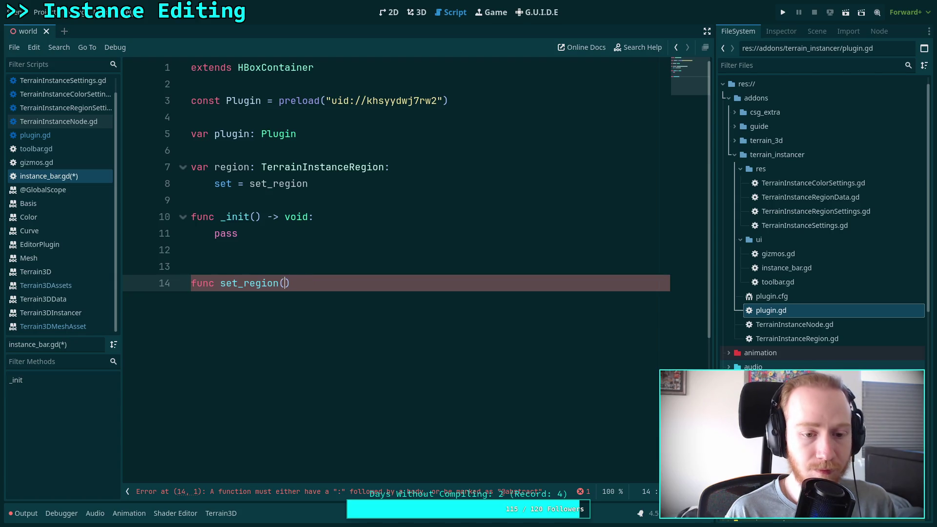
text(ne)
text(w_region:)
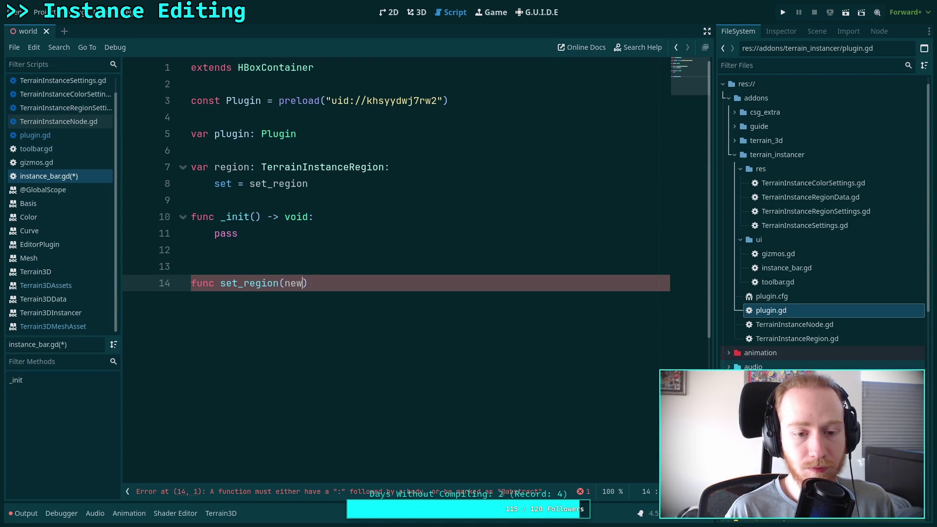
text( TerrainInst)
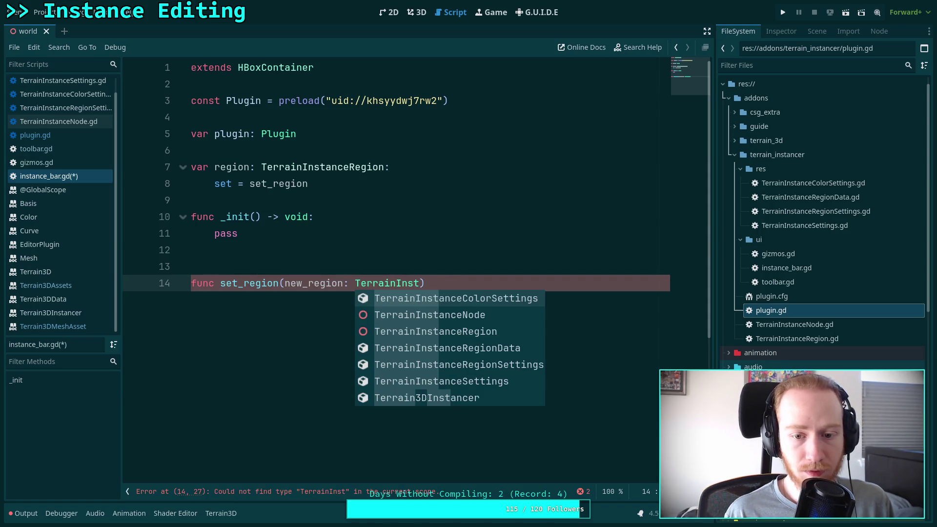
key(Down)
key(Down)
key(Return)
text() -> void:)
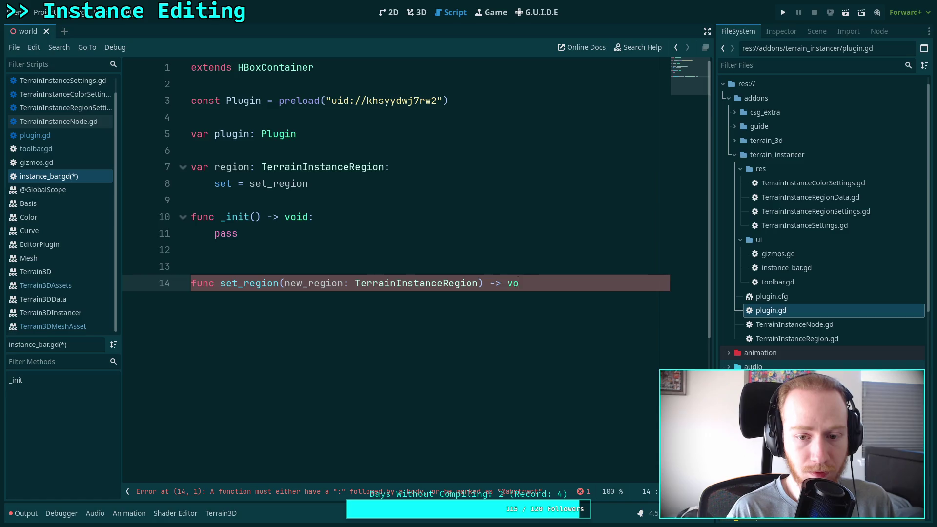
key(Return)
In set_region, handle 'if new_region == null:' by setting region = null, adding '# TODO' and return.
text(if n)
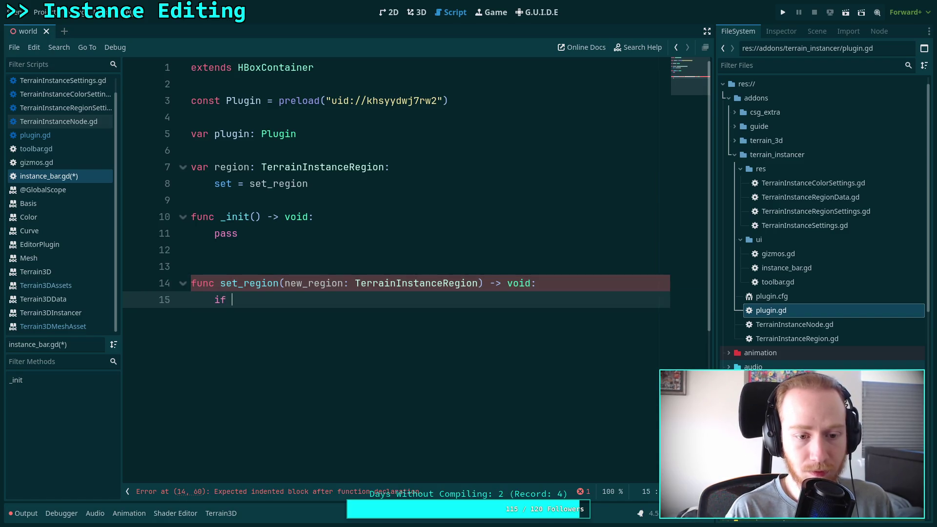
text(ew_re)
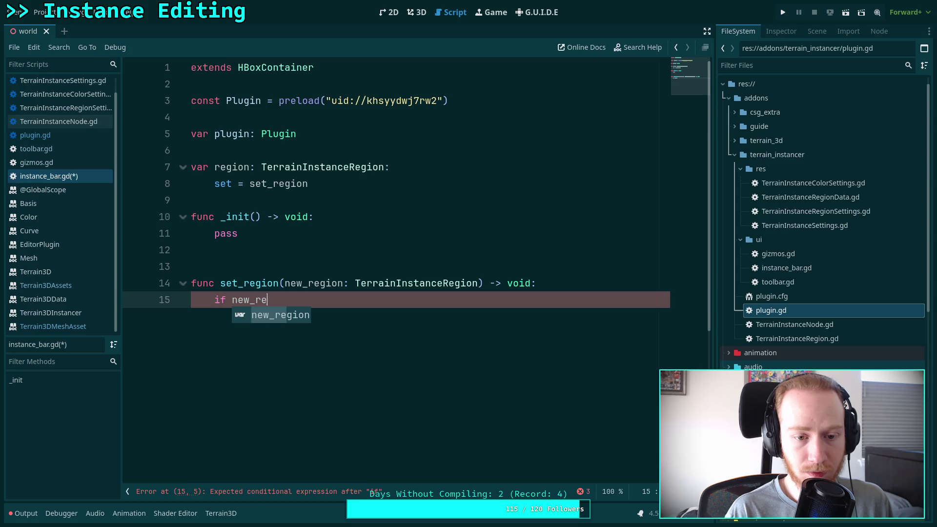
key(Return)
text(== ne)
key(BackSpace)
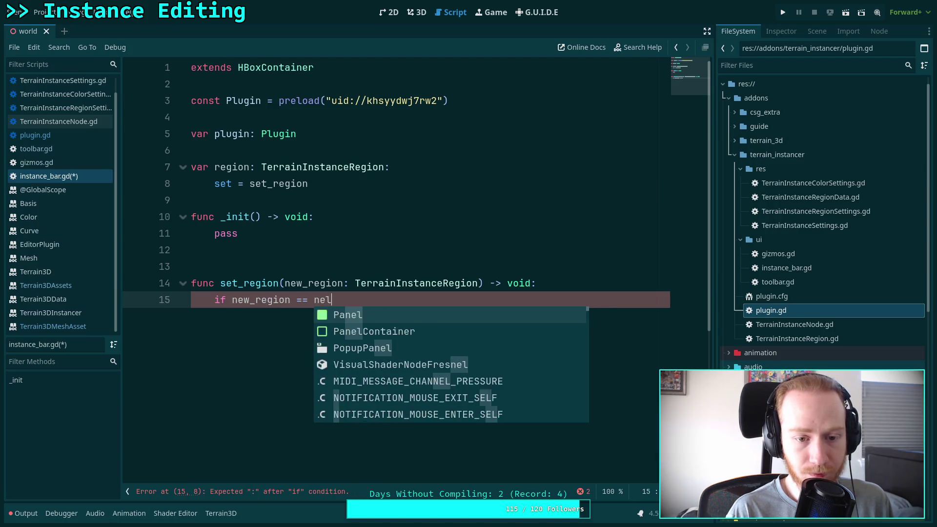
text(ull:)
key(Return)
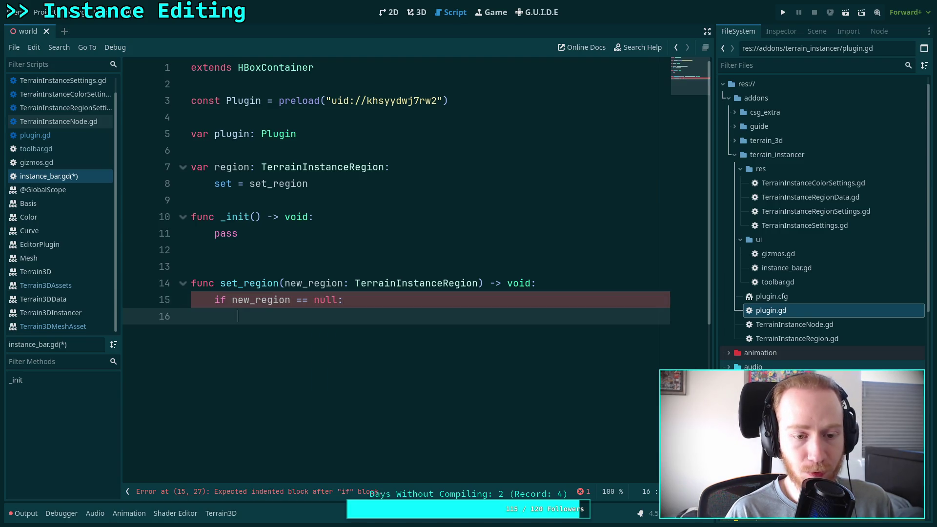
text(n)
key(BackSpace)
text(reg)
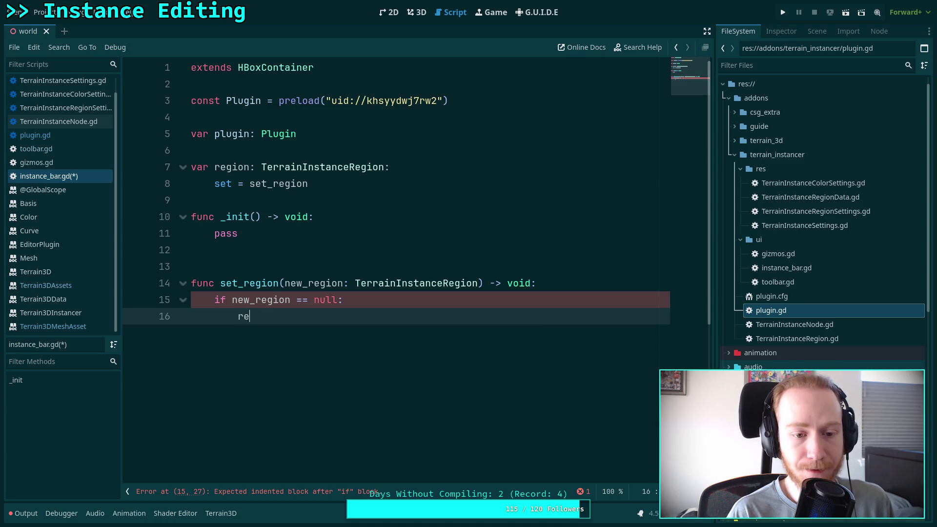
key(Return)
text(null)
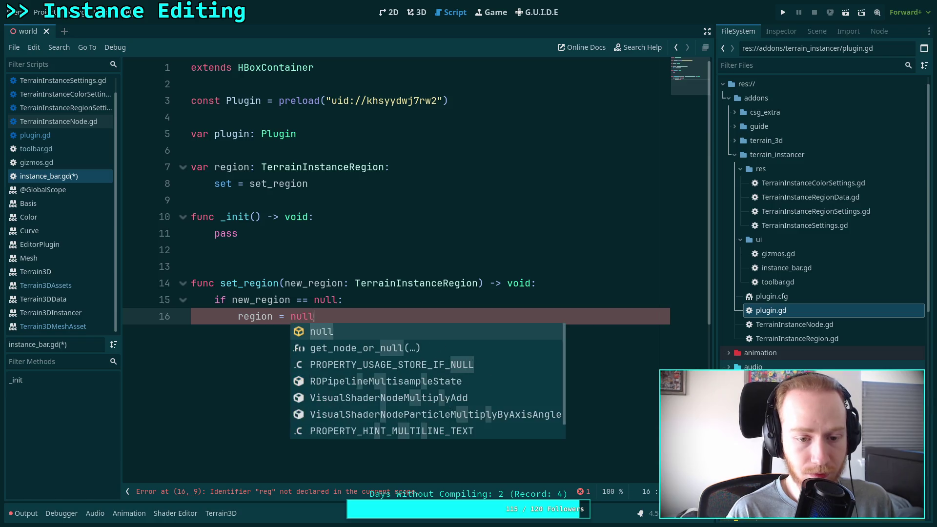
key(Return)
key(Return)
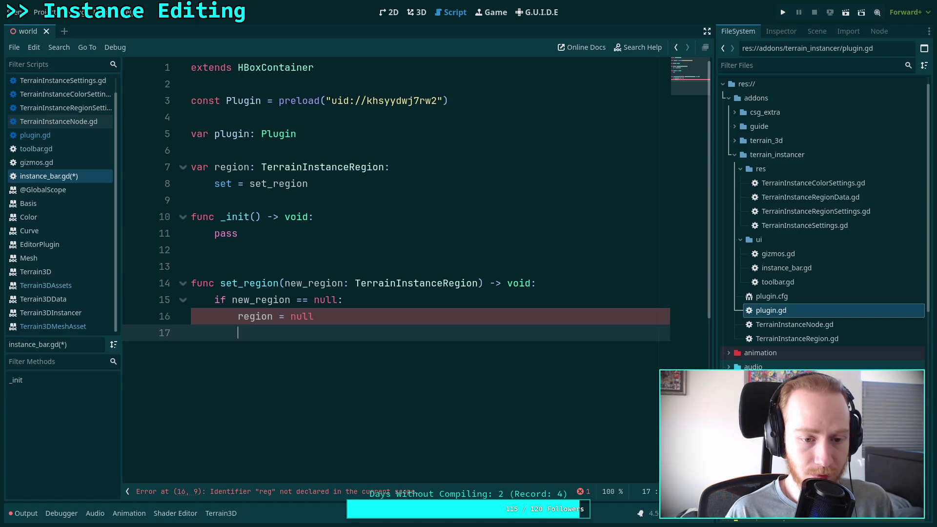
text(# TODO ?)
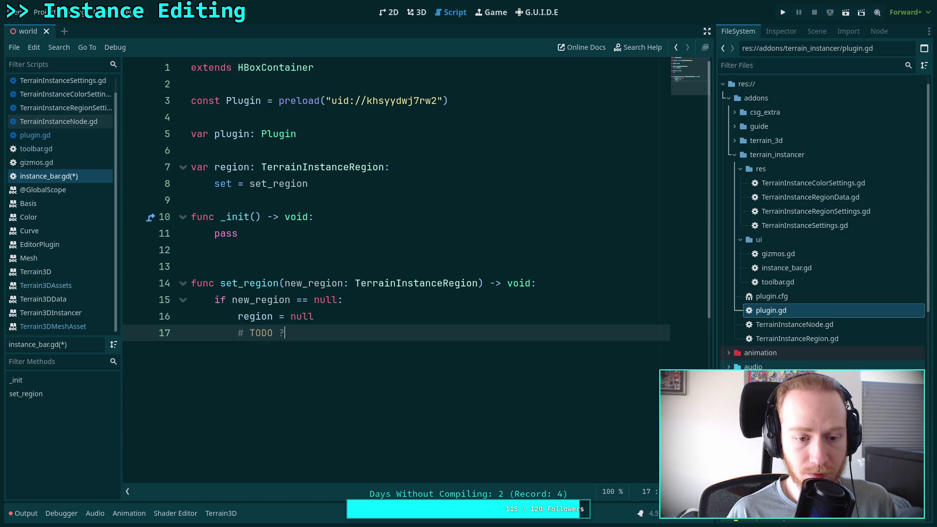
key(Return)
text(return)
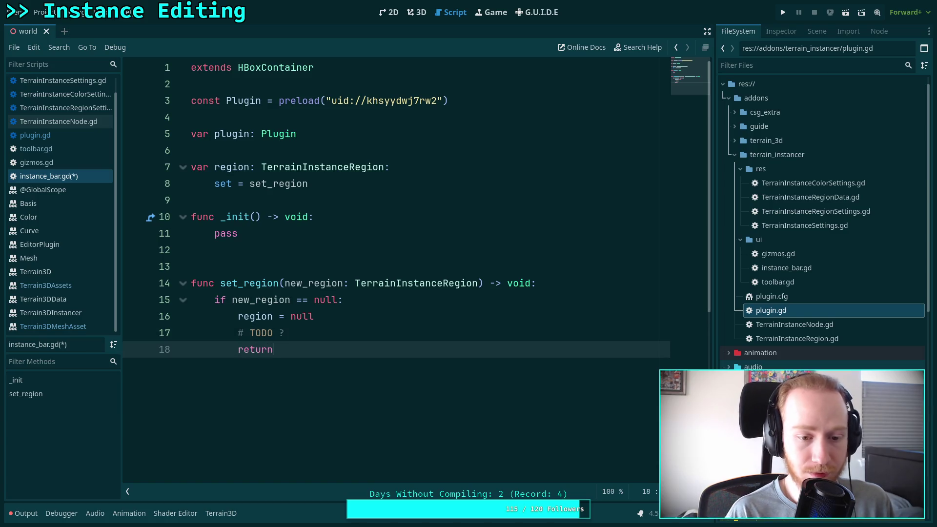
key(Return)
key(Return)
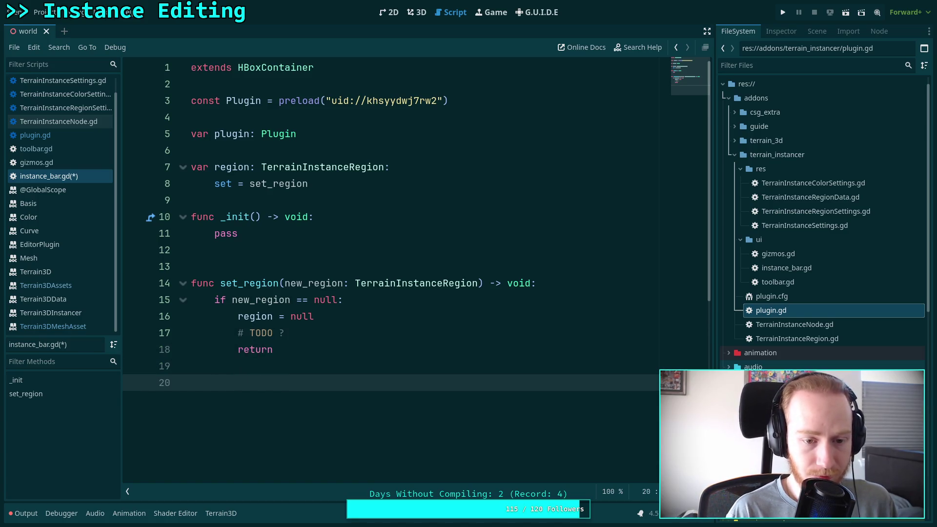
Finish the setter with 'region = new_region'.
text(region = neo)
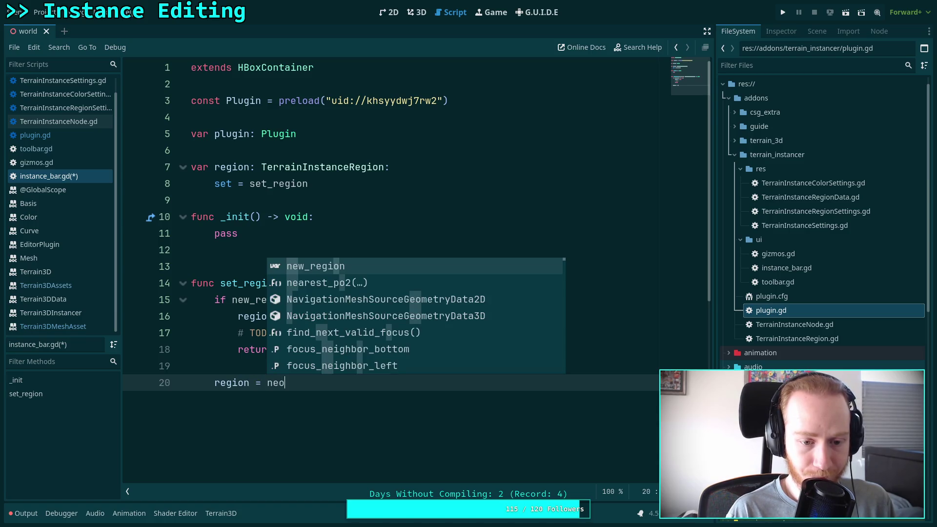
key(BackSpace)
text(w)
key(Return)
Insert an 'if region:' check with '# TODO' and pass above the assignment, and save.
click(215, 366)
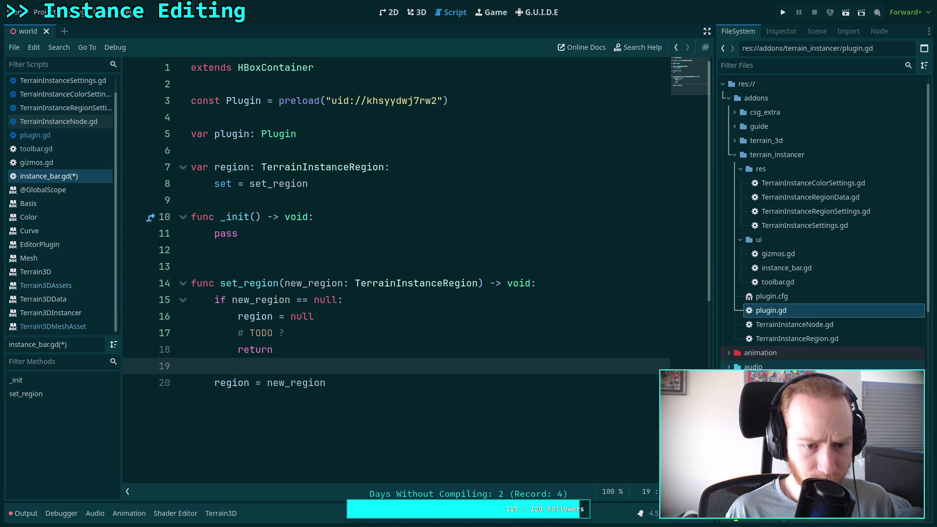
key(Return)
key(Return)
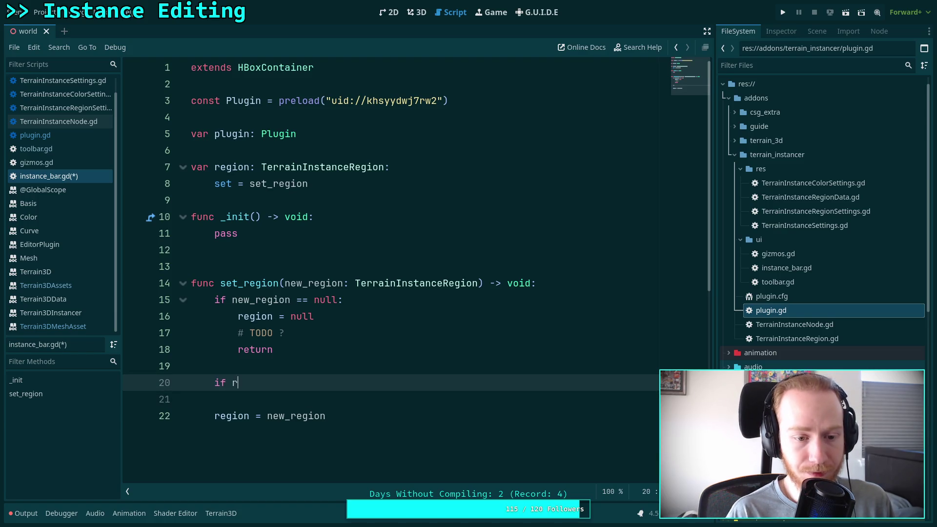
text(egion:)
key(Return)
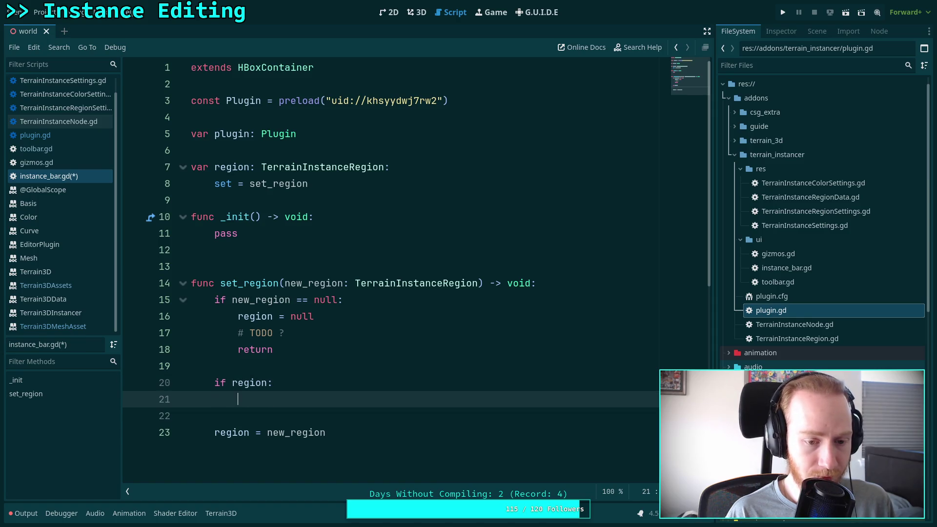
text(# TODO ?)
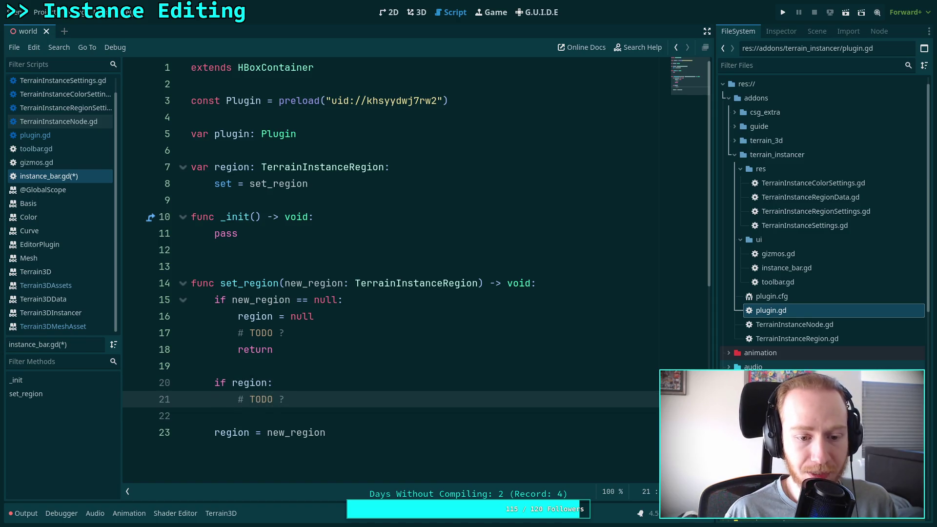
scroll(420, 290, down, 2)
click(408, 338)
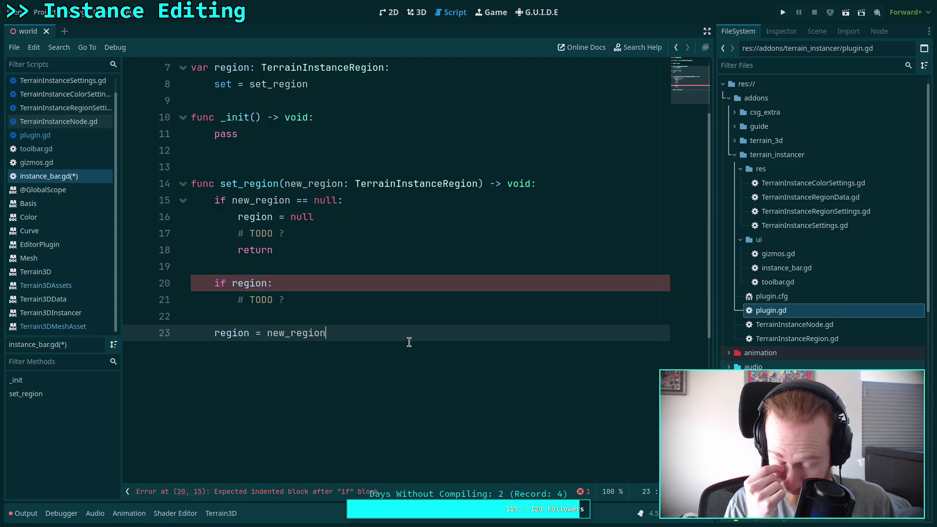
key(Up)
key(Up)
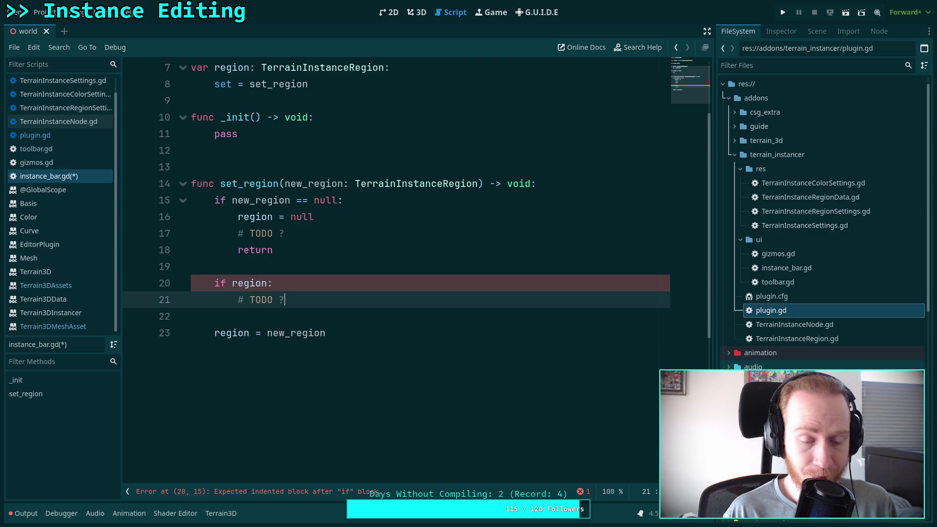
key(Return)
text(pass)
key(ctrl+s)
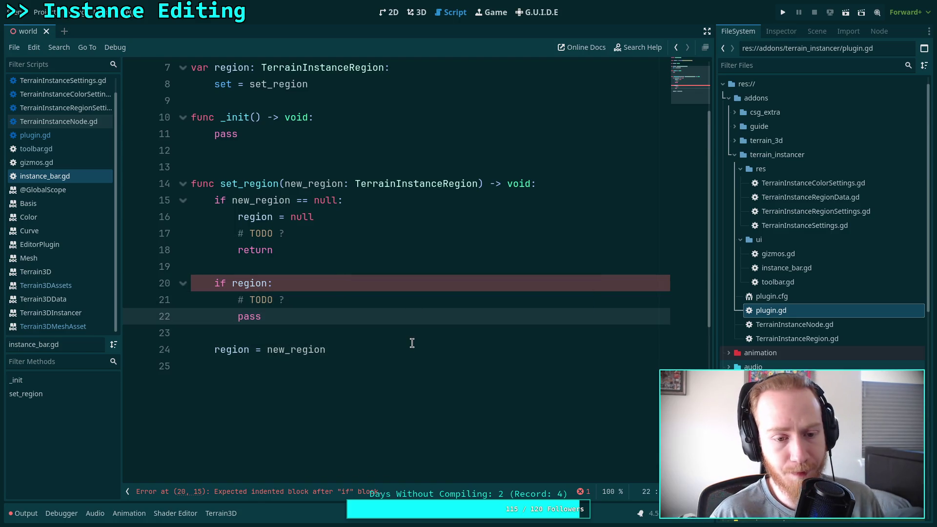
Add a blank line after the region setter declaration and save instance_bar.gd.
click(412, 341)
scroll(403, 342, down, 2)
scroll(412, 328, up, 1)
scroll(413, 328, up, 2)
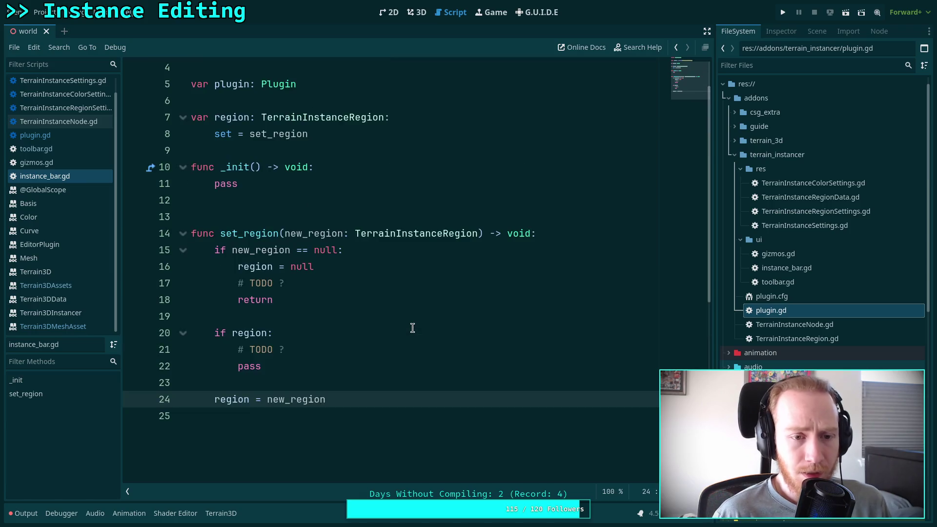
key(ctrl+s)
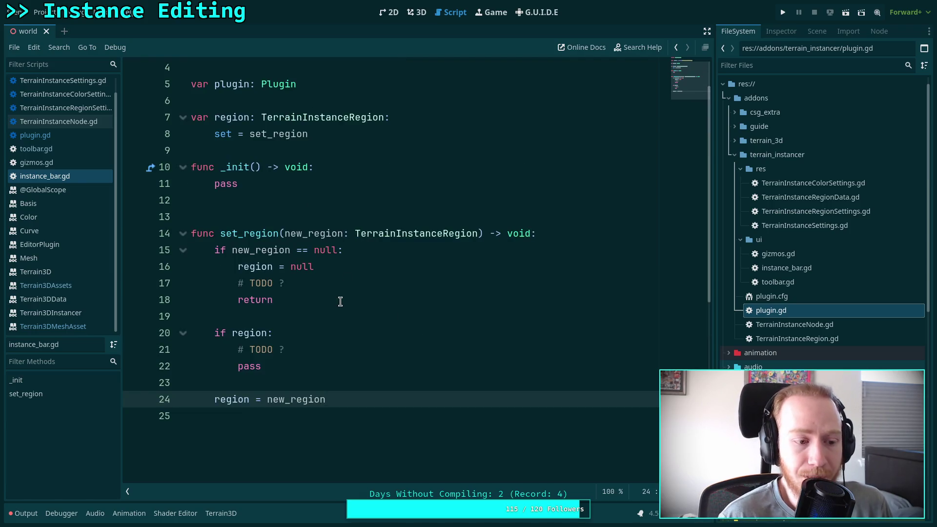
click(352, 153)
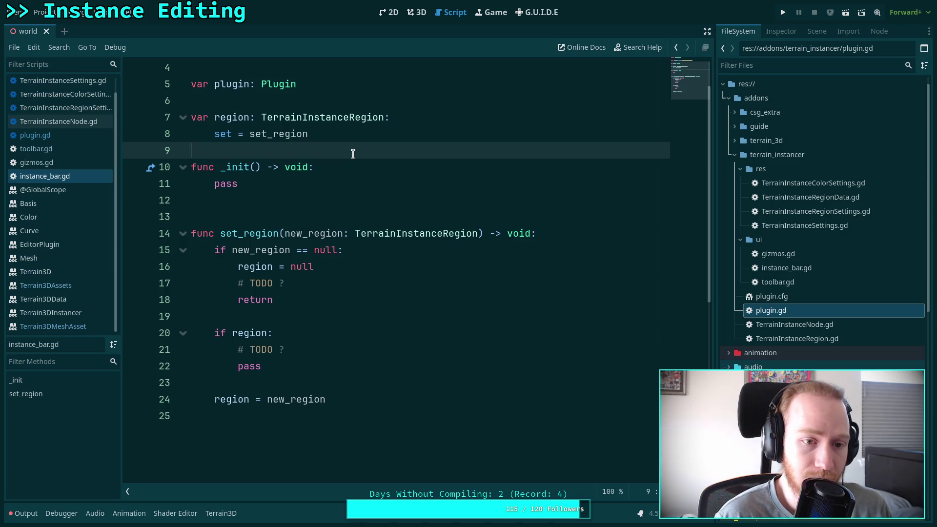
key(Return)
key(ctrl+minus)
key(ctrl+equal)
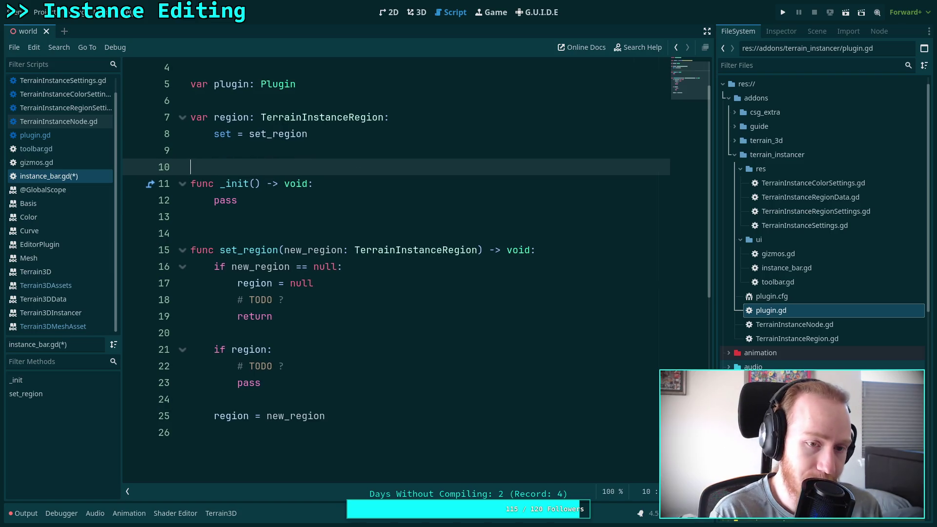
key(ctrl+s)
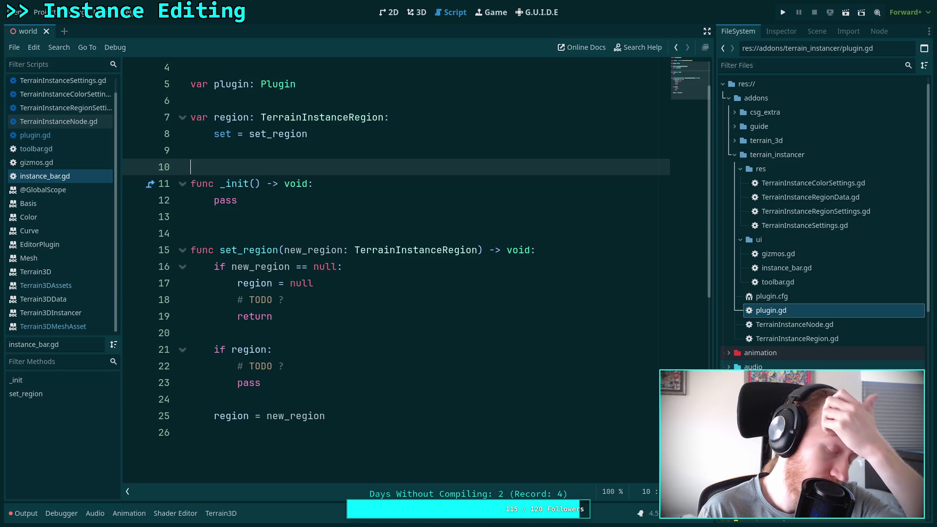
Browse toolbar.gd's update_visibility, _init_tool_button and _ready, then return to instance_bar.gd.
click(76, 155)
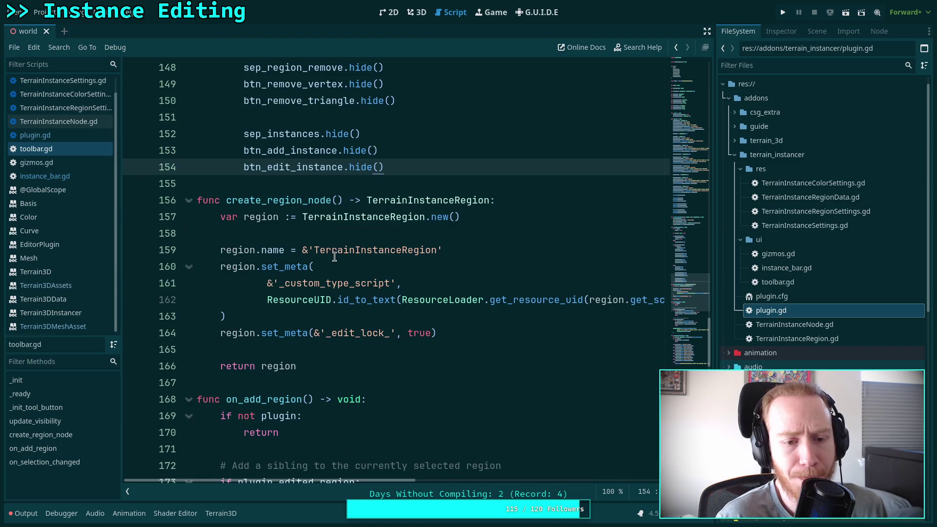
scroll(337, 256, down, 4)
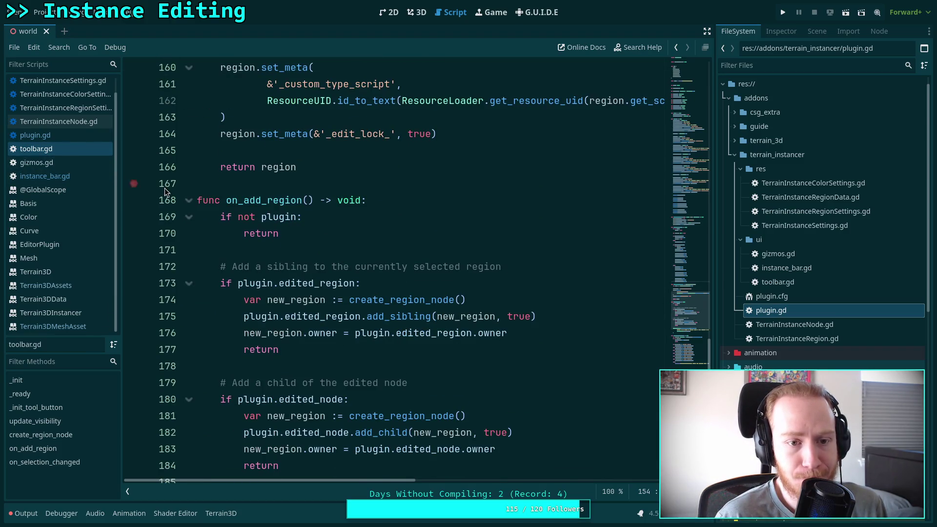
scroll(328, 253, up, 6)
scroll(328, 254, up, 12)
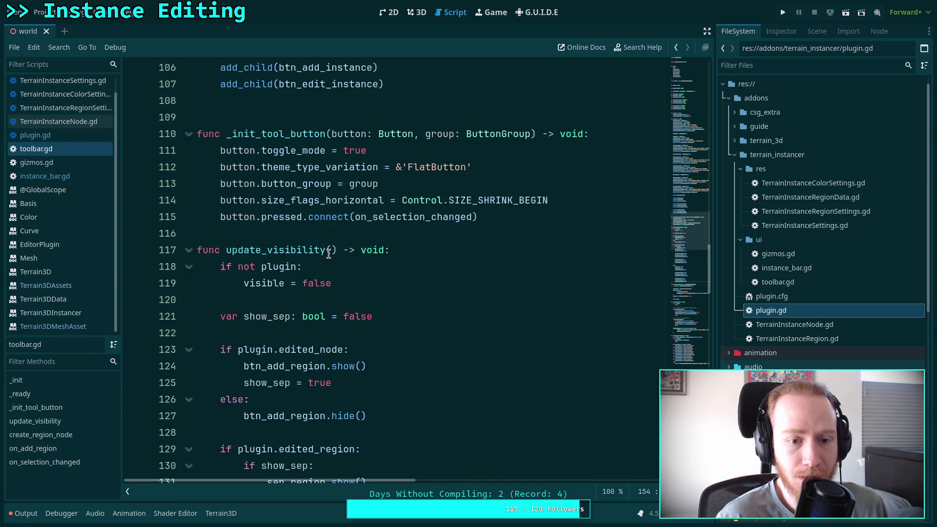
scroll(272, 249, up, 20)
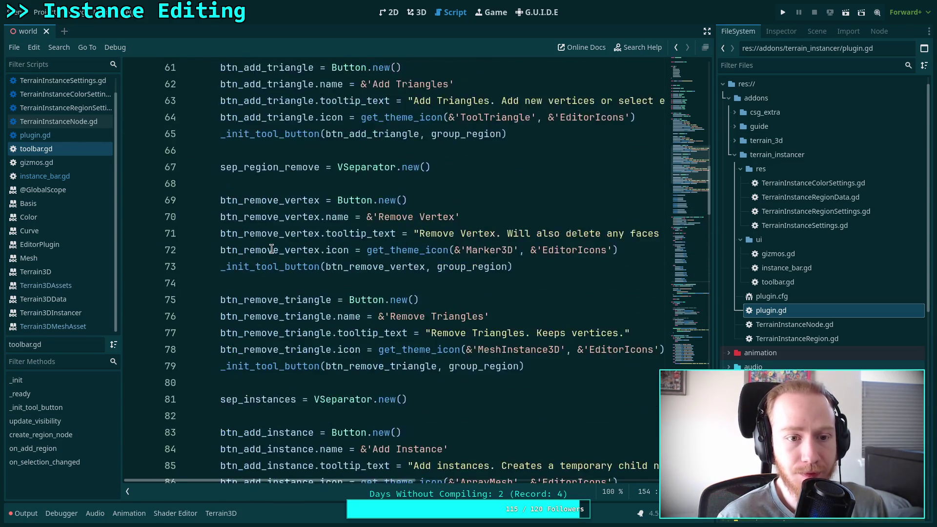
scroll(271, 249, up, 4)
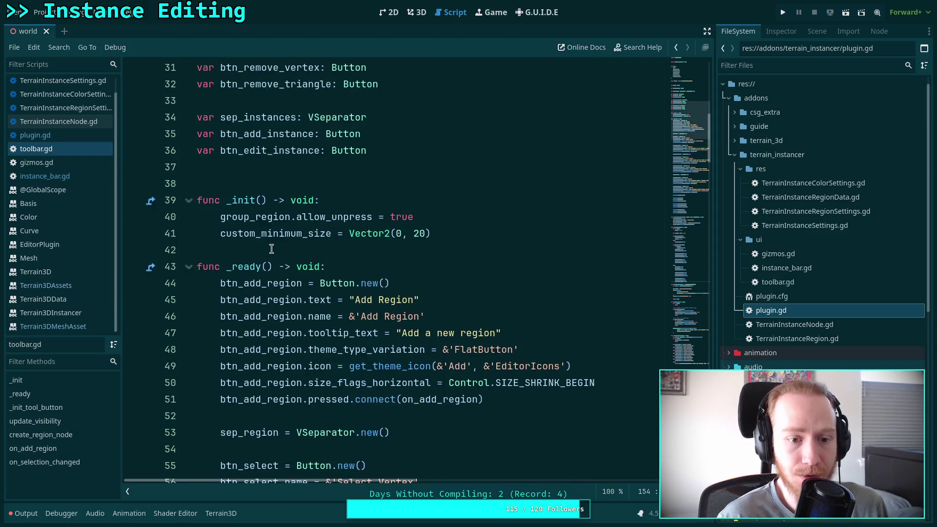
click(74, 176)
Add a _ready() function after _init that creates 'var label: Label = Label.new()'.
click(349, 215)
key(Return)
key(Return)
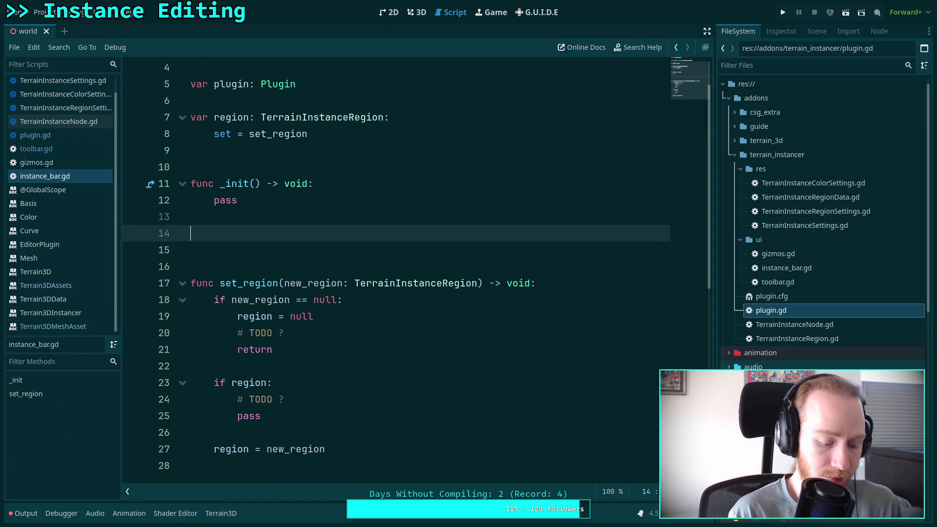
key(Up)
key(Return)
text(func _rea)
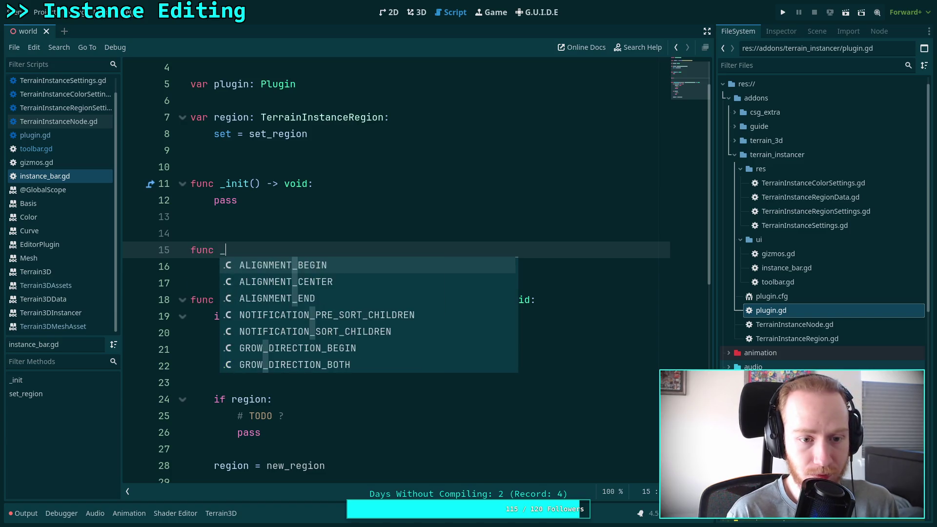
key(Return)
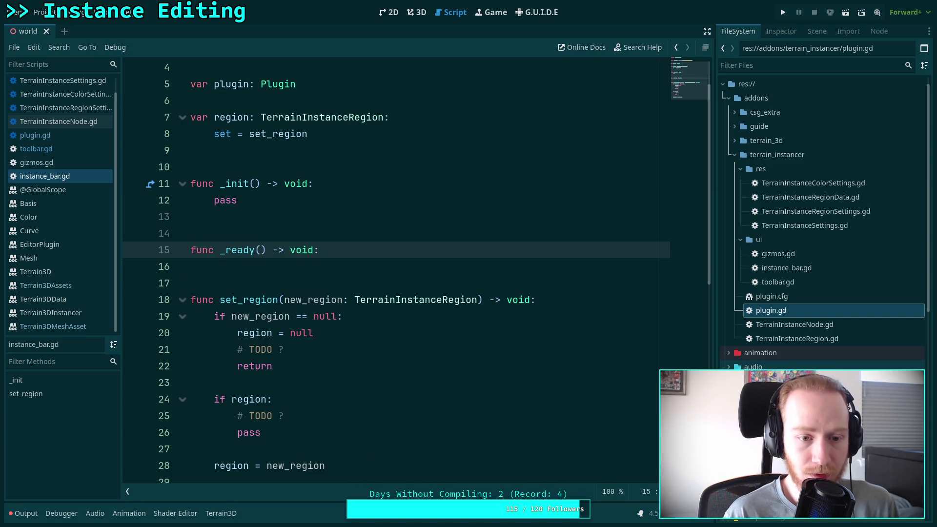
key(Return)
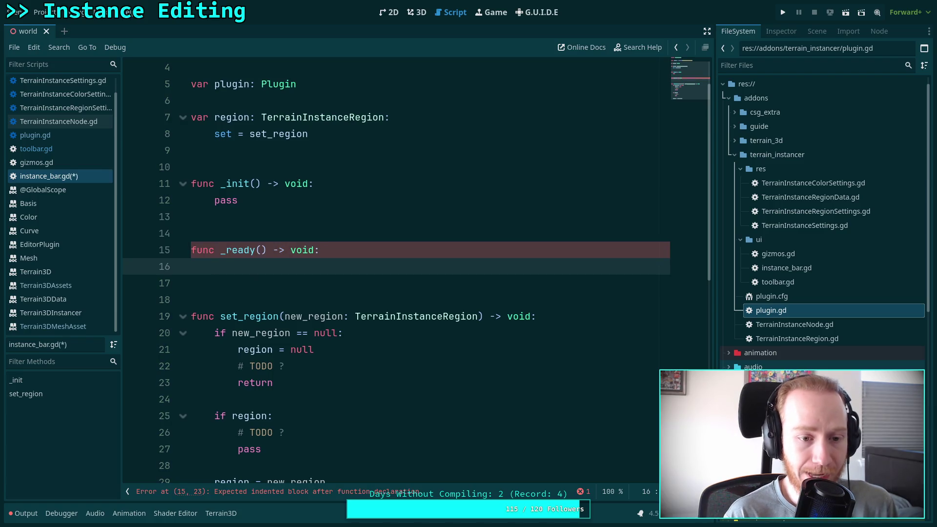
text(add_)
key(BackSpace)
key(BackSpace)
key(BackSpace)
key(BackSpace)
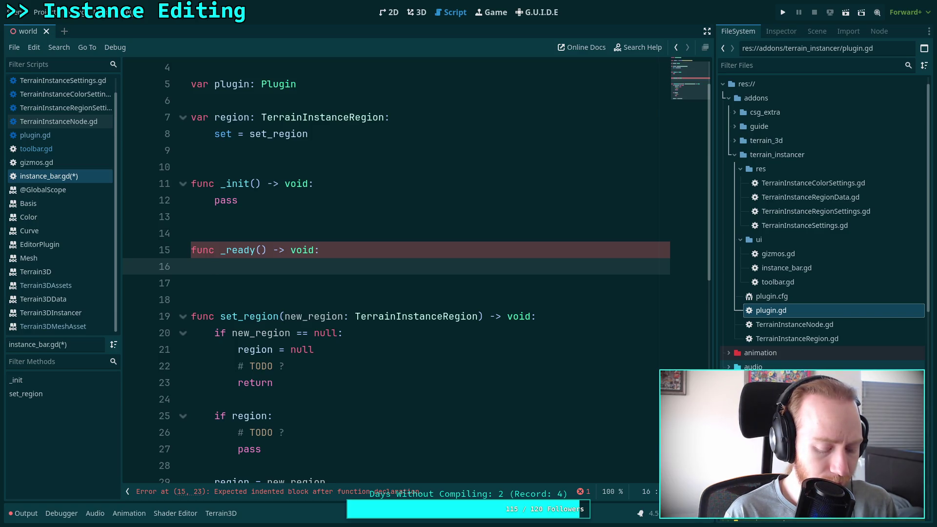
text(var label: )
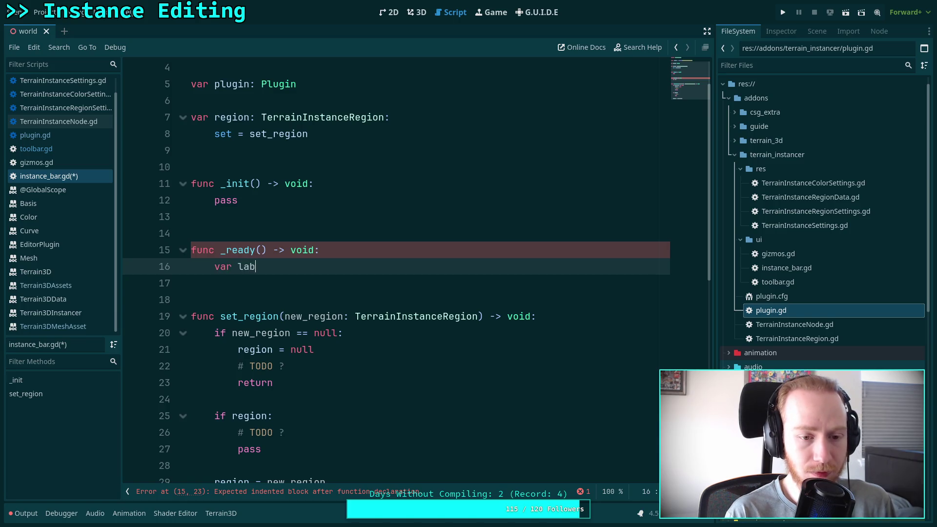
text(Label = )
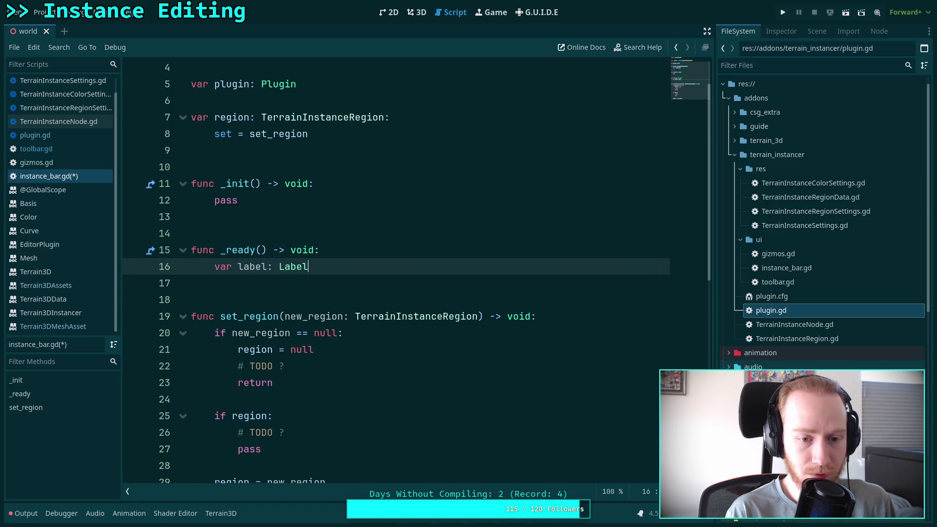
text(Label.new())
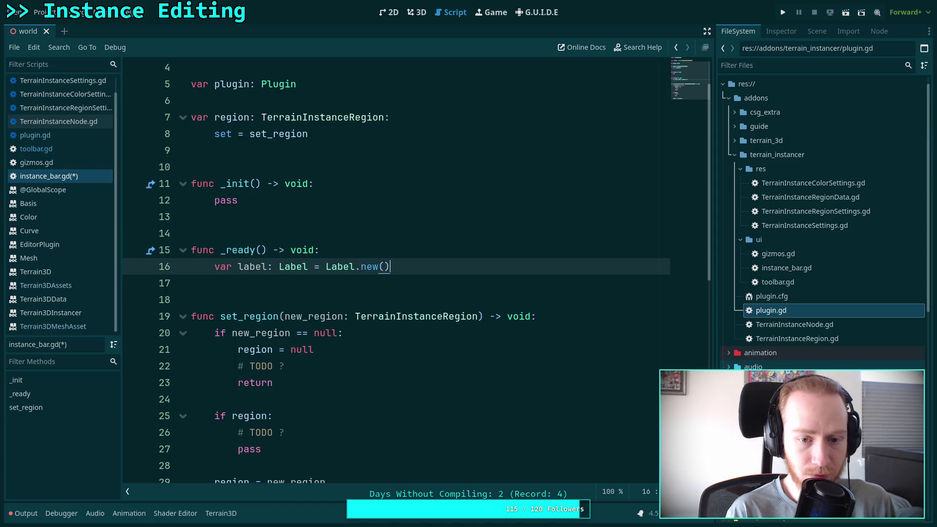
key(Return)
Set the label text to 'Add instance bar', add it with add_child(label), and save.
text(label.)
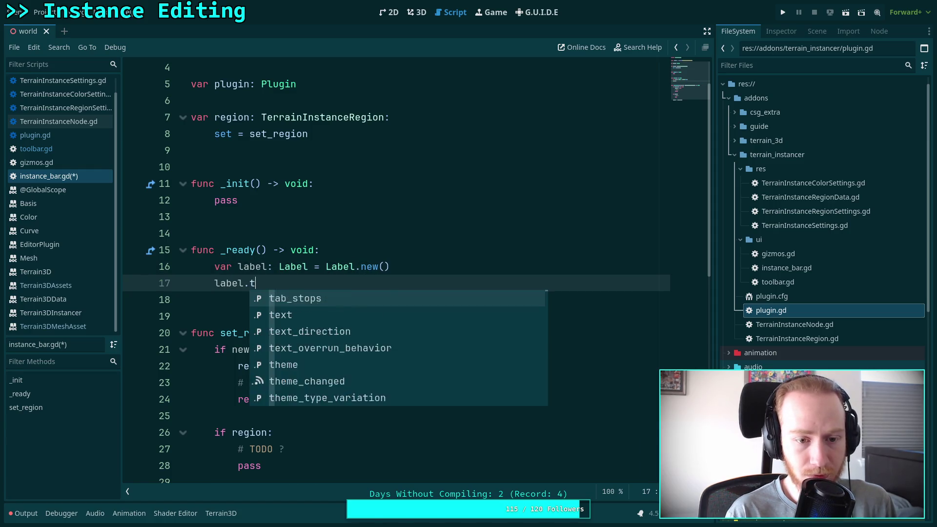
text(text = 'T)
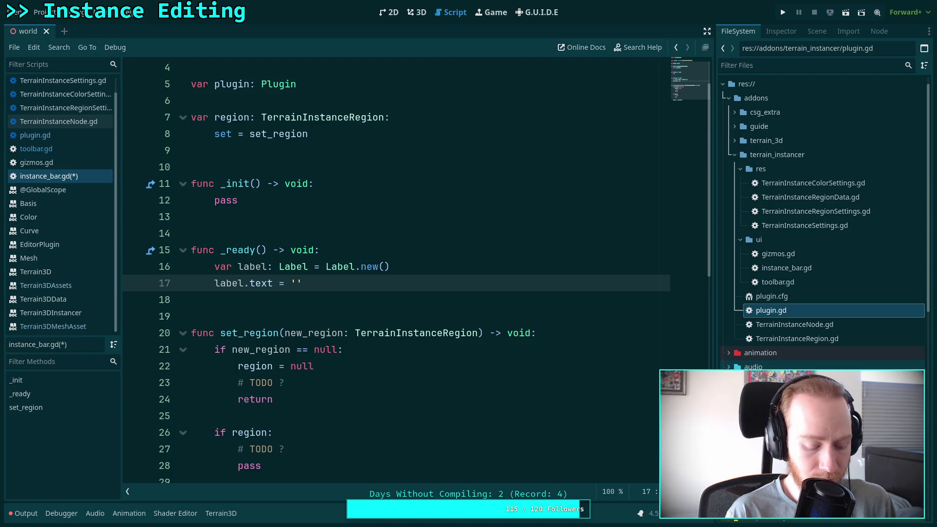
text(oolba)
key(BackSpace)
key(BackSpace)
key(BackSpace)
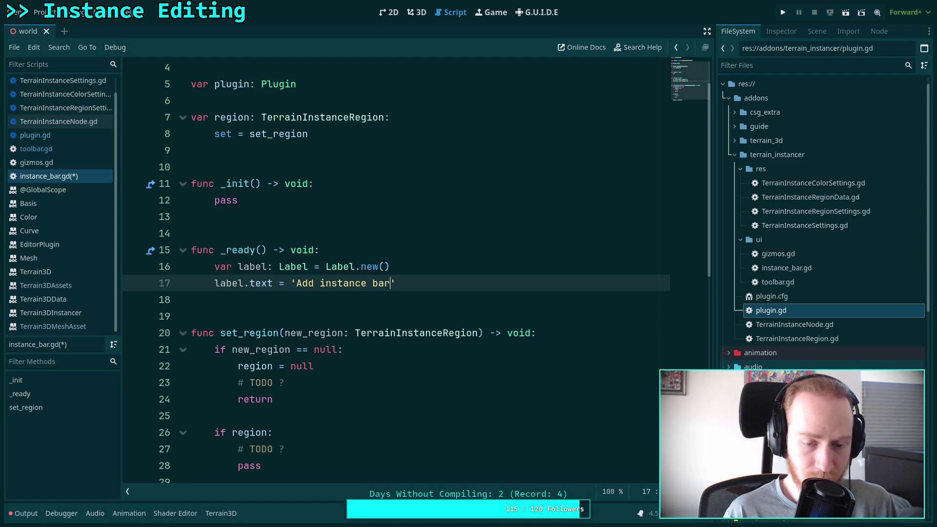
key(Return)
key(BackSpace)
key(End)
key(Return)
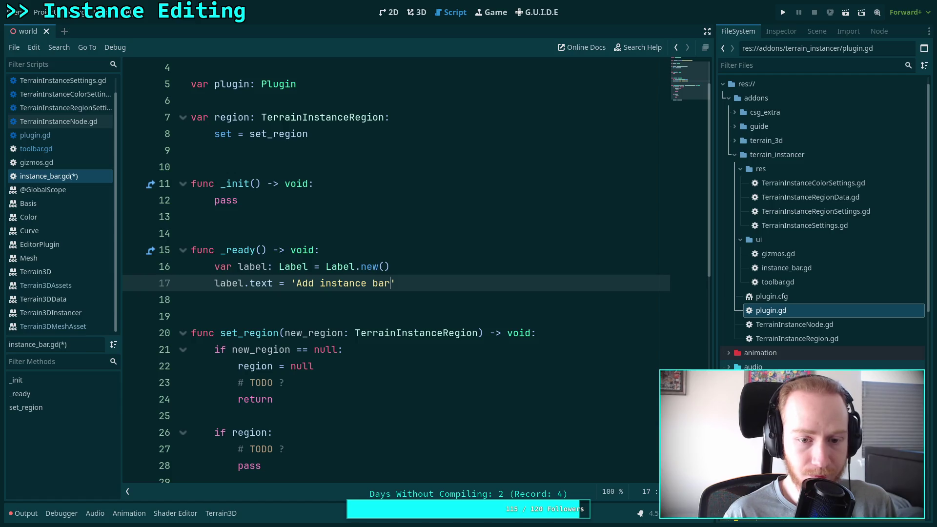
text(add_child(label))
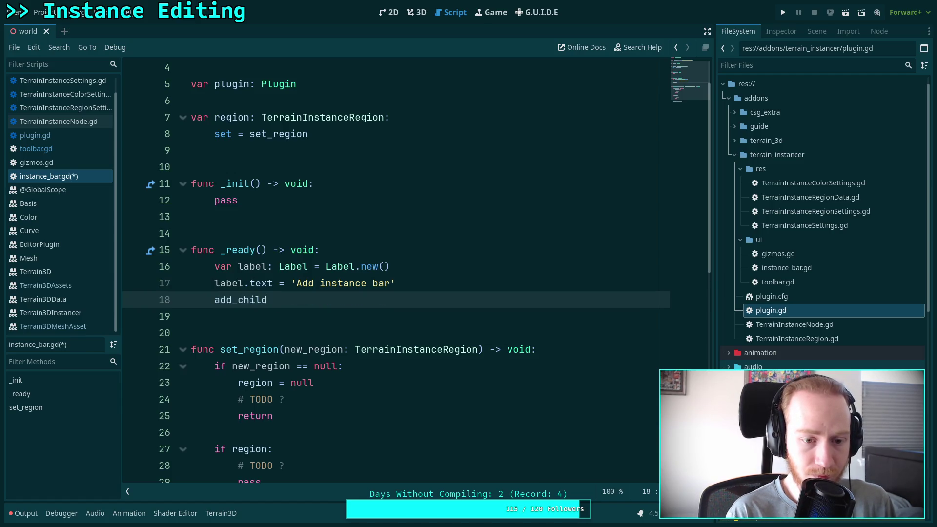
key(ctrl+s)
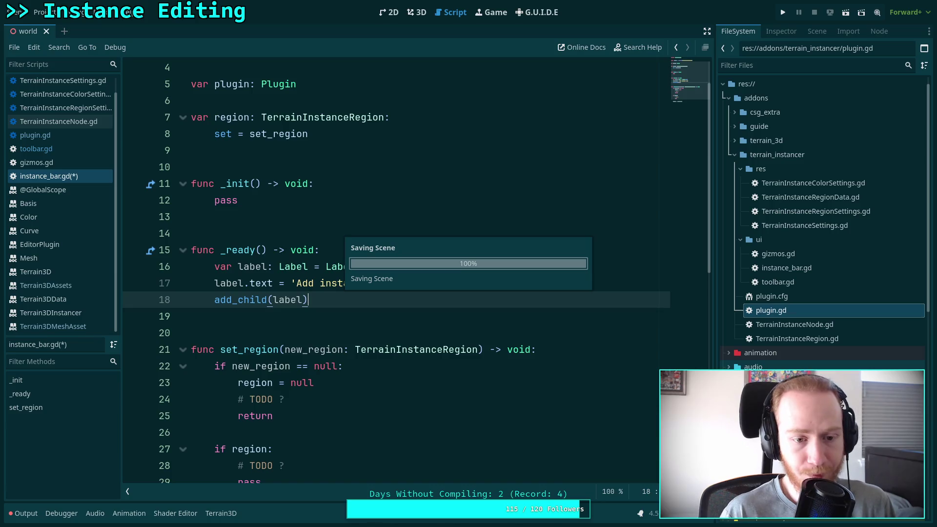
click(280, 320)
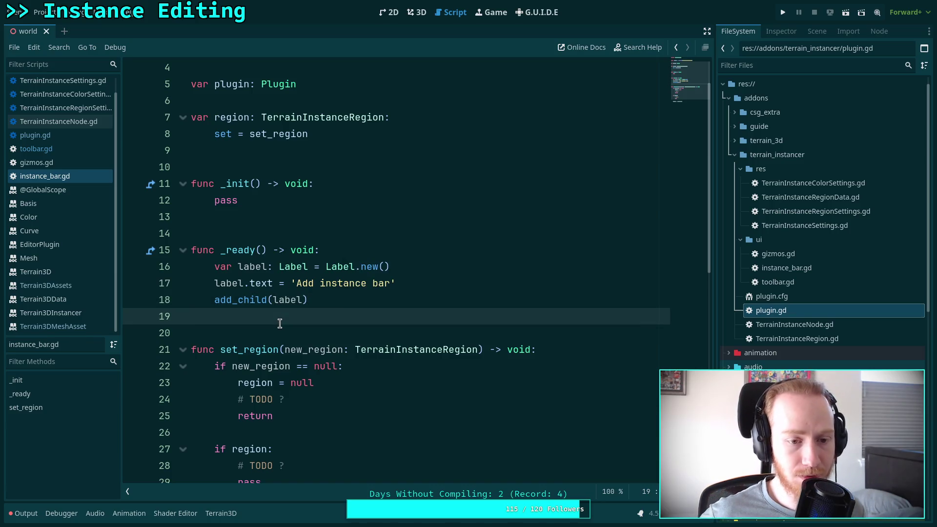
scroll(279, 324, down, 3)
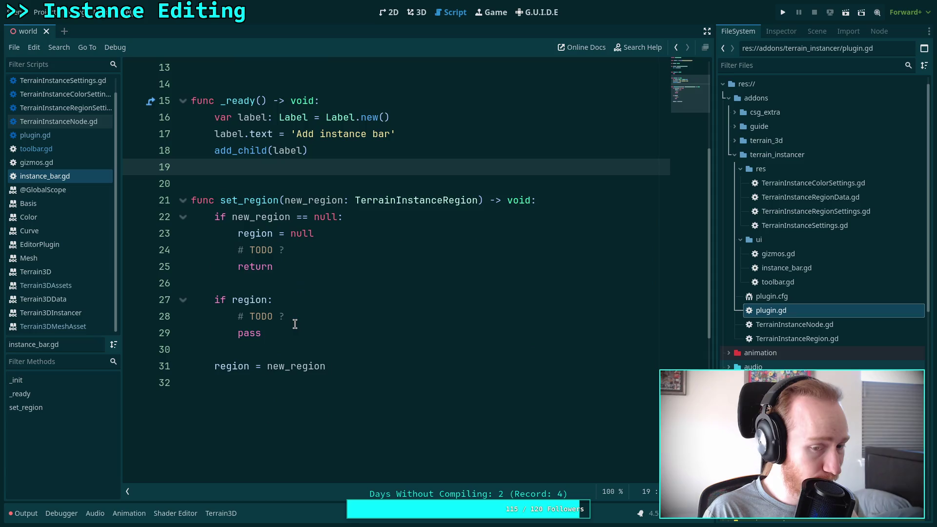
In the 3D view, reload the Terrain Instancer plugin by turning it off and on in Project Settings > Plugins.
click(419, 16)
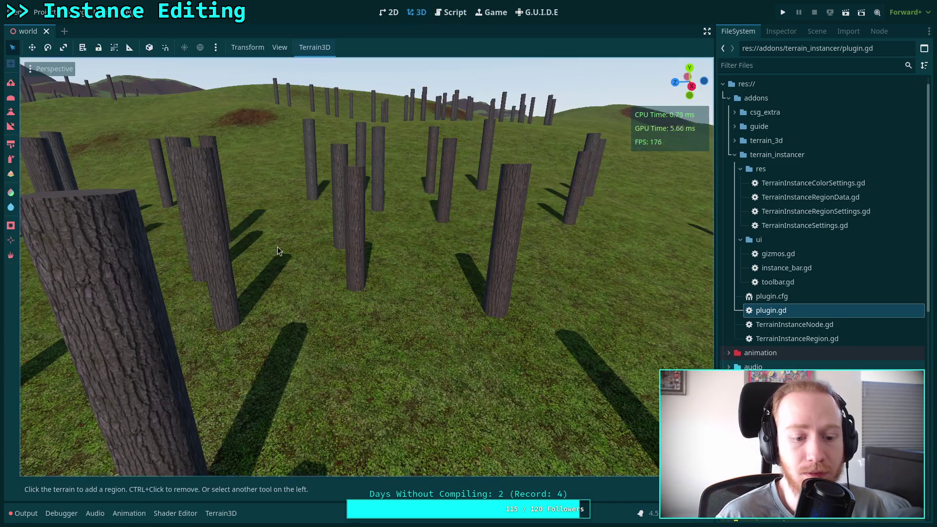
click(43, 13)
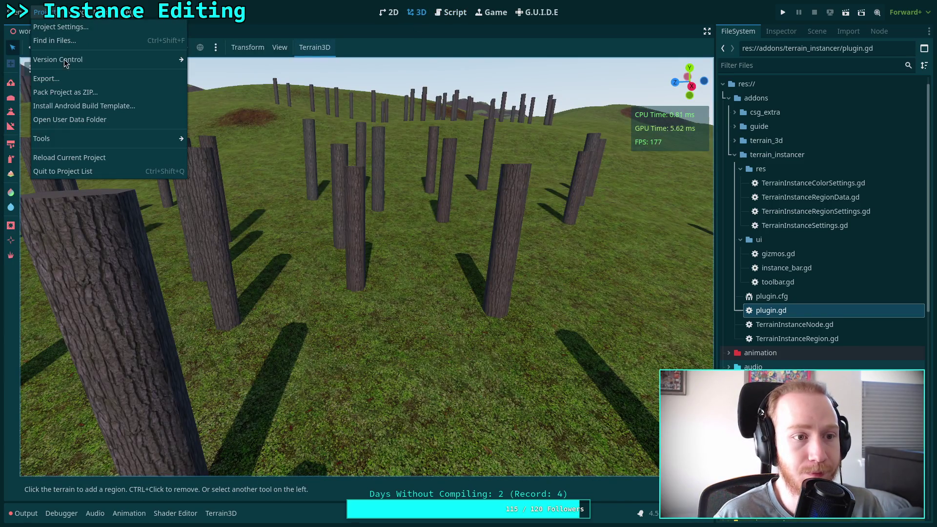
click(61, 26)
click(203, 189)
click(203, 189)
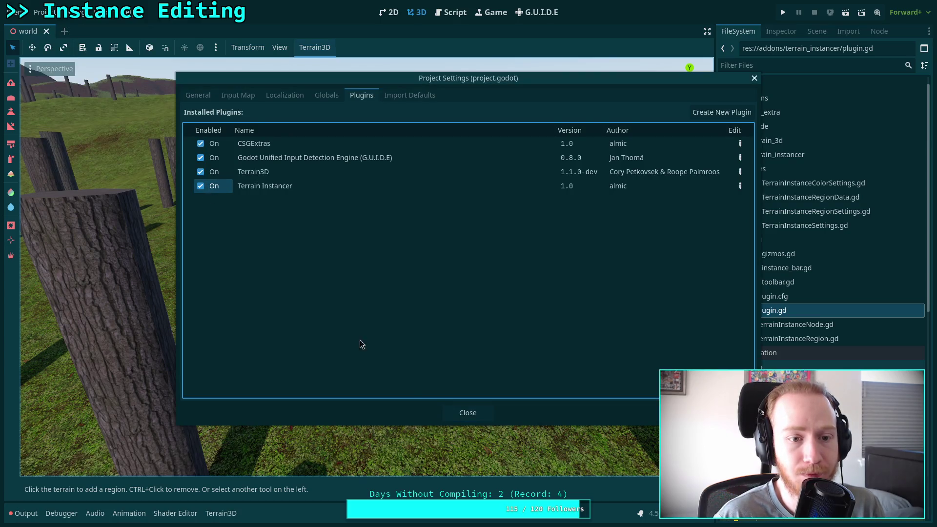
click(476, 413)
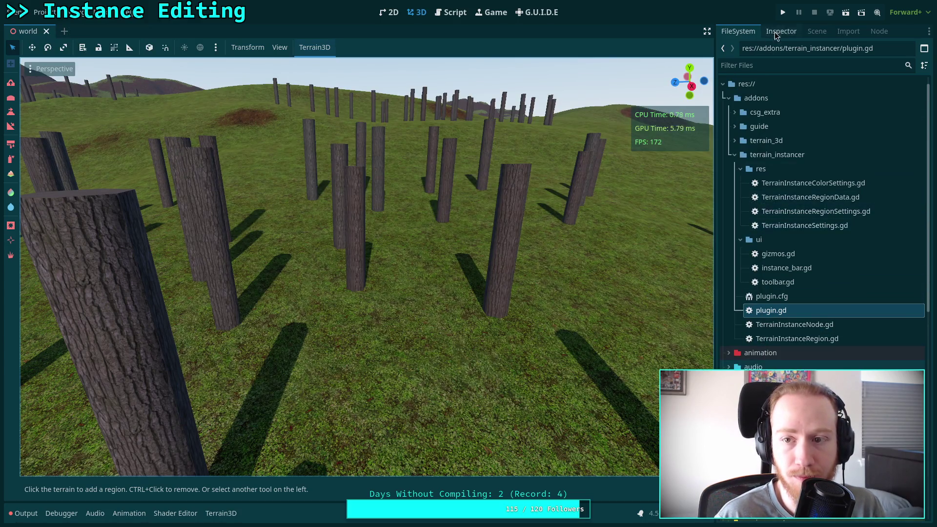
Select TerrainInstanceRegion and toggle the Add Instance tool repeatedly to confirm the instance bar shows and hides.
click(816, 31)
click(788, 279)
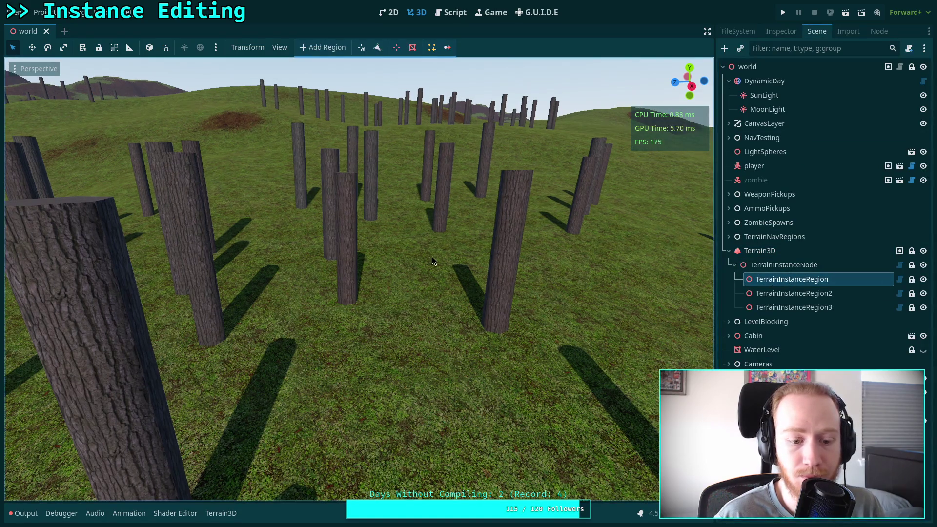
click(432, 48)
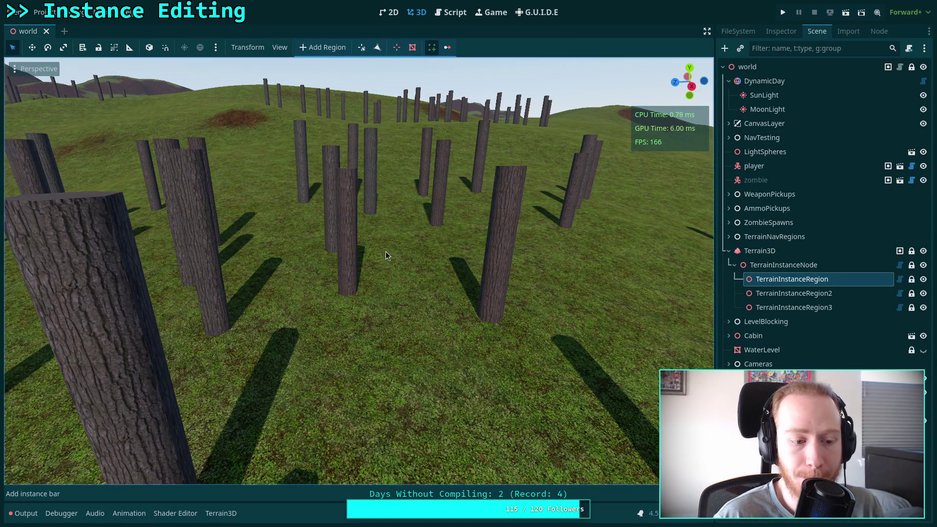
click(433, 51)
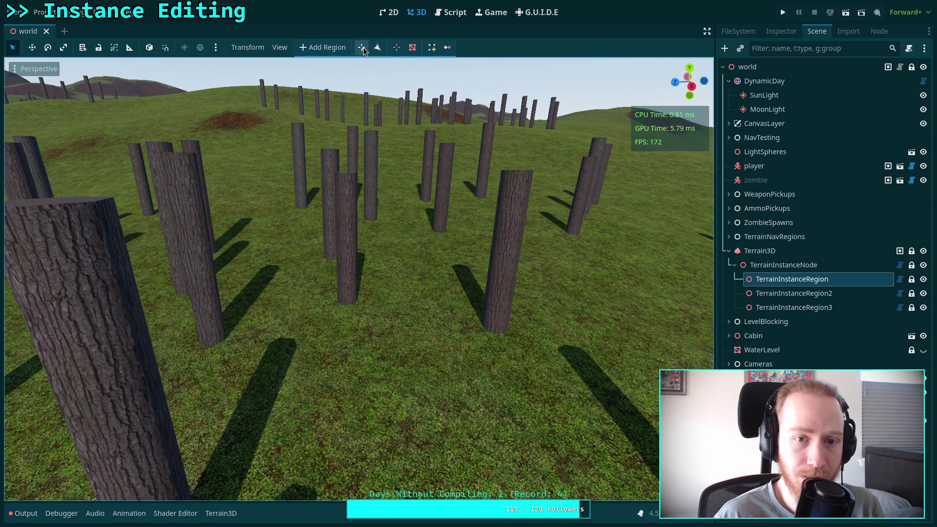
click(432, 47)
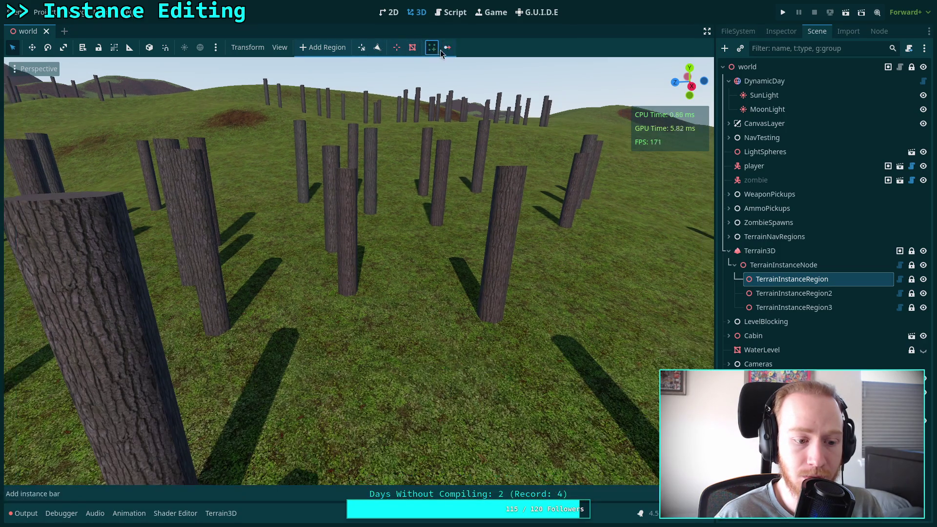
click(440, 50)
click(437, 51)
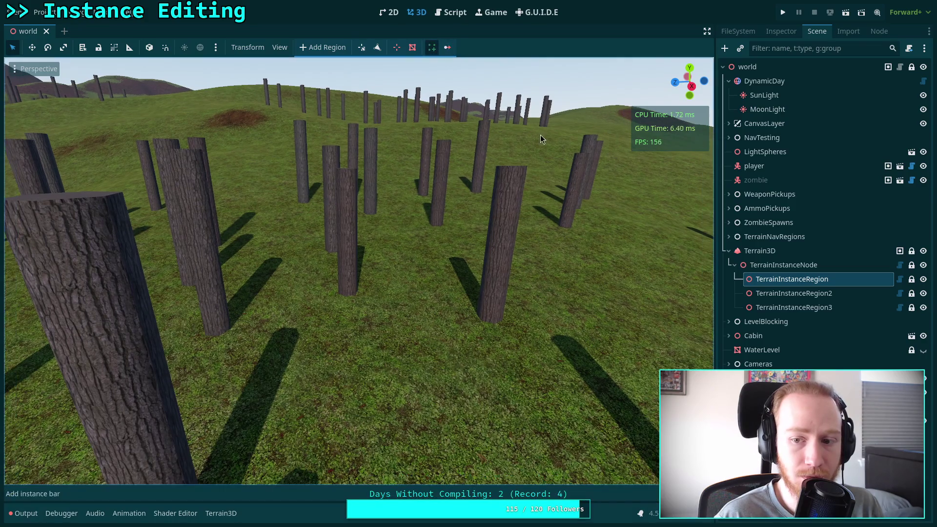
click(790, 267)
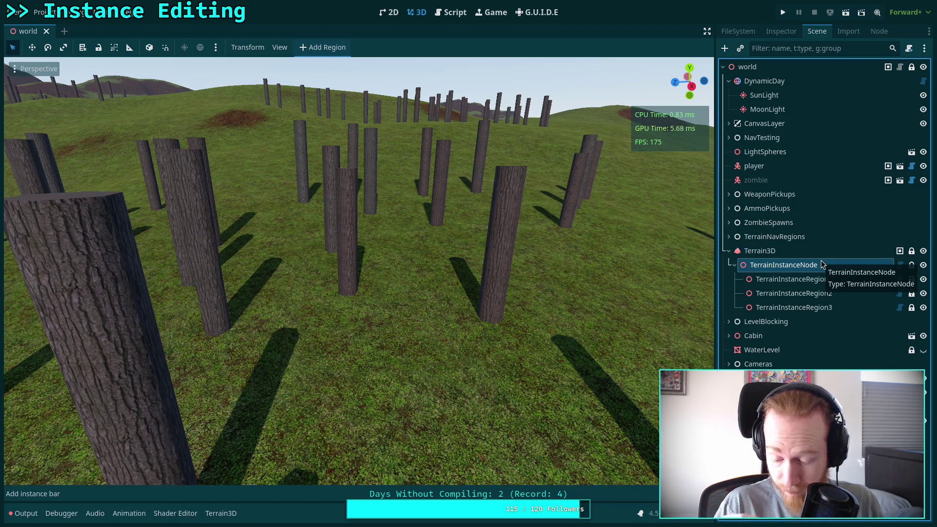
Open plugin.gd in the script editor and scroll to the _edit function.
click(451, 12)
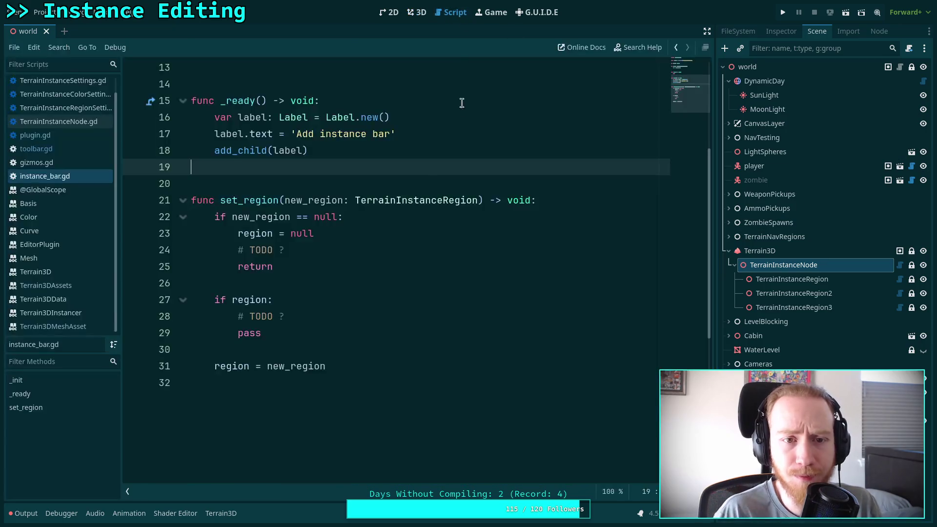
click(70, 133)
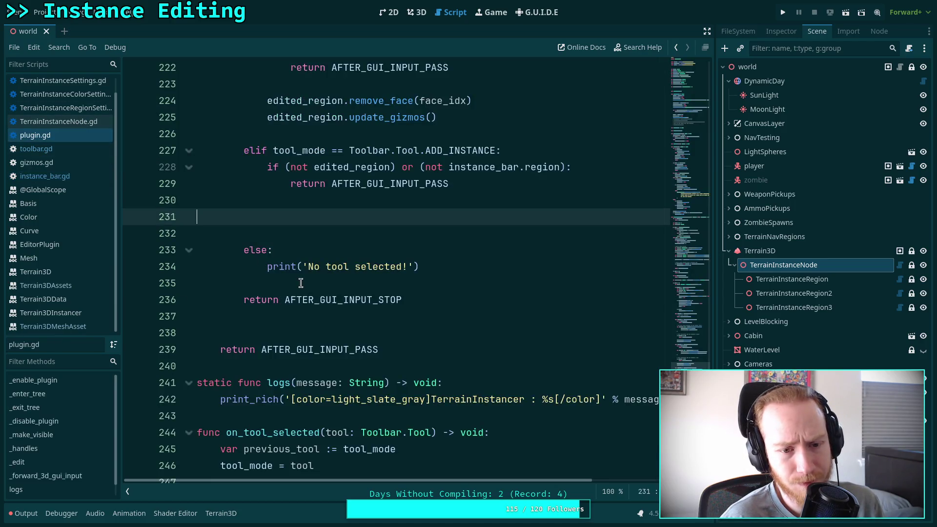
scroll(324, 284, down, 5)
scroll(325, 283, up, 20)
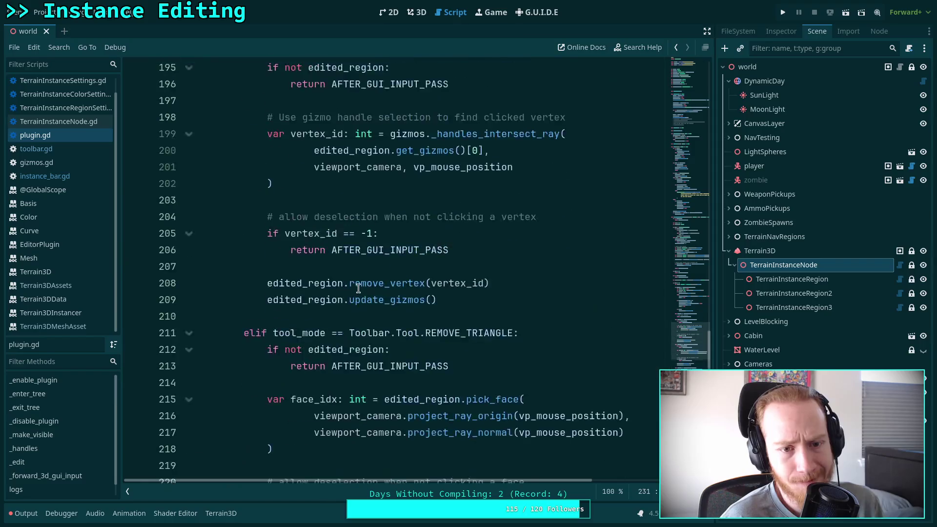
scroll(358, 289, up, 20)
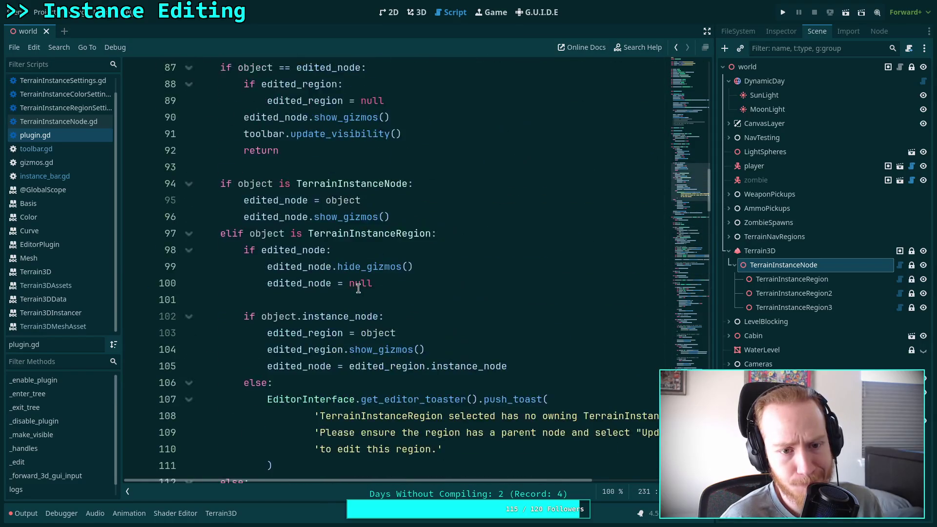
scroll(355, 286, down, 1)
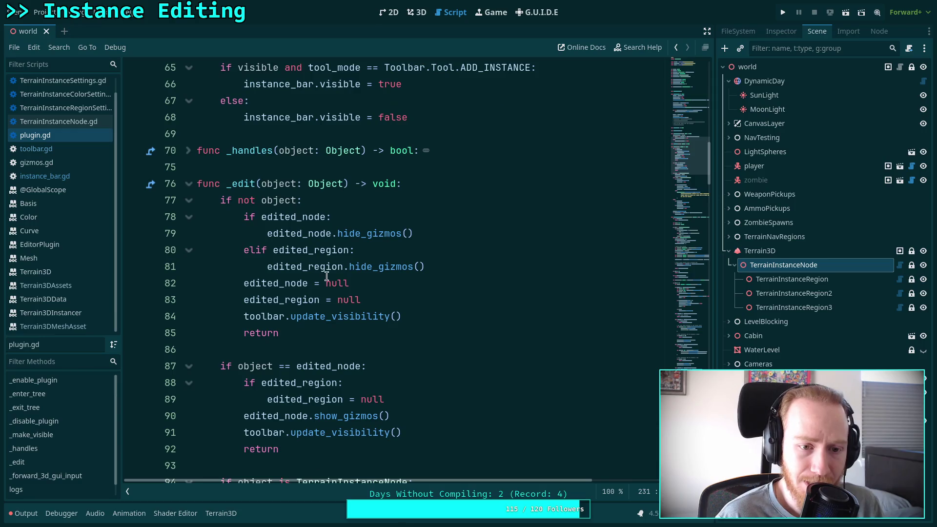
scroll(314, 254, down, 5)
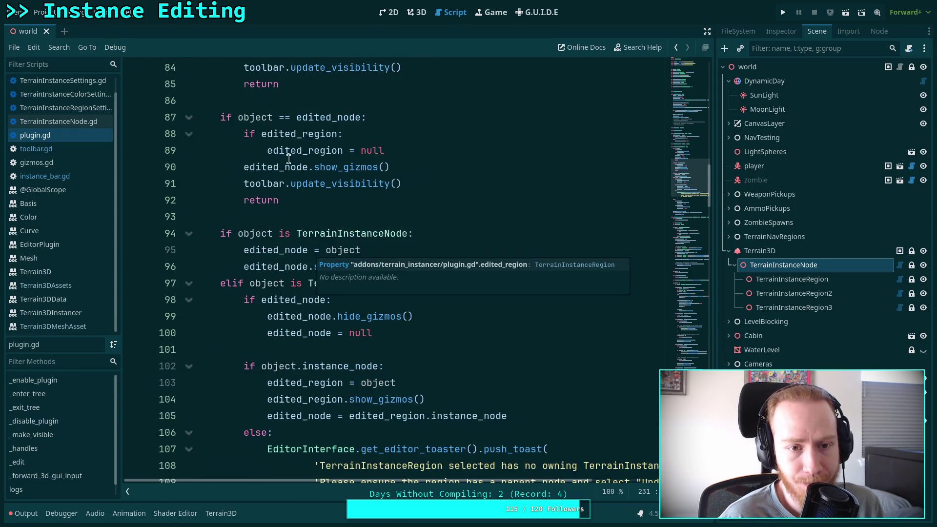
Highlight edited_node on line 87 to see its uses, then place the caret at the end of line 89.
click(295, 118)
double_click(296, 118)
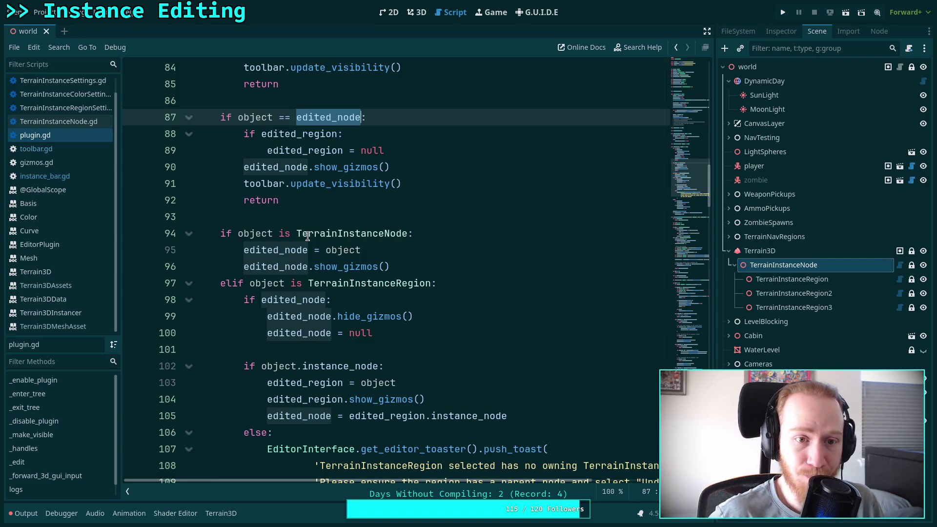
scroll(356, 178, up, 1)
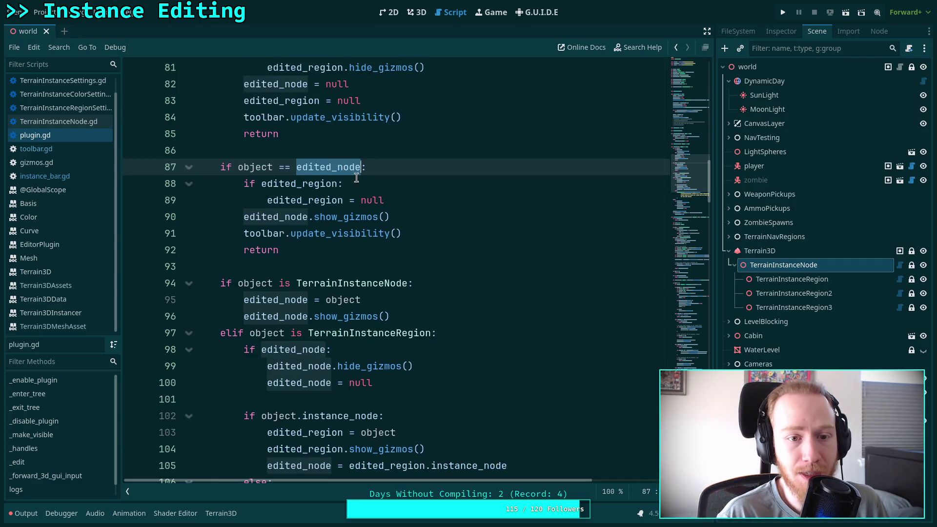
click(413, 199)
In the re-selected-node branch, add instance_bar.region = null and instance_bar.hide() before the return, and save.
click(457, 230)
key(Return)
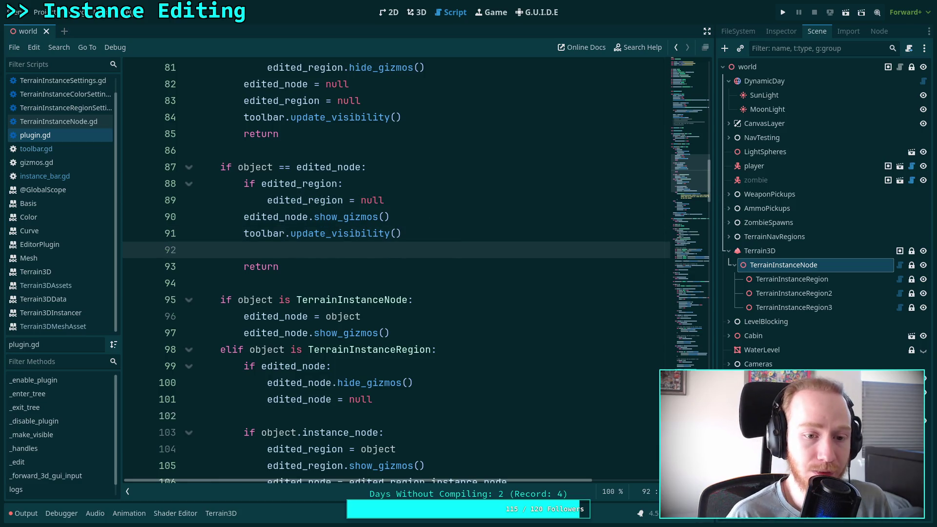
text(instance_)
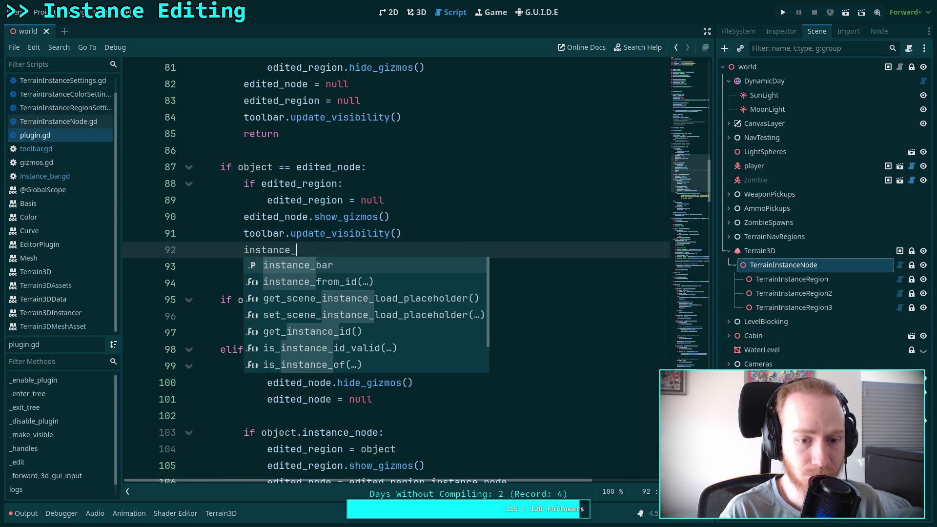
key(Return)
text(.re)
key(Return)
text(=)
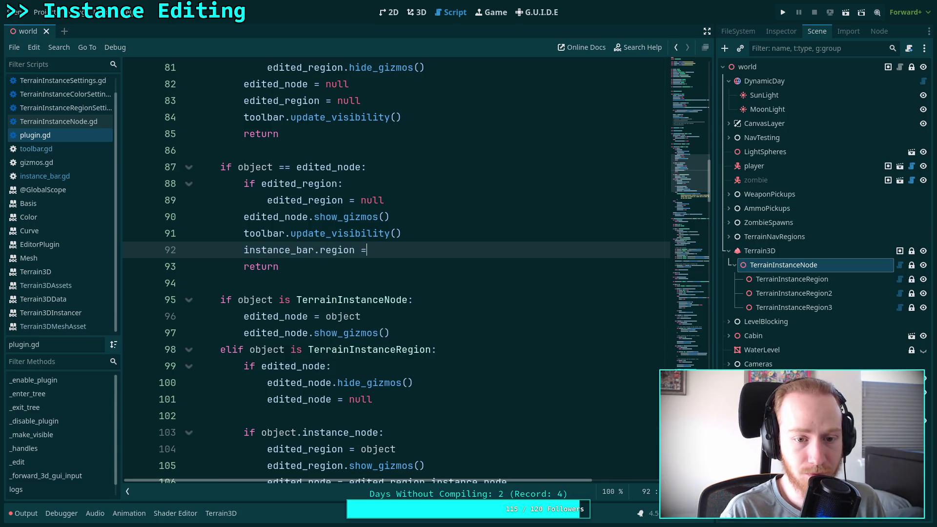
key(BackSpace)
text(u)
key(Return)
key(Return)
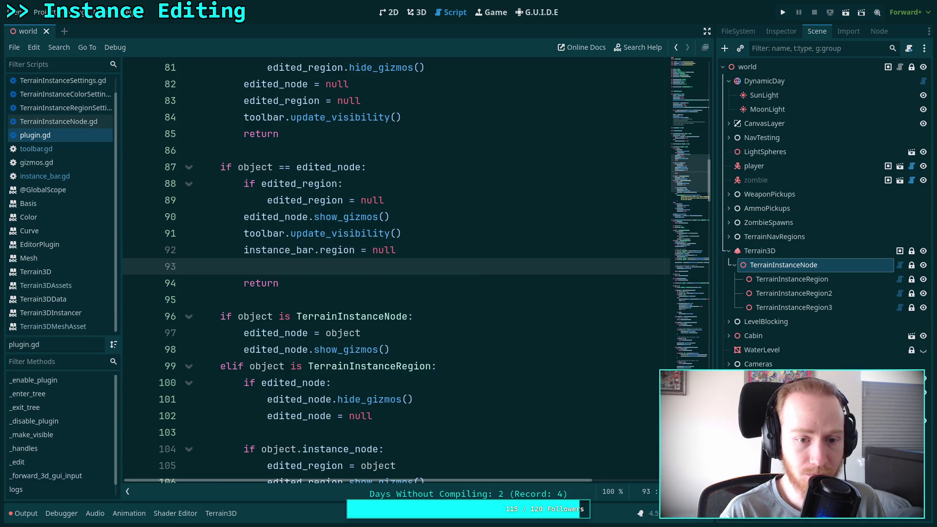
text(instance_bar.)
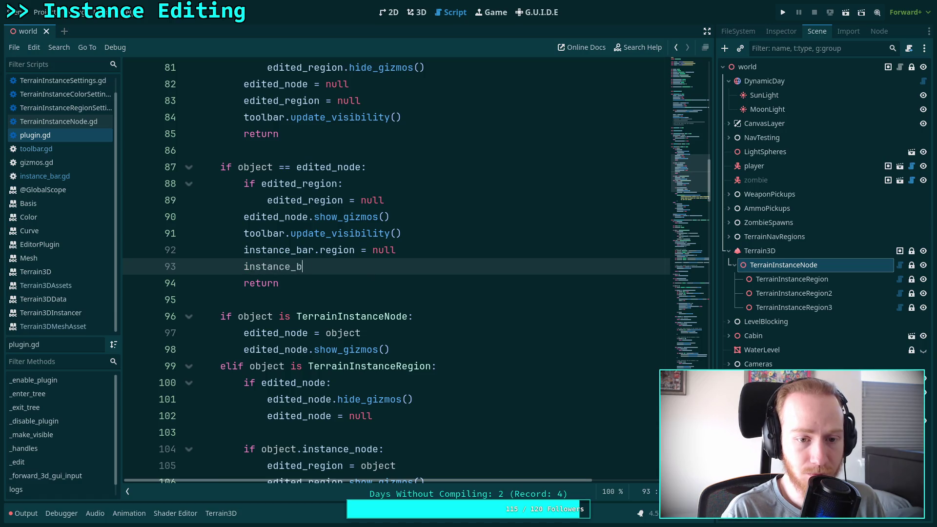
text(hi)
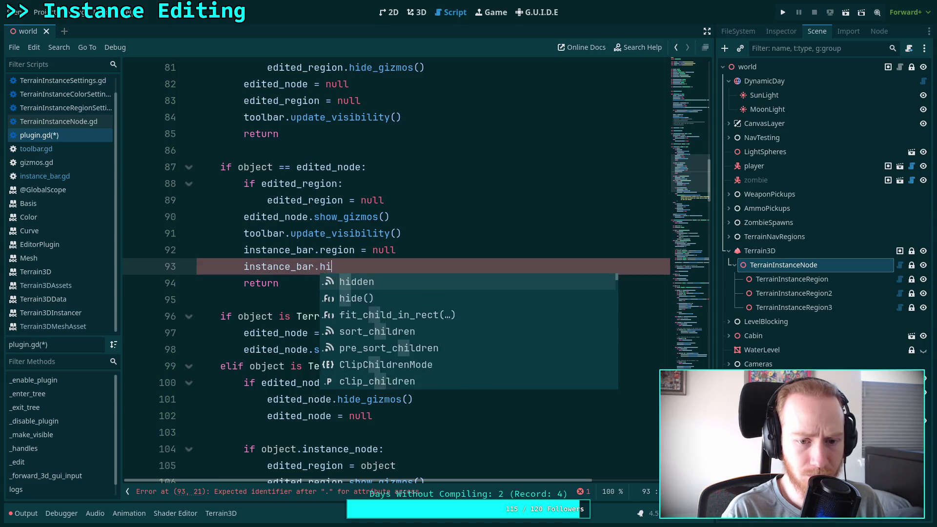
key(Return)
key(ctrl+s)
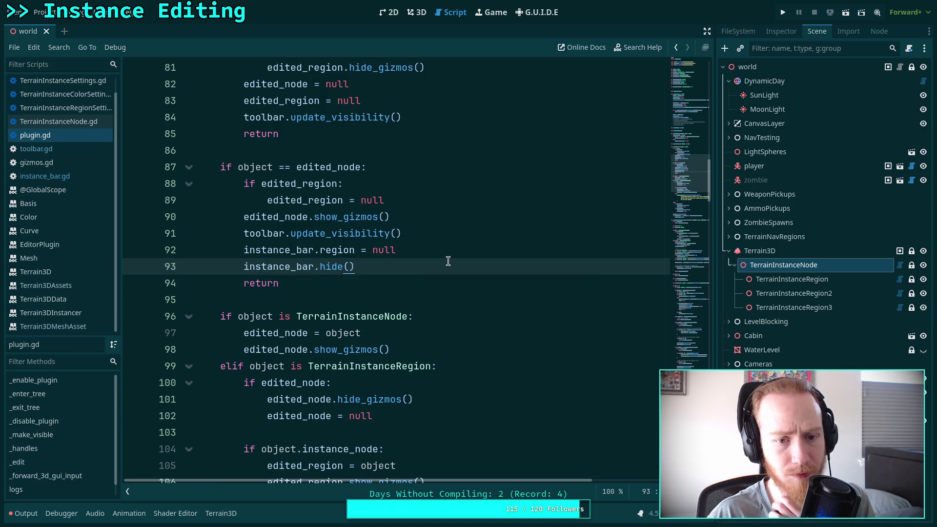
In the 'if not object' branch, add instance_bar.region = null and instance_bar.hide() before return, and save.
scroll(448, 261, down, 2)
scroll(450, 259, up, 4)
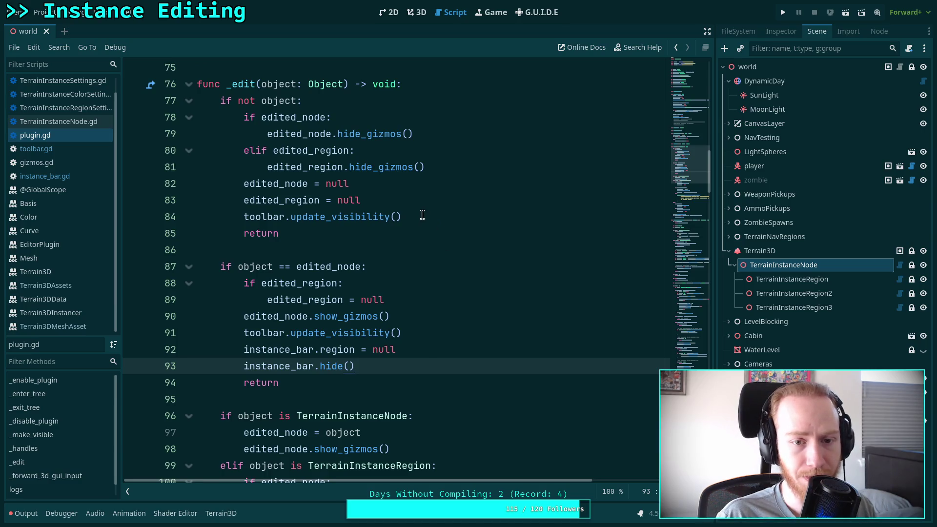
click(451, 202)
click(477, 215)
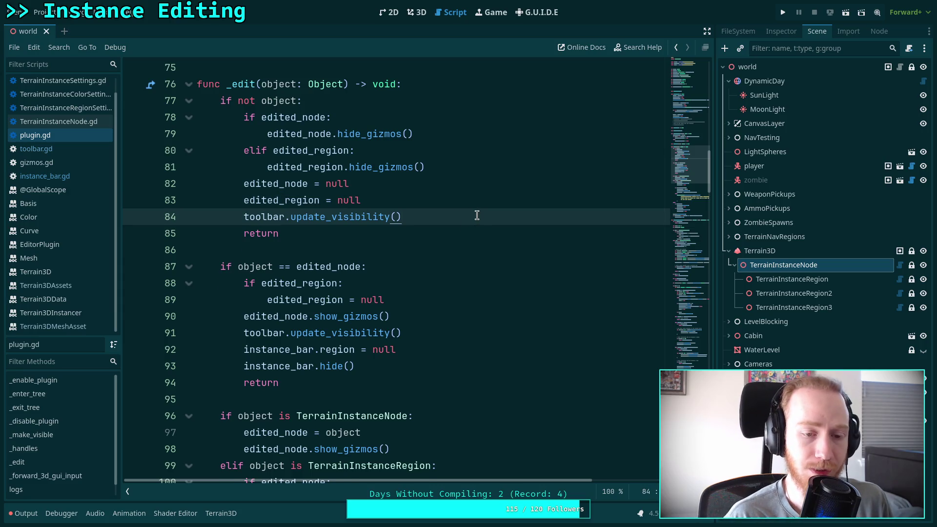
key(Return)
text(instance_bar.r)
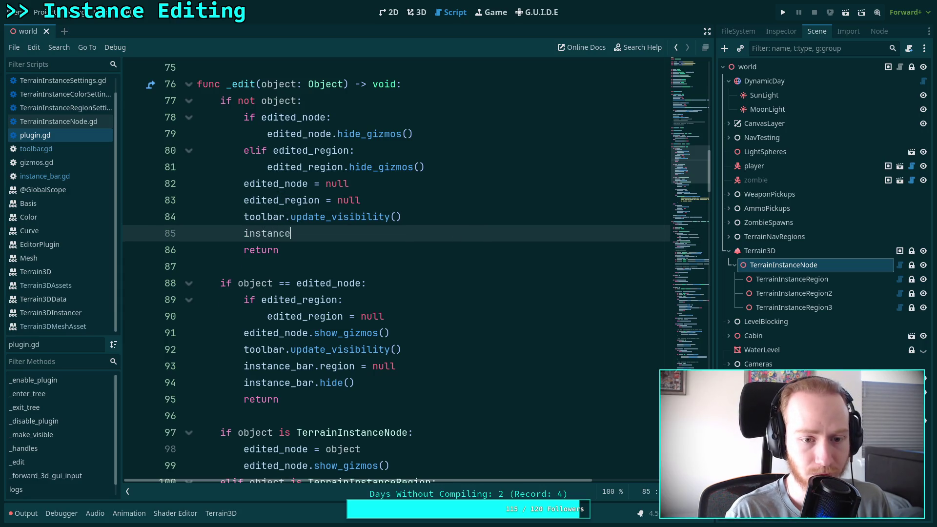
text(egion = n)
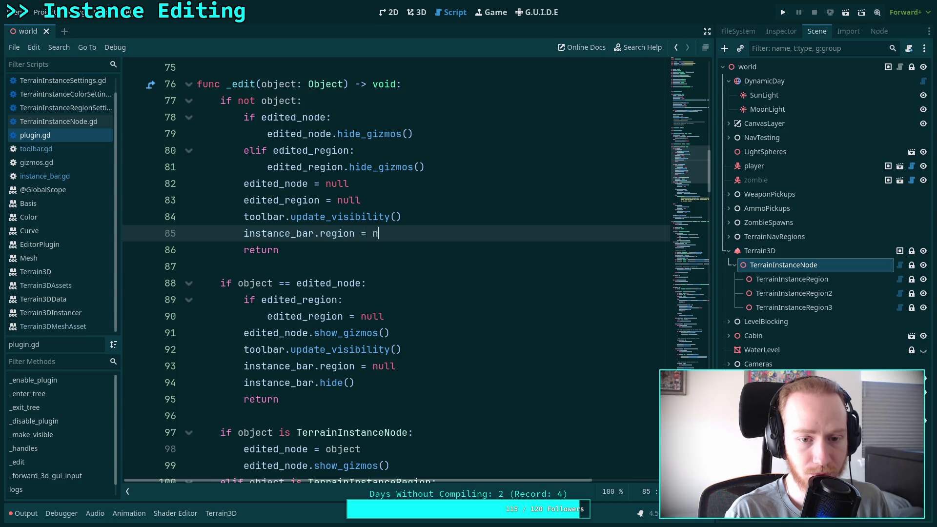
text(ull)
key(Return)
key(Return)
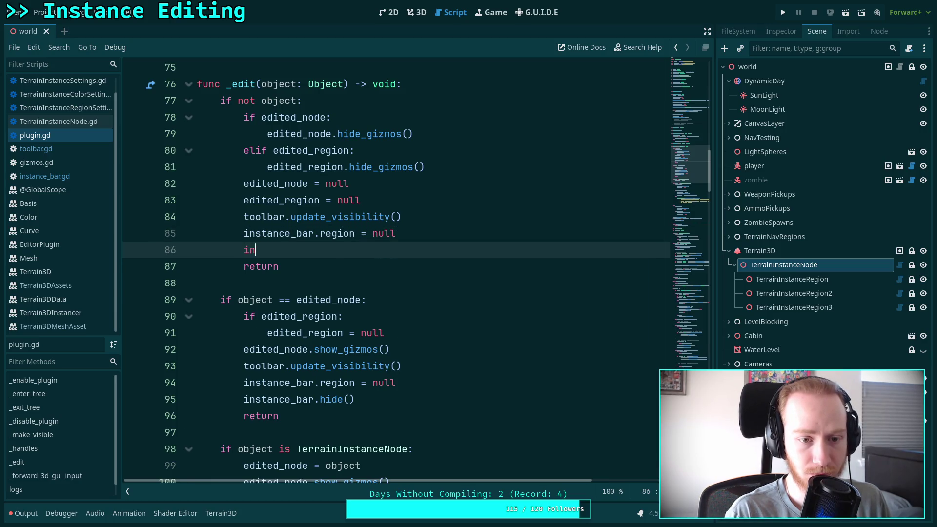
text(stanc)
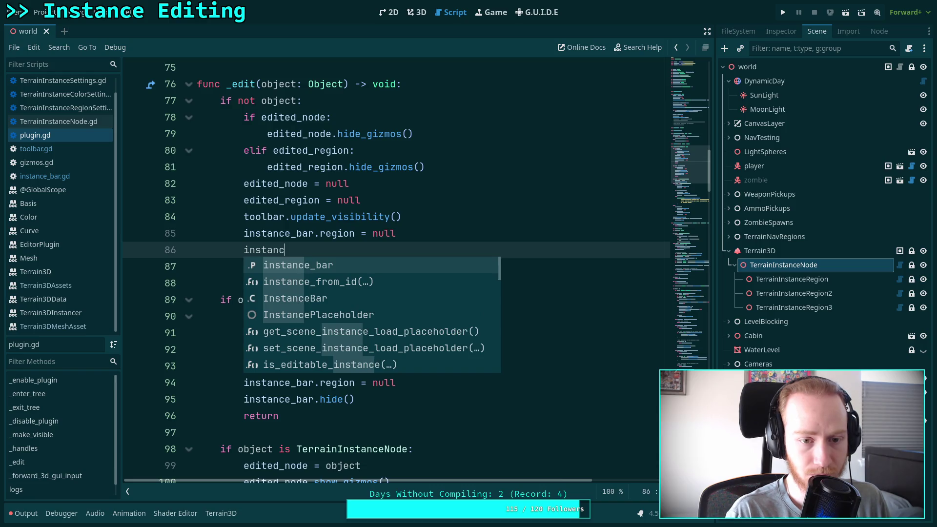
text(e_bar.hide)
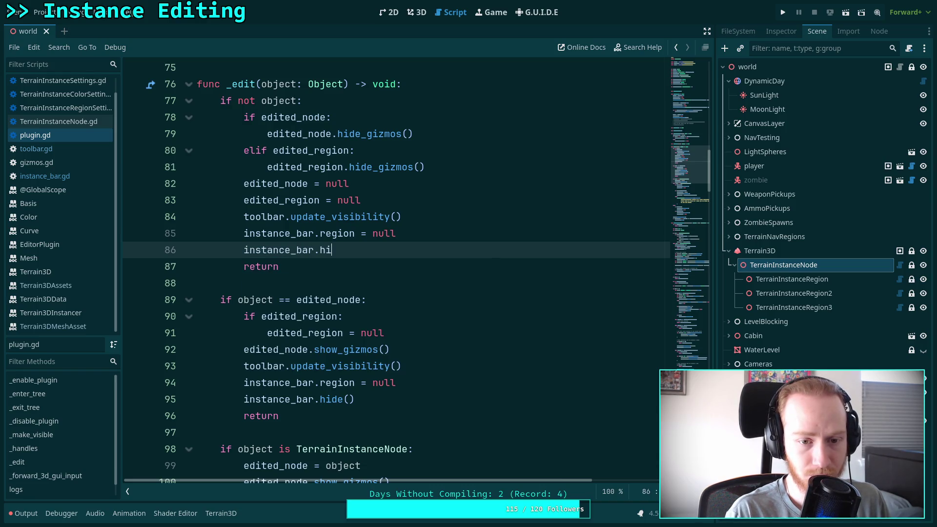
text(())
key(ctrl+s)
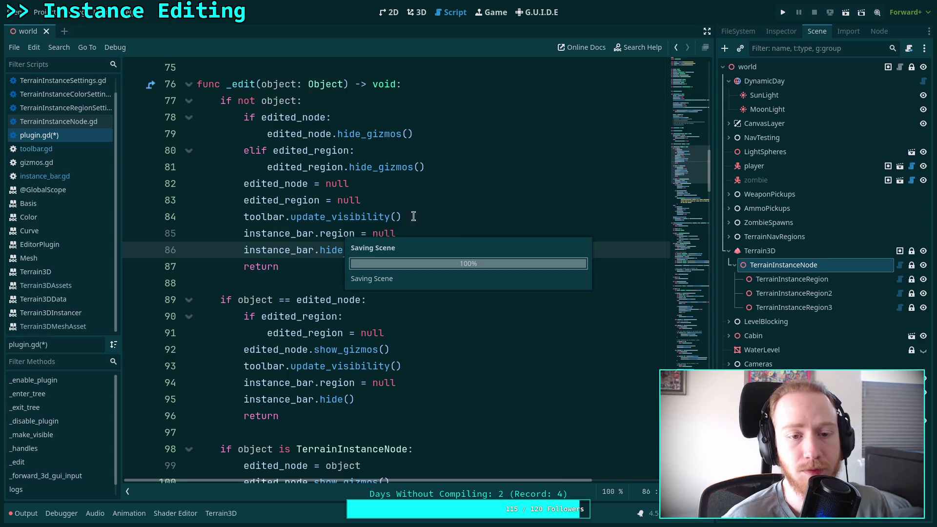
scroll(338, 216, down, 6)
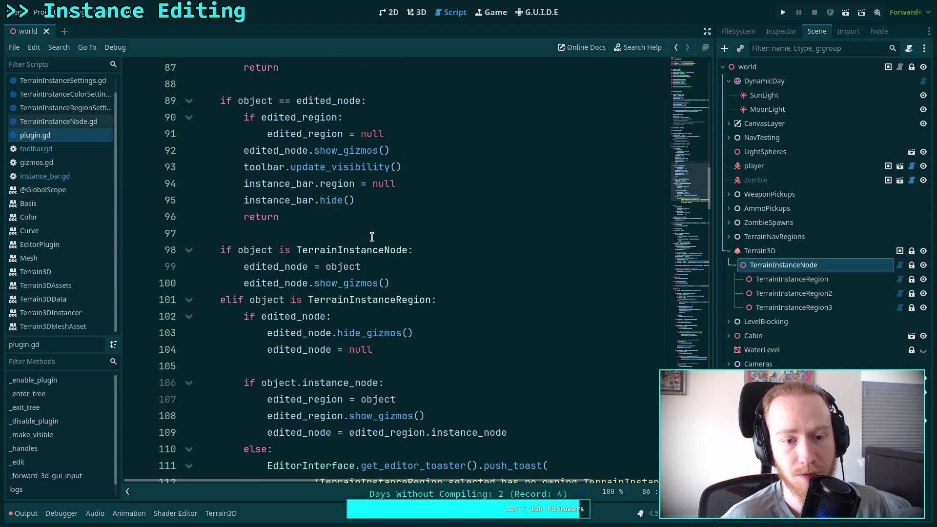
scroll(378, 242, down, 6)
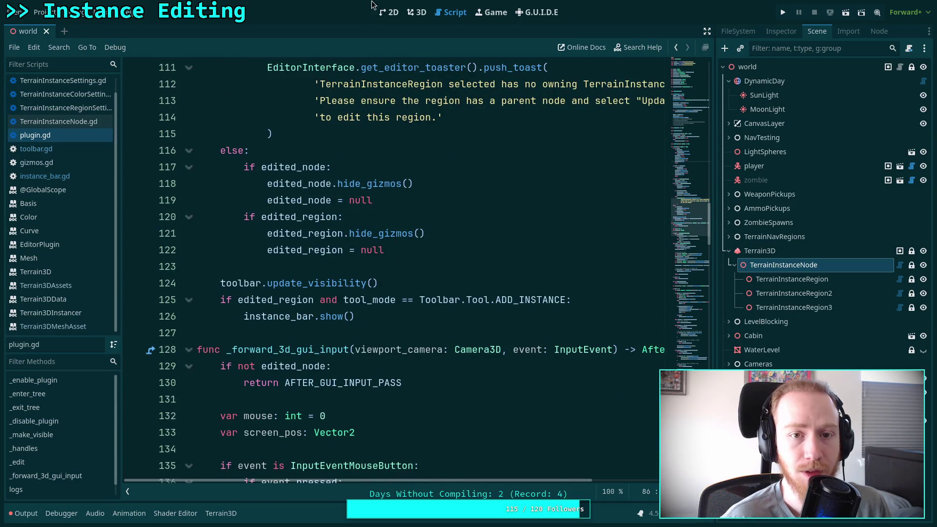
In the 3D scene, repeatedly select and deselect TerrainInstanceRegion to test the instance bar.
click(416, 12)
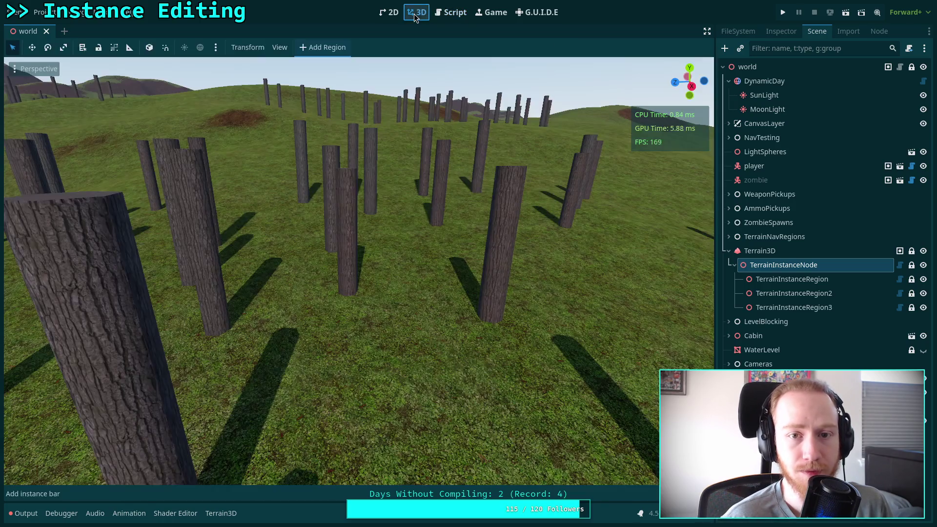
click(787, 280)
click(789, 265)
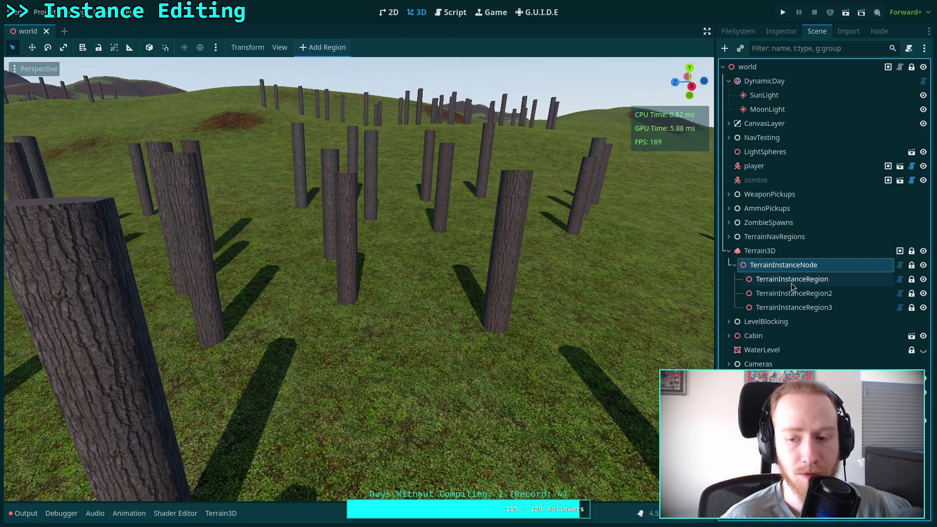
key(Up)
key(Up)
click(793, 279)
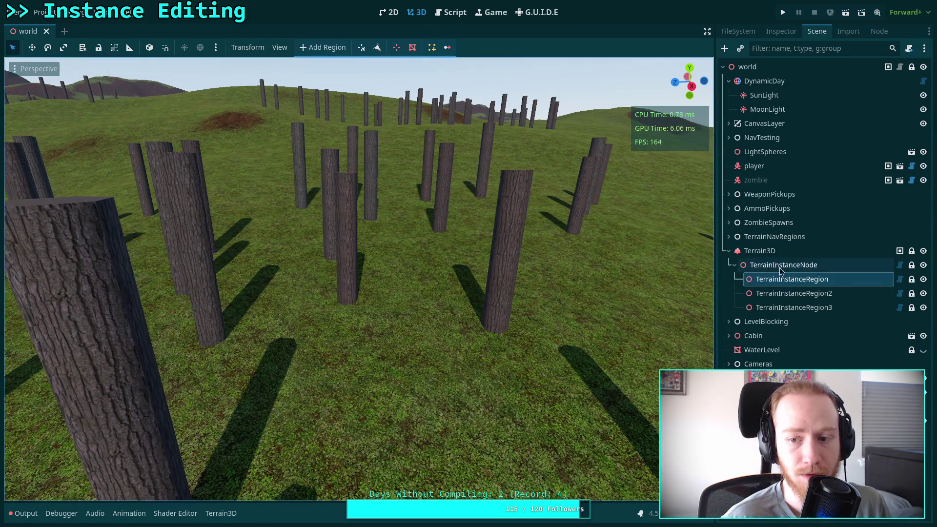
key(Up)
key(Up)
key(Up)
click(793, 279)
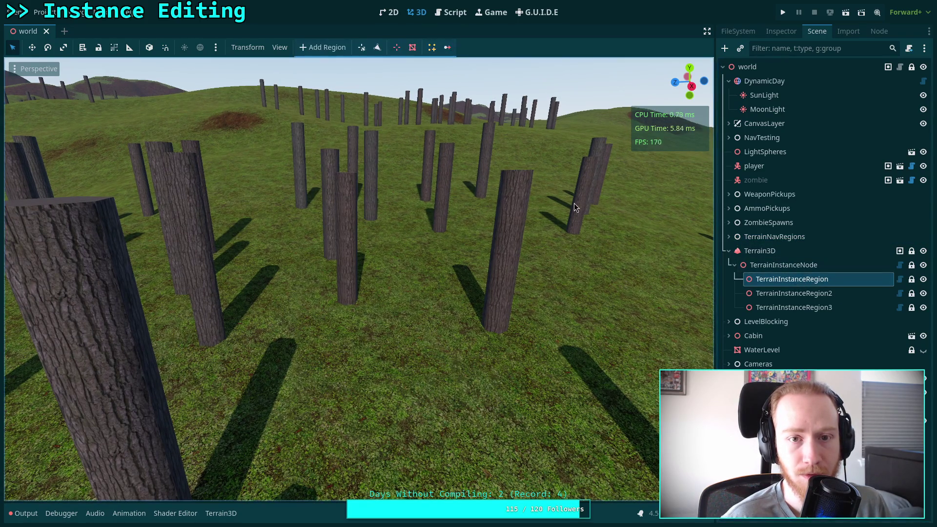
Select Terrain3D, then TerrainInstanceRegion, Region2 and Region3 in turn, and return to the script editor.
click(781, 250)
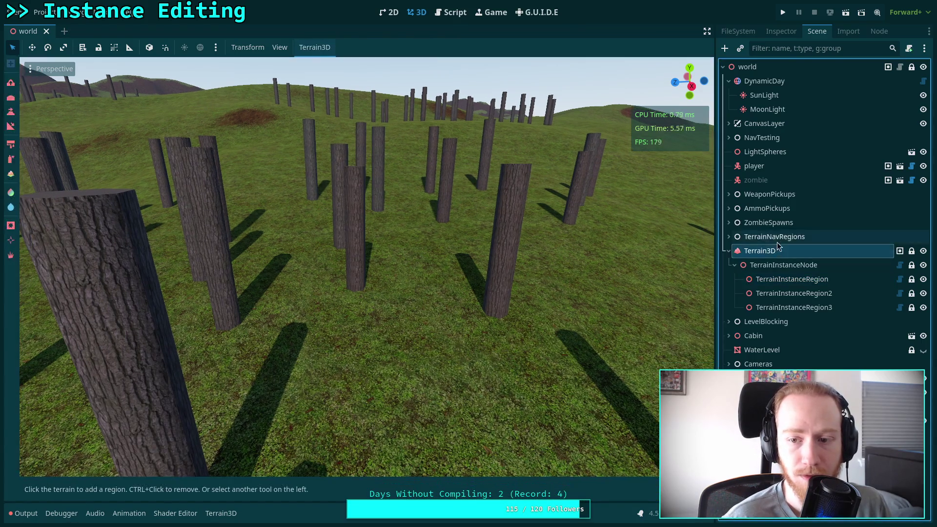
click(803, 281)
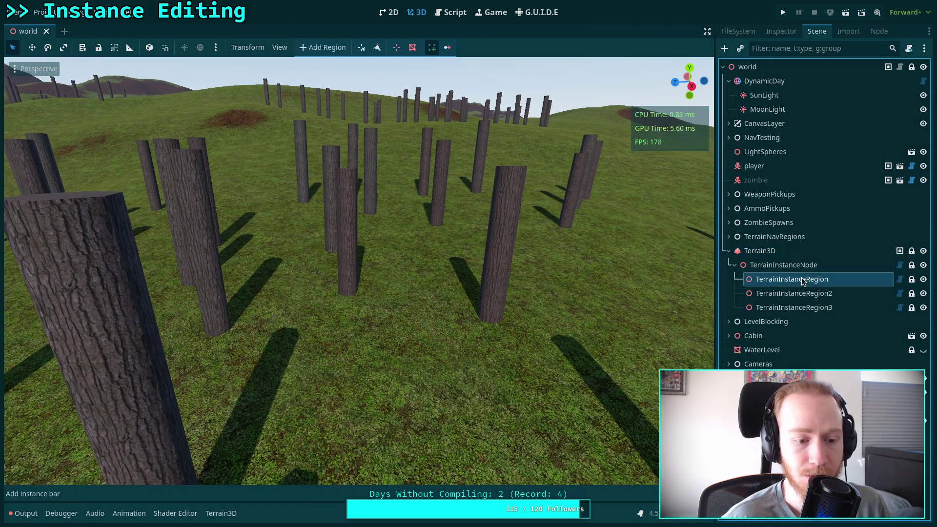
click(805, 295)
click(803, 309)
key(Up)
key(Up)
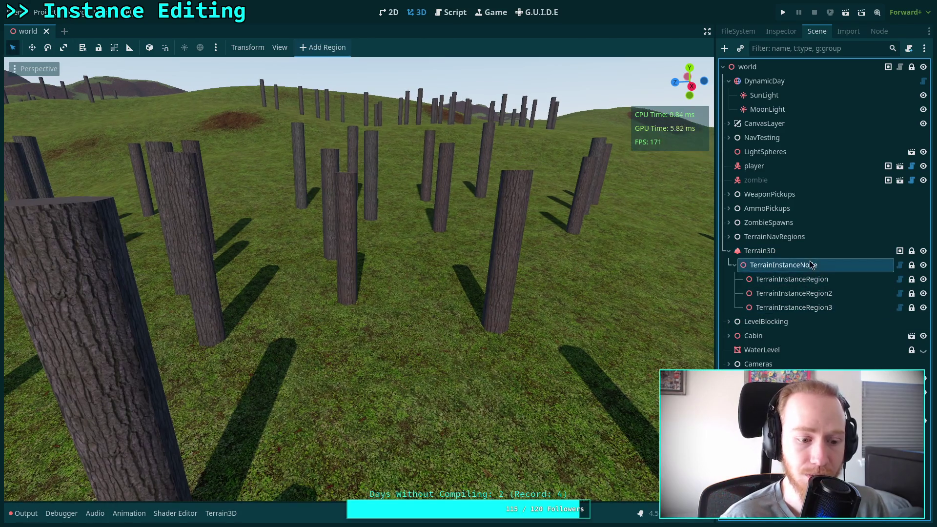
key(Down)
key(Down)
click(798, 311)
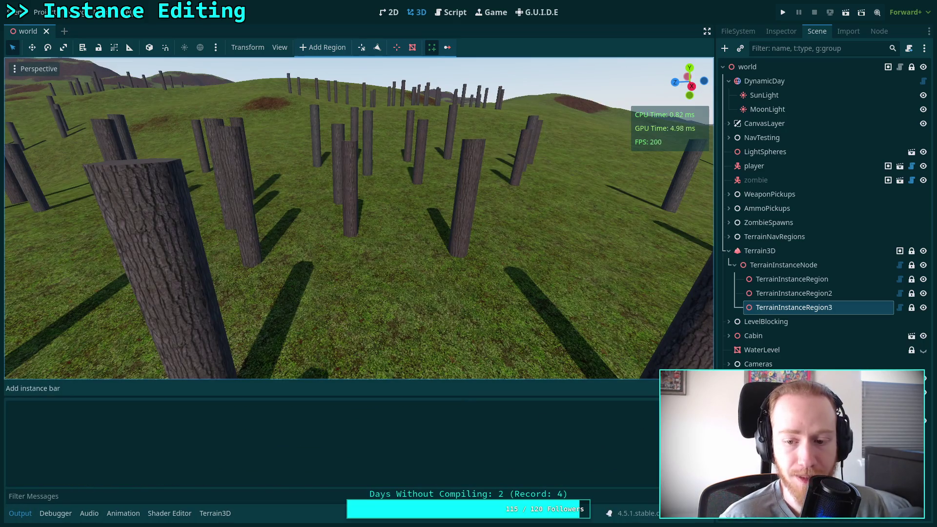
click(449, 13)
scroll(347, 269, down, 5)
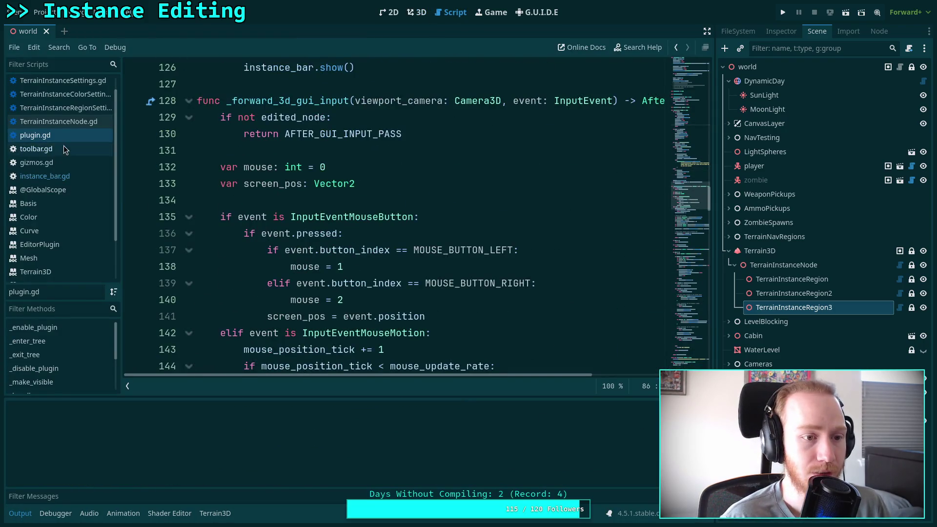
In instance_bar.gd's clear branch, add a print('cleared region') line followed by return.
click(69, 174)
scroll(303, 243, down, 2)
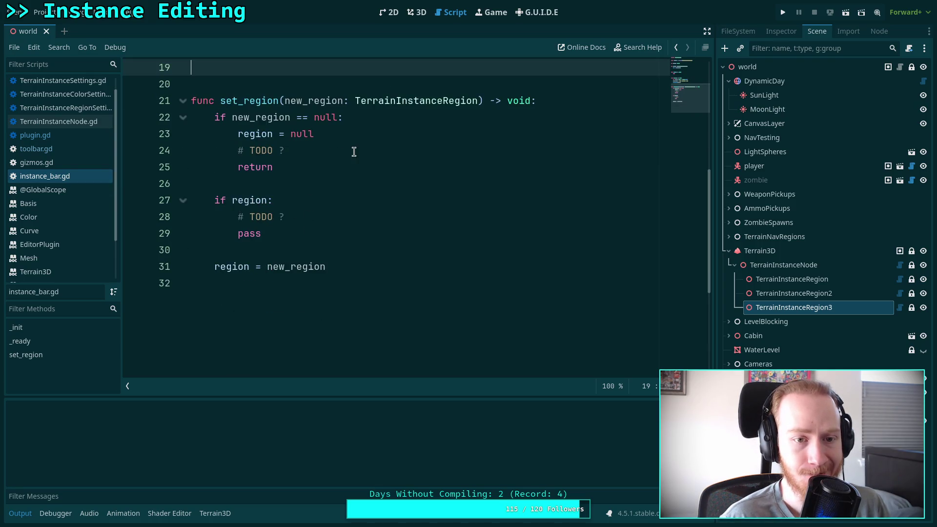
click(371, 153)
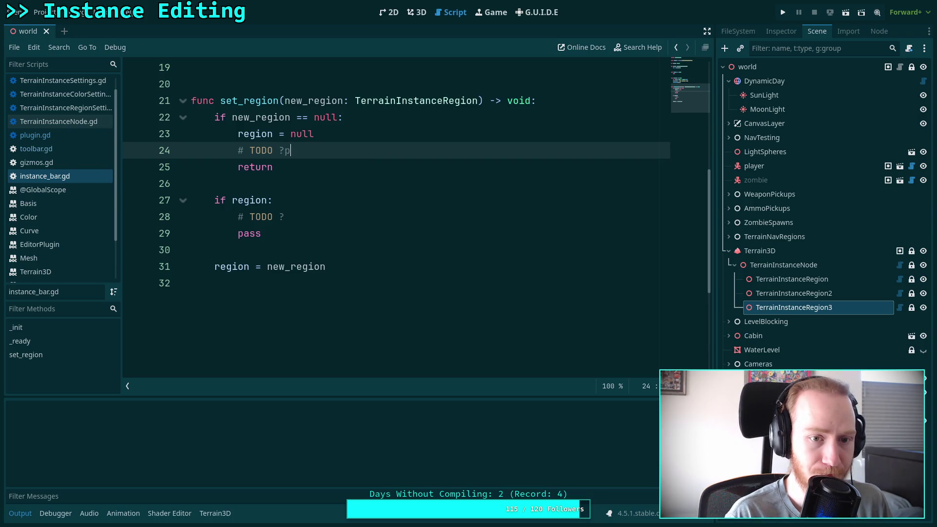
key(BackSpace)
key(Return)
text(print('cl)
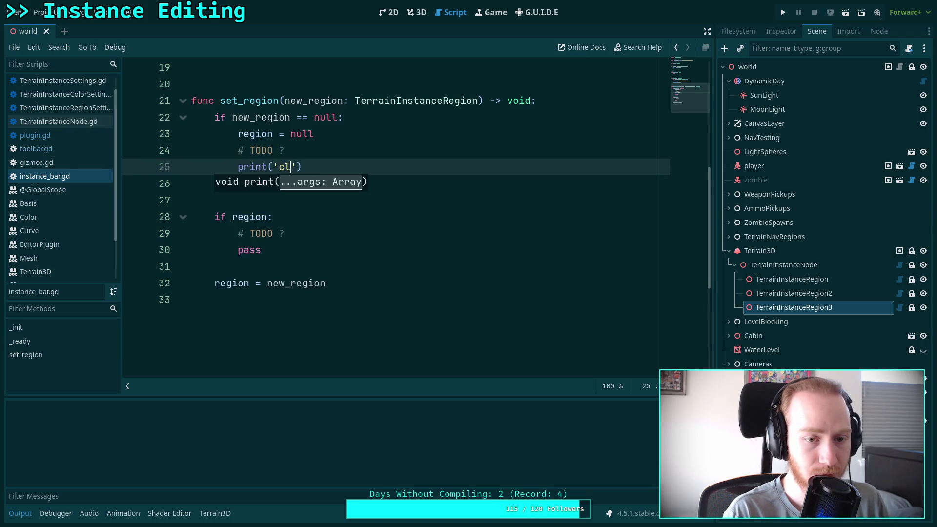
text(eared region!)
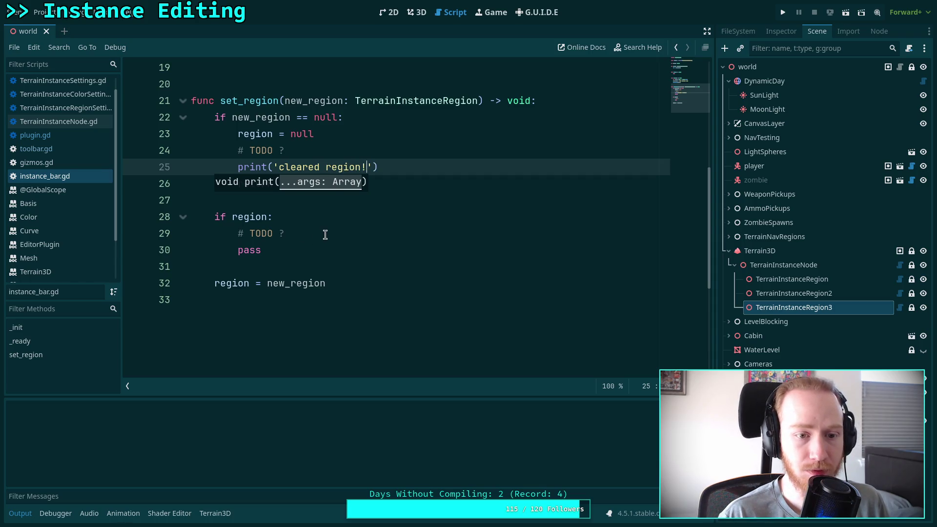
key(Down)
text(return)
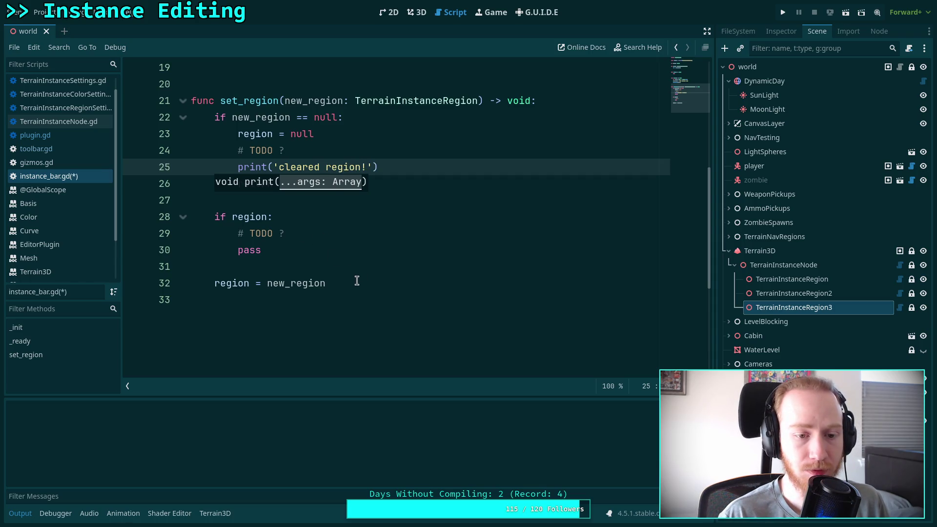
After the region assignment, add a 'set new region' print formatted with region.name, and save.
click(373, 285)
key(Return)
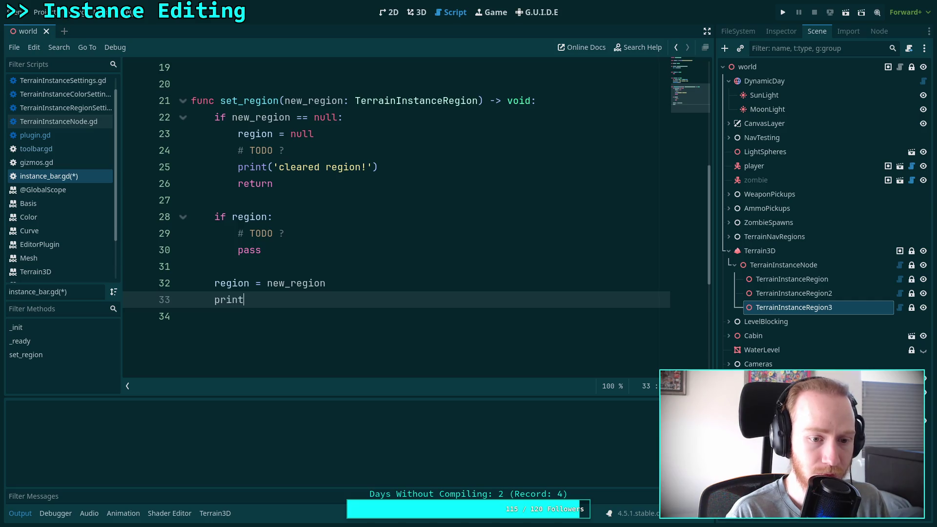
text((')
text(set ne)
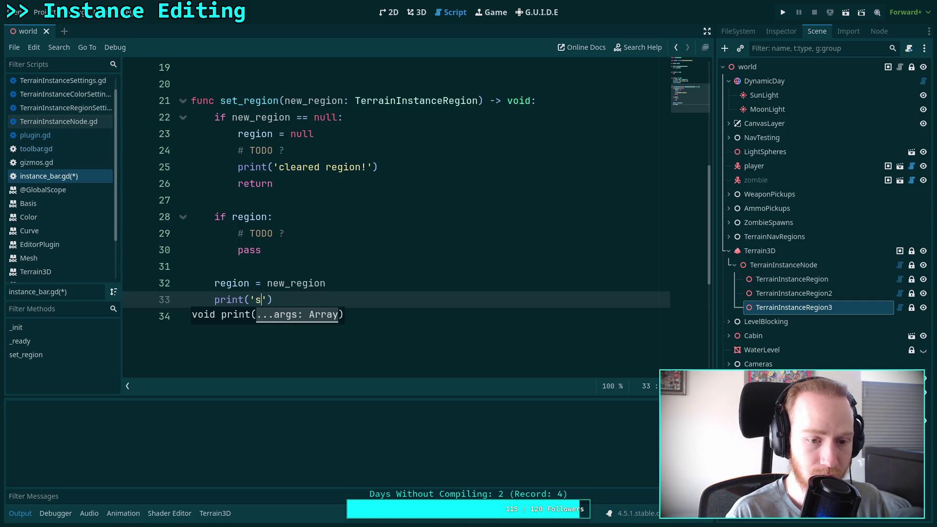
text(w region)
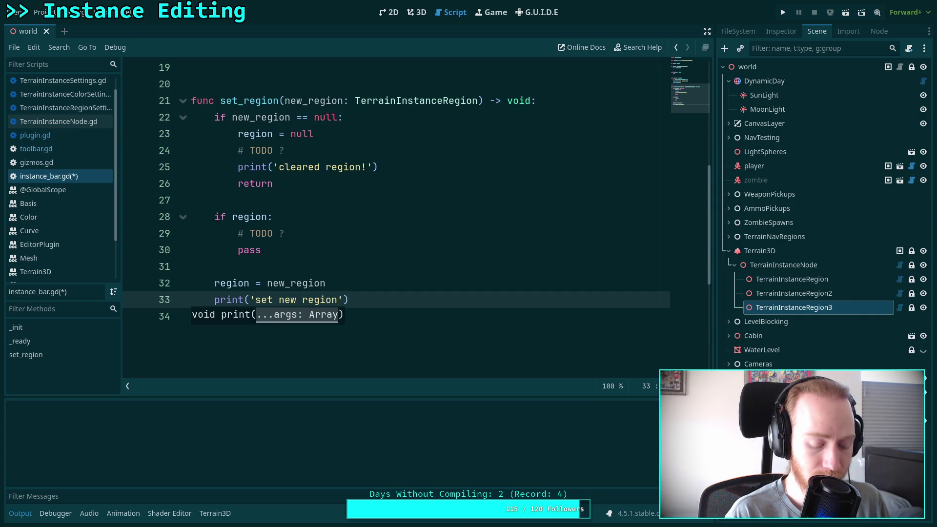
click(190, 317)
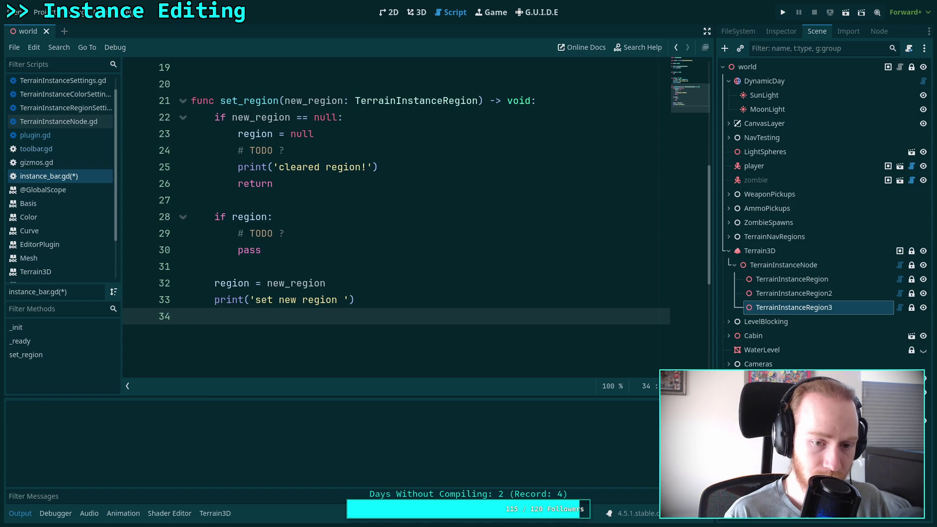
click(350, 299)
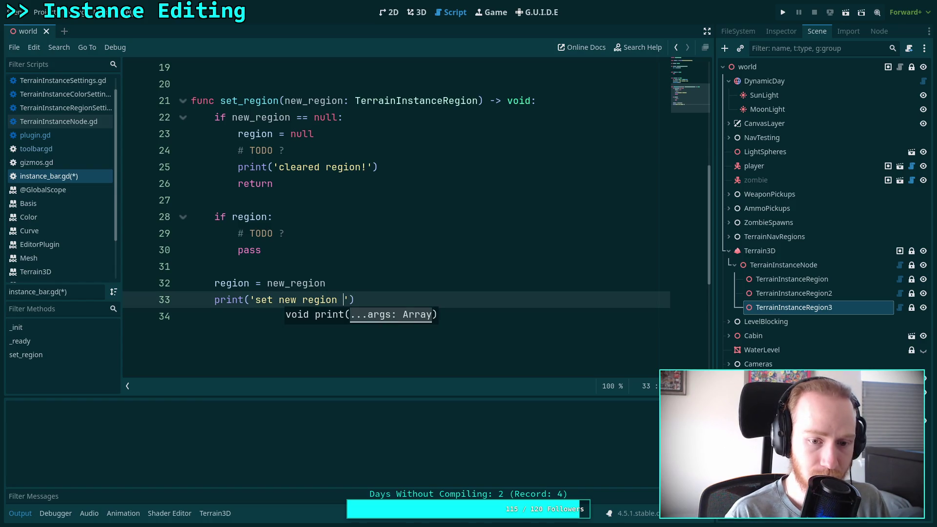
text(% )
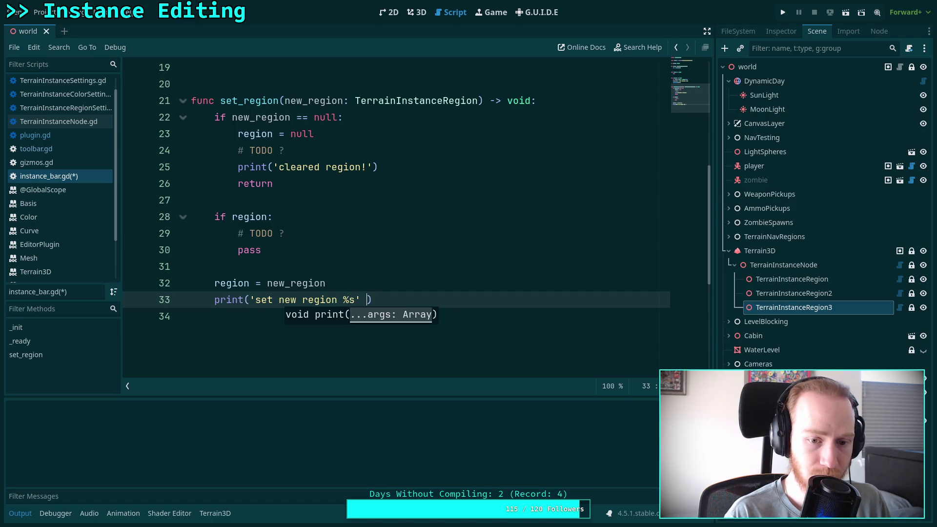
text(re)
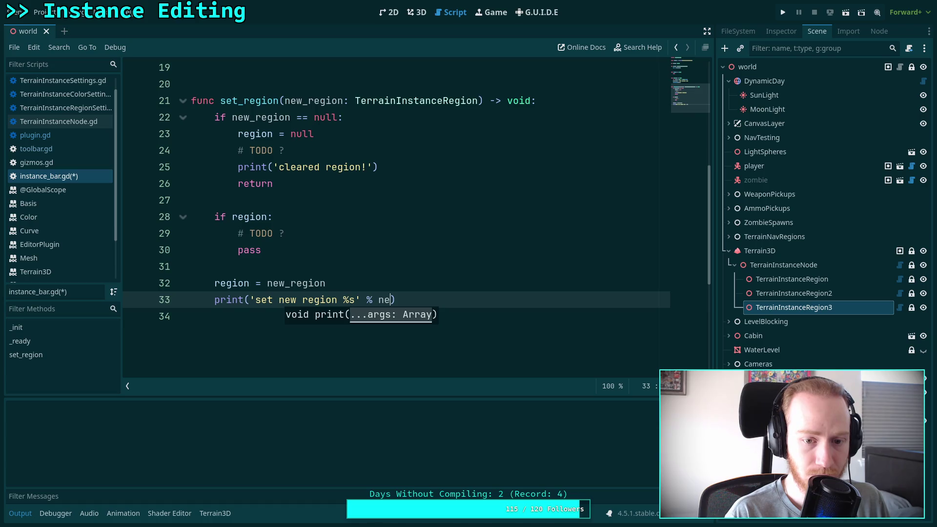
text(gion.)
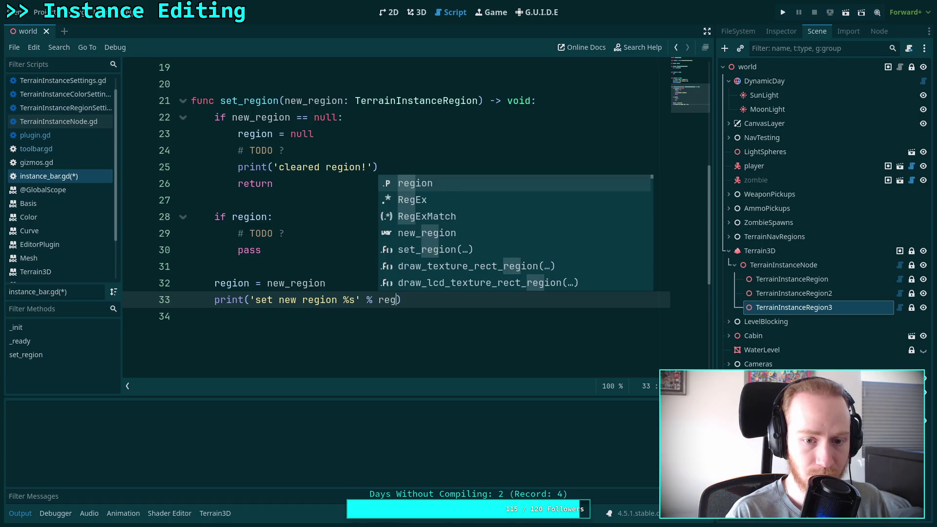
text(name)
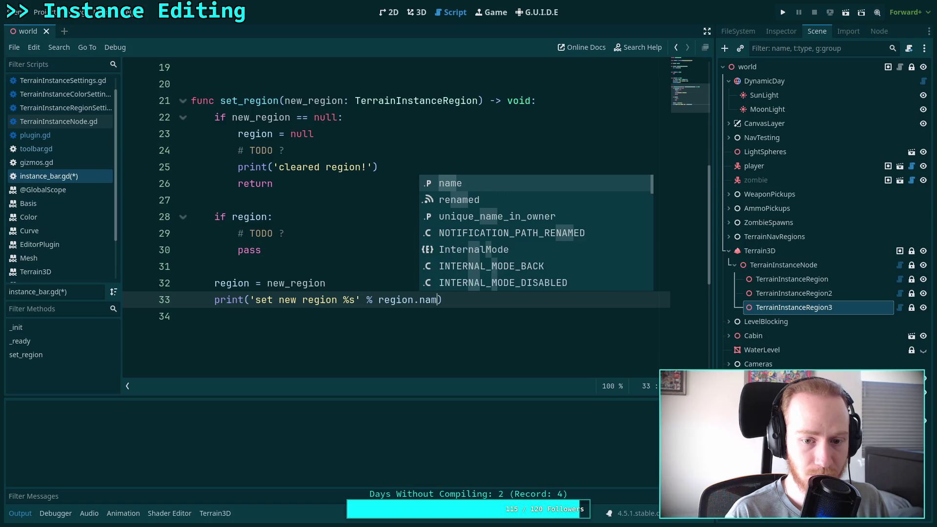
key(ctrl+s)
Under the TODO, add print('changing old region %s' % region.name) and pass, and save.
key(Up)
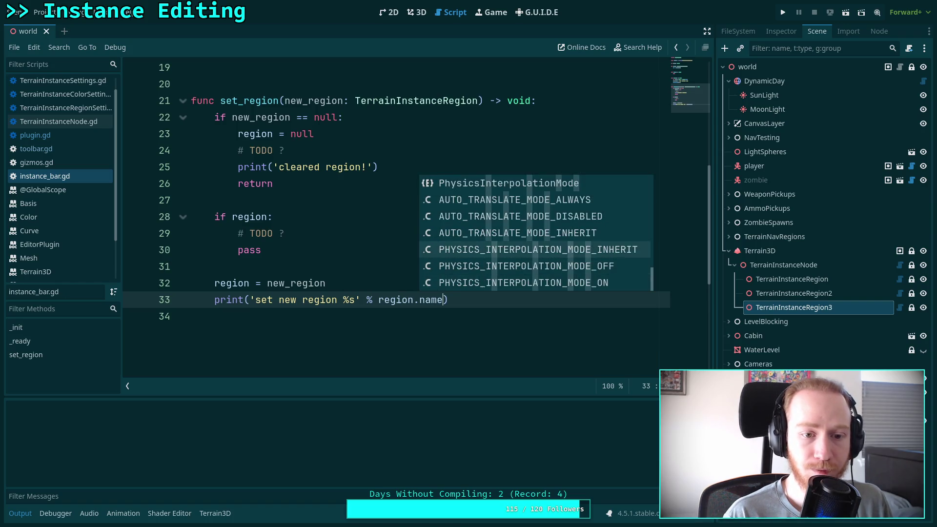
key(Escape)
key(Up)
key(Up)
key(Up)
key(Up)
key(Return)
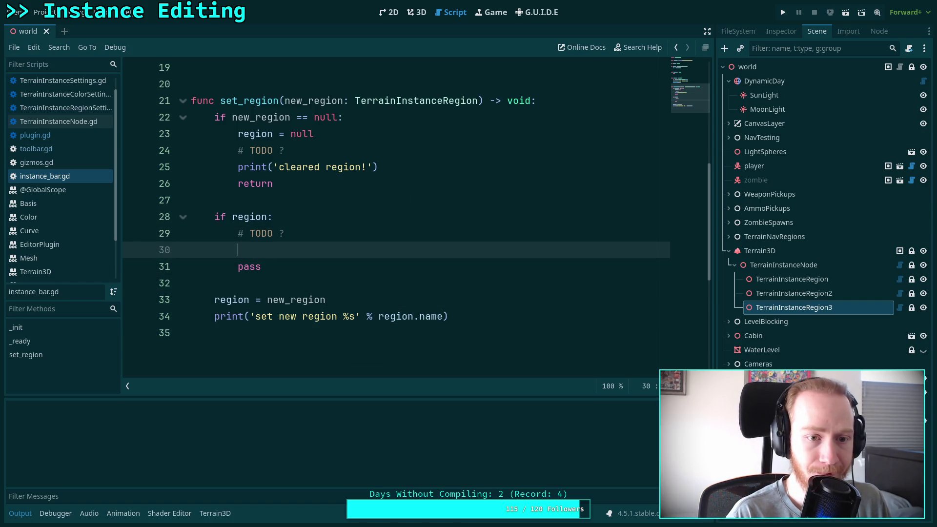
text(print(')
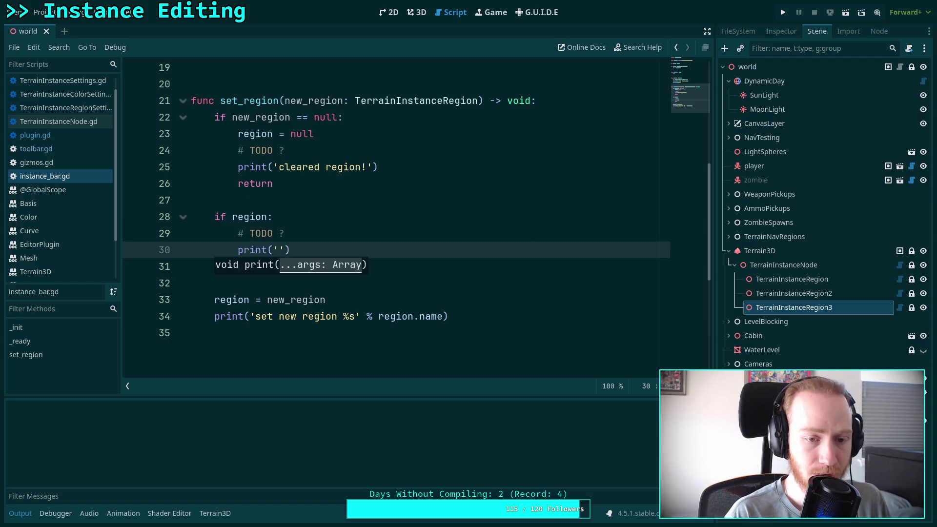
text(changing )
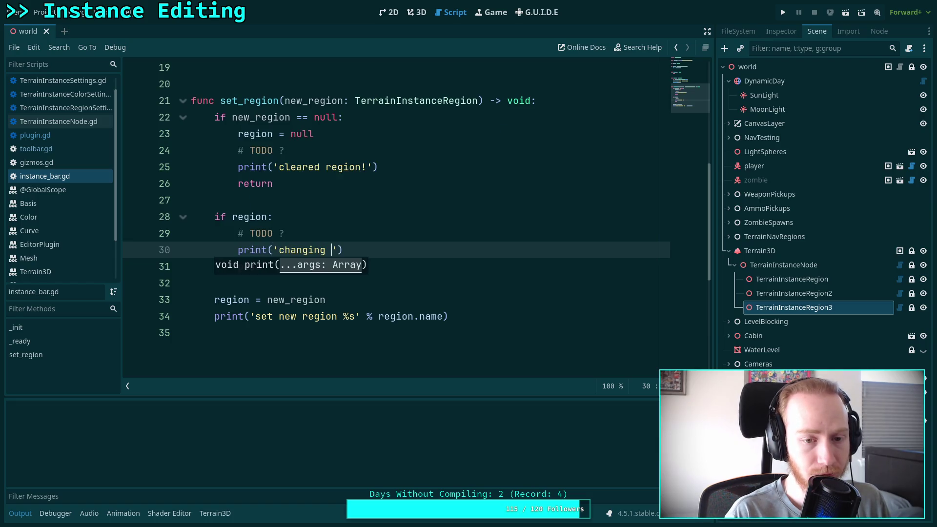
text(old region )
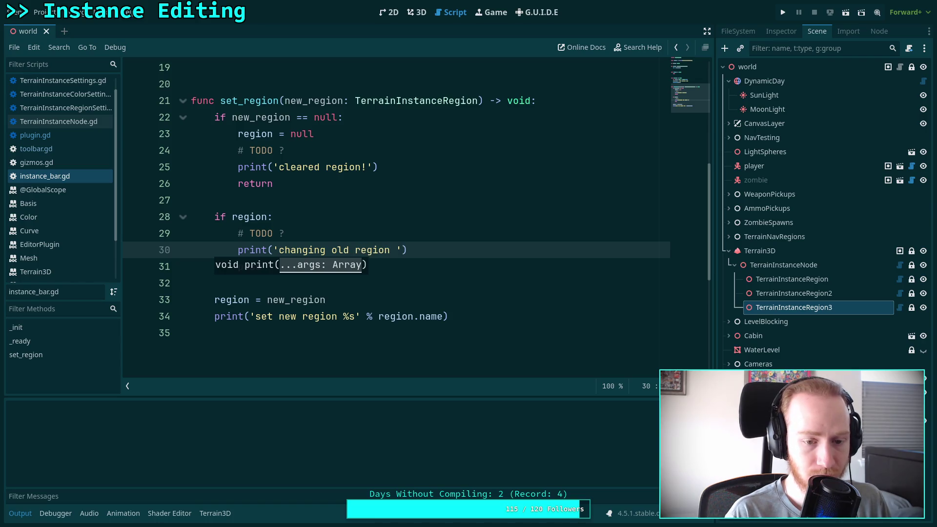
text(%s)
key(End)
key(Return)
text(pass)
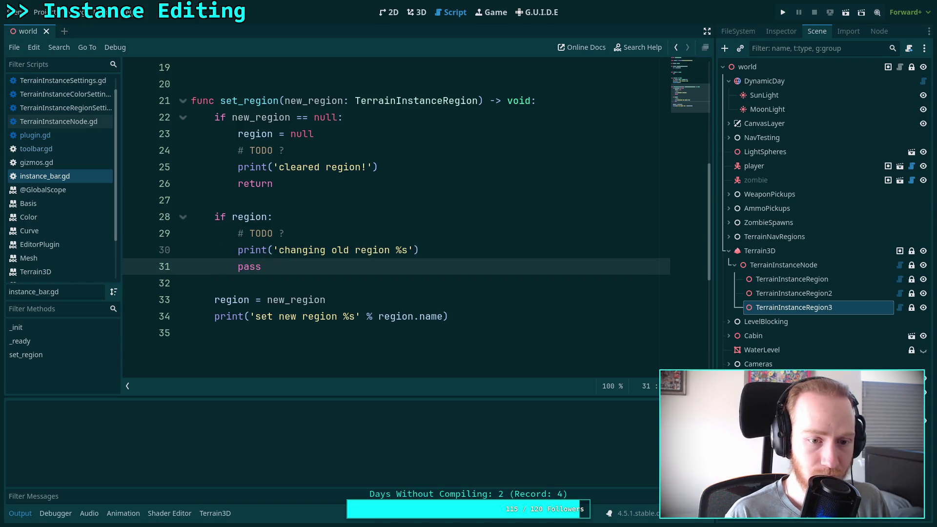
click(255, 249)
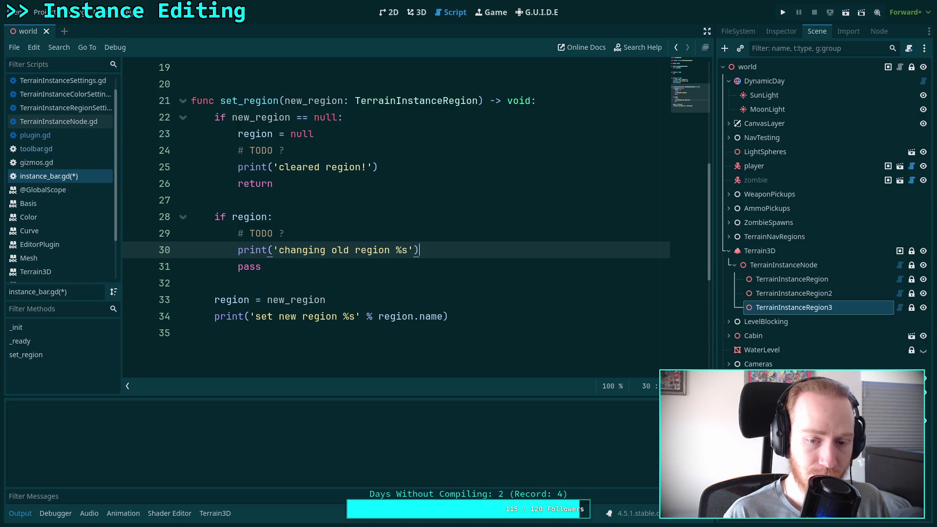
text(% )
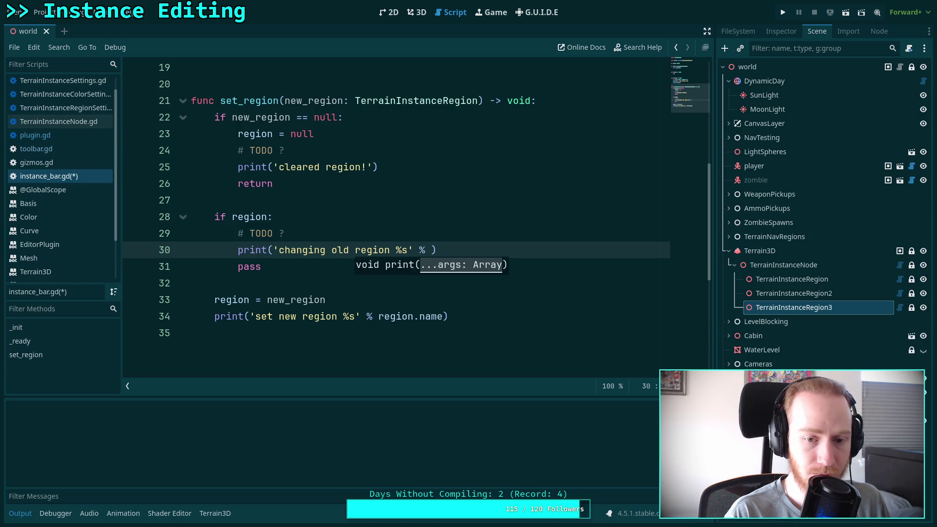
text(egion.name)
key(ctrl+s)
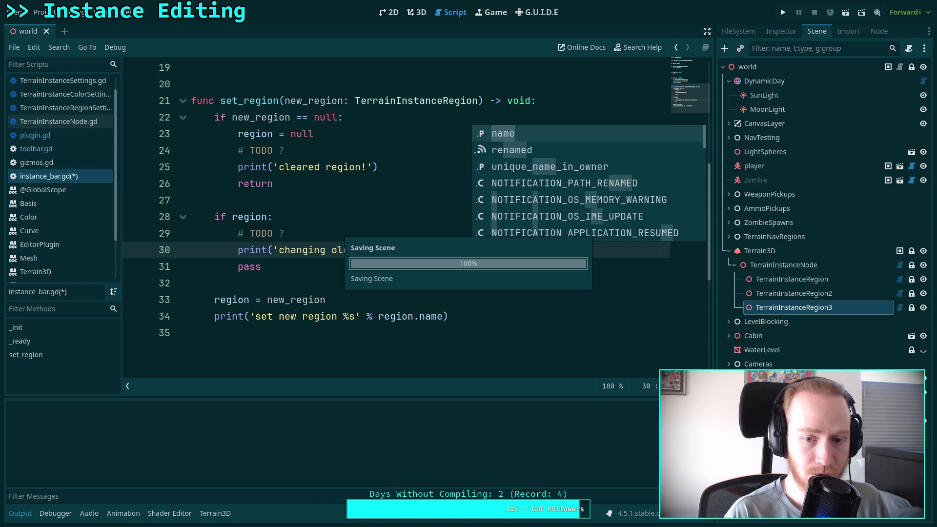
In the 3D view, select the TerrainInstanceRegion nodes, TerrainNavRegions and TerrainInstanceNode to trigger 'cleared region!' logs.
click(417, 14)
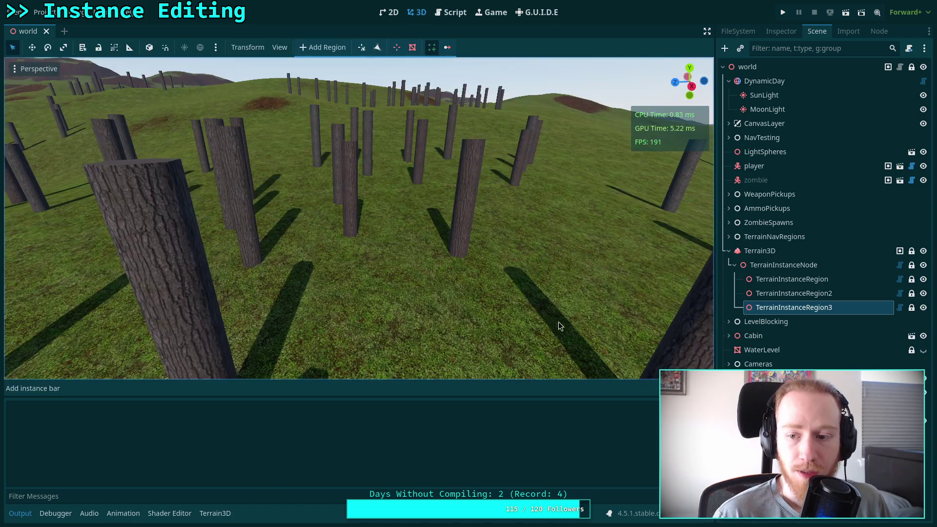
click(816, 281)
click(814, 292)
click(814, 307)
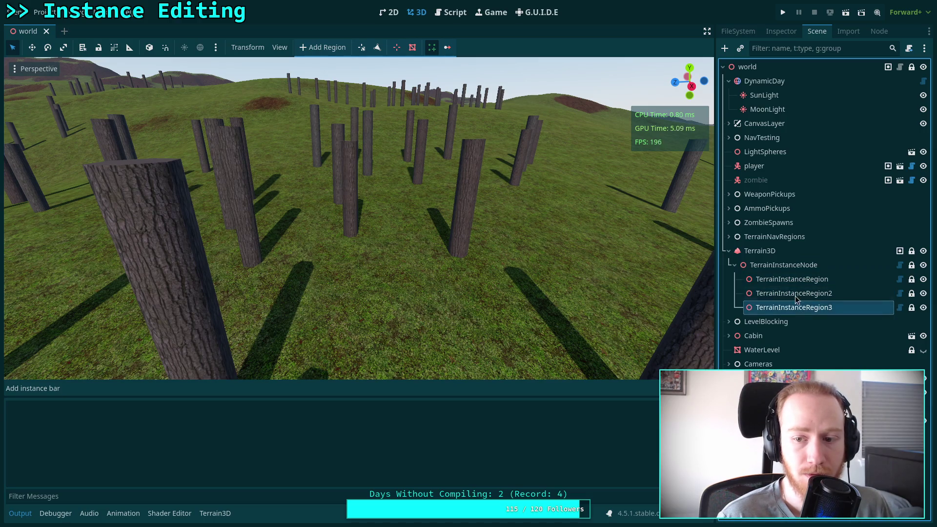
click(785, 237)
click(778, 280)
click(781, 268)
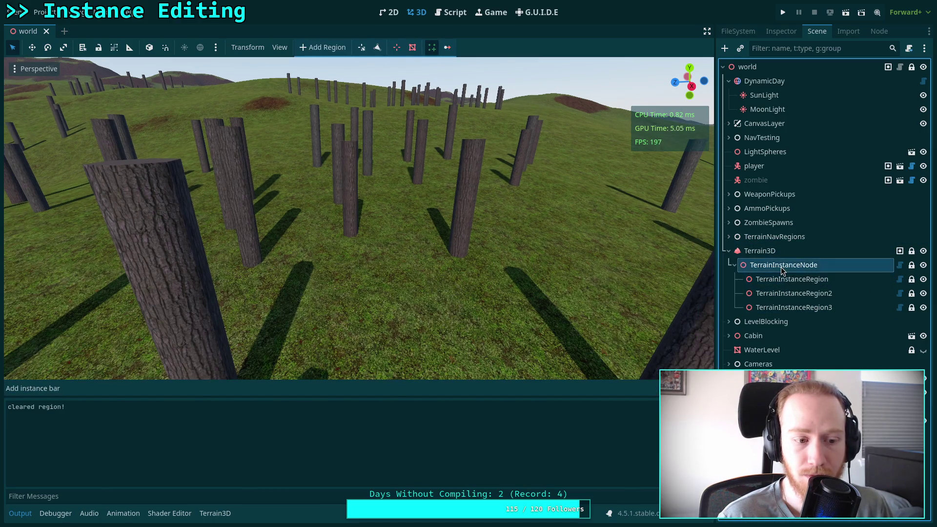
click(786, 282)
click(781, 294)
click(757, 307)
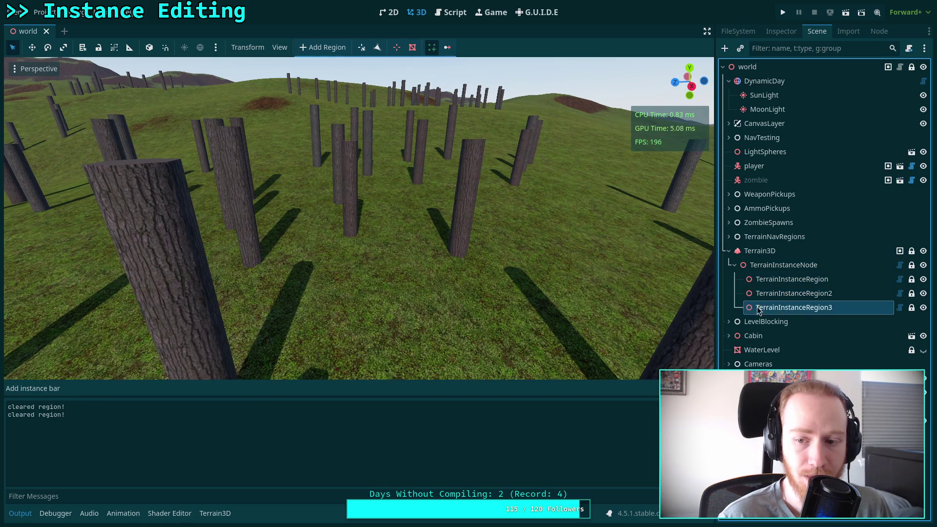
click(450, 12)
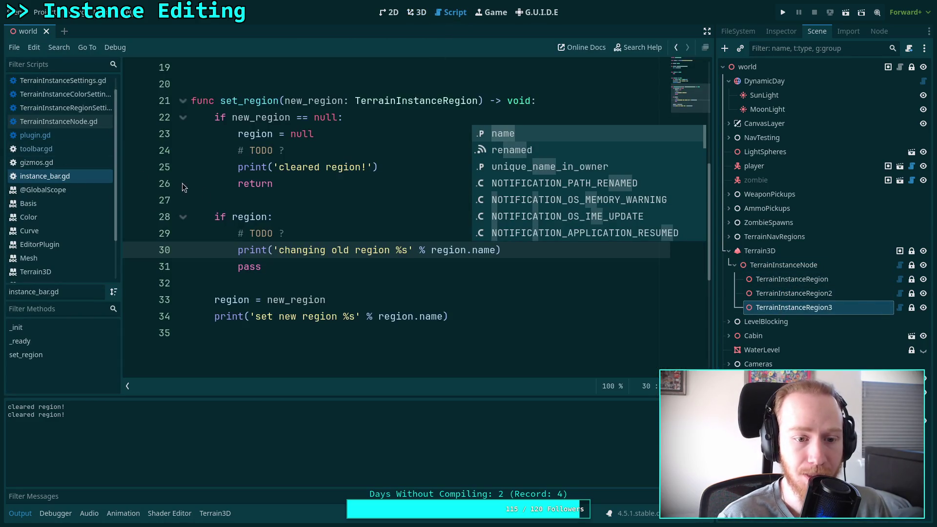
Open plugin.gd and scroll to _edit's TerrainInstanceRegion branch that sets edited_region or shows a toast warning.
click(44, 136)
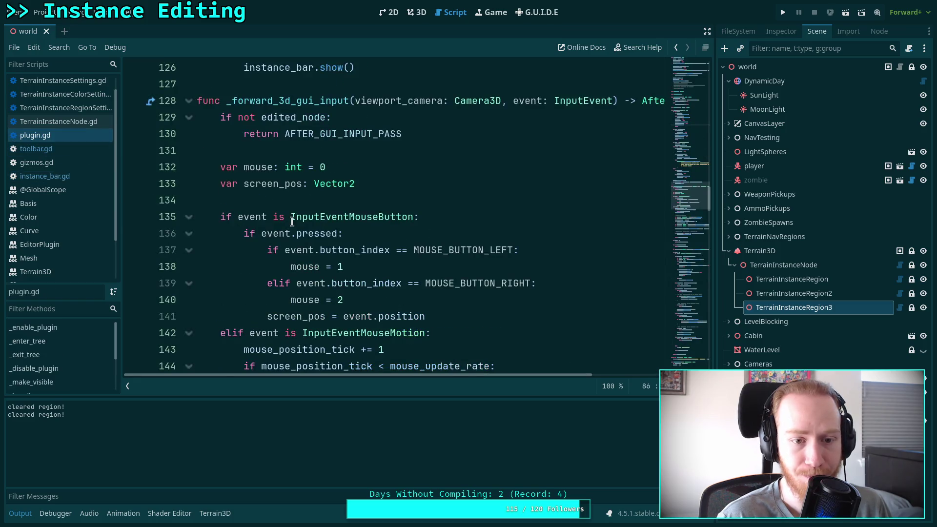
scroll(292, 221, up, 15)
scroll(250, 222, down, 2)
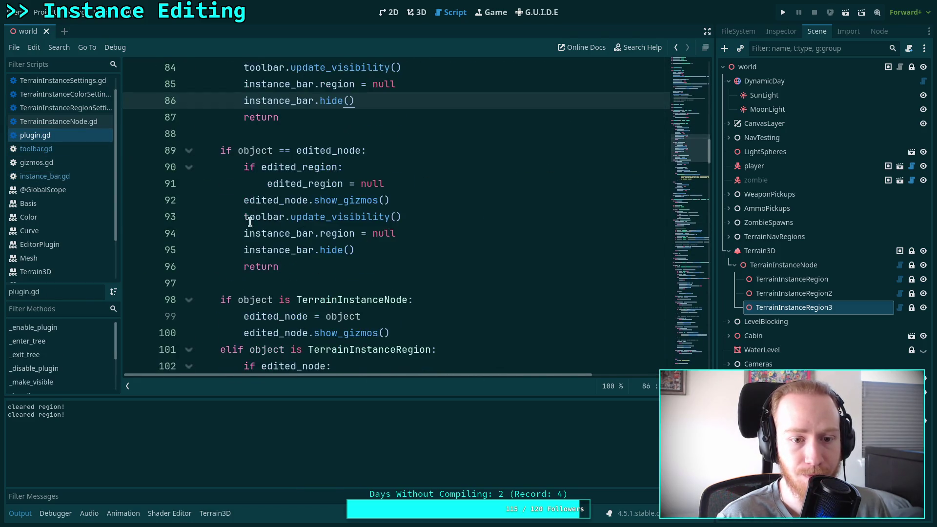
scroll(302, 226, down, 6)
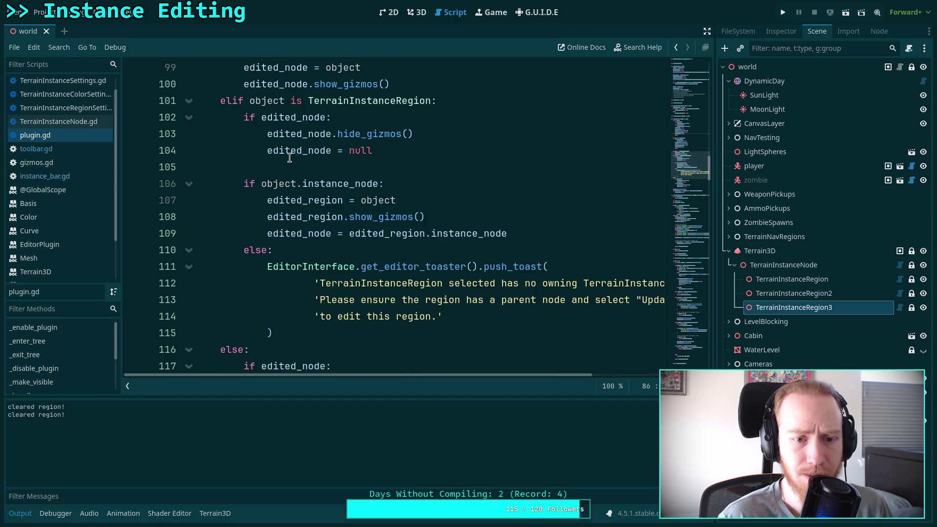
scroll(290, 158, down, 2)
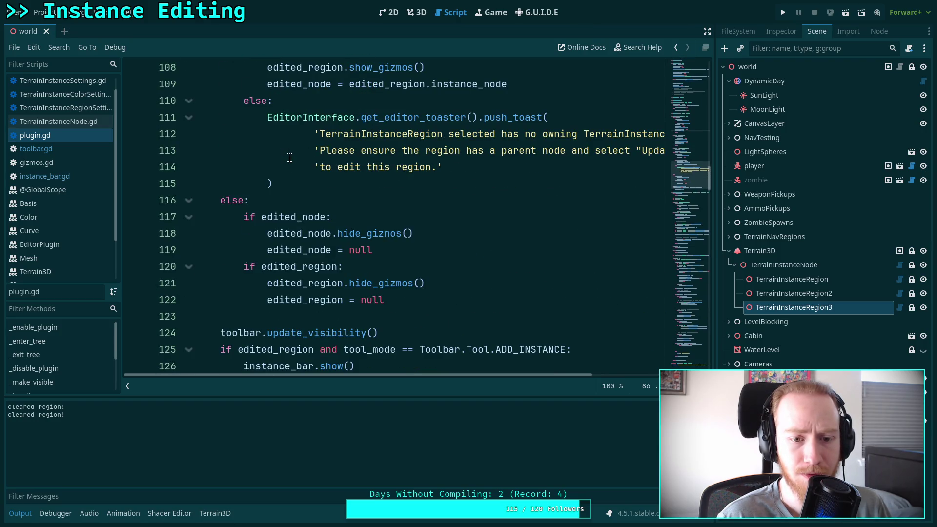
scroll(290, 158, down, 1)
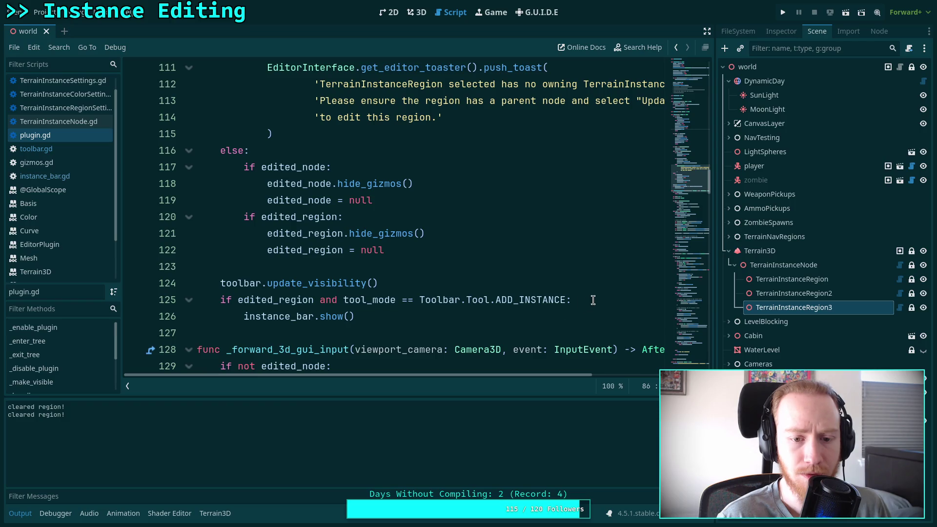
scroll(556, 294, up, 3)
scroll(460, 308, up, 1)
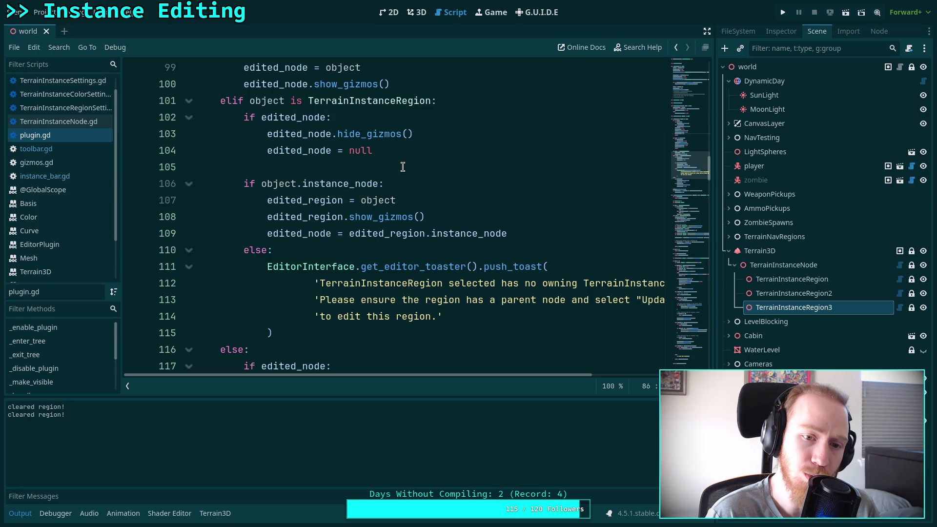
After line 109, add 'if instance_bar.visible:' with instance_bar.region = edited_region as its body.
click(564, 229)
key(Return)
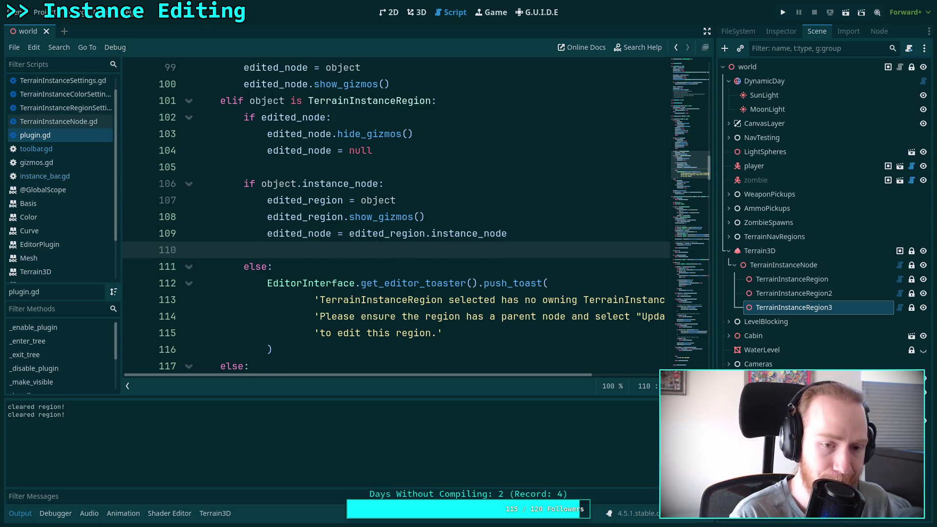
text(inst)
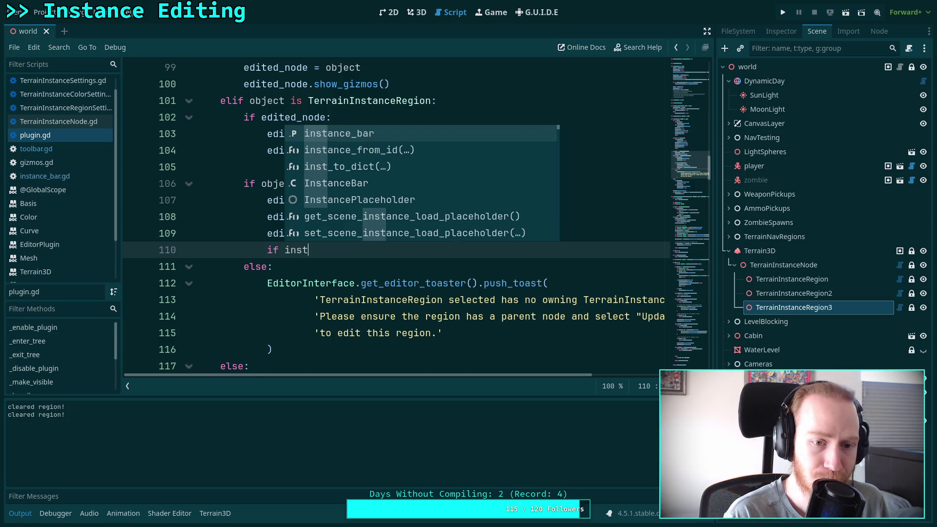
key(Return)
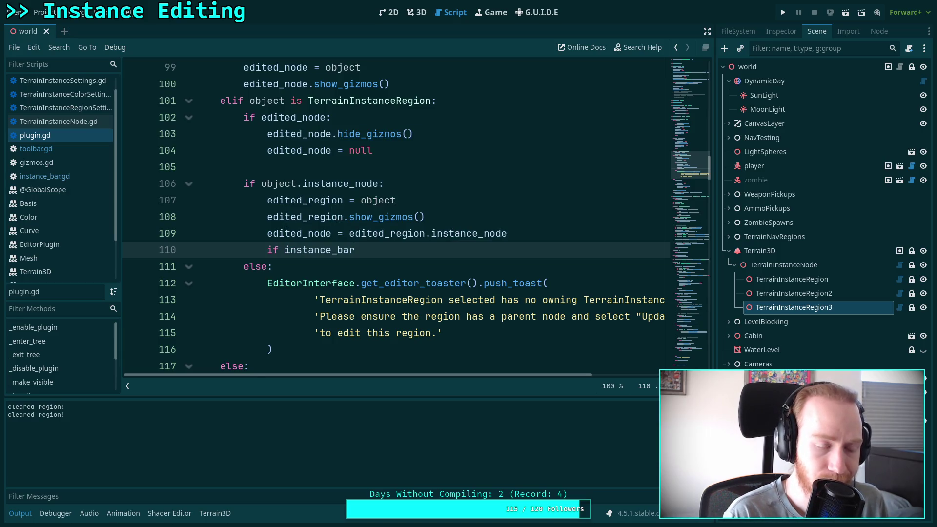
text(.visi)
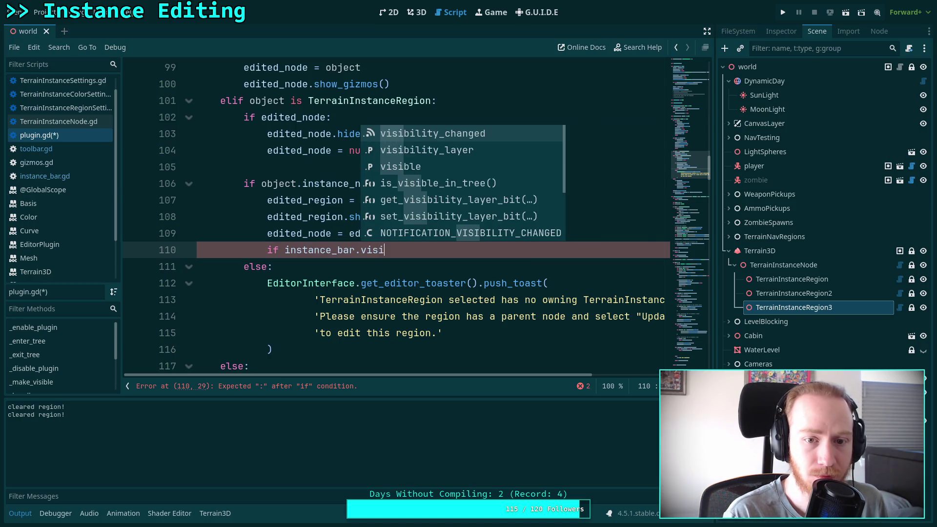
text(ble:)
key(Return)
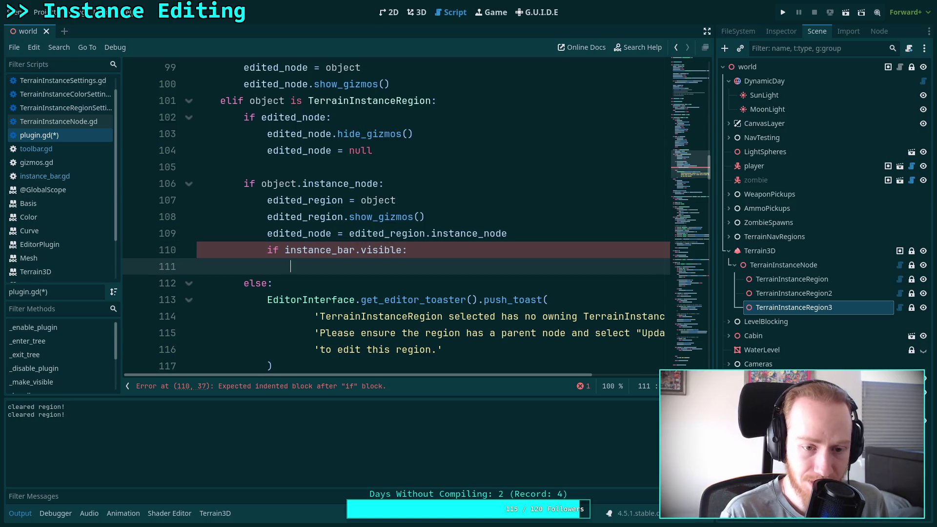
text(inst)
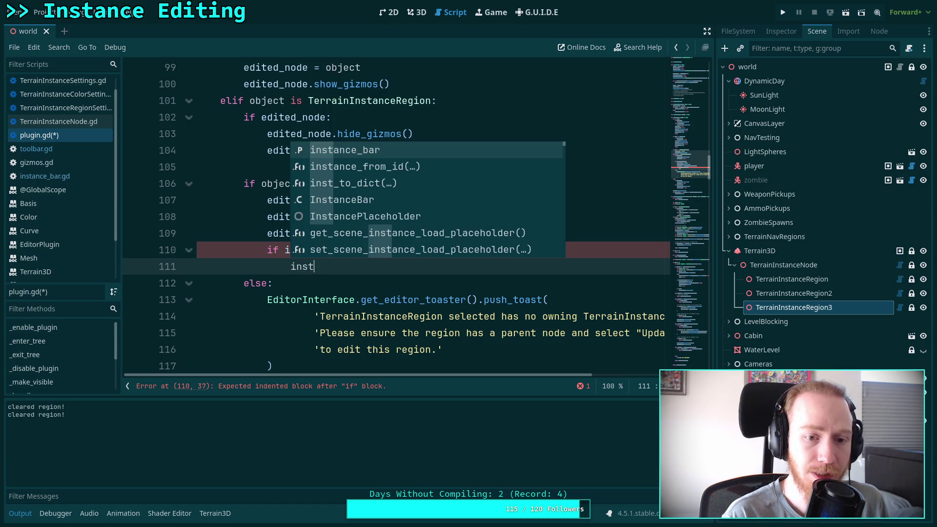
key(Return)
text(region = ed)
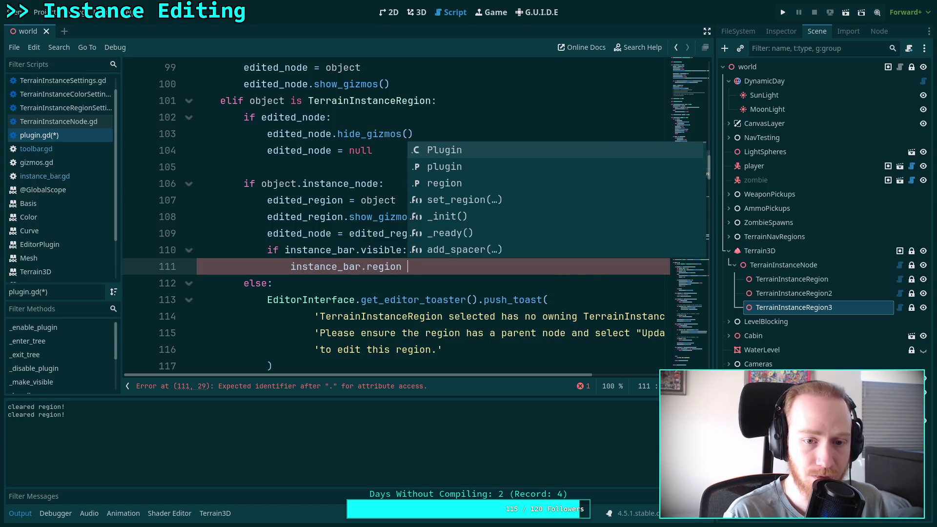
text(it)
key(Down)
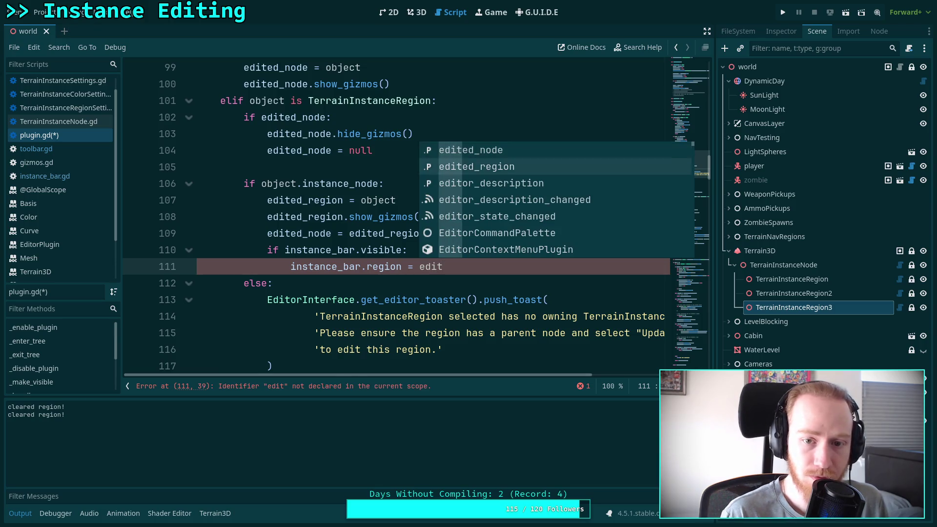
key(Return)
Scroll through _edit to review the new instance bar region code.
scroll(503, 240, down, 3)
scroll(456, 270, down, 2)
scroll(426, 251, up, 2)
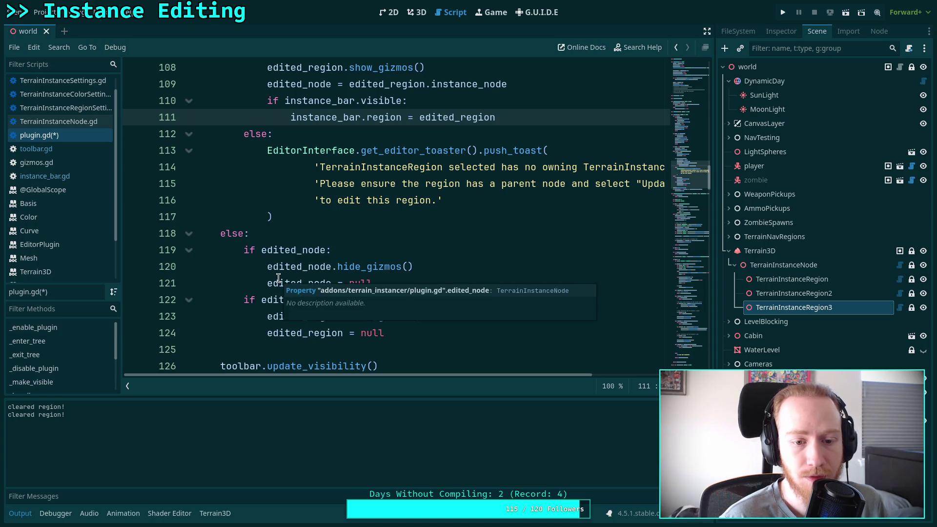
scroll(278, 278, down, 1)
scroll(342, 303, down, 1)
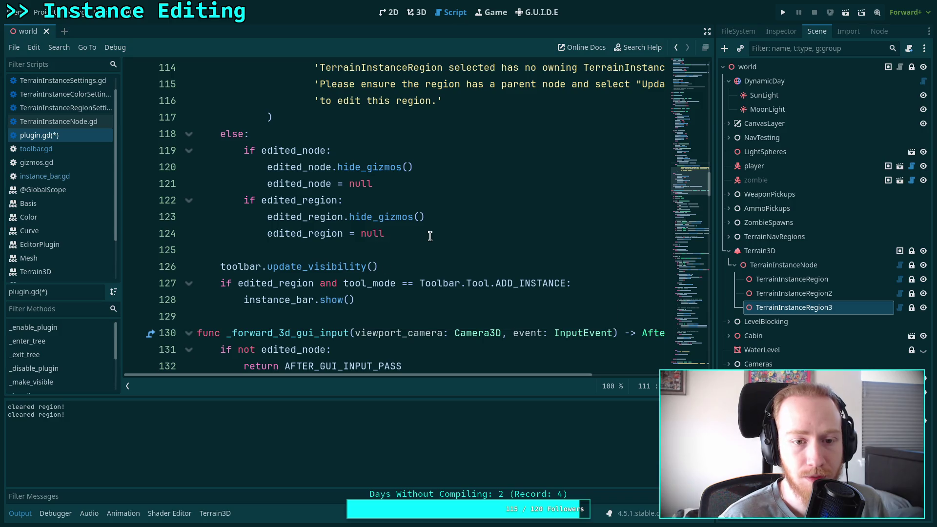
scroll(430, 240, up, 2)
scroll(430, 240, up, 5)
scroll(429, 240, down, 3)
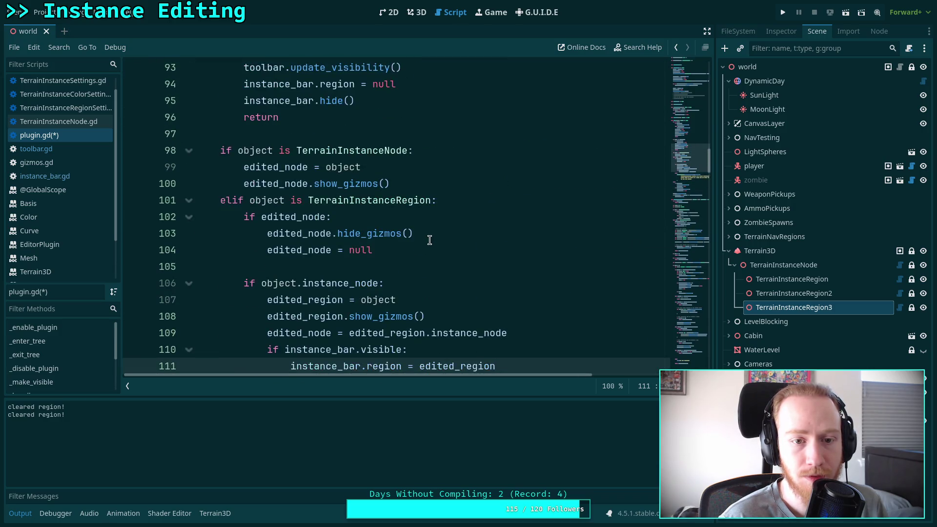
scroll(429, 240, up, 1)
scroll(430, 239, down, 3)
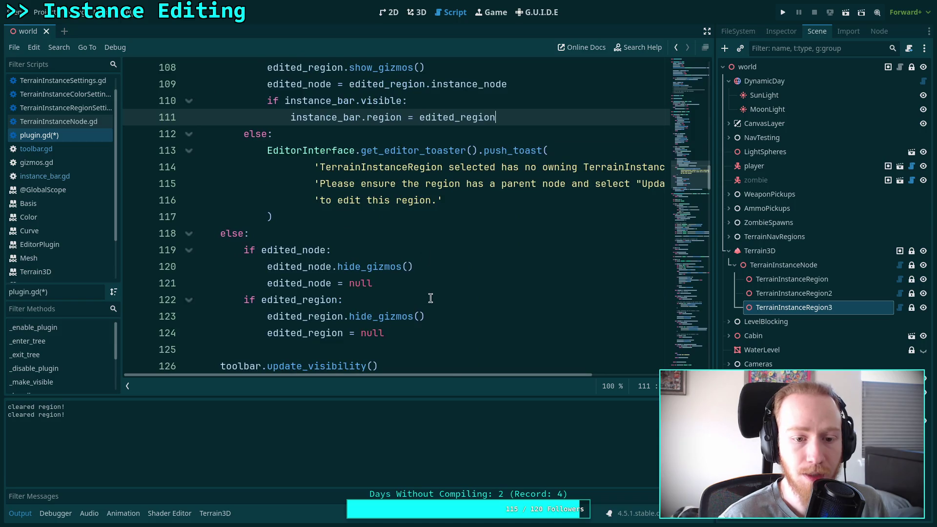
Try an instance_bar.region line and an if check after edited_region = null, then remove both.
click(454, 333)
key(Return)
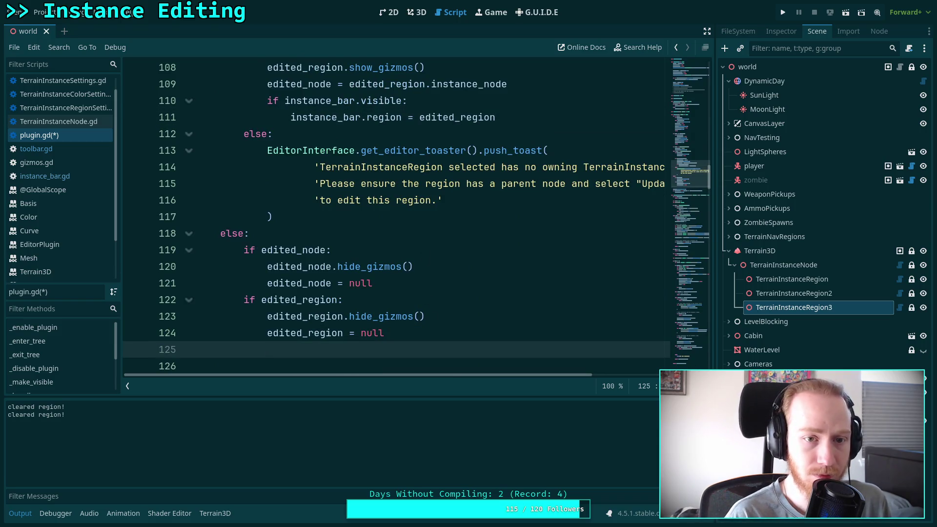
text(instance_)
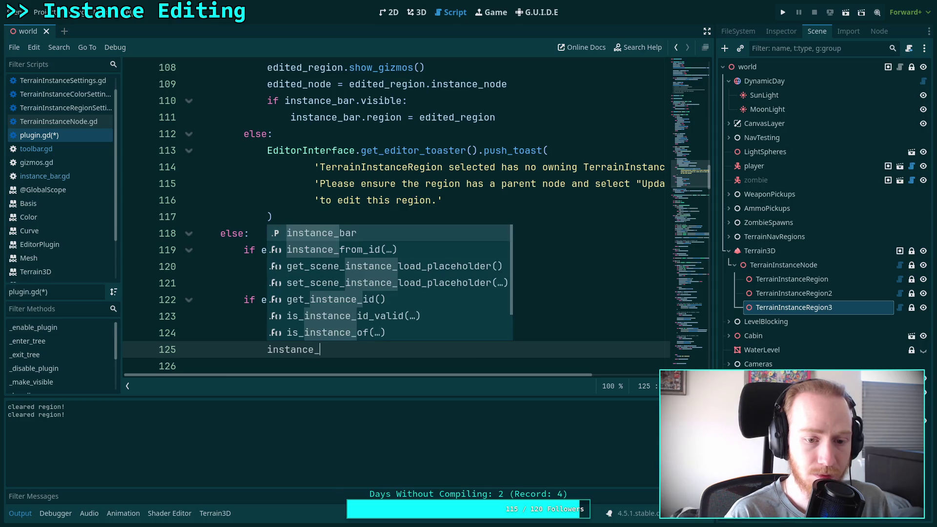
text(bar.)
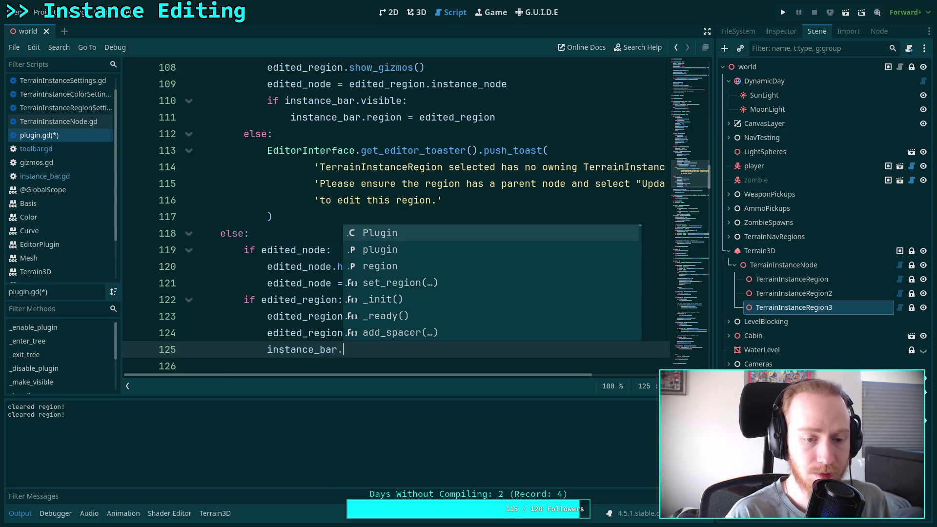
key(BackSpace)
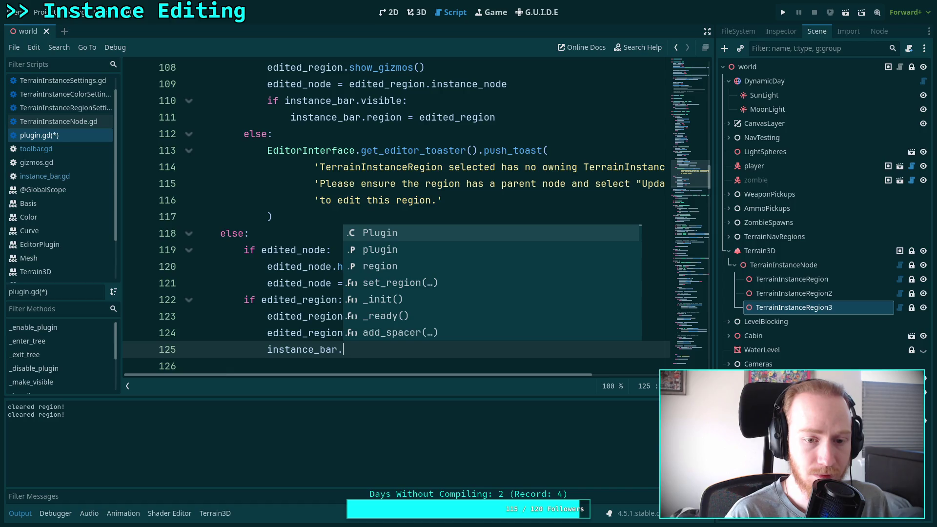
text(reg)
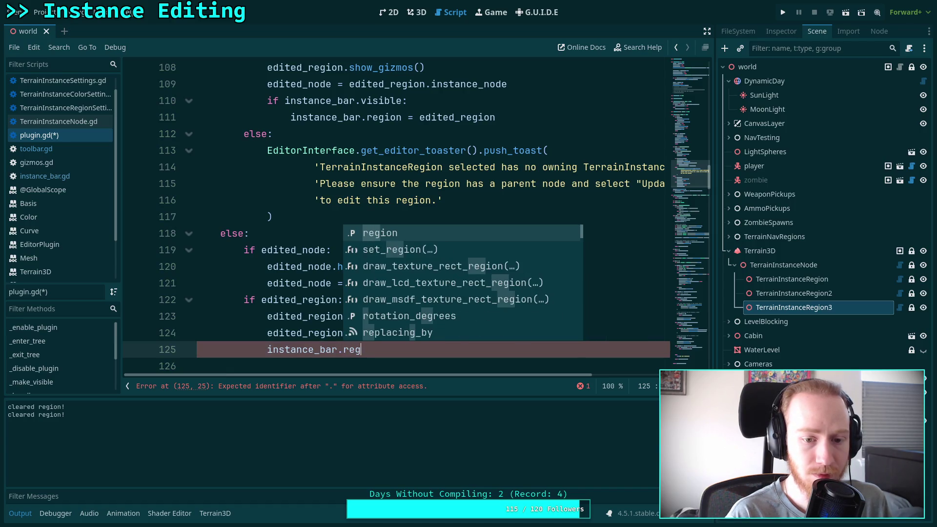
key(Return)
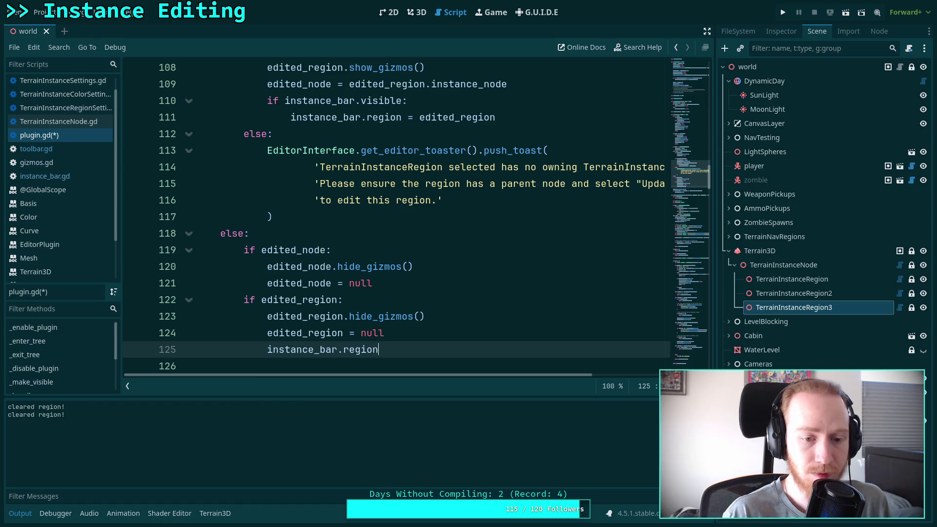
scroll(443, 304, down, 2)
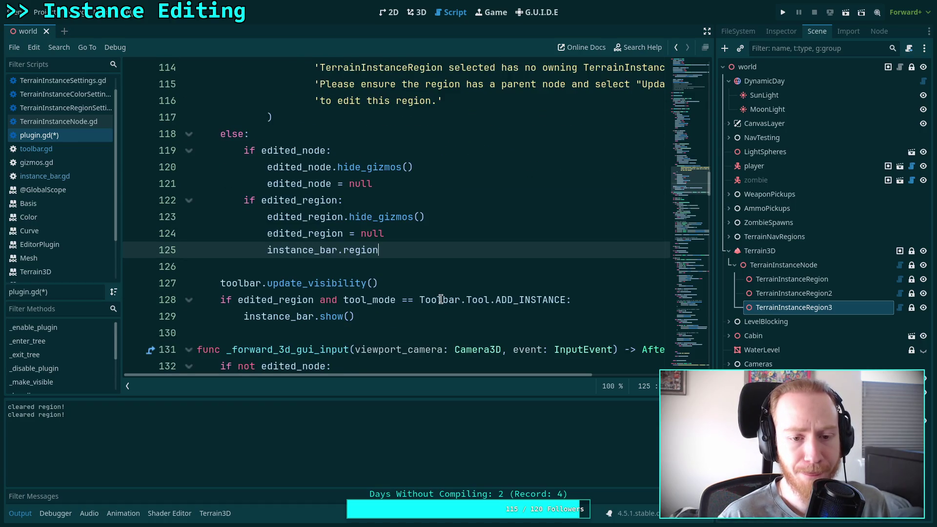
key(BackSpace)
key(BackSpace)
key(BackSpace)
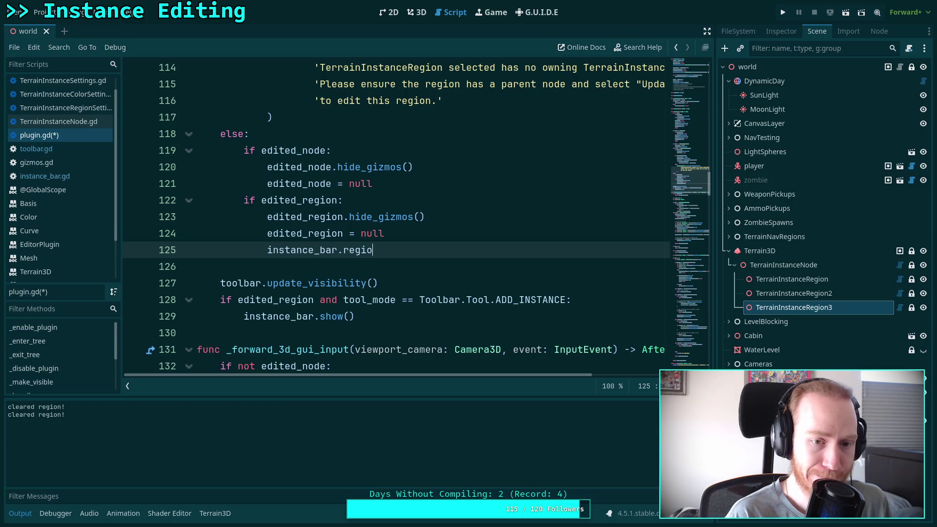
text(if instance_bar.r)
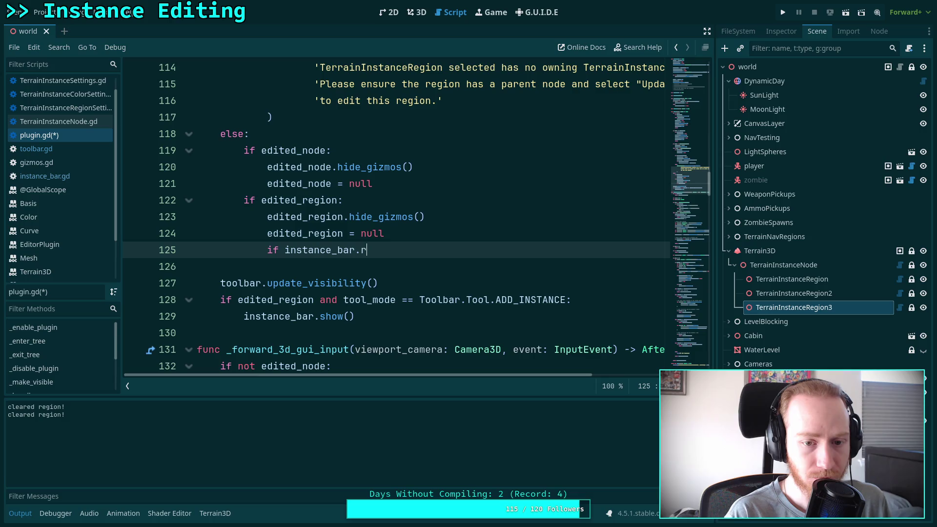
text(eg)
key(Escape)
key(ctrl+shift+k)
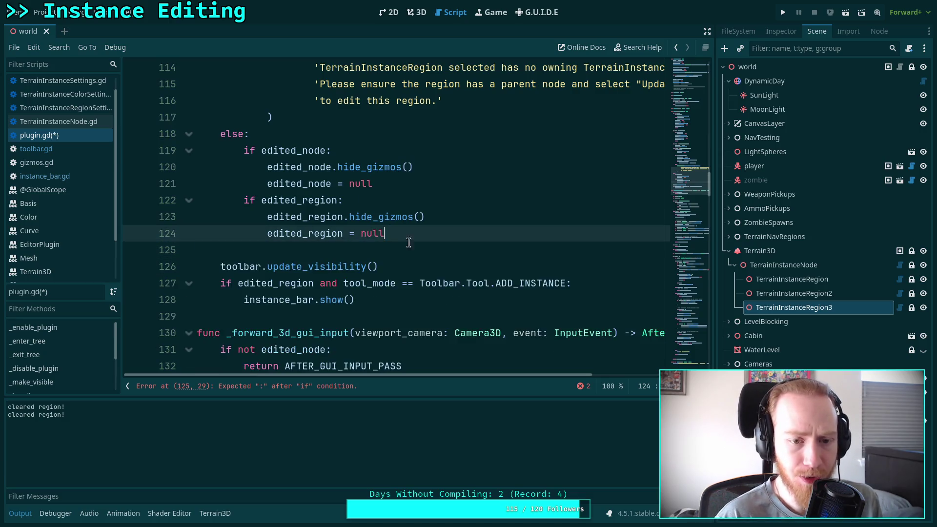
scroll(499, 205, up, 4)
Delete the instance_bar.visible check block from _edit.
drag(528, 217, 555, 193)
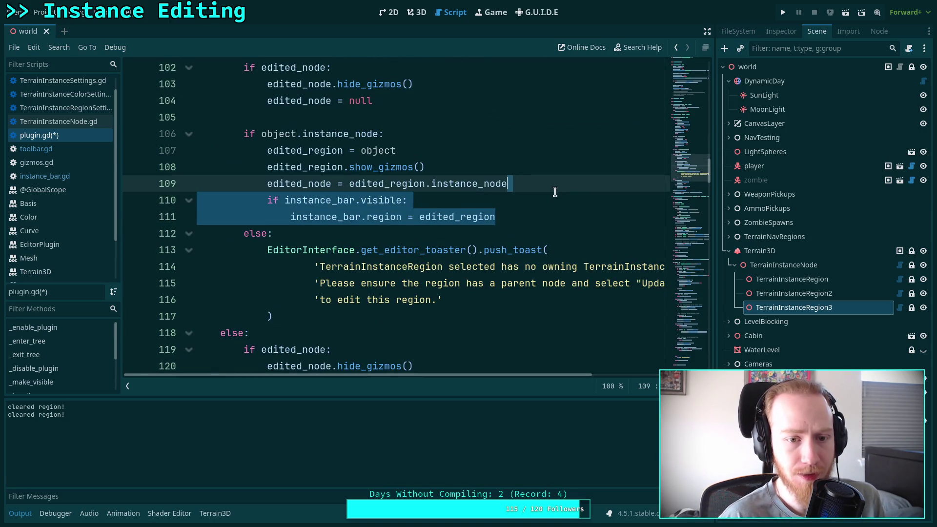
key(BackSpace)
scroll(487, 195, up, 1)
scroll(487, 252, down, 6)
scroll(325, 282, up, 2)
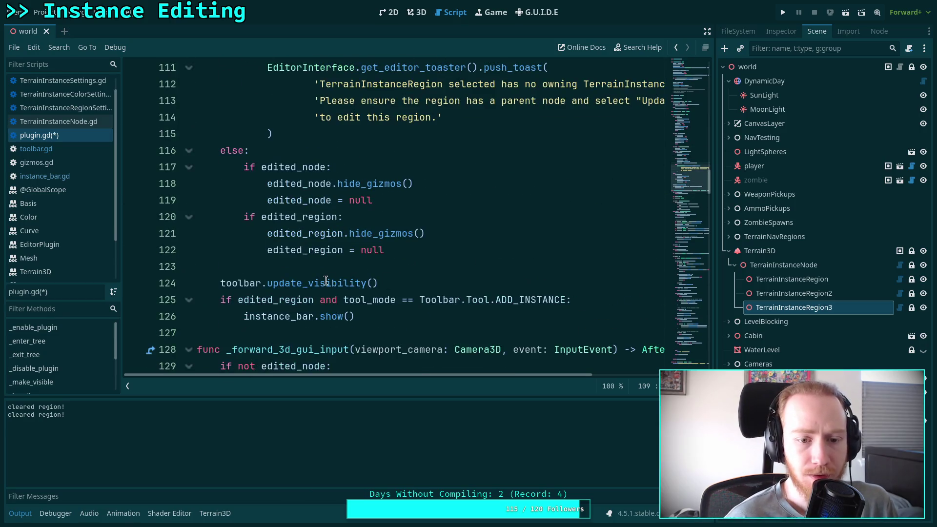
Set instance_bar.region = edited_region just before instance_bar.show() in the ADD_INSTANCE branch.
click(369, 317)
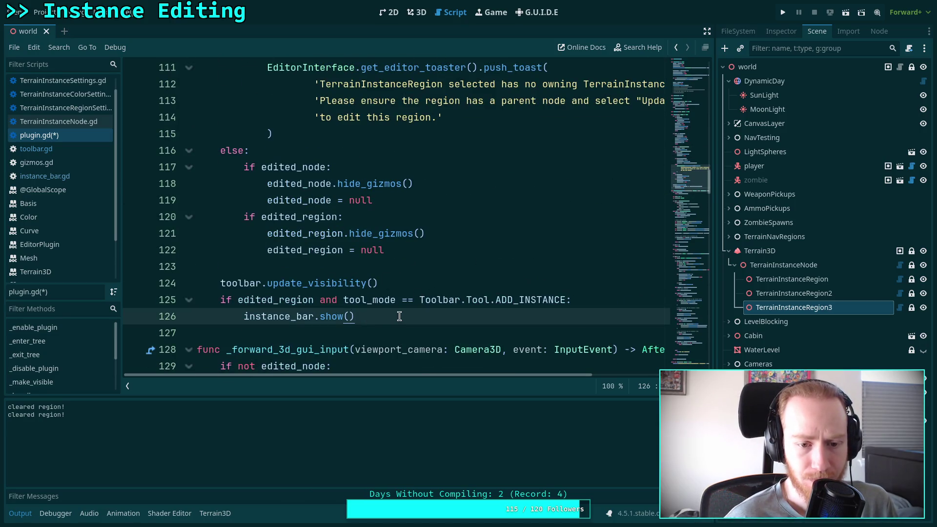
click(605, 301)
key(Return)
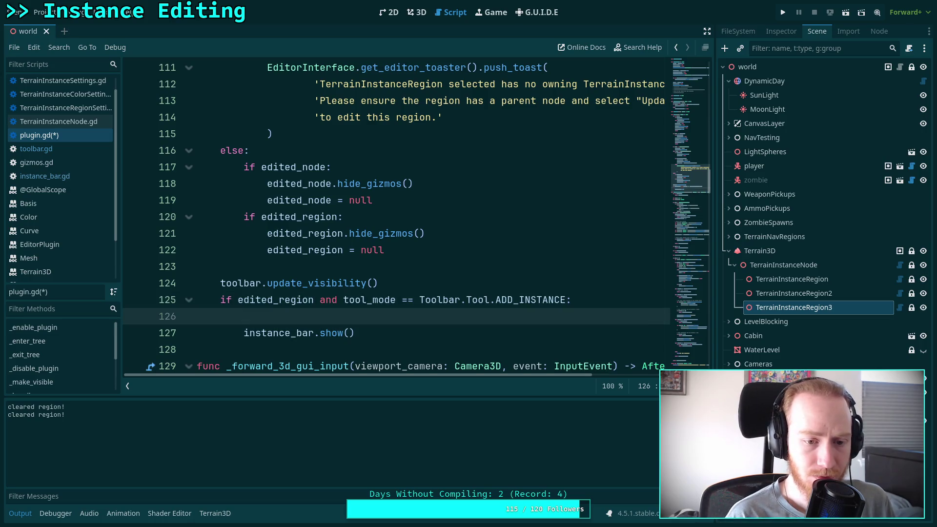
text(instance)
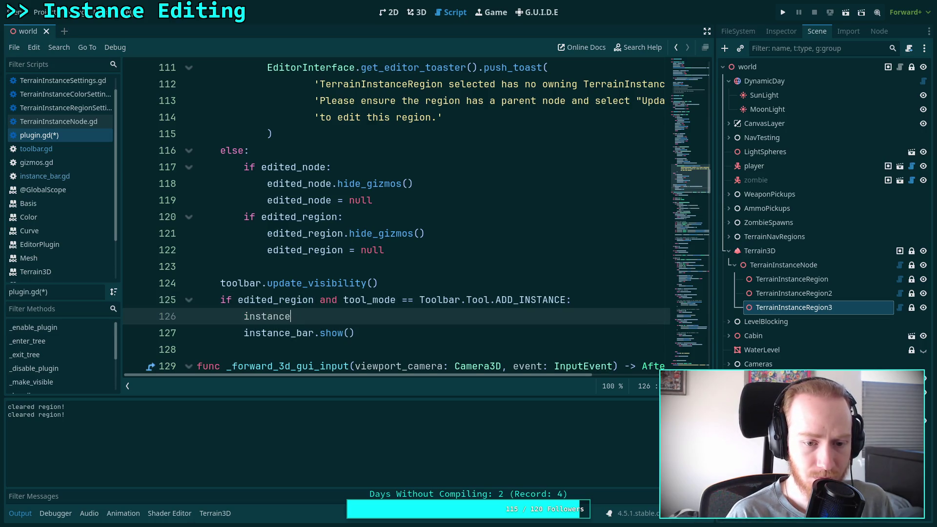
text(_bar.region)
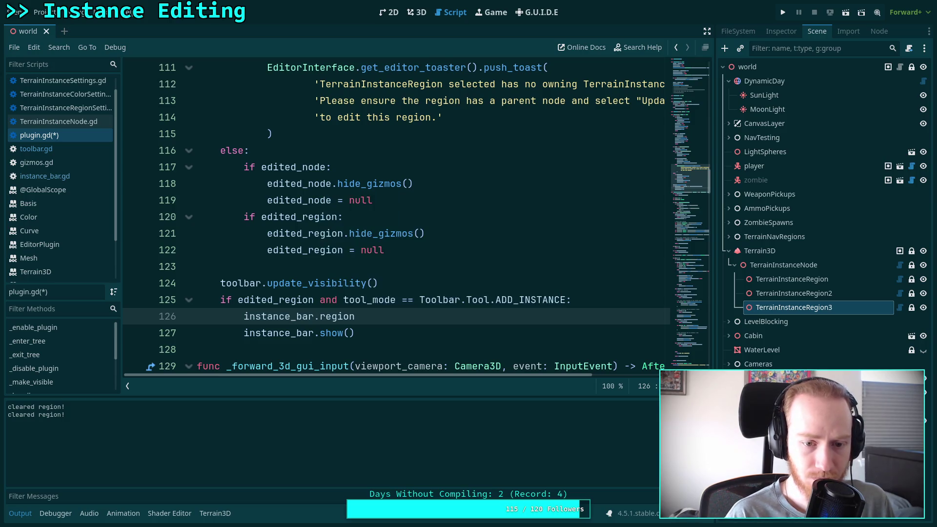
text( = edi)
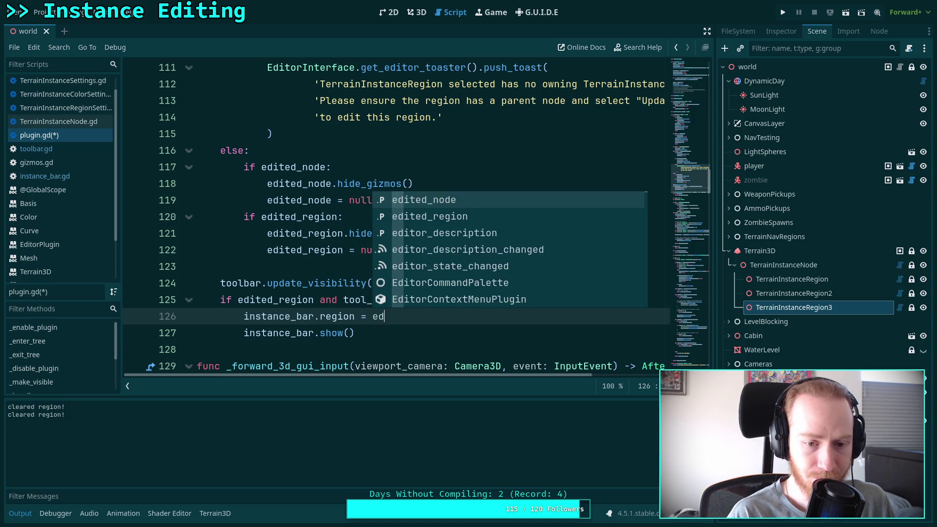
key(Down)
key(Return)
key(Down)
Add an else branch setting instance_bar.region = null and calling instance_bar.hide(), then save plugin.gd.
key(Return)
key(BackSpace)
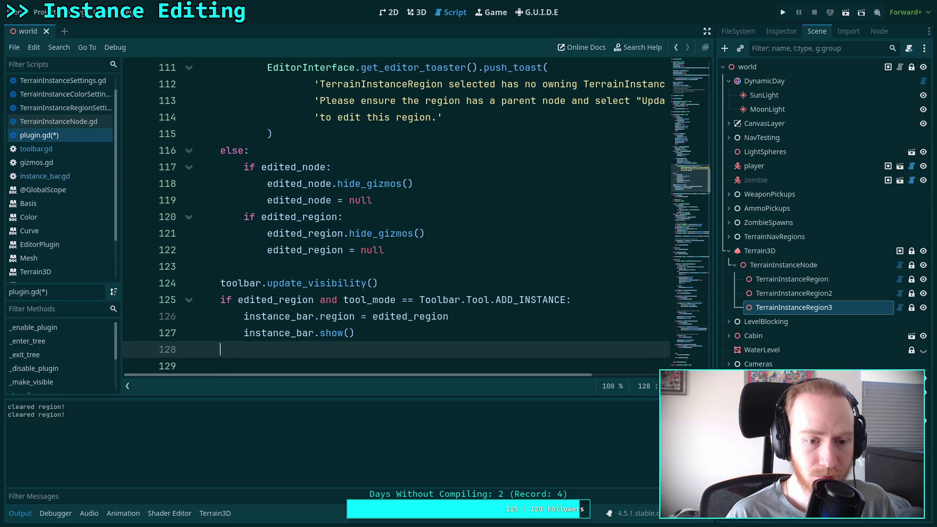
text(else:)
key(Return)
text(instance_bar)
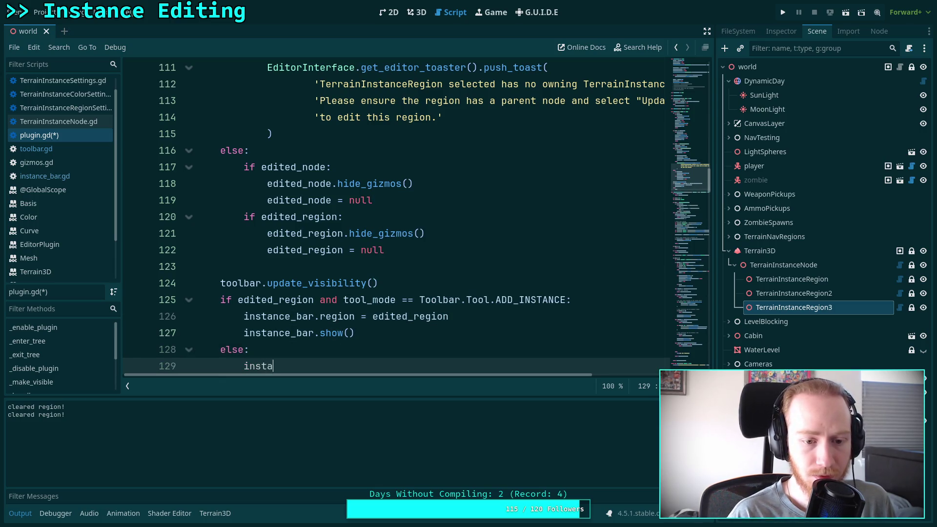
text(.region = null)
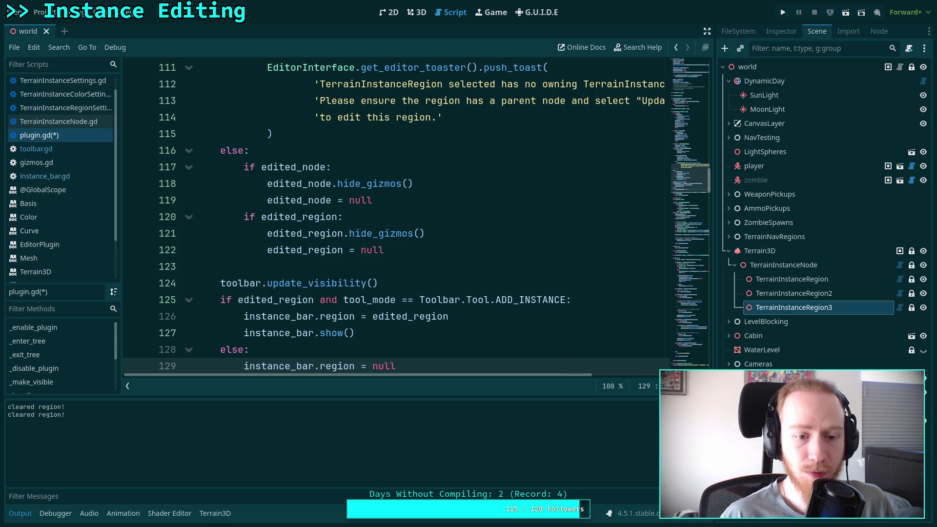
key(Return)
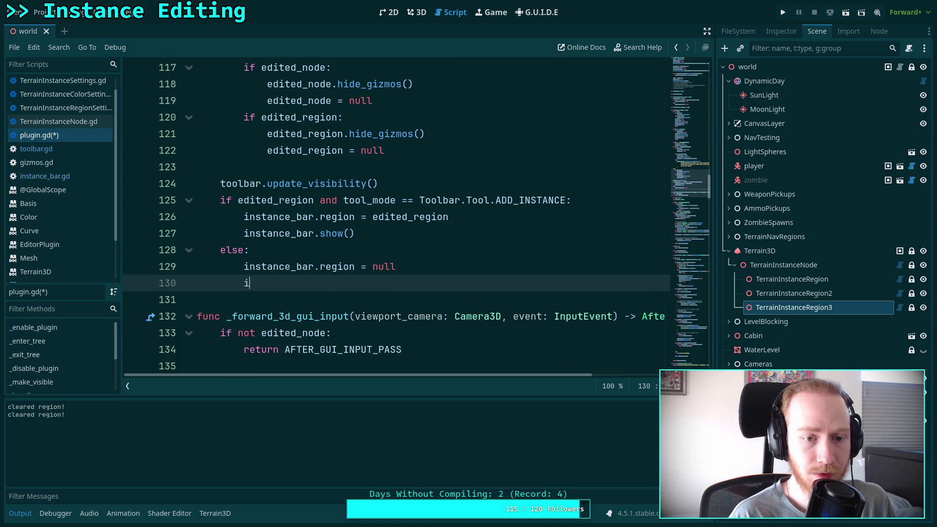
text(nstance_bar.h)
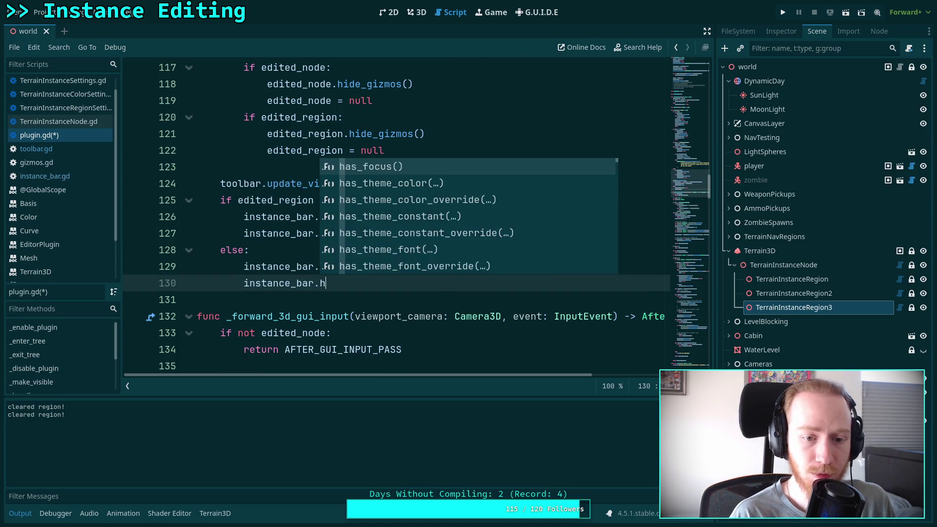
text(ide)
key(Return)
key(ctrl+s)
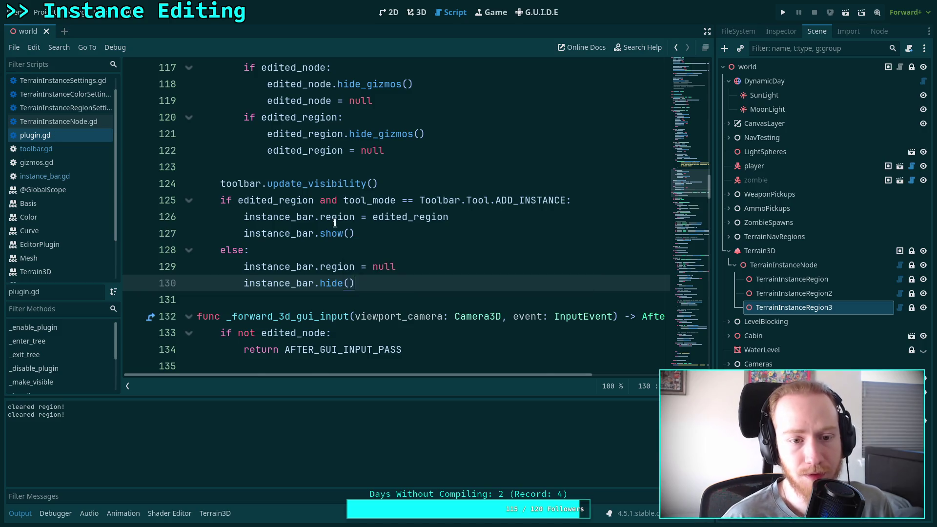
scroll(335, 223, up, 8)
scroll(334, 223, down, 8)
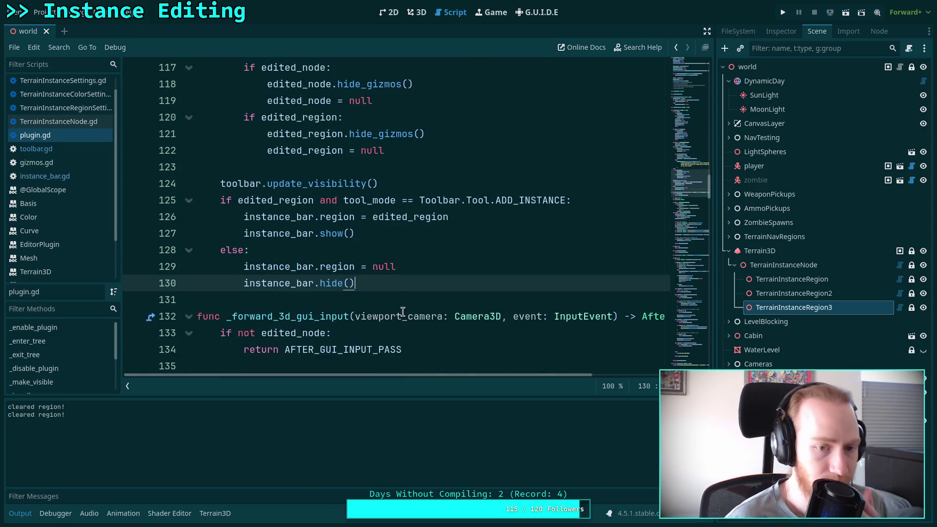
scroll(401, 299, down, 2)
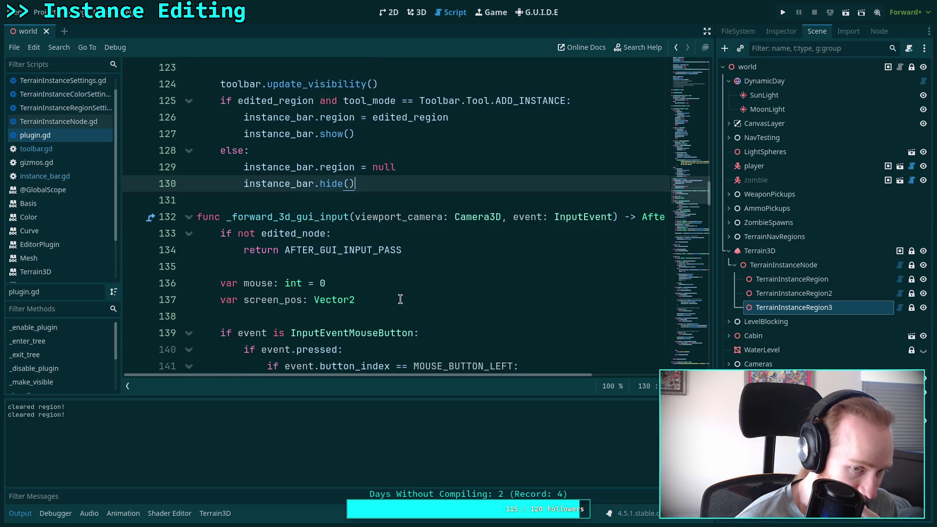
In the 3D scene, click through TerrainInstanceRegion2, Region, Region3 and TerrainInstanceNode, then toggle Add Instance.
click(416, 12)
click(806, 295)
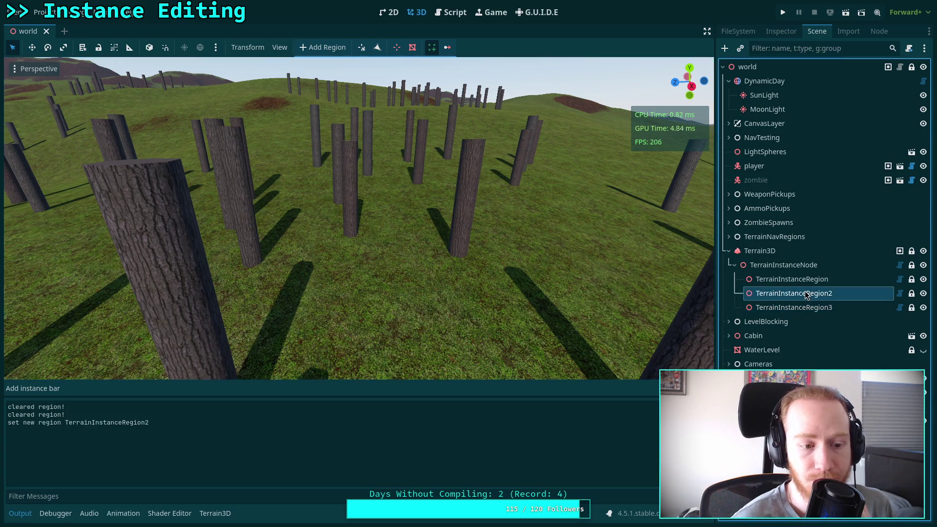
click(808, 281)
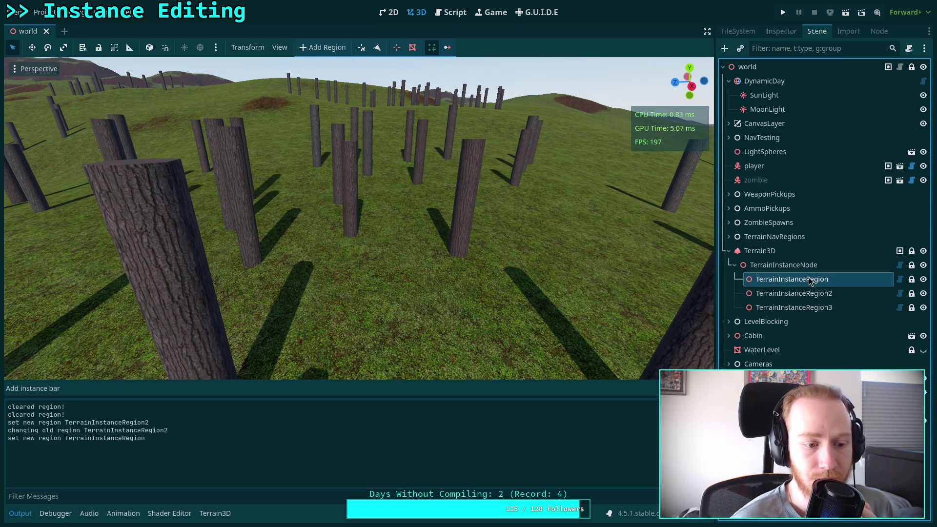
click(807, 306)
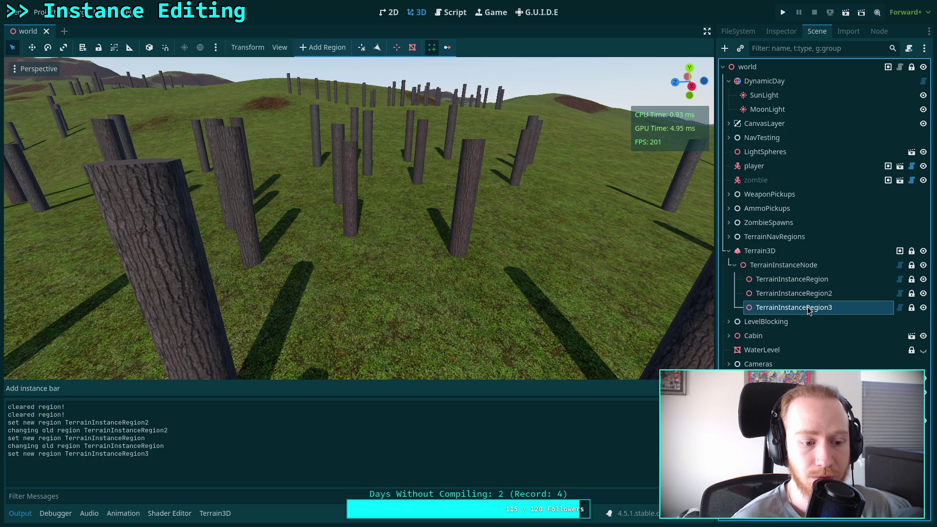
click(807, 264)
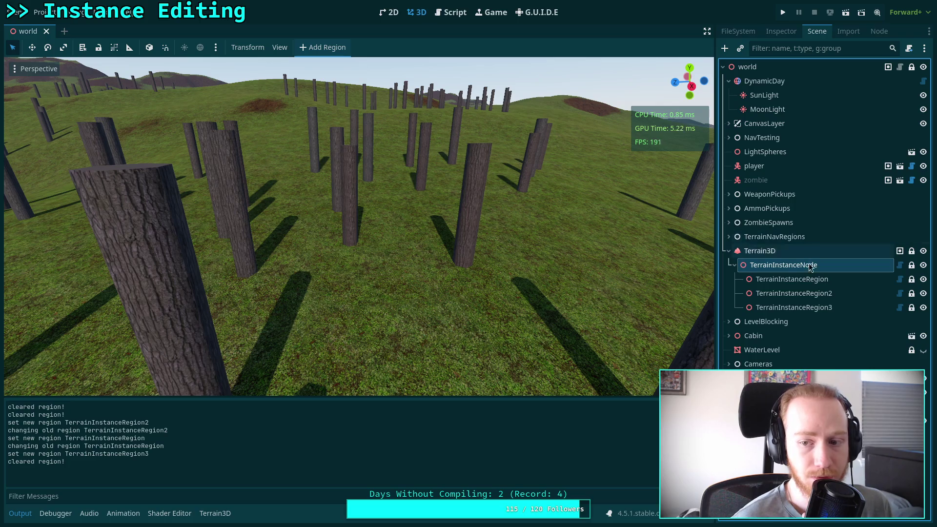
click(807, 280)
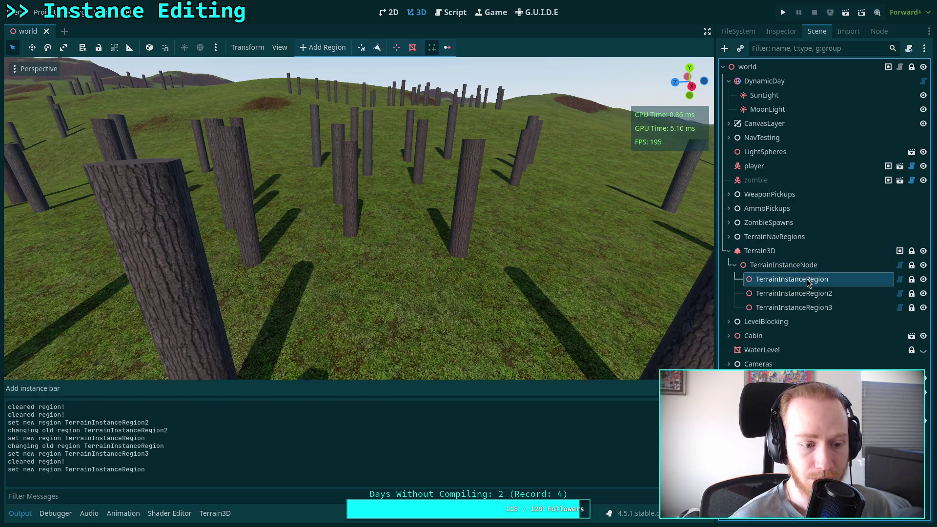
click(432, 48)
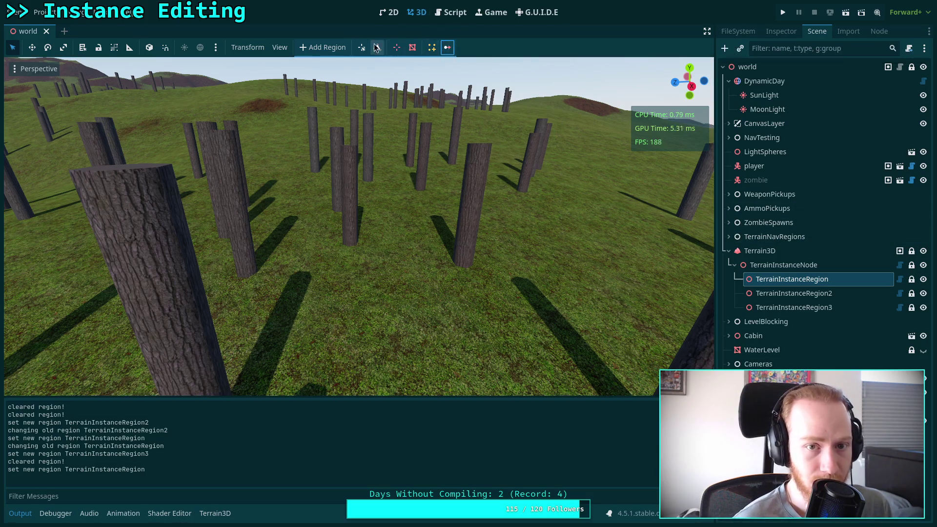
Switch between Region3, Region2 and TerrainInstanceRegion, toggling Add Instance on and off to check the bar.
click(791, 311)
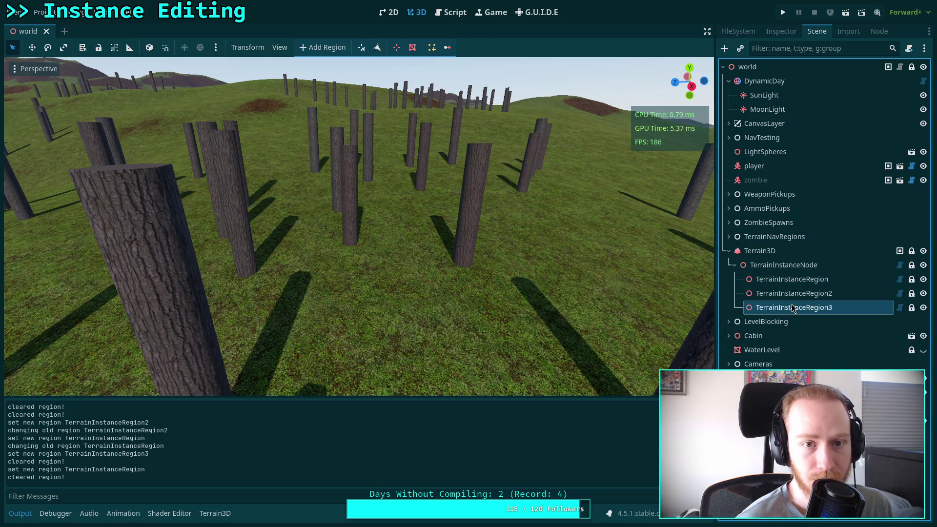
click(803, 298)
click(800, 280)
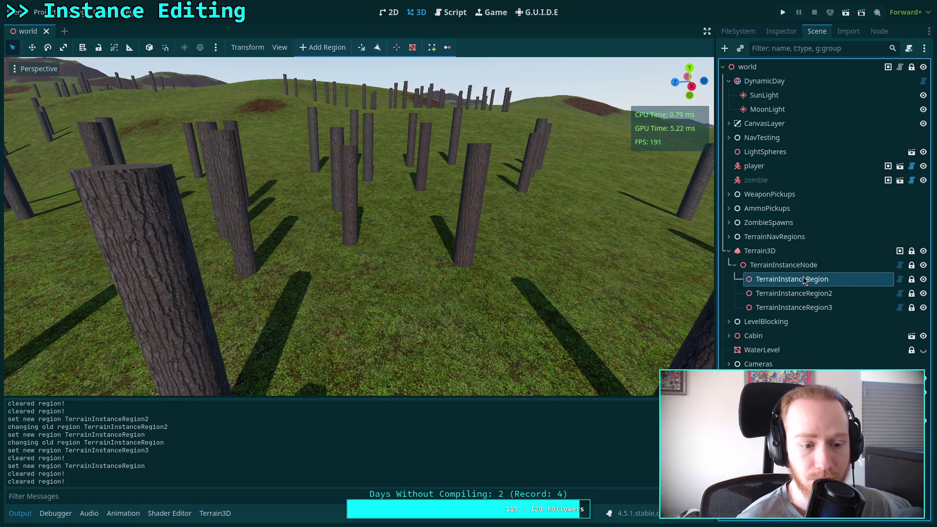
click(432, 47)
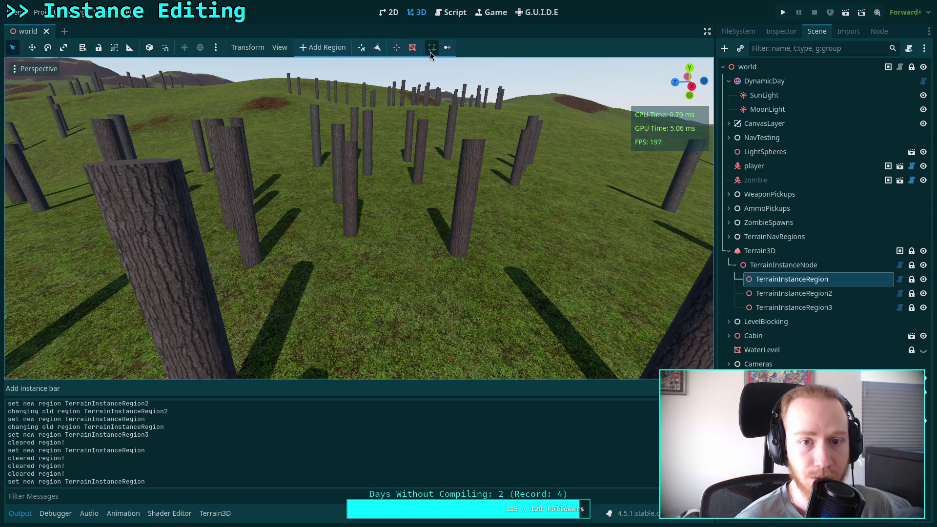
click(432, 52)
key(Down)
key(Down)
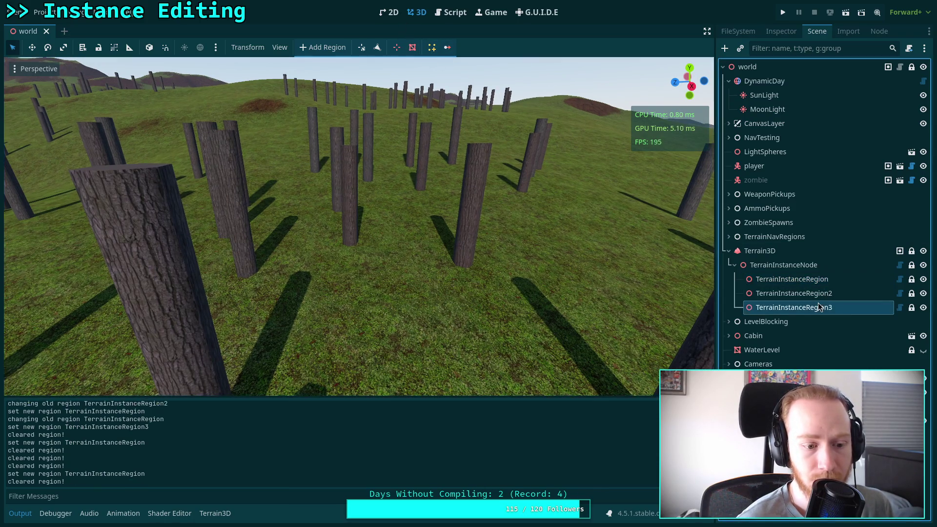
click(430, 49)
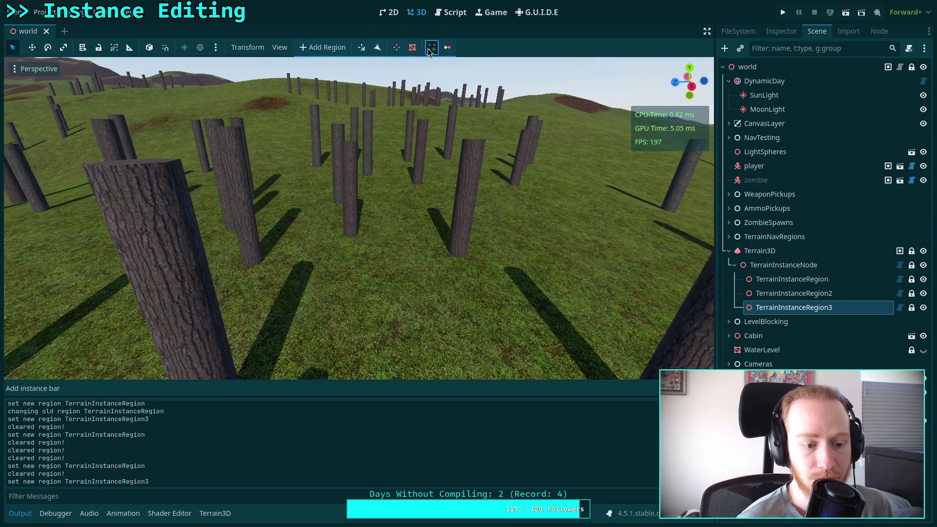
click(429, 51)
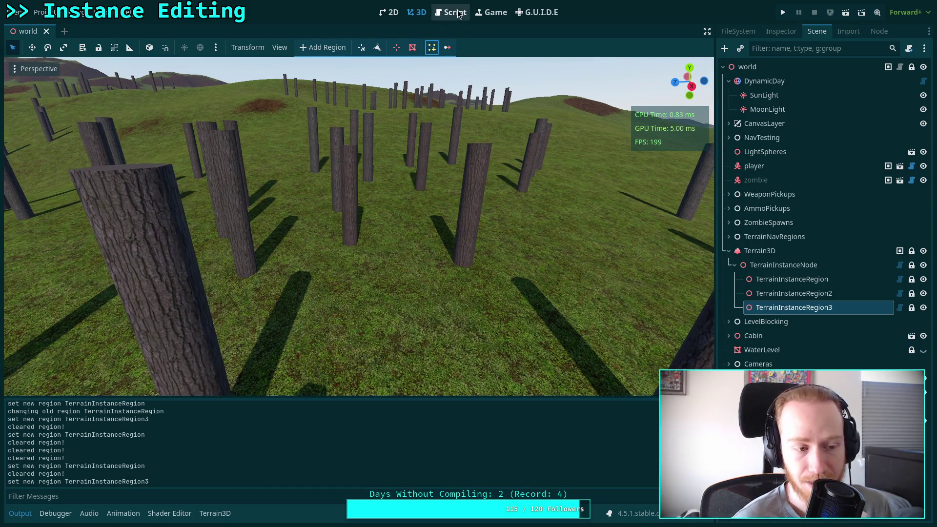
click(451, 12)
Collapse the Output panel and scroll up through the _edit function in plugin.gd.
click(482, 234)
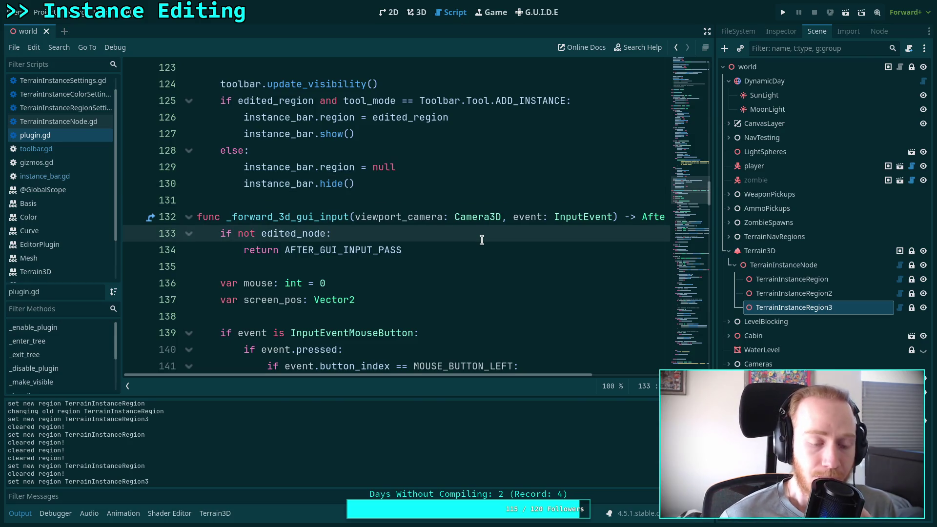
scroll(480, 240, up, 2)
click(20, 512)
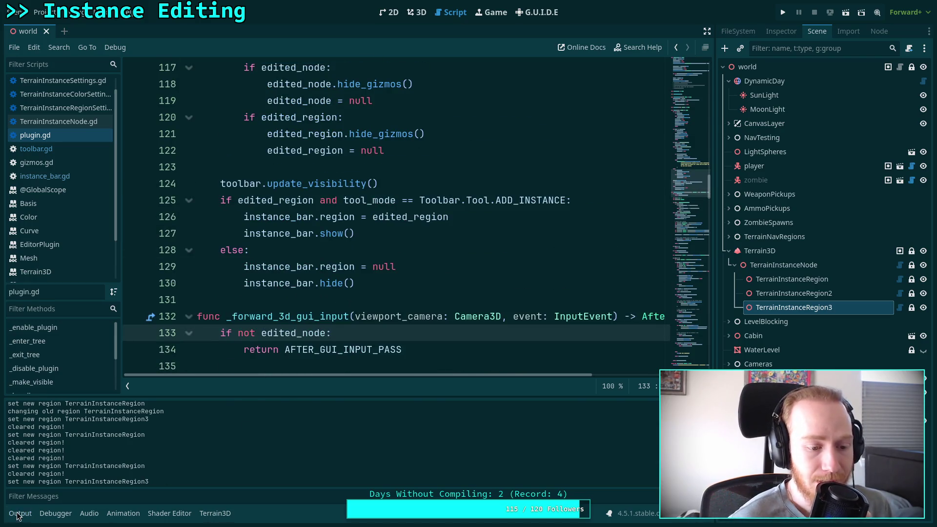
scroll(331, 332, up, 2)
scroll(349, 333, up, 1)
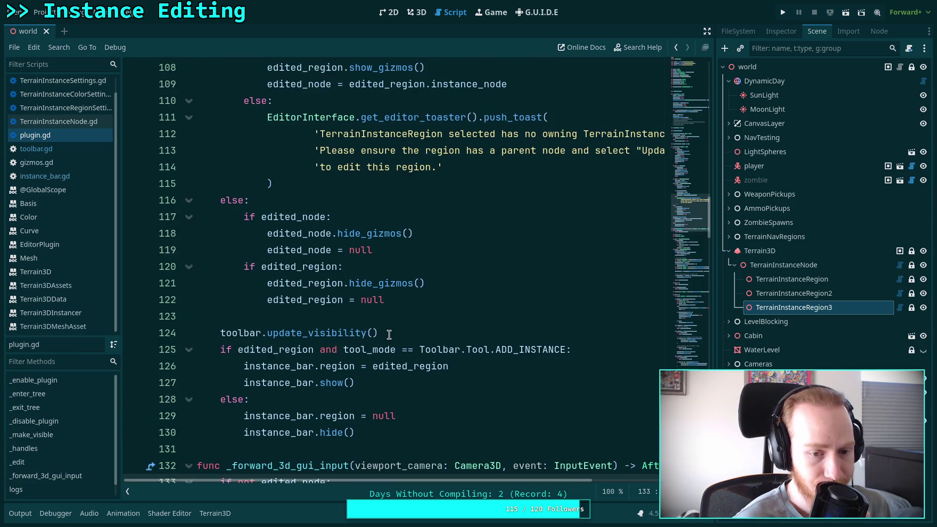
scroll(381, 334, up, 5)
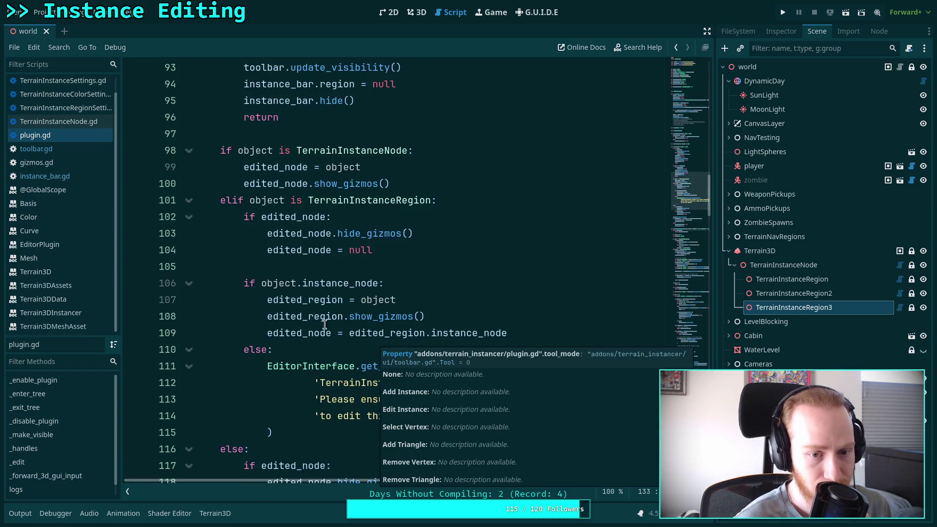
scroll(240, 307, up, 5)
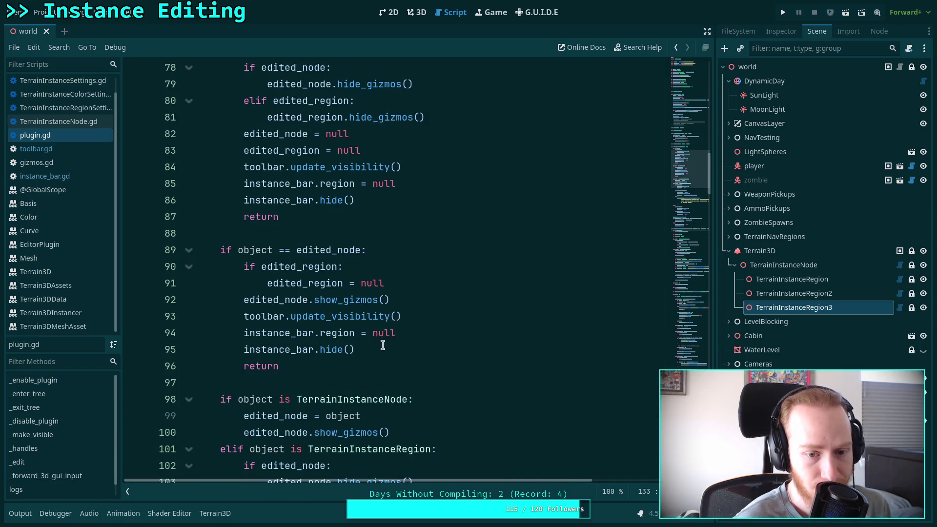
drag(383, 350, 237, 333)
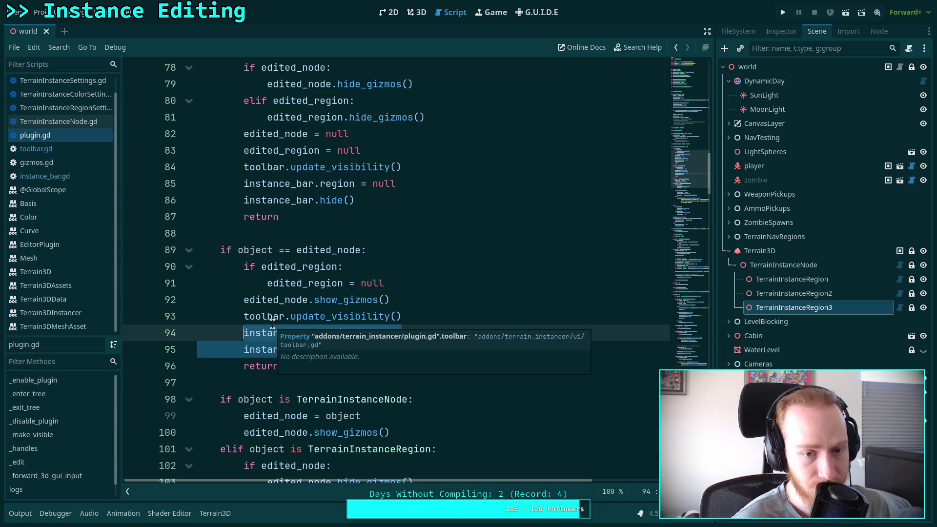
scroll(262, 322, up, 1)
Select toolbar on line 84 and search the script for 'toolbar'.
double_click(268, 218)
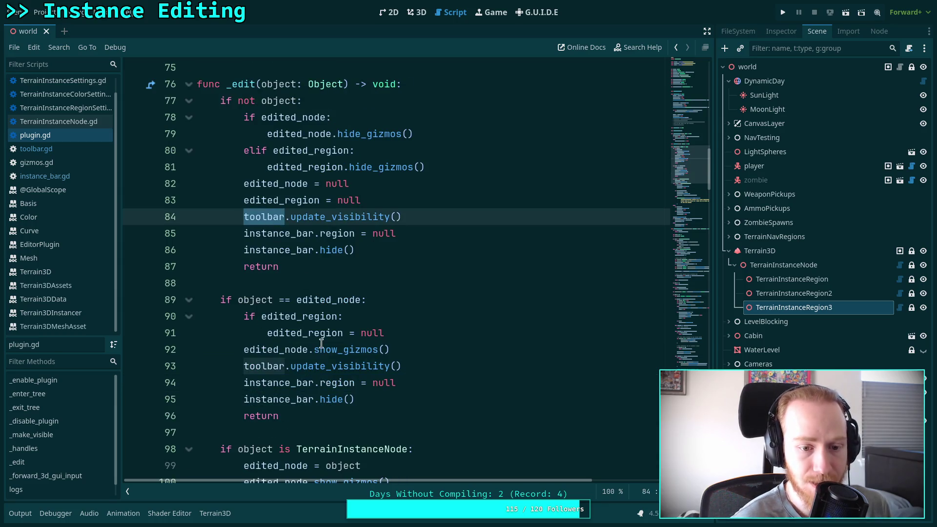
scroll(321, 343, down, 5)
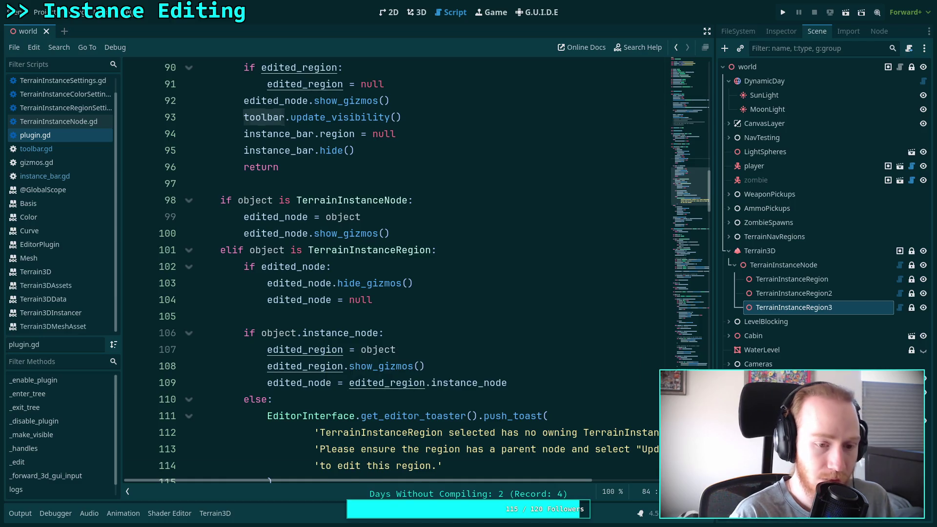
key(ctrl+f)
text(toolbar)
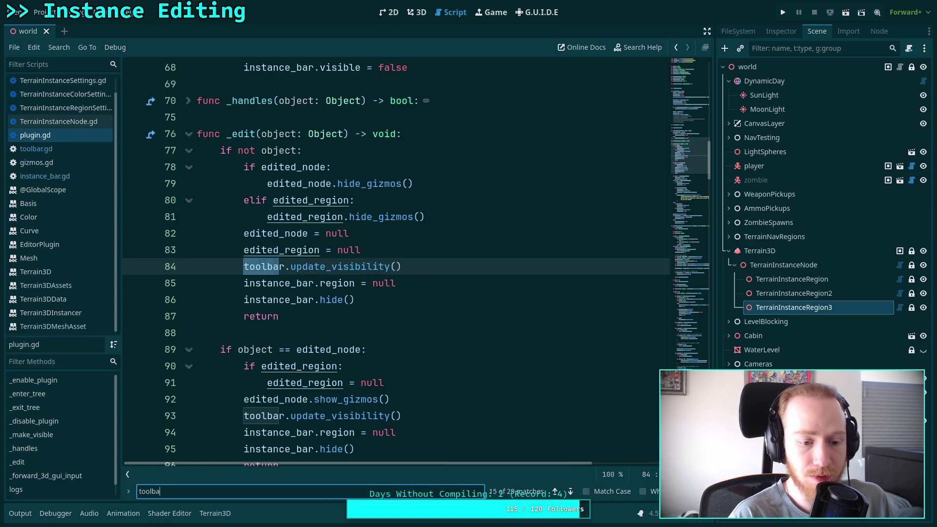
With Match Case on, step through every toolbar match until reaching _make_visible.
click(585, 492)
click(577, 496)
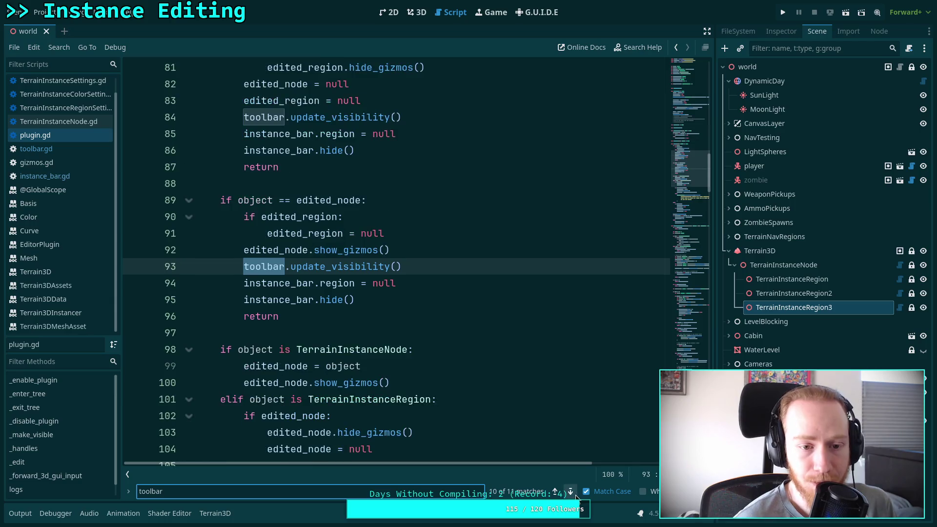
click(577, 497)
click(576, 497)
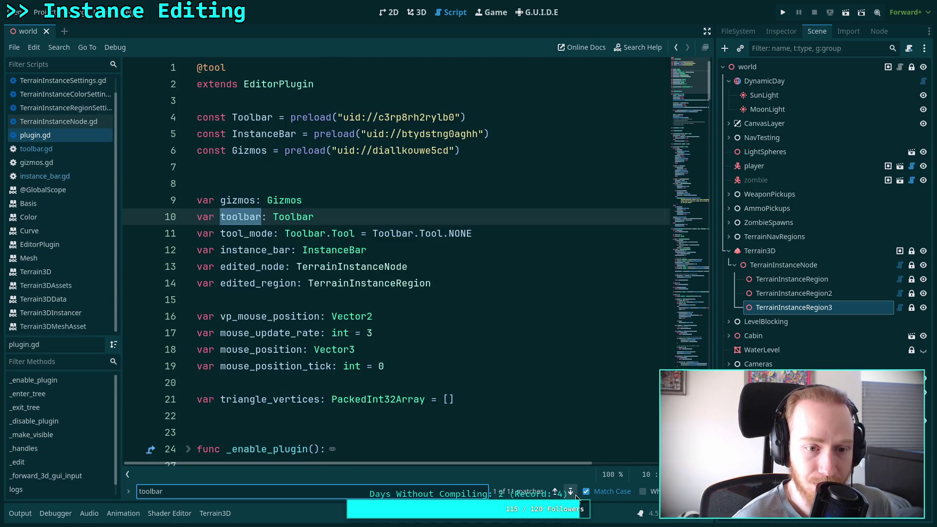
click(577, 496)
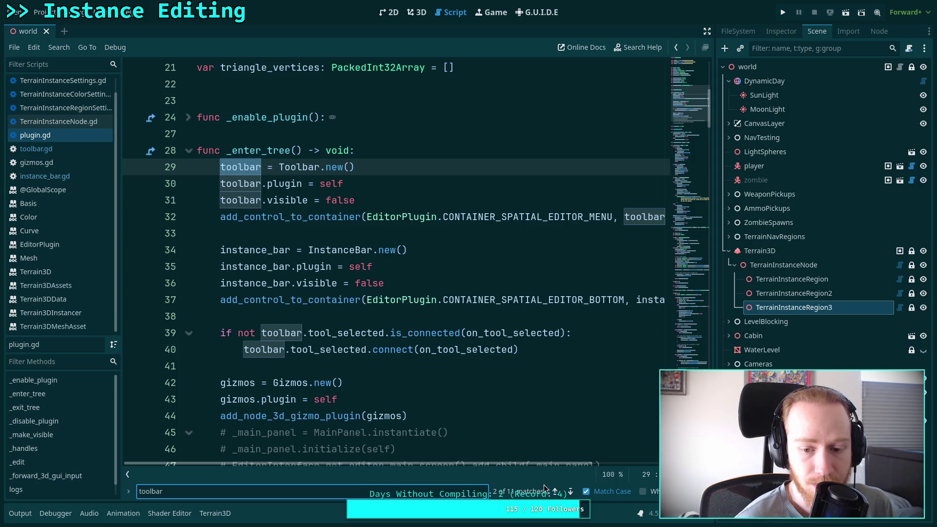
click(570, 496)
click(570, 495)
click(570, 496)
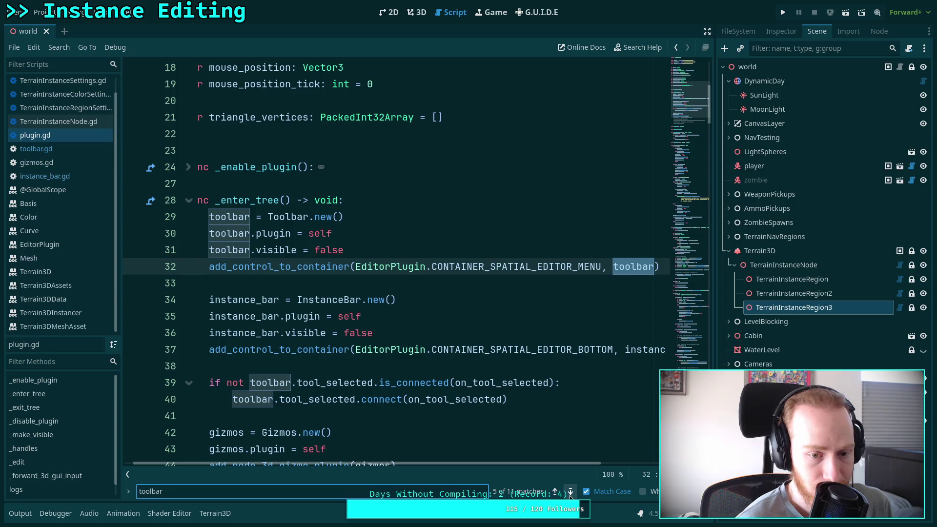
click(569, 495)
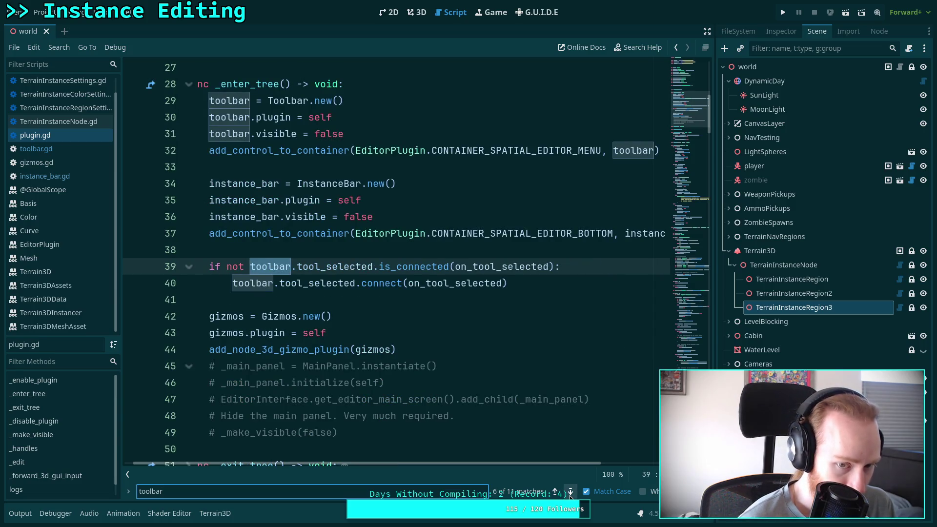
click(570, 496)
click(570, 496)
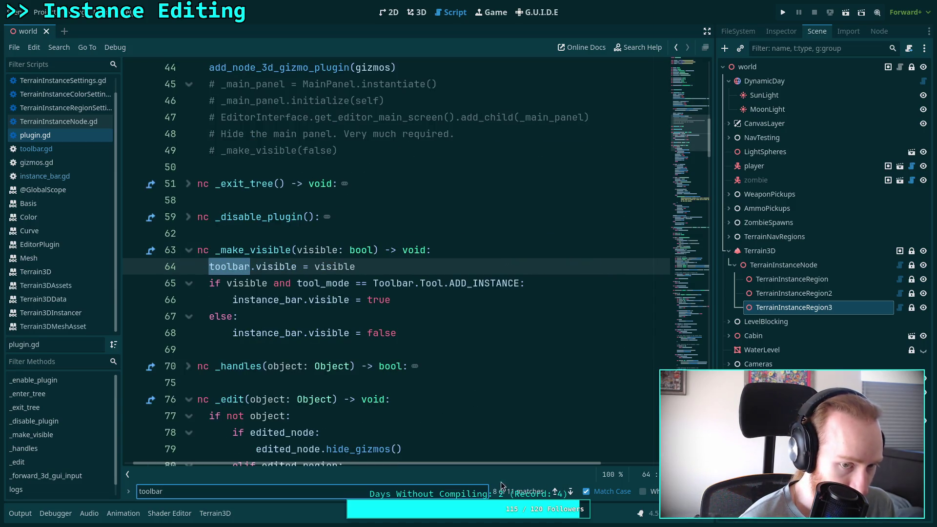
scroll(403, 469, left, 1)
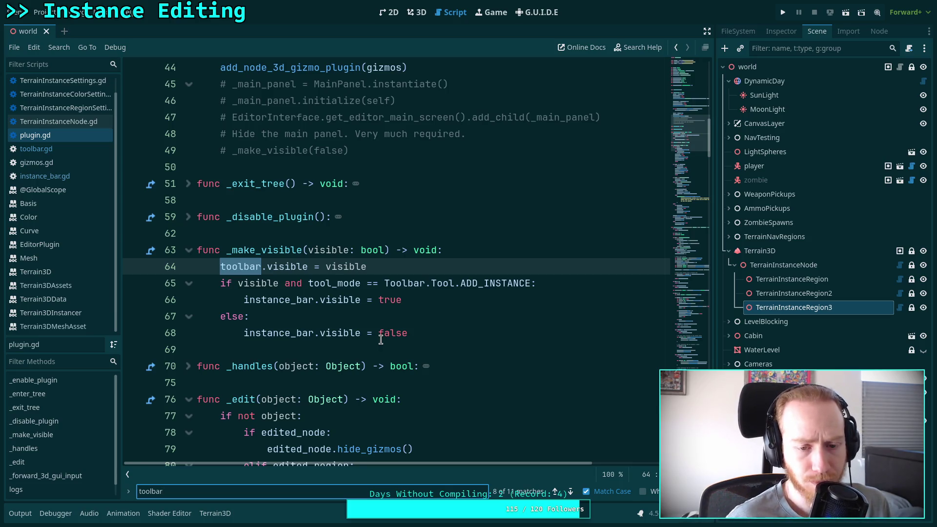
Add and then remove a blank line after the ADD_INSTANCE check in _make_visible.
click(594, 288)
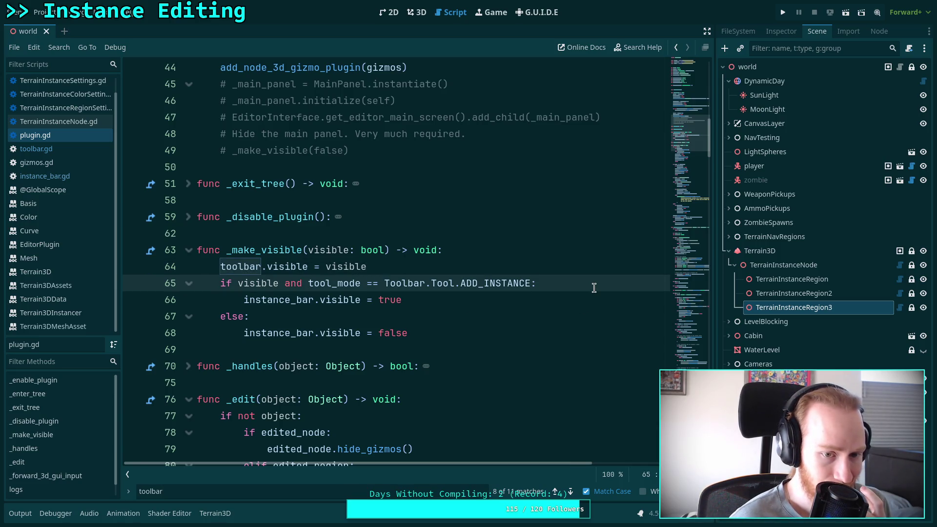
key(Return)
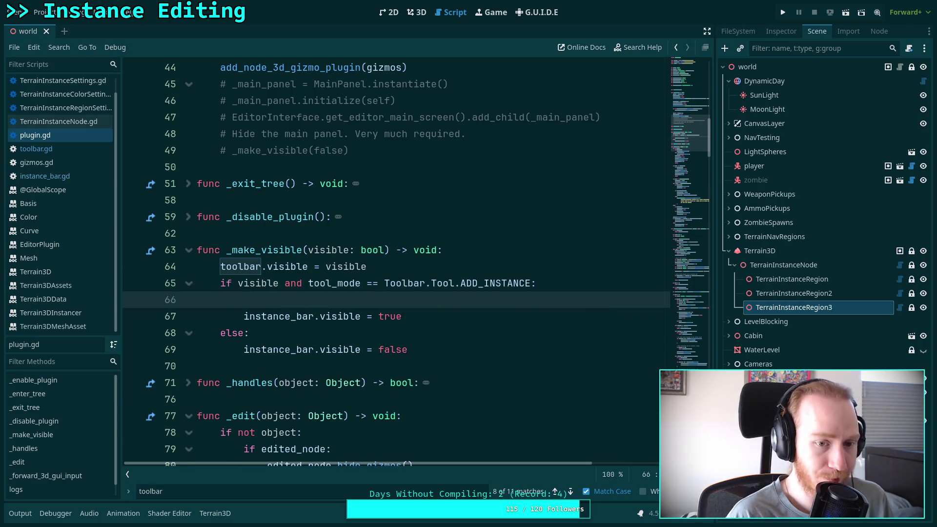
key(BackSpace)
key(BackSpace)
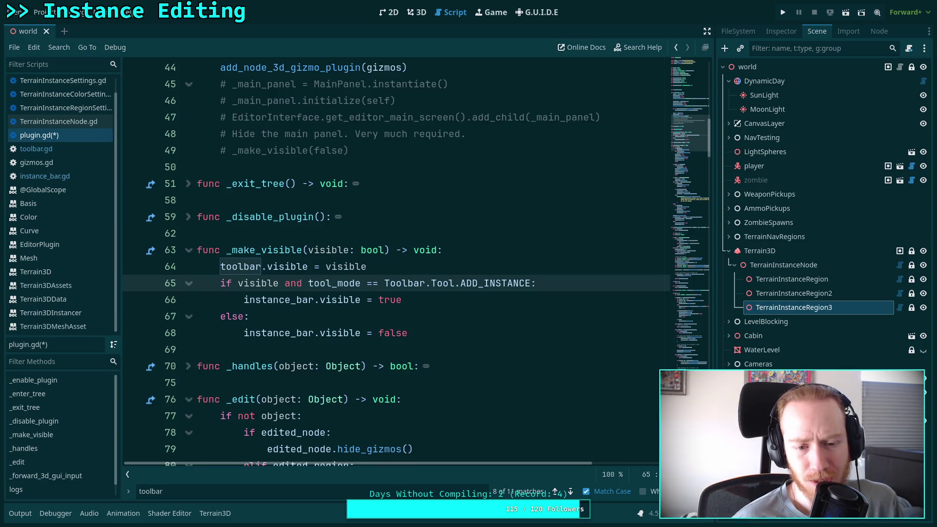
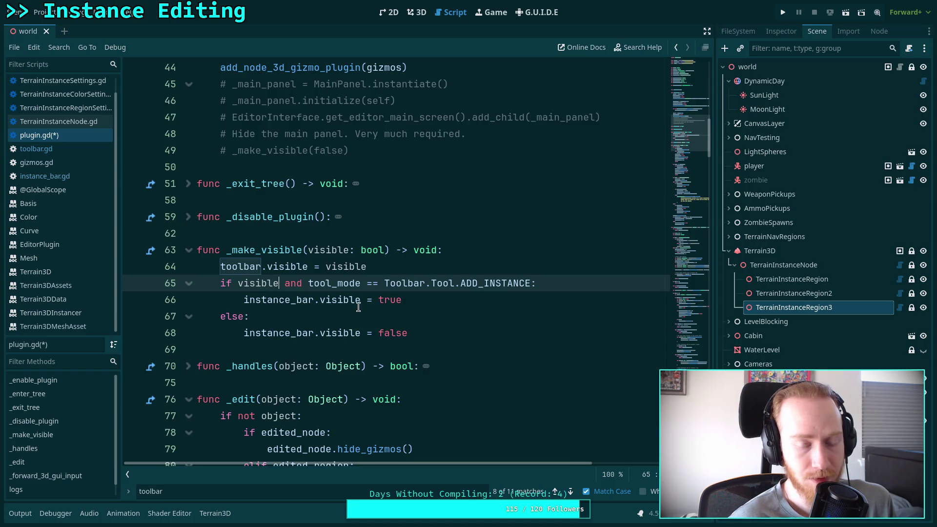
Add 'and edited_region' to the _make_visible condition and set instance_bar.region = edited_region.
click(534, 282)
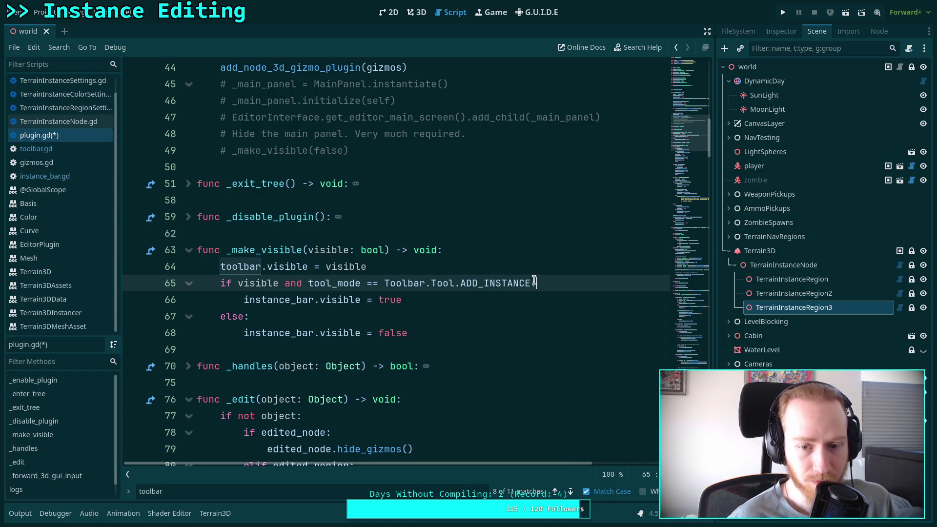
text(and edited)
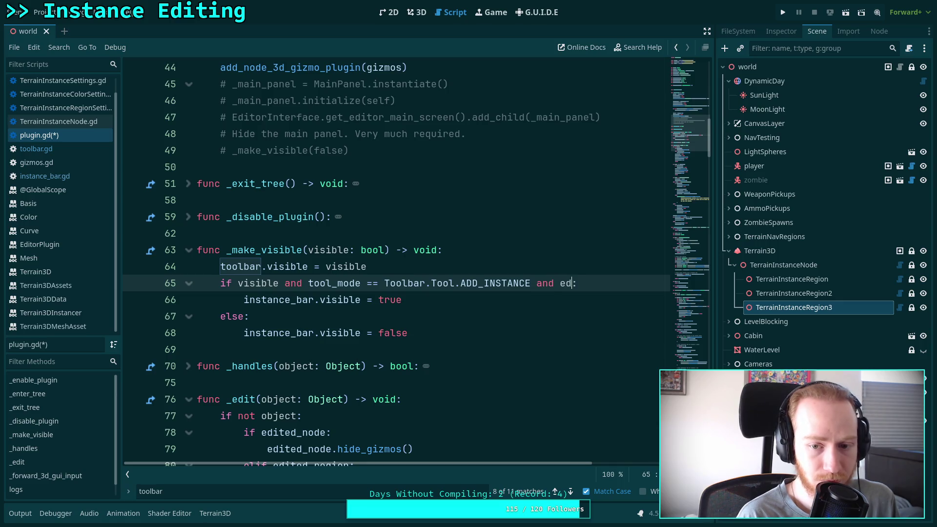
text(_)
key(Down)
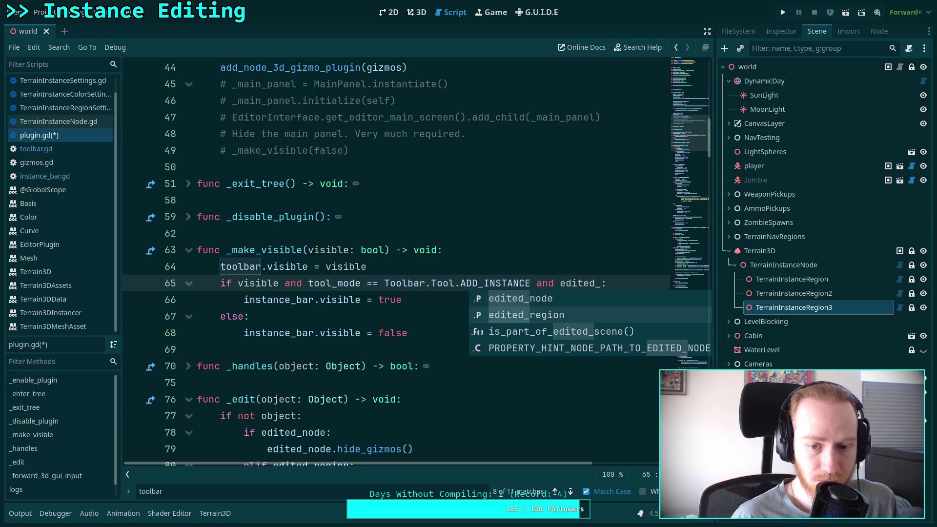
key(Return)
key(End)
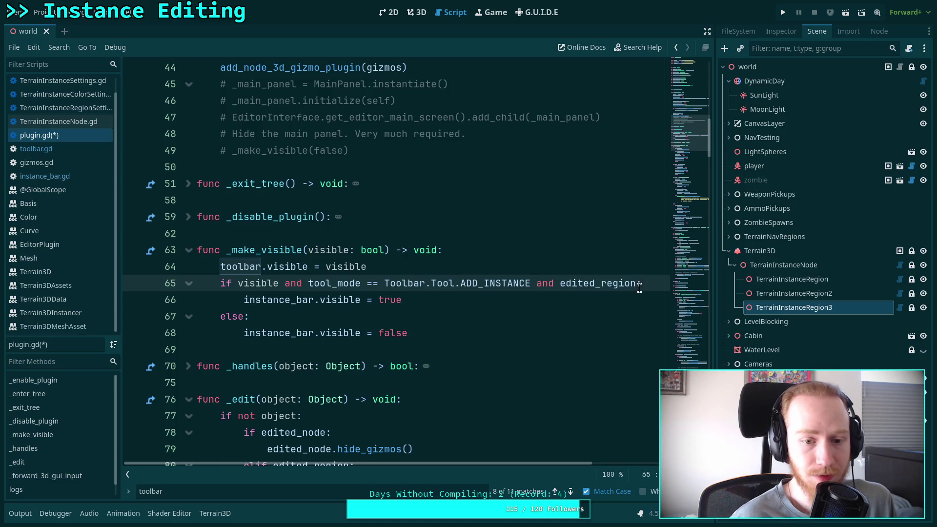
key(Return)
text(instance_)
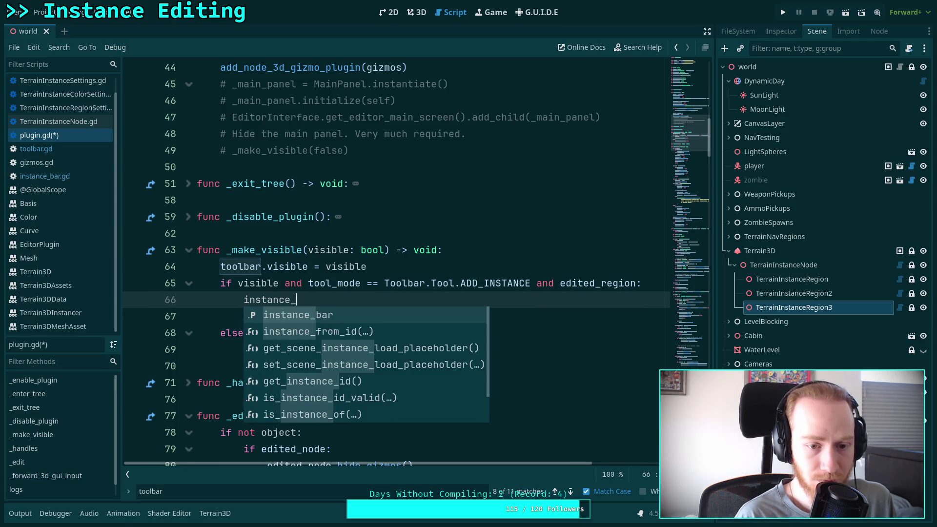
key(Return)
text(.)
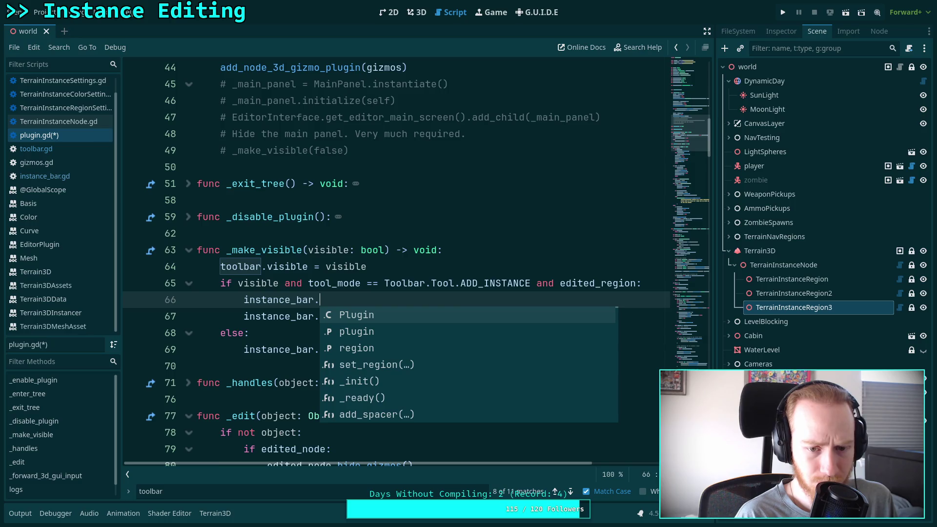
text(region = edited_)
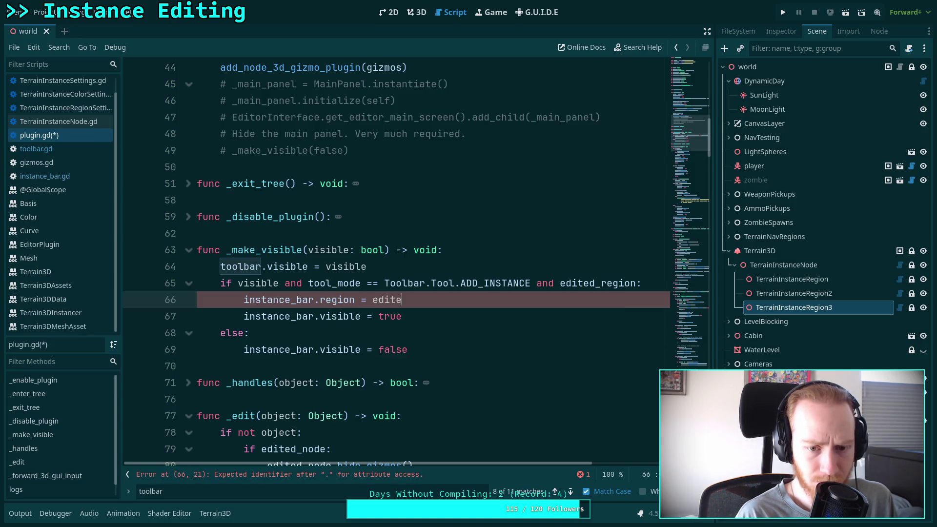
text(region)
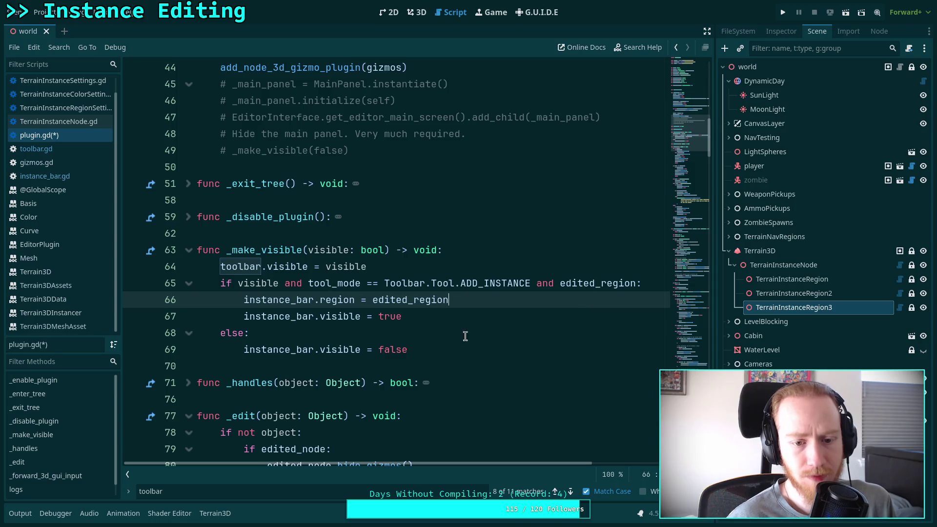
Set instance_bar.region = null in the else branch and save plugin.gd.
click(466, 335)
key(Return)
text(instane)
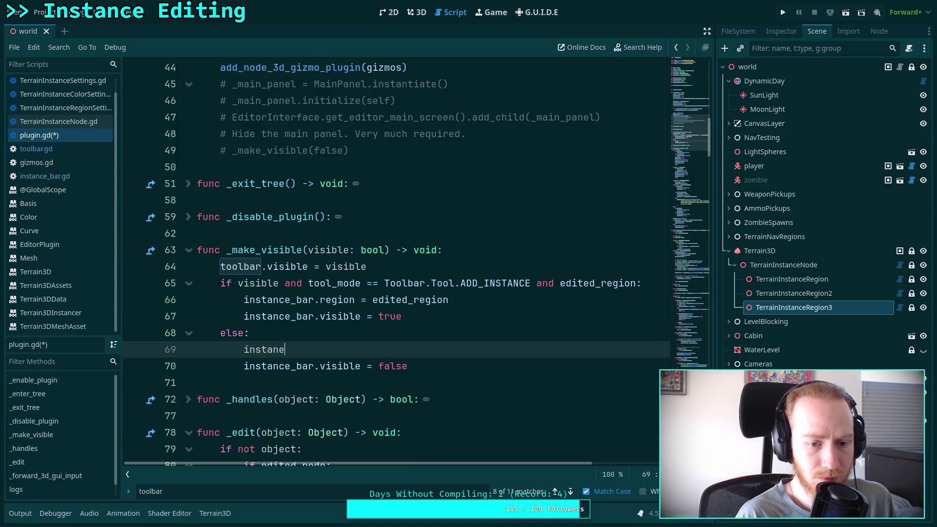
key(BackSpace)
text(ce_bar)
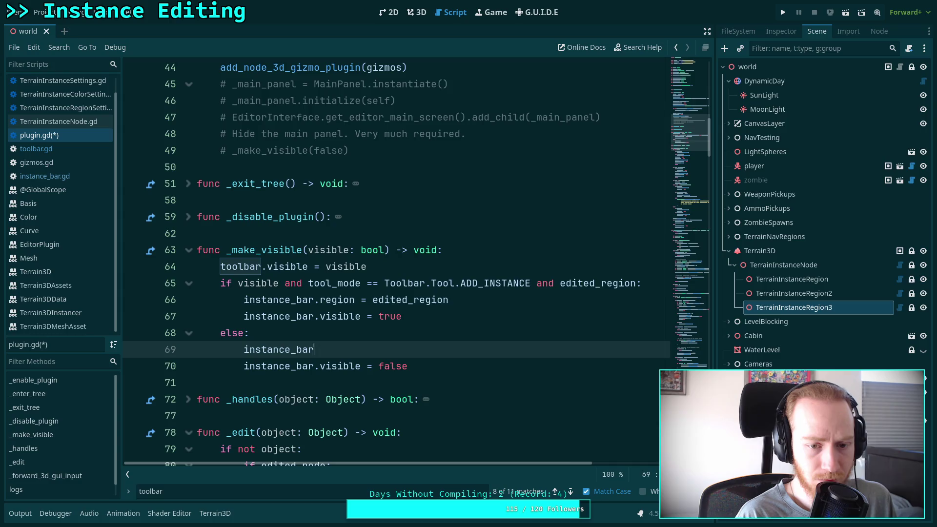
text(.region = null)
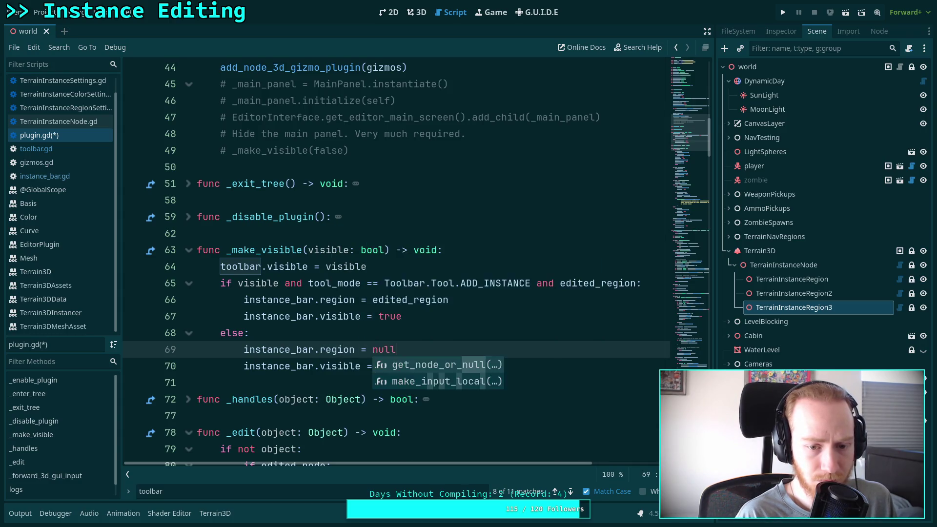
key(ctrl+s)
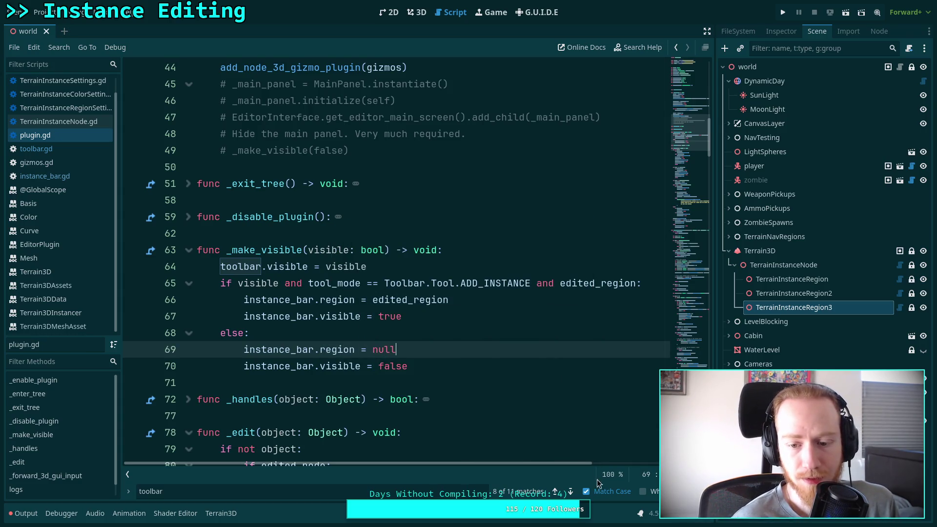
Step through the 'toolbar' search results back to the first match, then close the search.
click(570, 492)
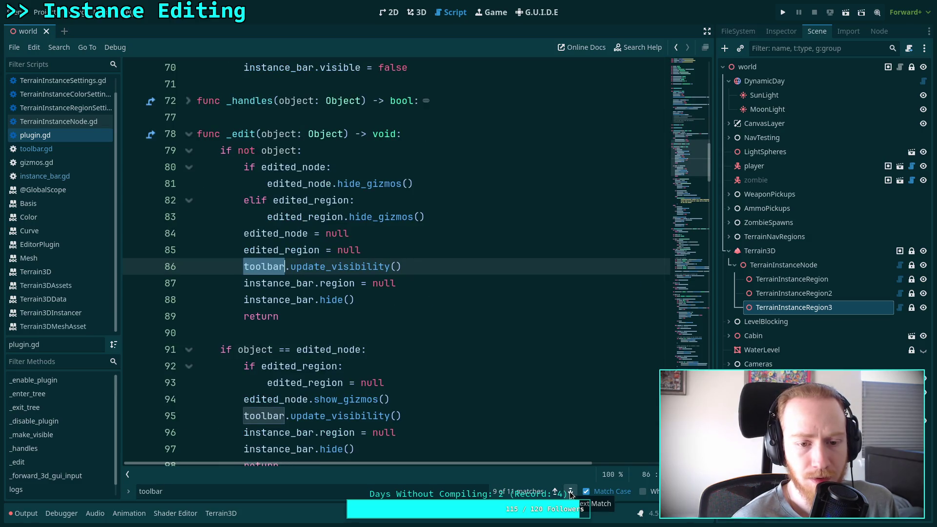
click(570, 492)
click(570, 492)
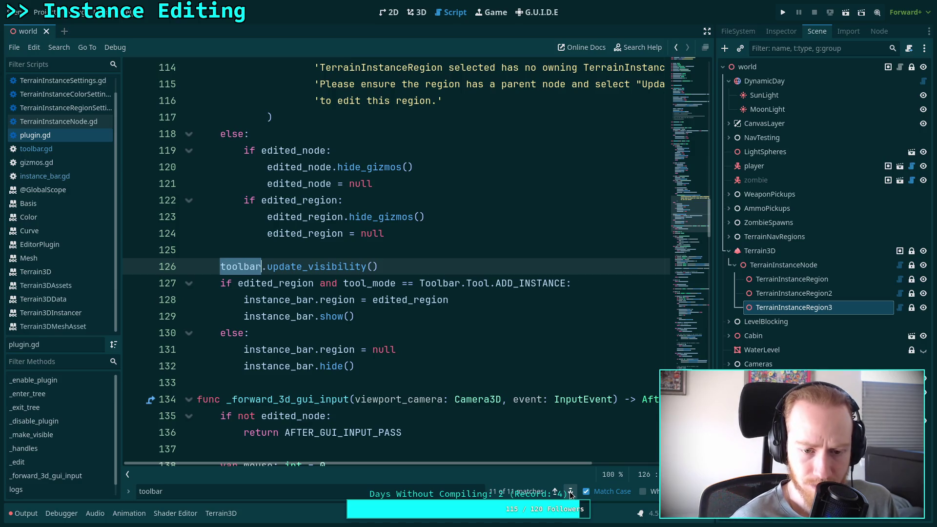
click(570, 492)
key(Escape)
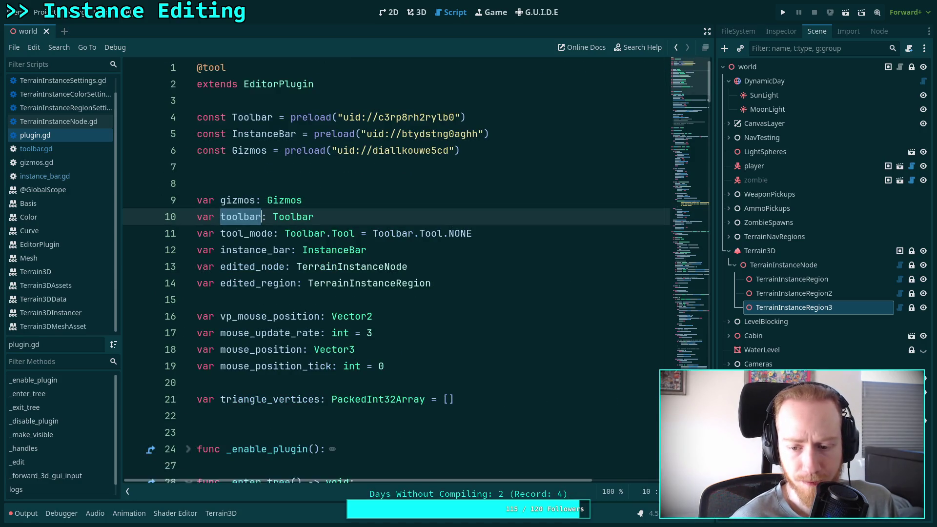
click(545, 379)
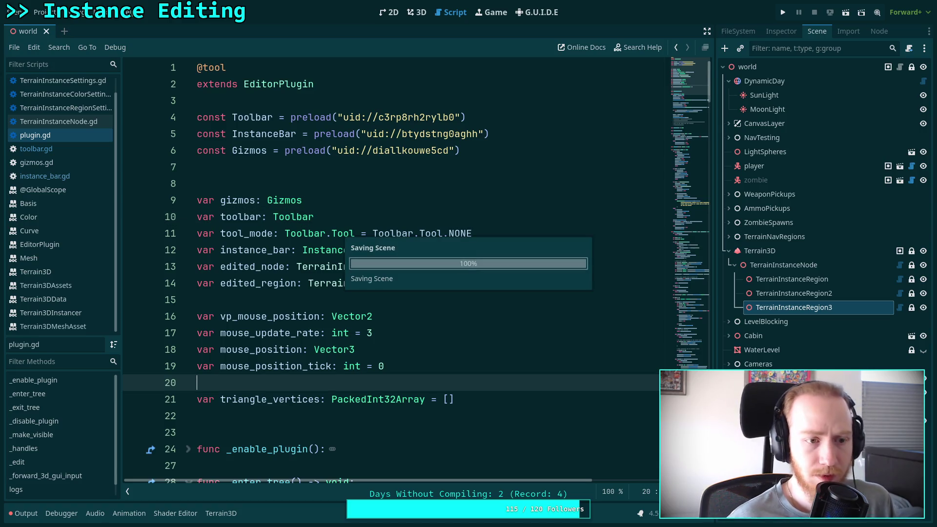
In instance_bar.gd, add 'if new_region == region: return' at the top of set_region.
click(68, 179)
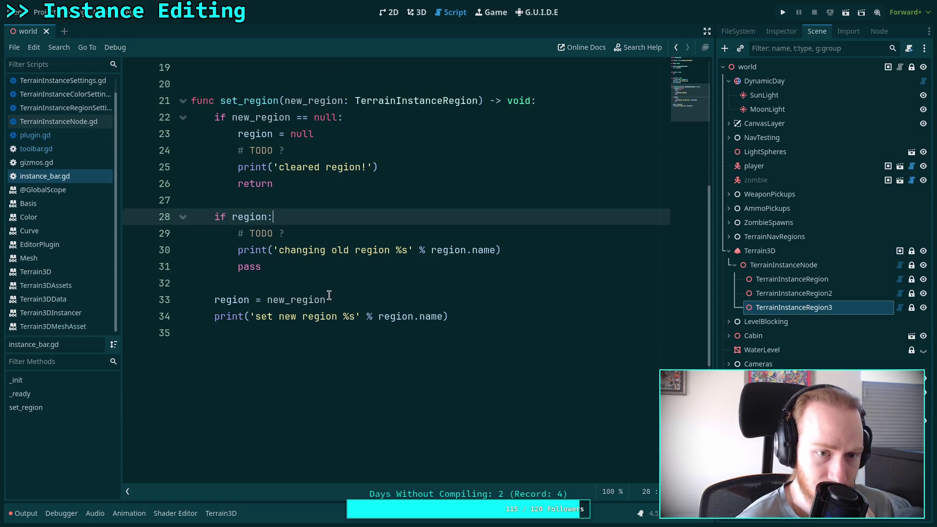
scroll(328, 299, up, 2)
click(591, 199)
key(Return)
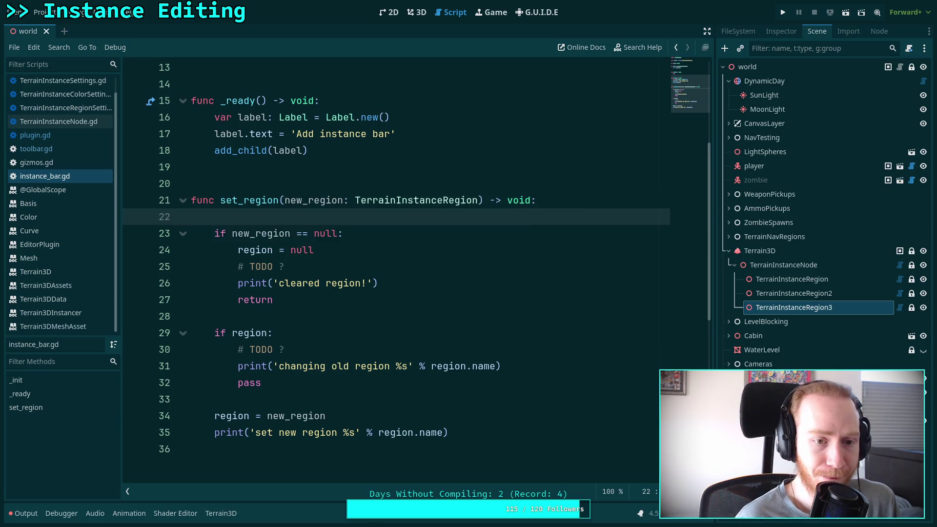
key(Return)
key(Up)
text(if n)
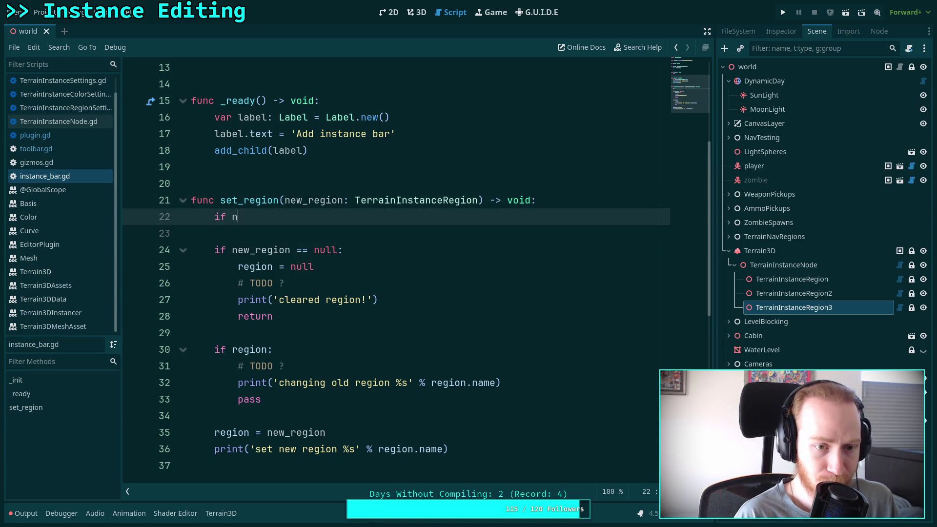
text(ew_region == )
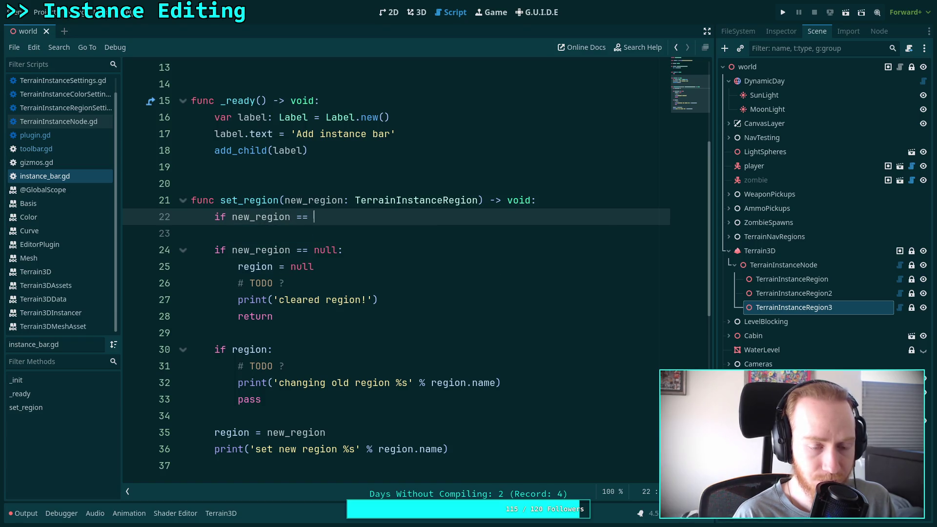
text(region:)
key(Return)
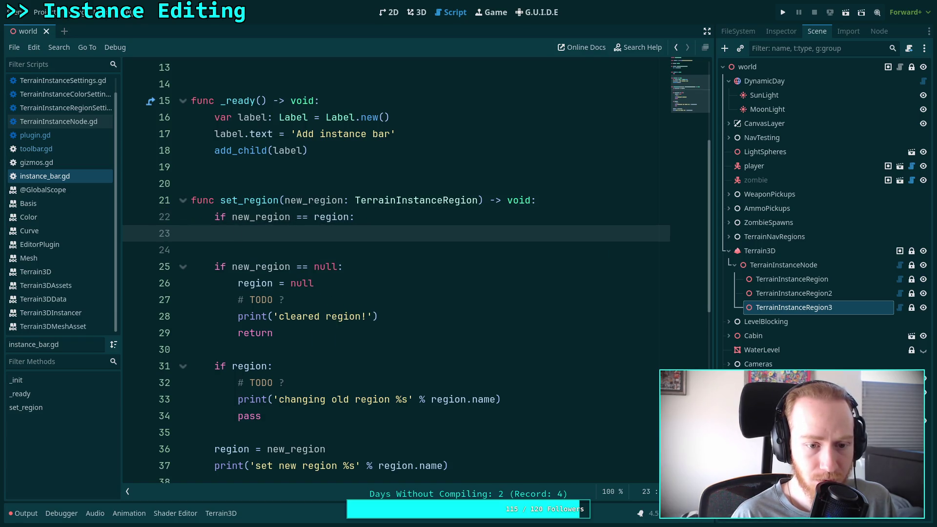
text(return)
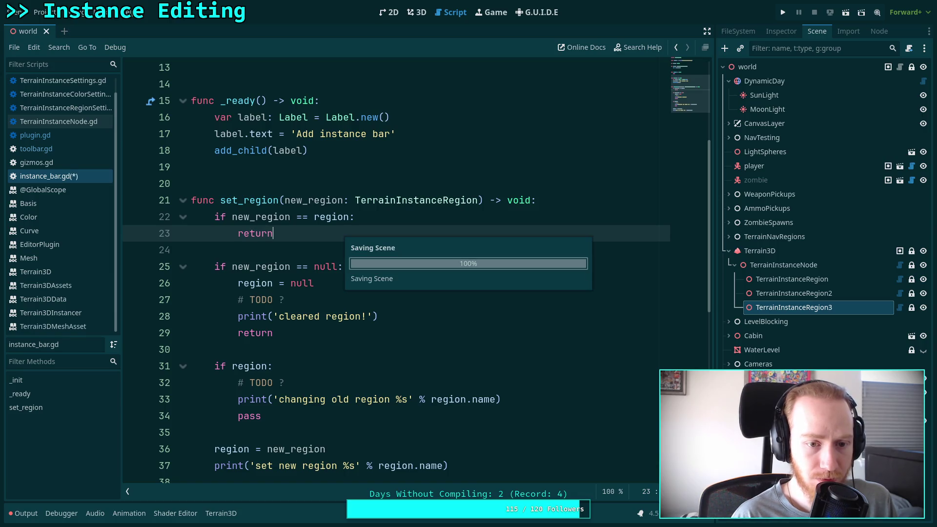
key(Escape)
click(375, 250)
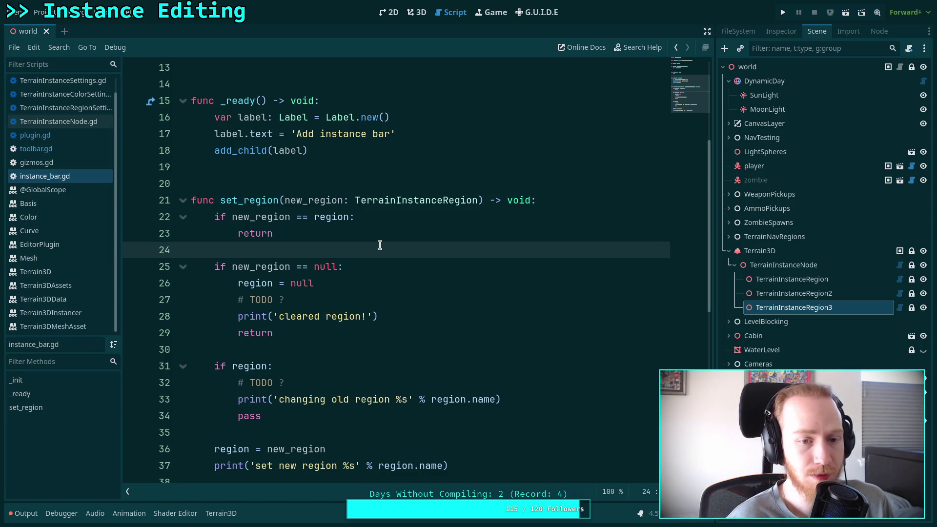
With Output shown in the 3D view, toggle add-instances while selecting TerrainInstanceRegion2, Region3 and TerrainInstanceRegion.
click(418, 13)
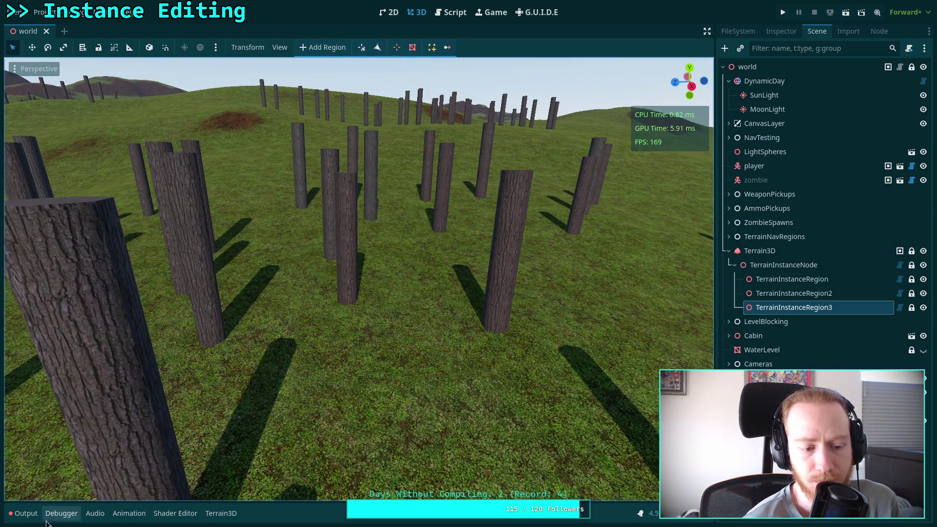
click(25, 513)
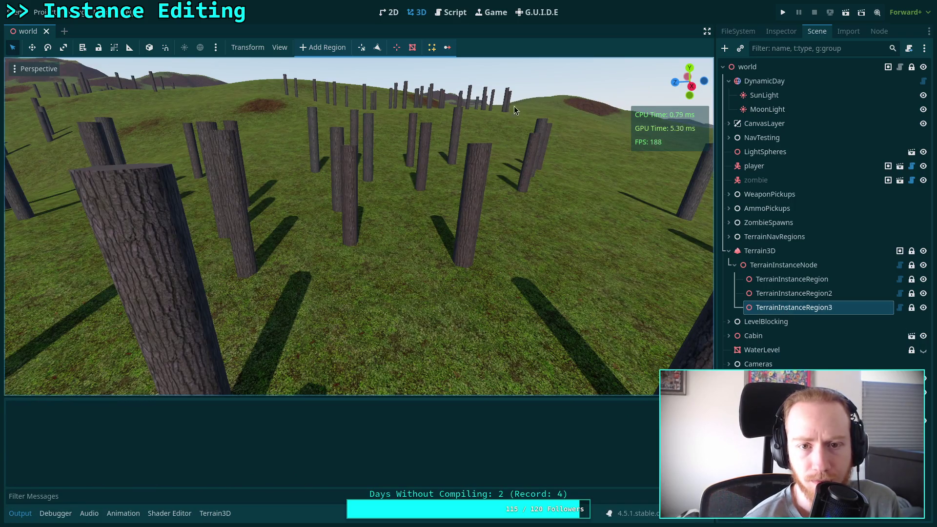
click(432, 48)
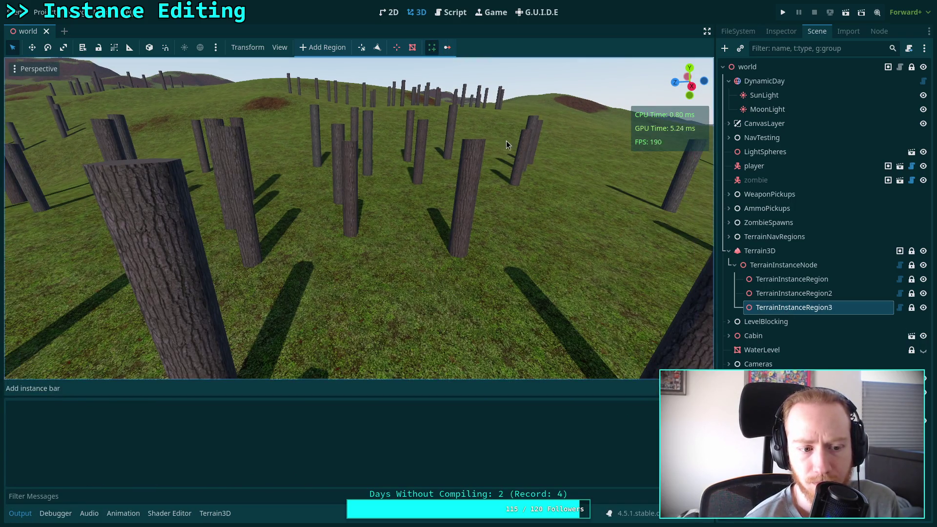
click(772, 293)
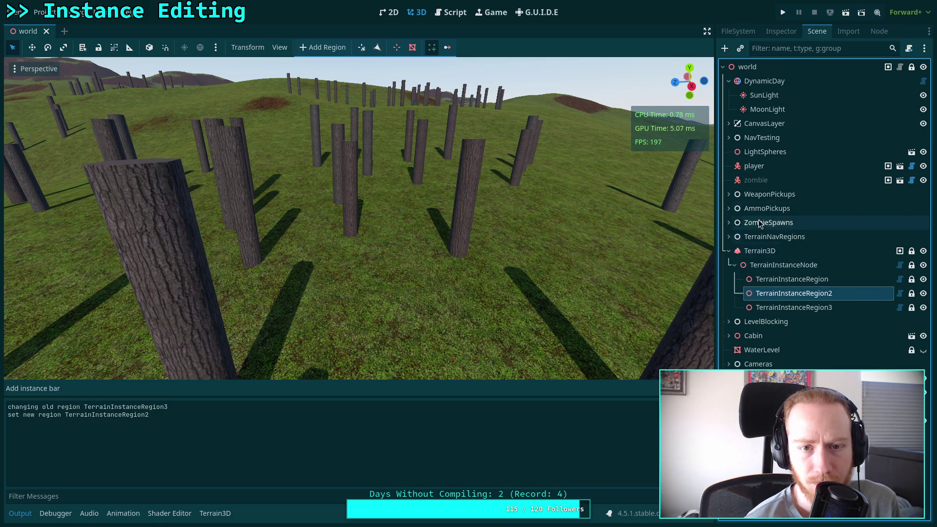
click(433, 48)
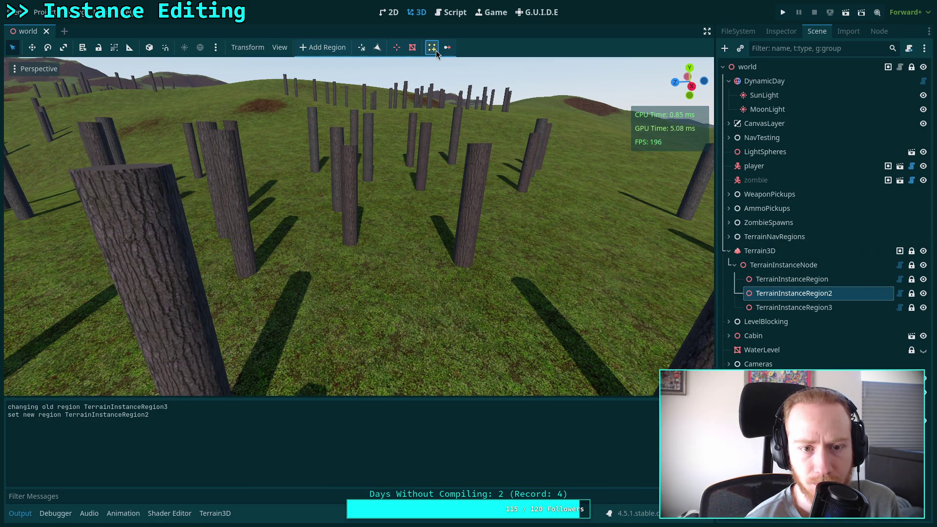
click(435, 51)
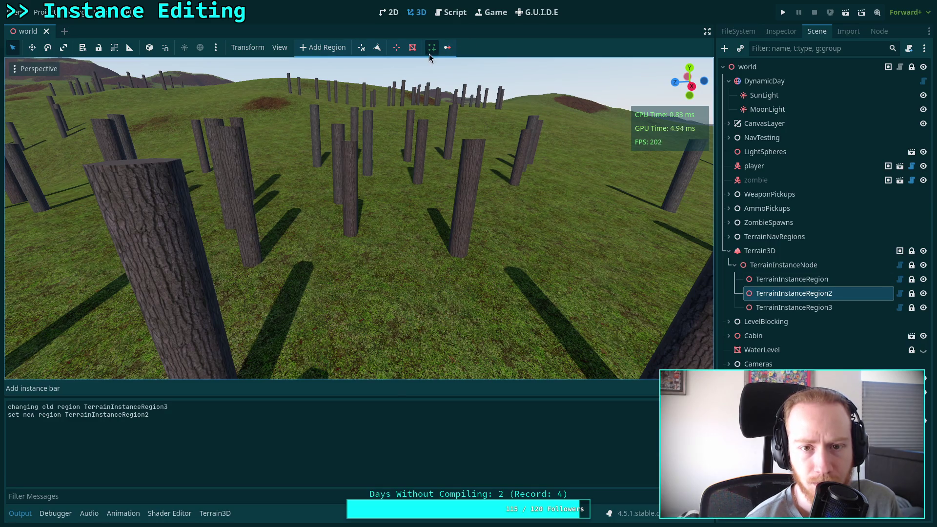
click(429, 54)
click(793, 307)
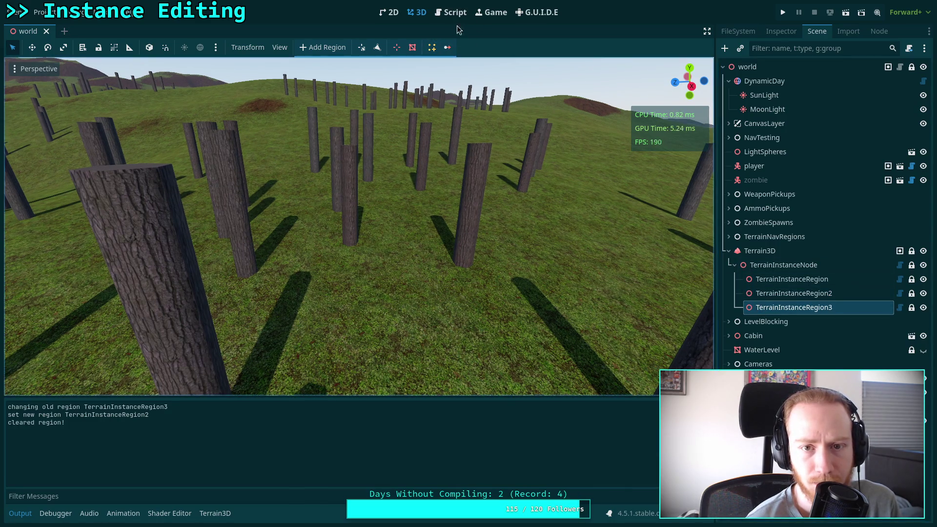
click(433, 49)
click(435, 51)
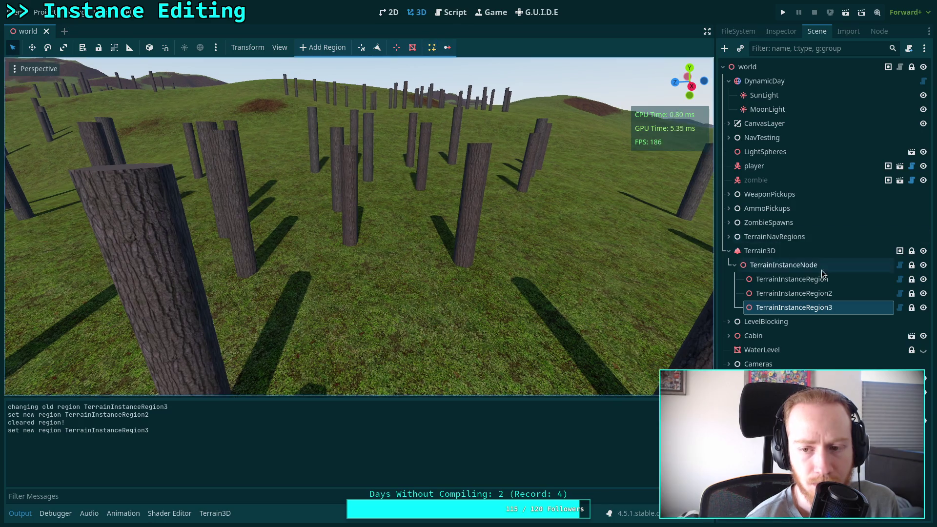
click(791, 279)
click(432, 48)
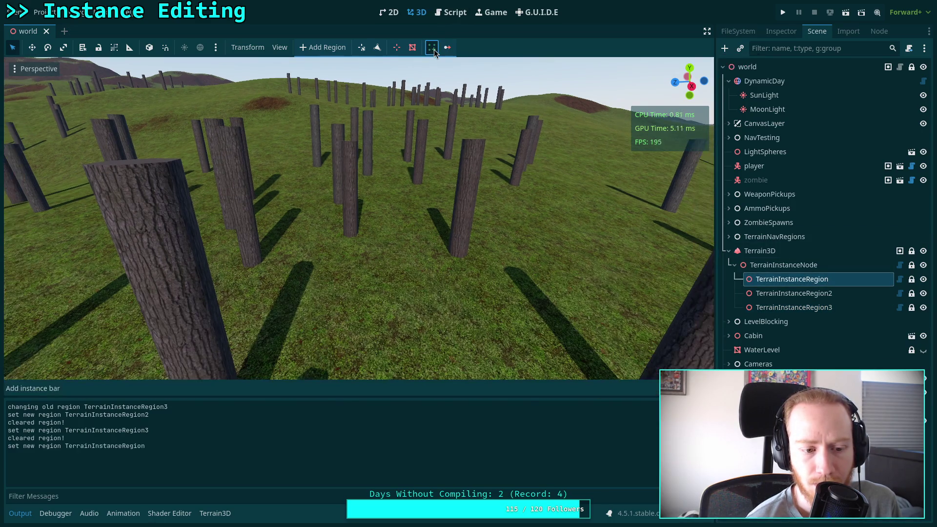
Alternate between the instance regions and TerrainNavRegions to confirm the region is set and cleared.
click(848, 294)
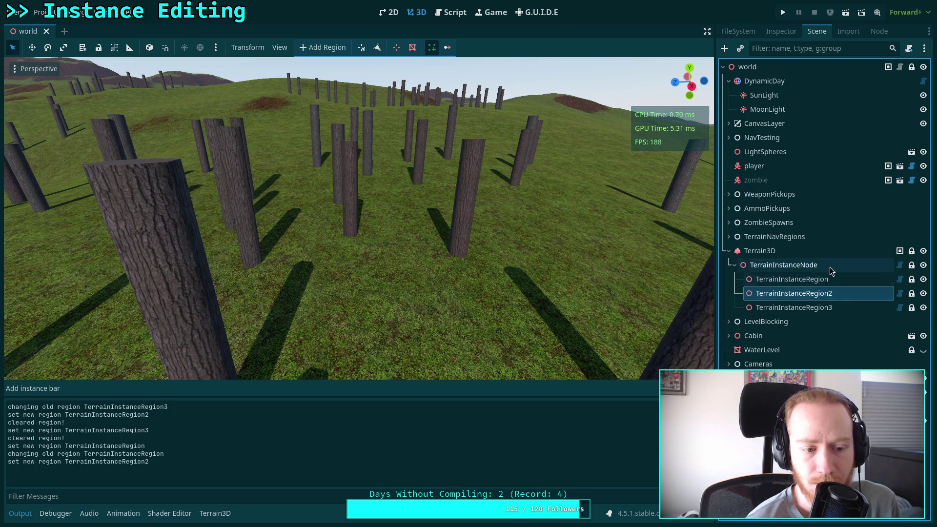
click(822, 238)
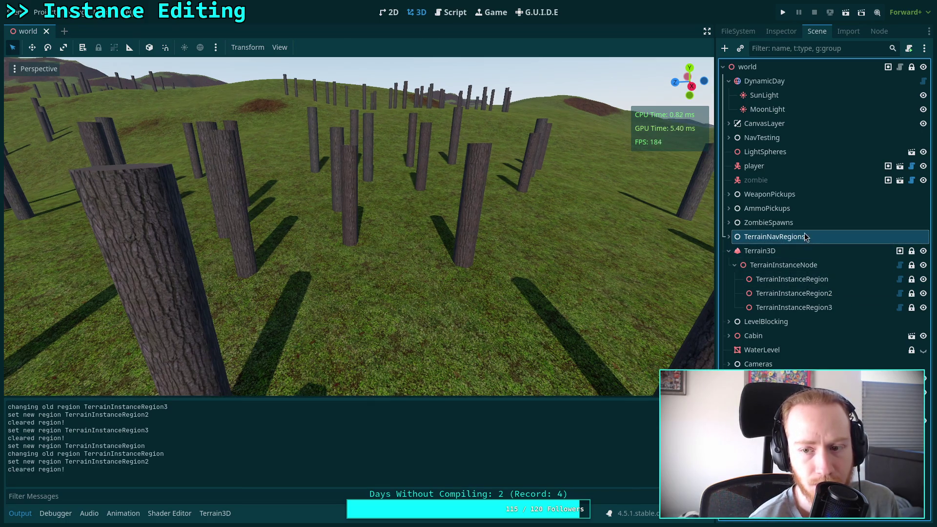
click(803, 294)
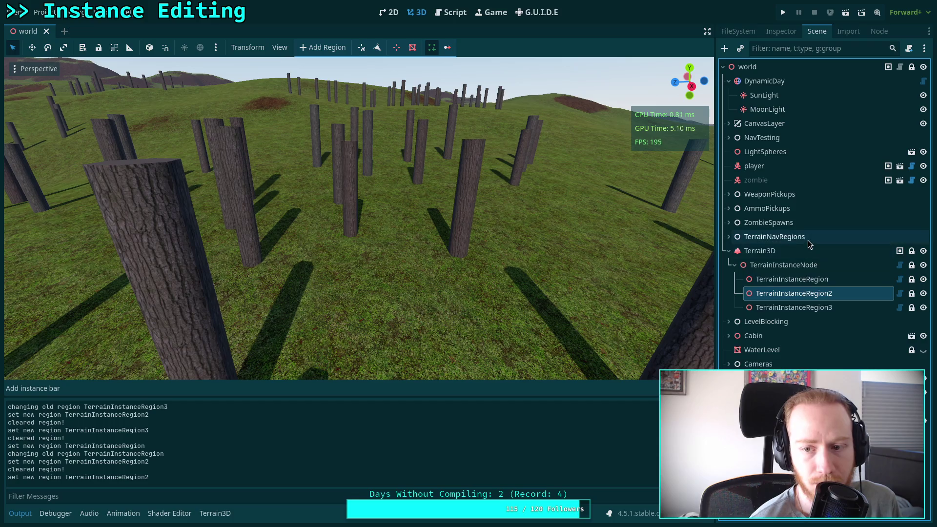
click(807, 240)
click(808, 279)
click(798, 238)
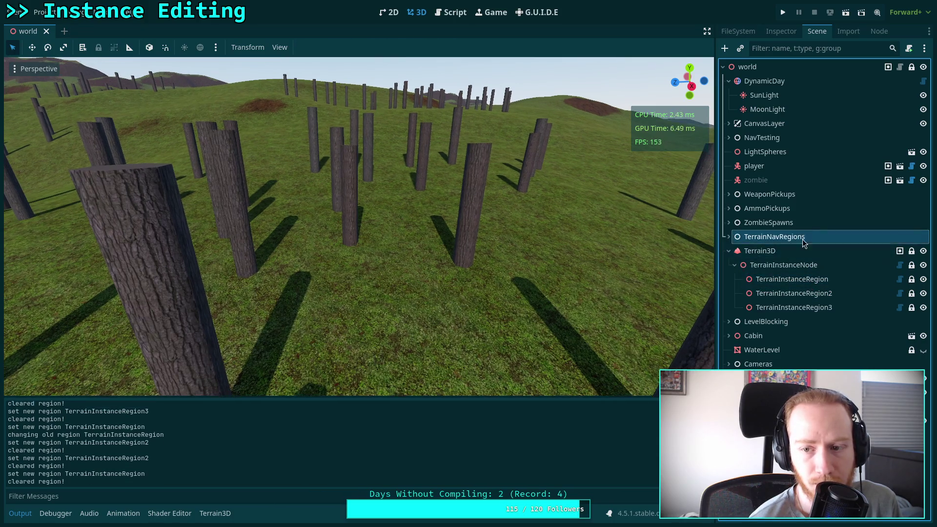
click(814, 308)
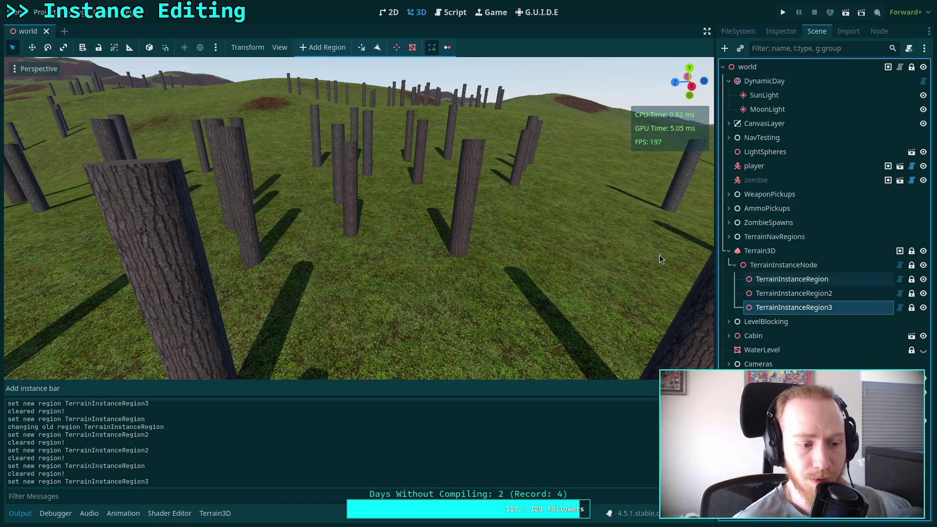
click(432, 47)
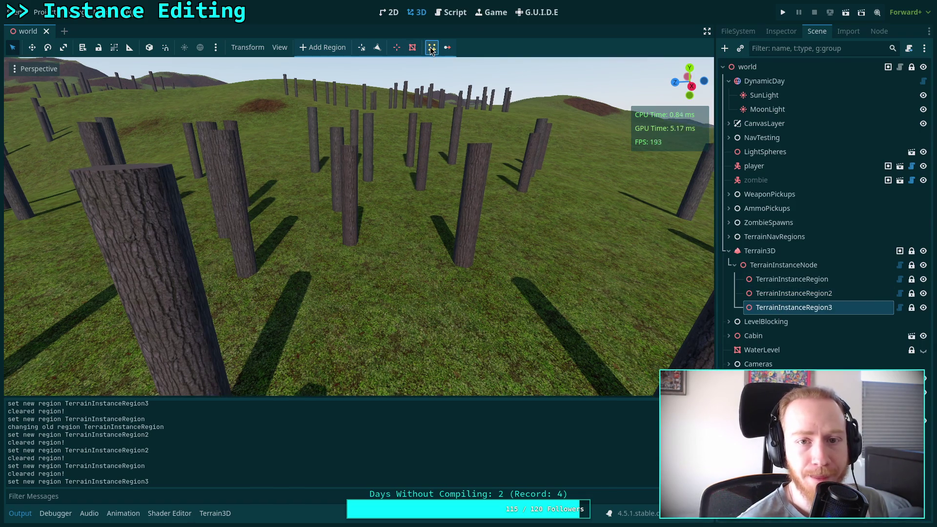
Return to the Script editor with Output hidden and review set_region in instance_bar.gd.
click(447, 12)
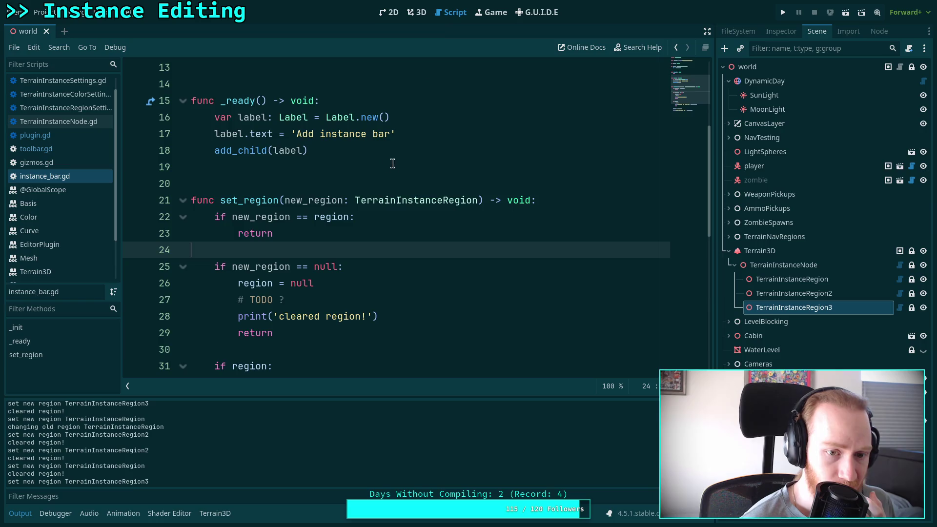
click(20, 513)
click(268, 267)
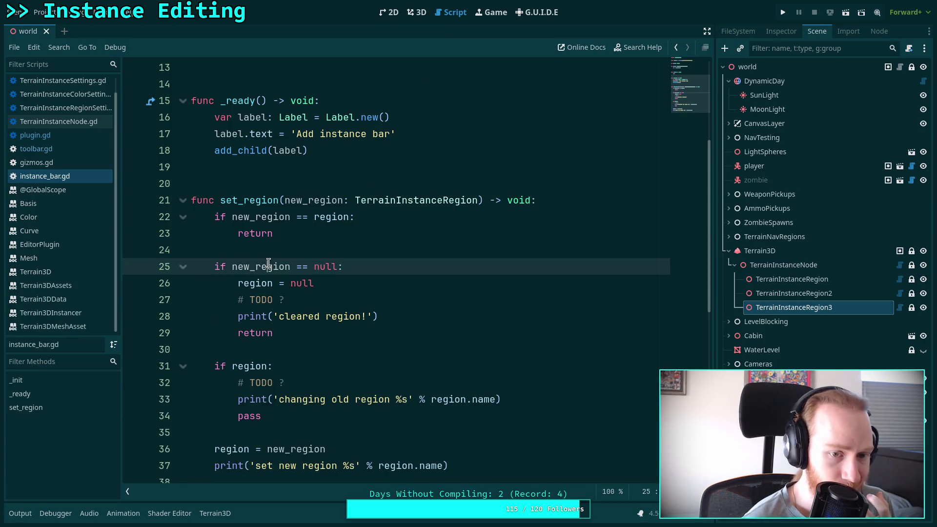
click(275, 247)
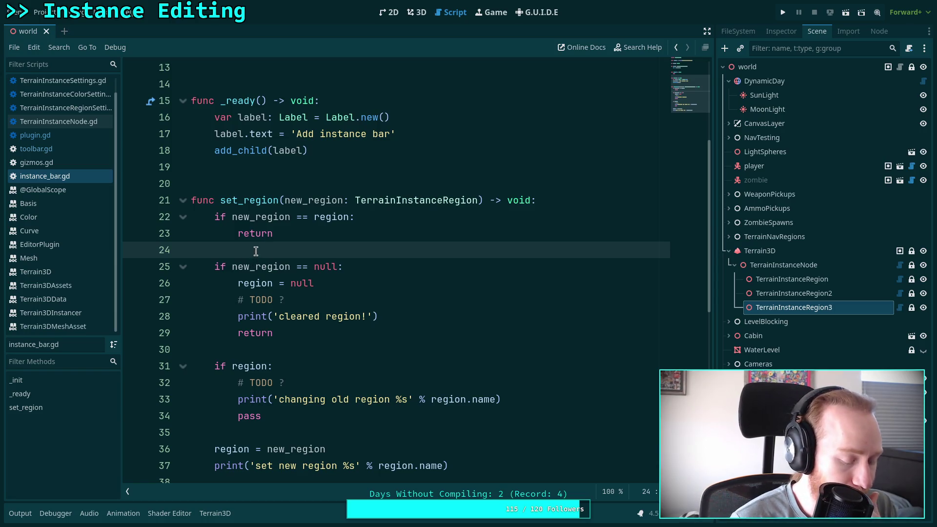
Open toolbar.gd and look over the region tool buttons created in _ready.
click(66, 153)
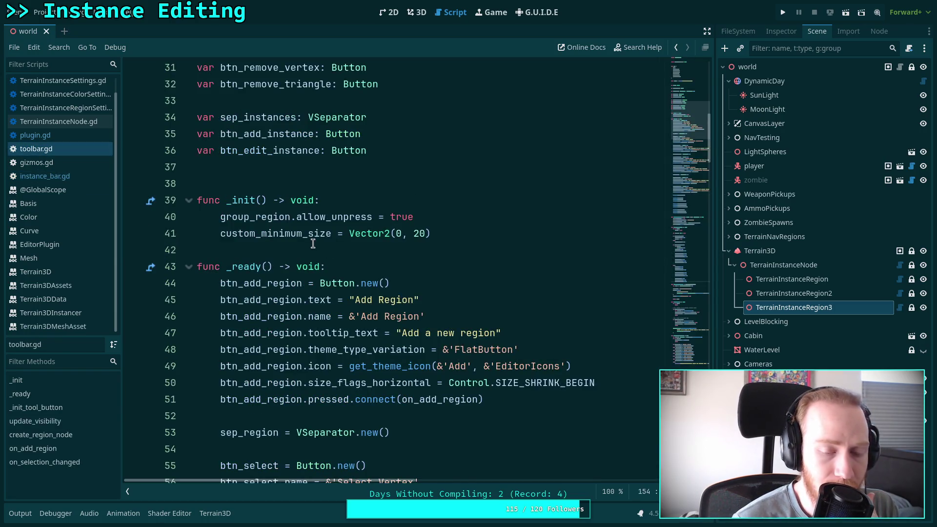
scroll(313, 242, down, 2)
mouse_move(310, 220)
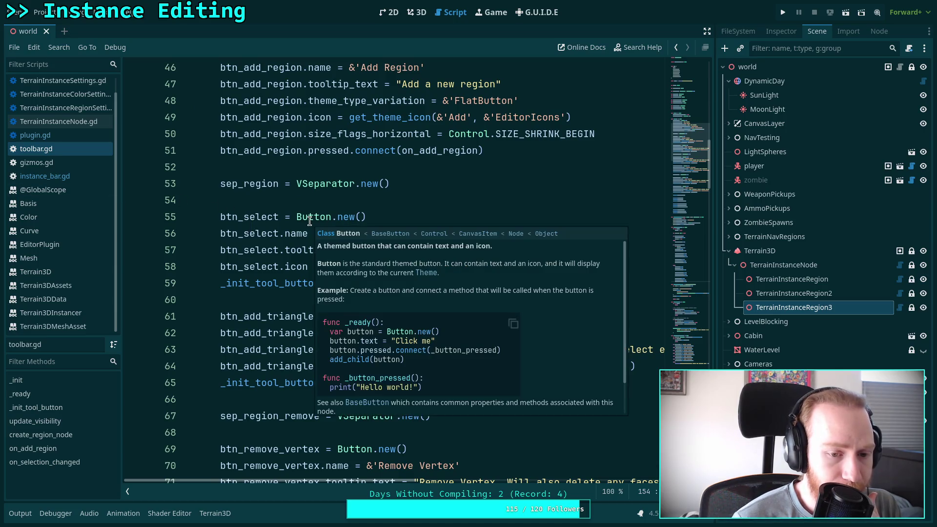
click(253, 295)
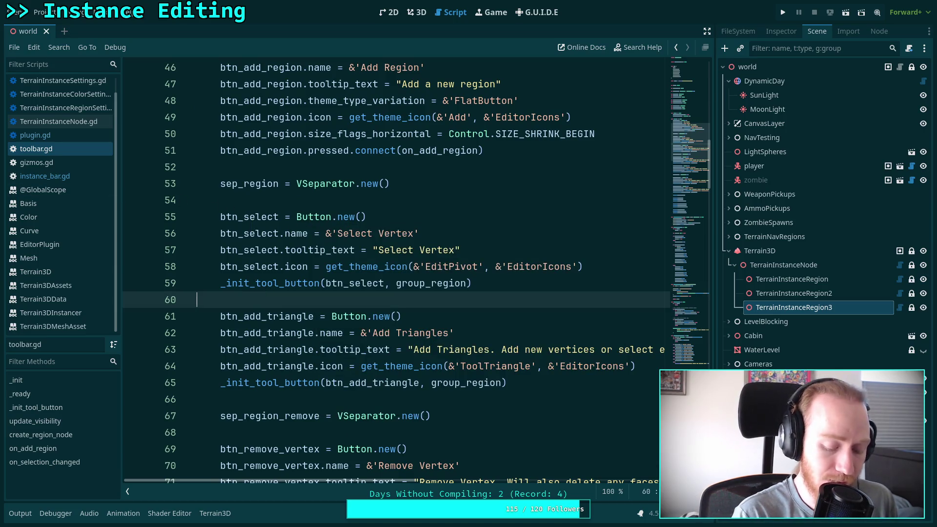
In the terminal, run git status to list the uncommitted changes.
key(alt+Tab)
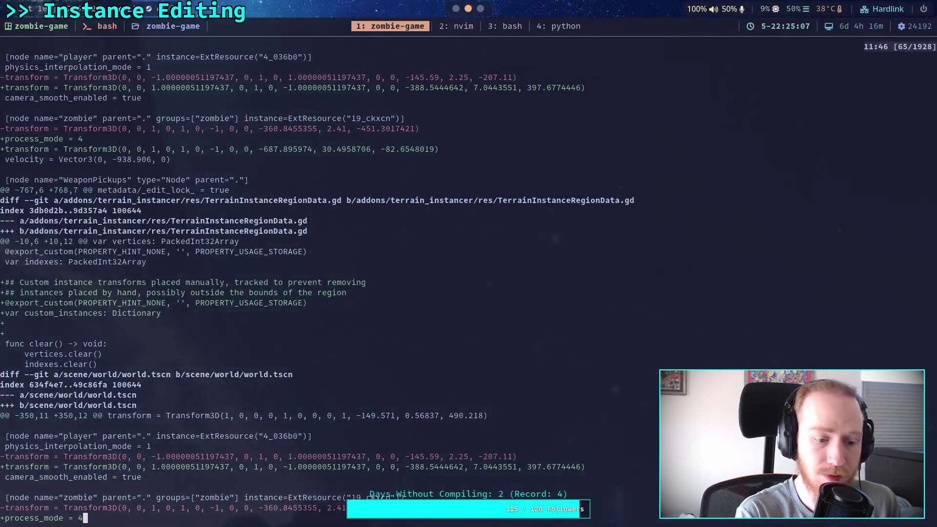
text(git status)
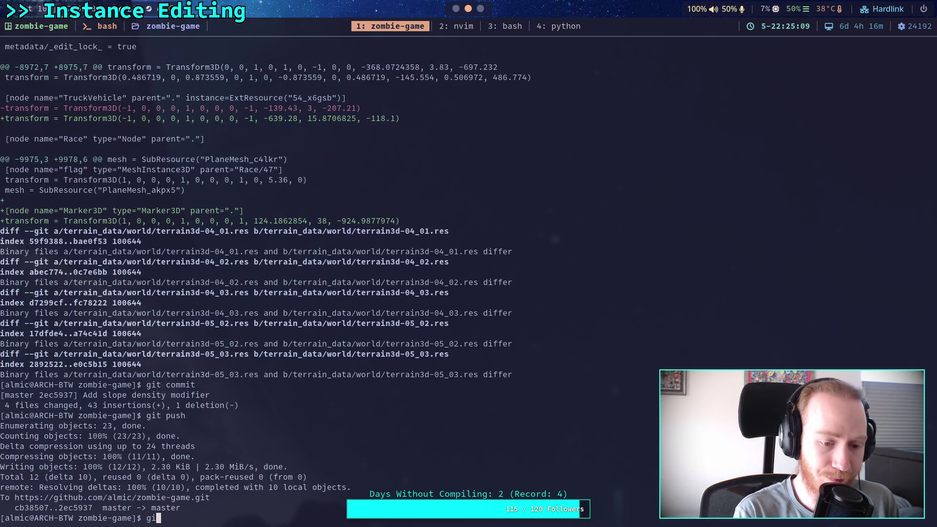
key(Return)
Run git diff and scroll through the terrain instancer changes.
text(git diff)
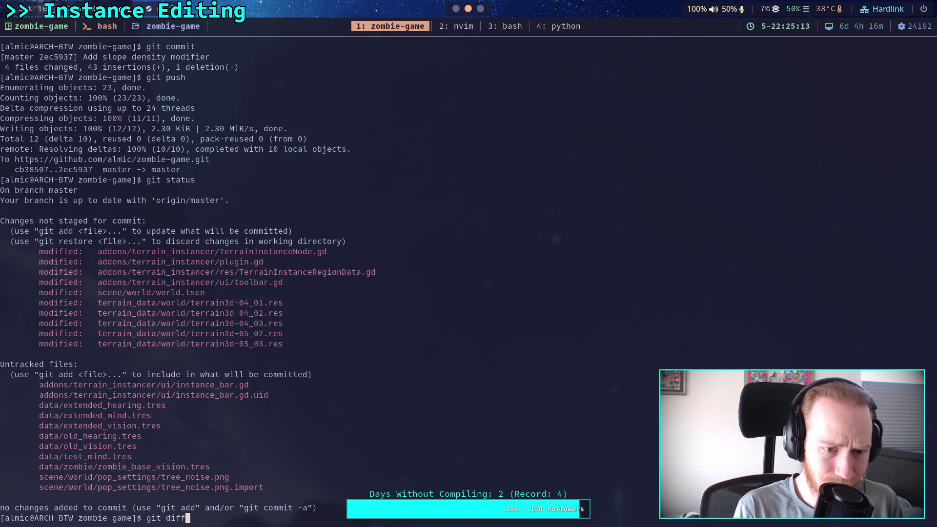
key(Return)
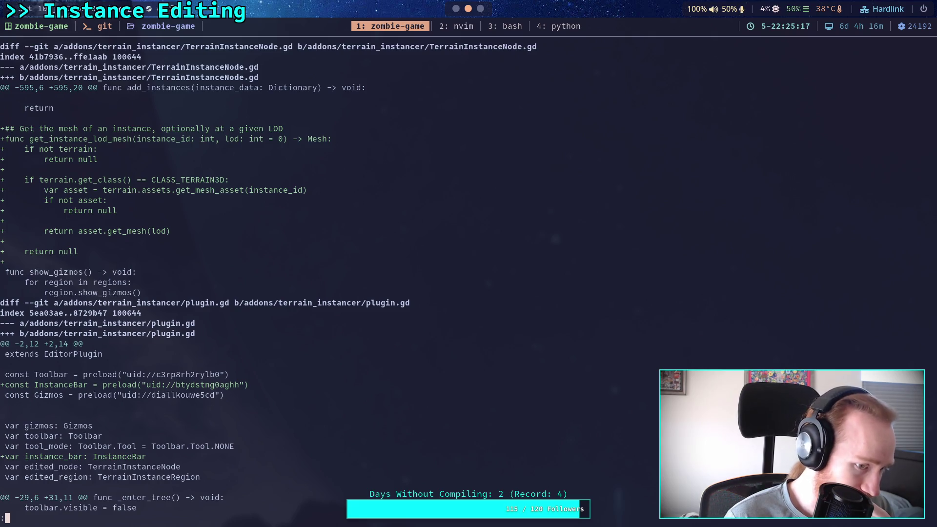
scroll(268, 278, down, 7)
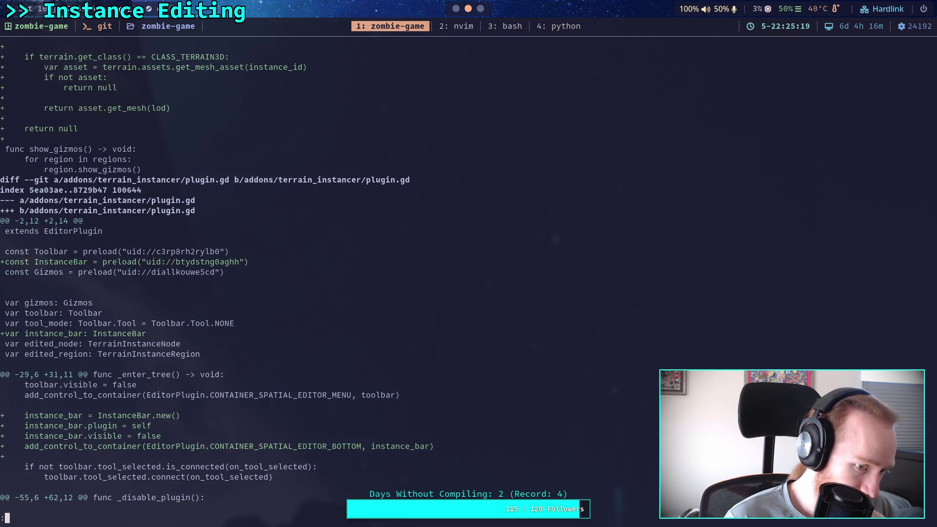
scroll(268, 279, up, 5)
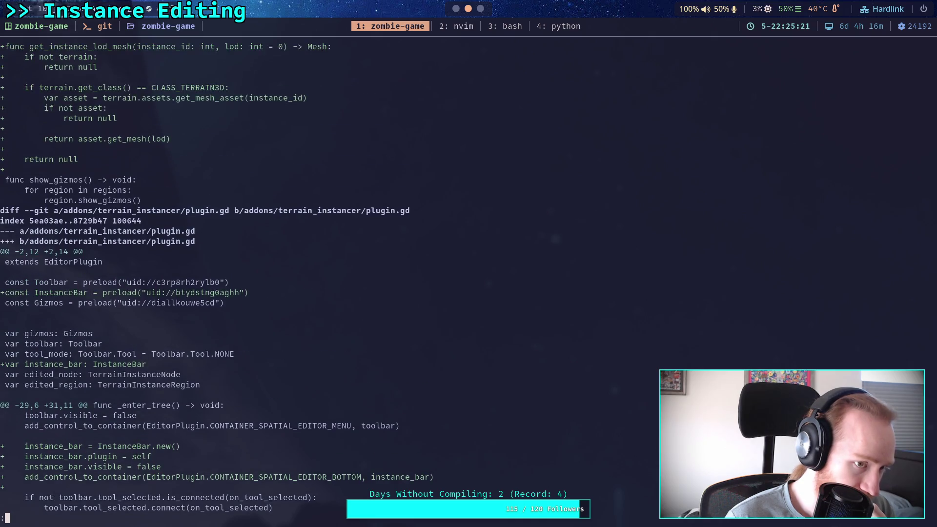
scroll(268, 278, up, 2)
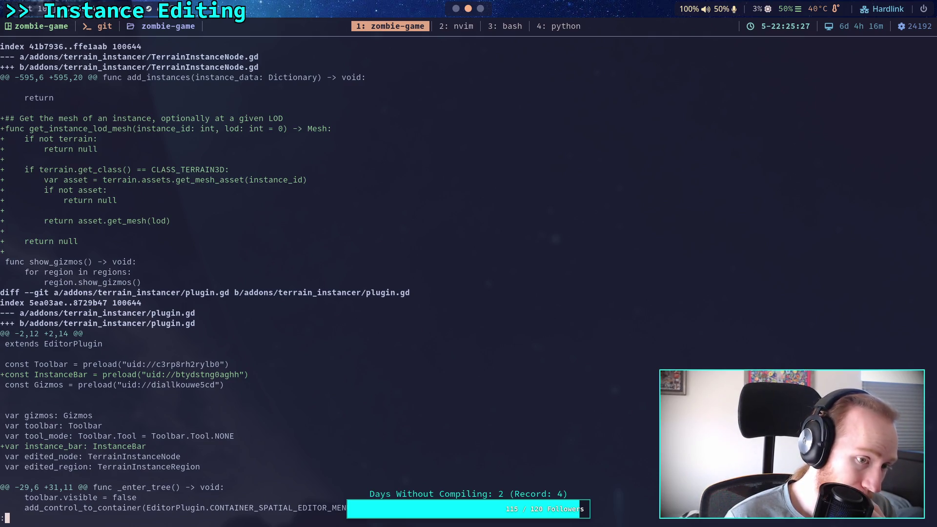
In TerrainInstanceNode.gd, add 'func get_instance_thumbnail(instance_id: int) -> Texture2D:' after get_instance_lod_mesh.
click(456, 9)
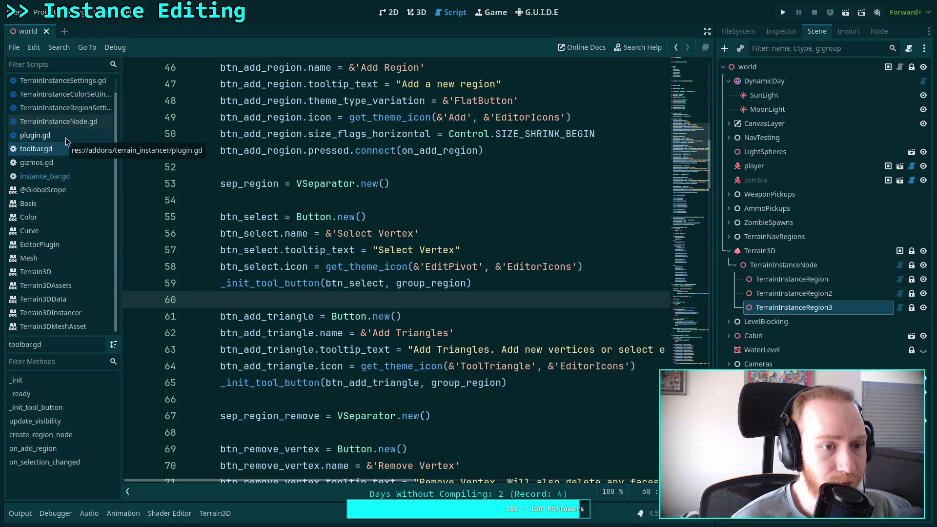
click(86, 119)
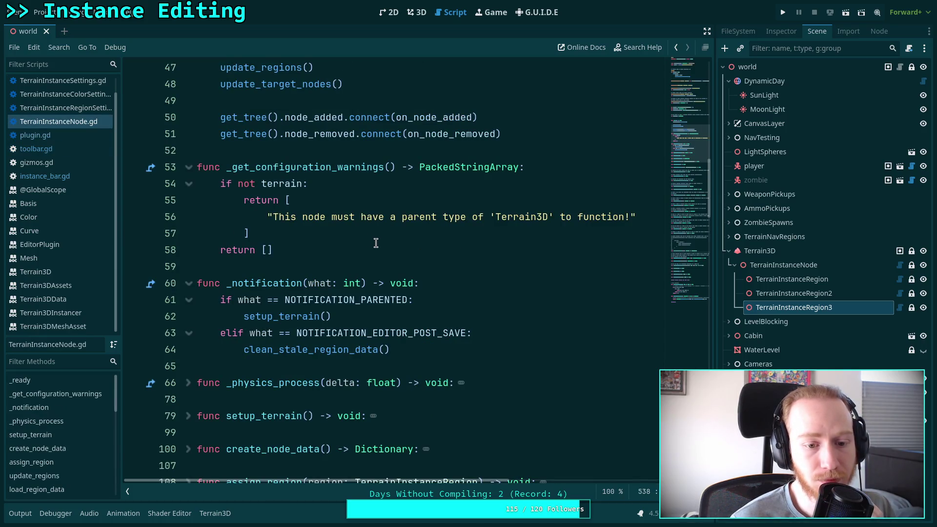
scroll(376, 247, up, 3)
scroll(452, 262, down, 15)
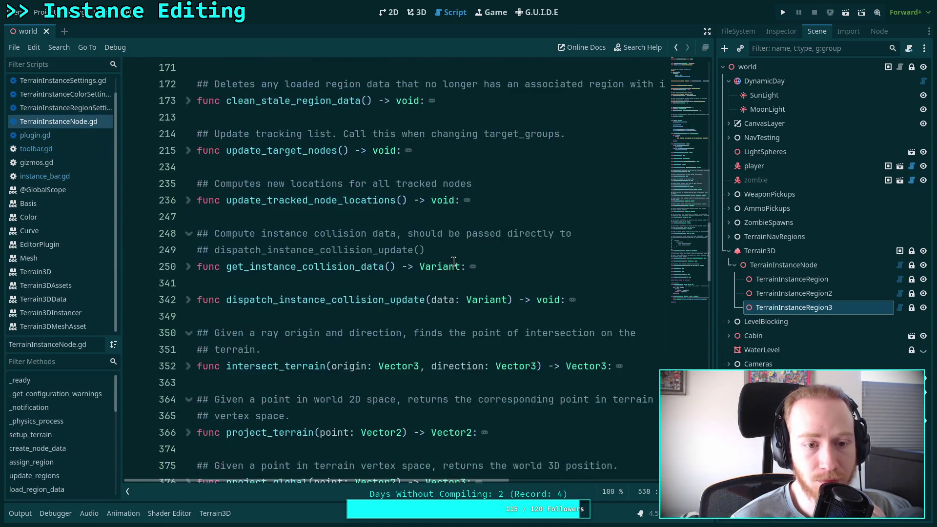
scroll(453, 261, down, 15)
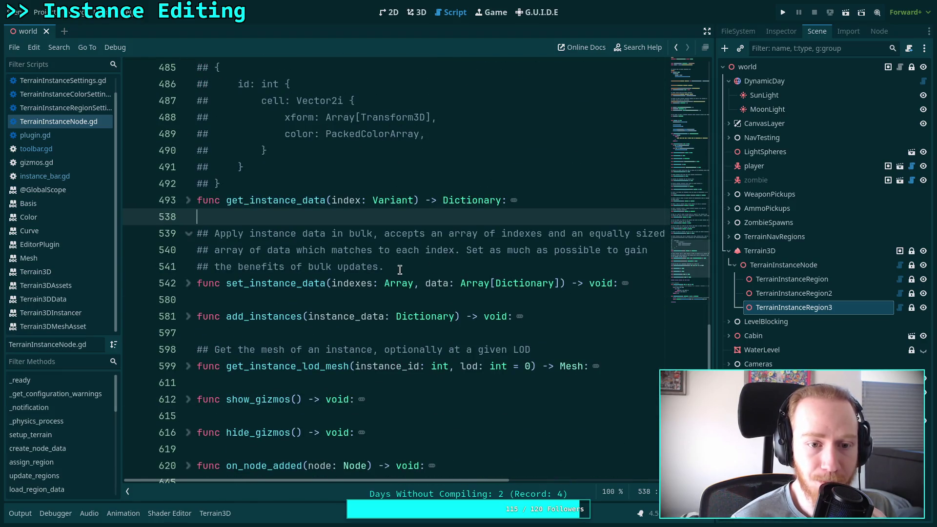
scroll(400, 270, down, 2)
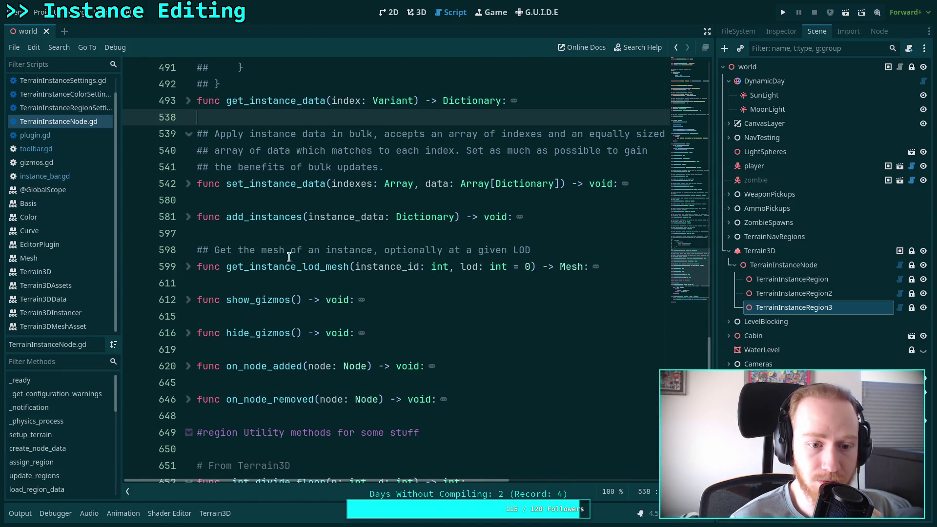
click(344, 277)
key(Return)
key(Return)
key(Up)
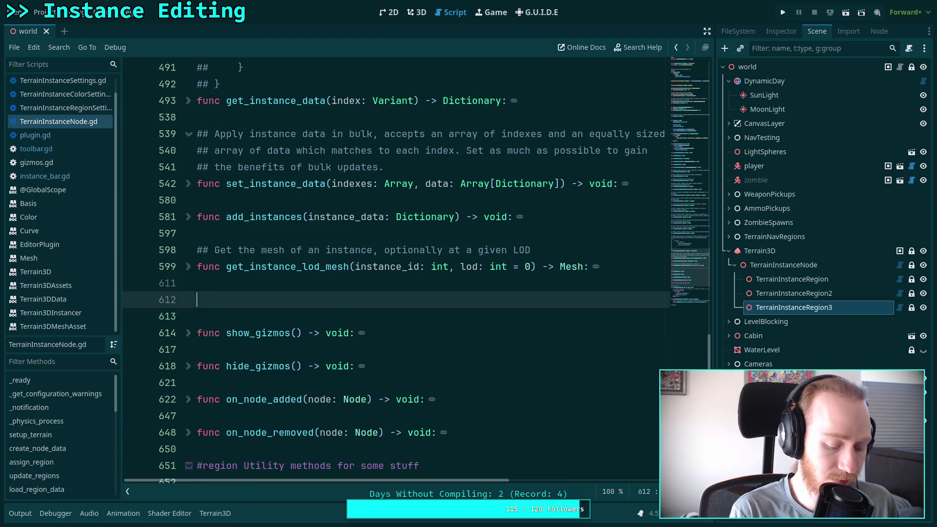
text(funcget_instanc)
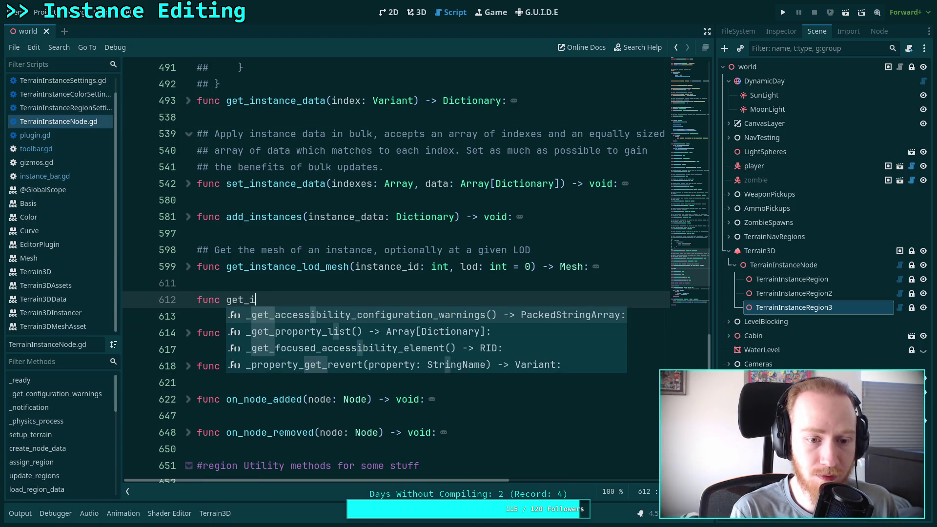
text(e_d)
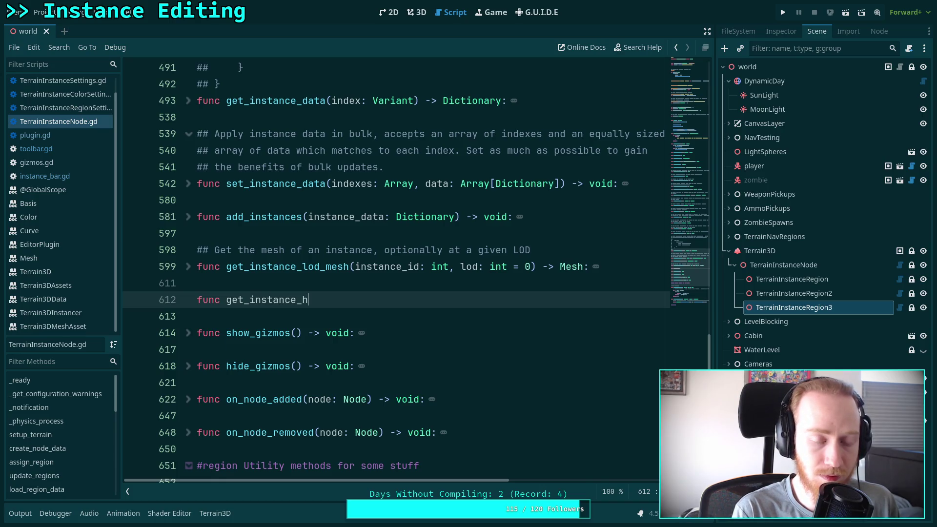
key(BackSpace)
text(thumbna)
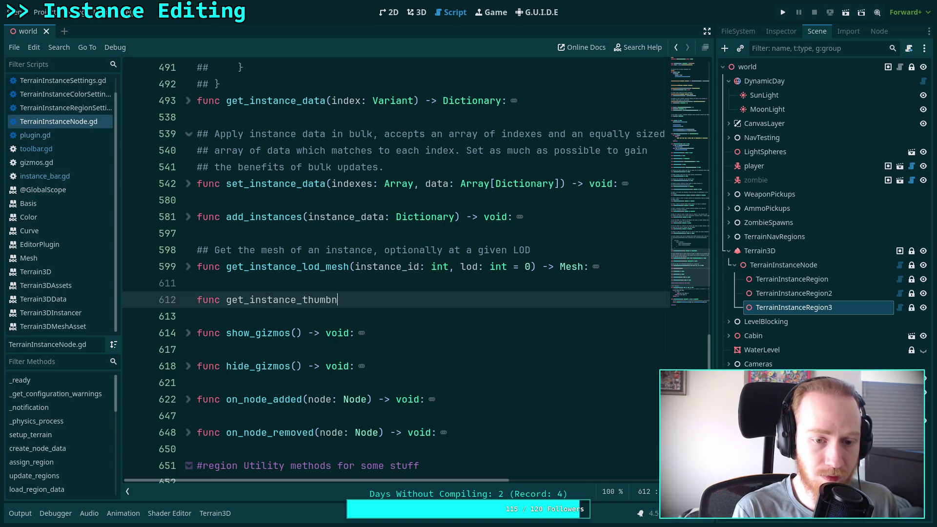
text(il(instance)
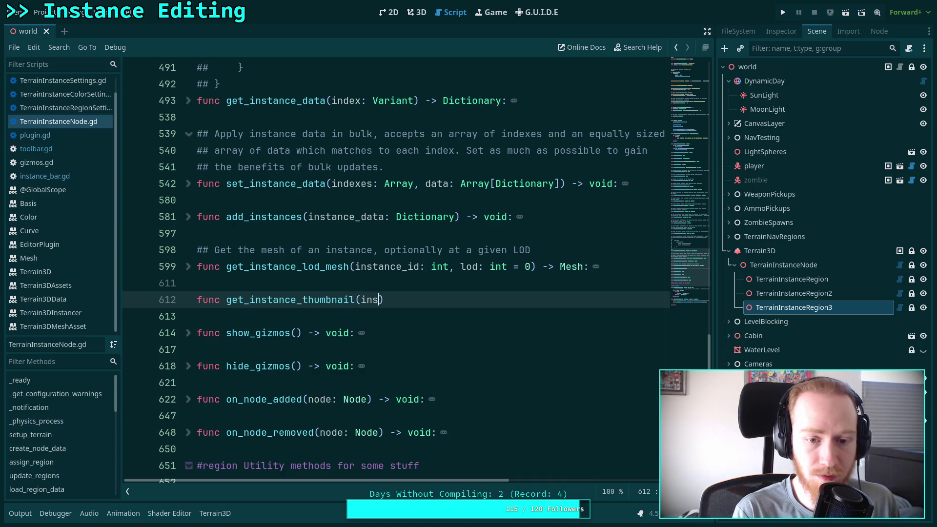
text(_id)
key(BackSpace)
key(BackSpace)
key(BackSpace)
text(_id)
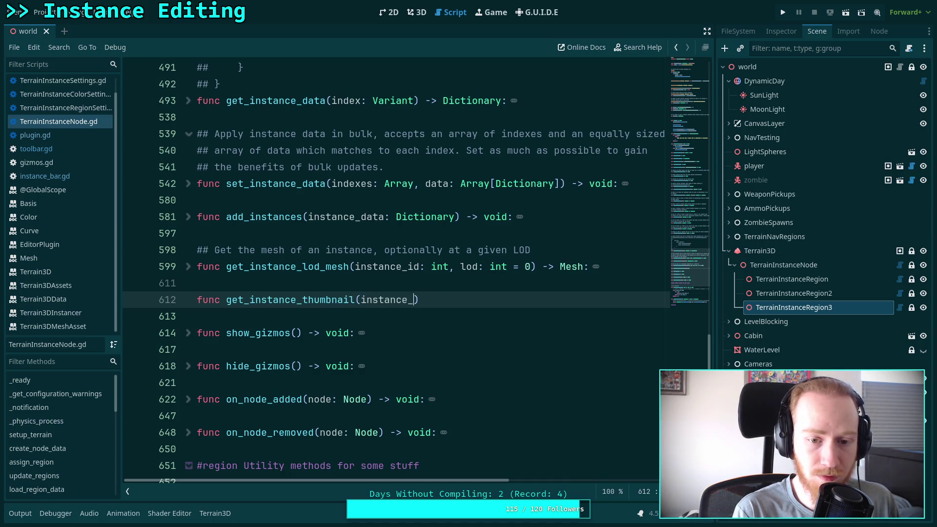
text(: int) ->)
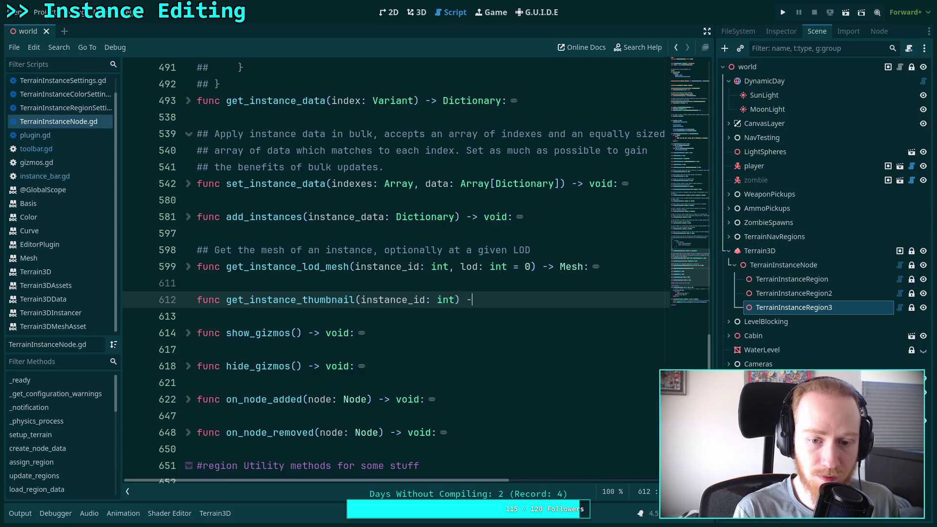
text( Texture)
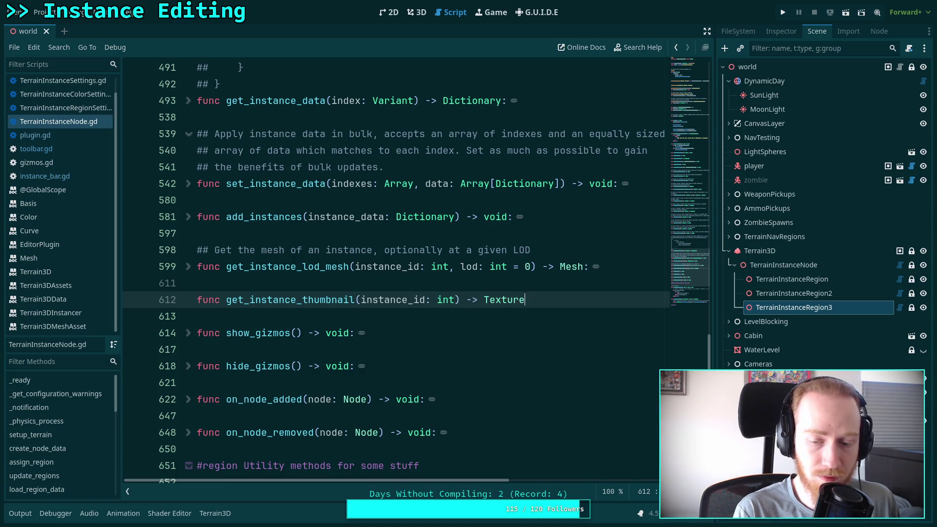
text(2D:)
key(Return)
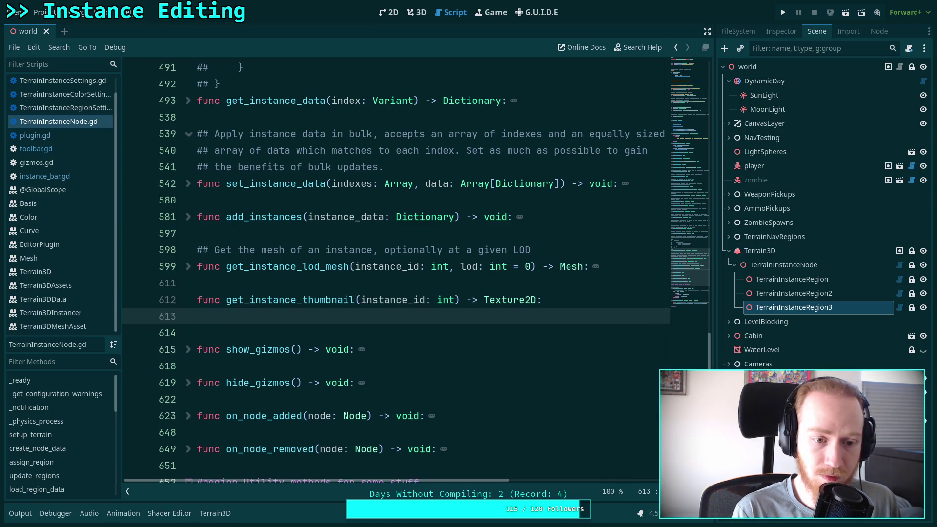
Add an 'if not terrain: return null' guard, a final 'return null', and a CLASS_TERRAIN3D check.
text(if not terrain)
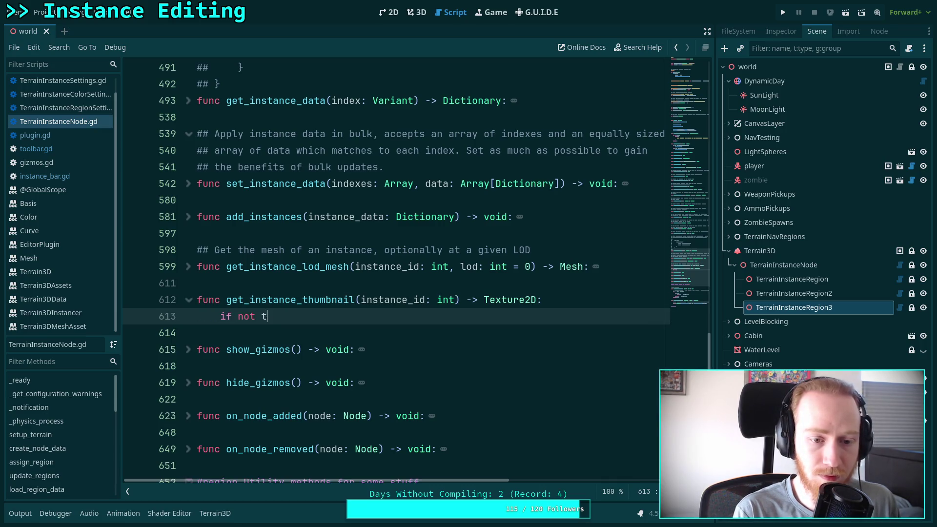
text(:)
key(Return)
text(retur)
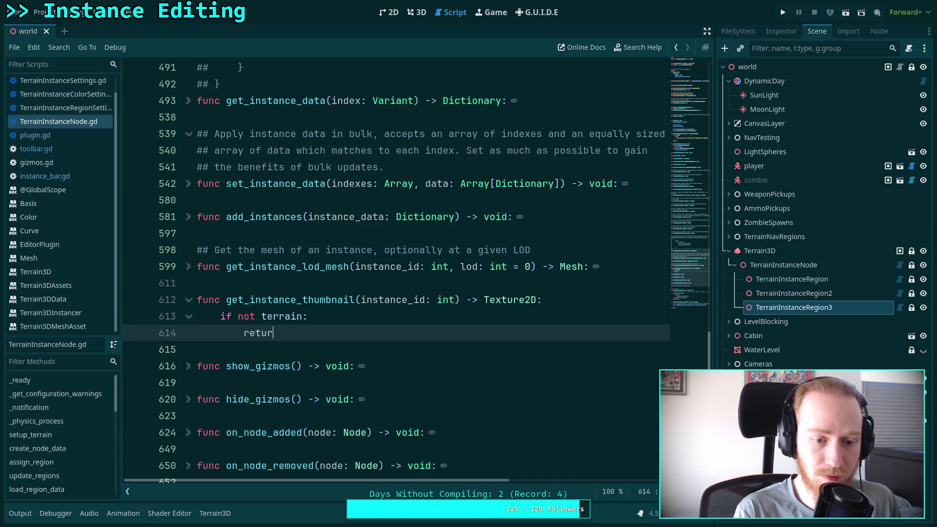
text(n null)
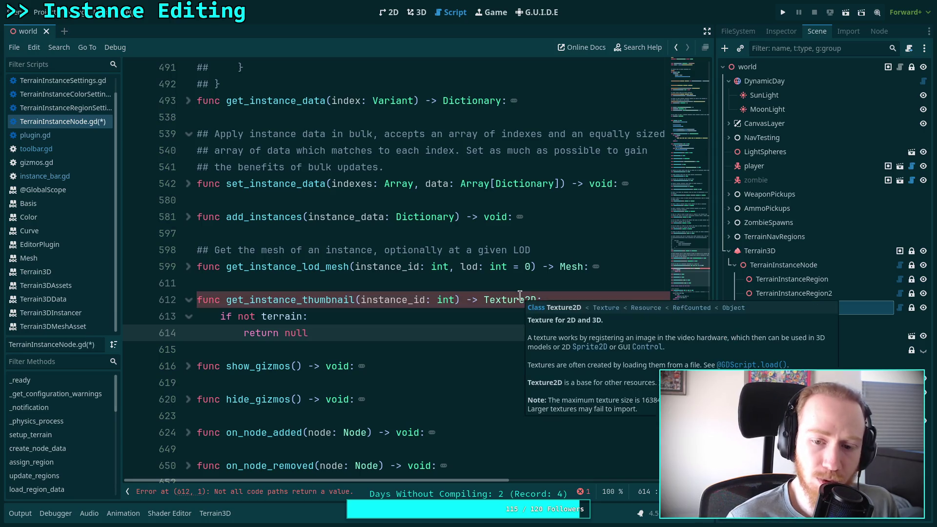
key(Return)
key(Return)
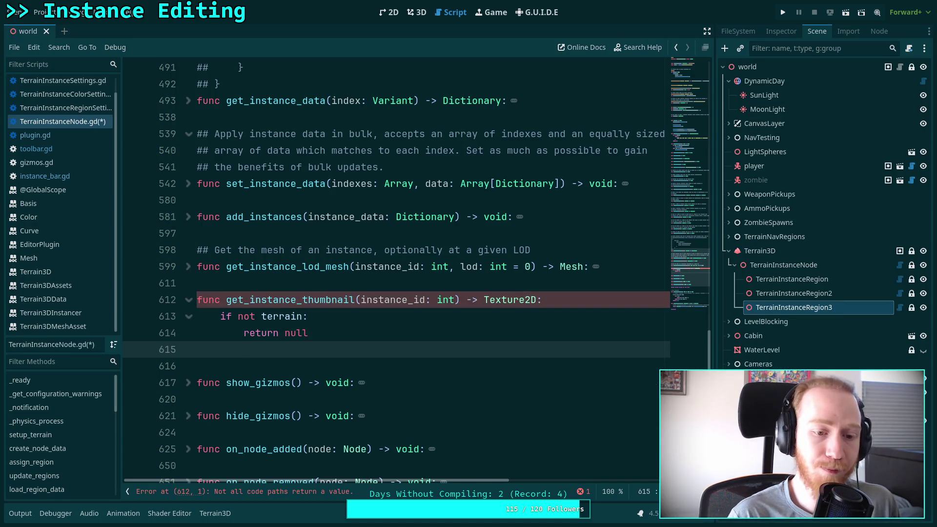
key(BackSpace)
key(BackSpace)
key(BackSpace)
text(eturn nul)
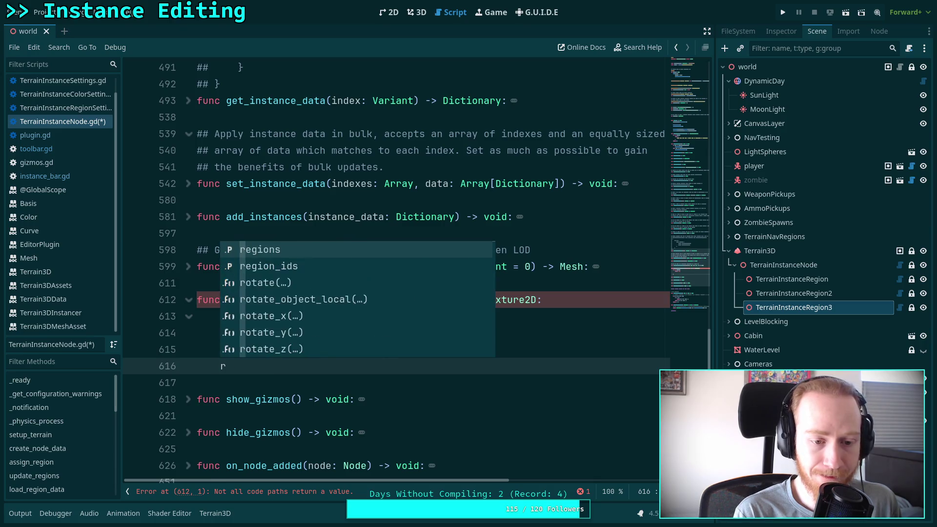
key(Return)
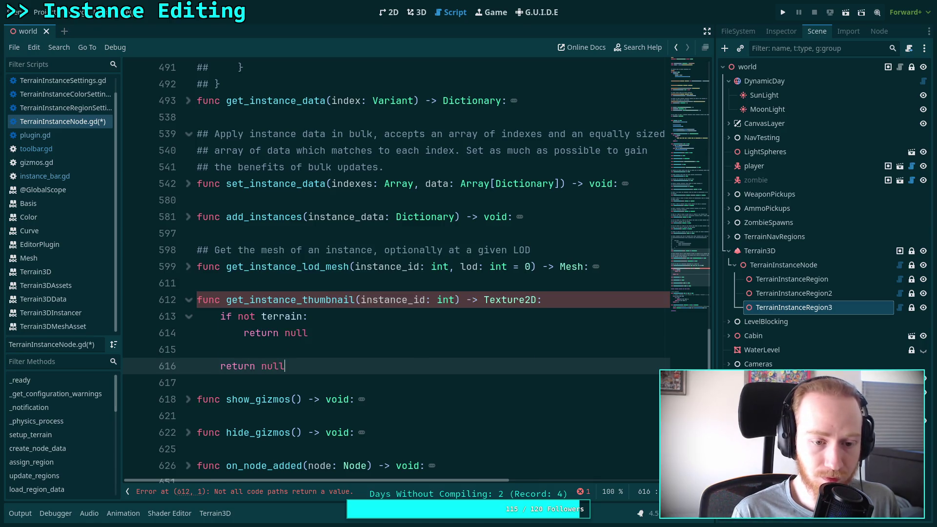
key(Up)
key(Return)
key(Up)
key(Return)
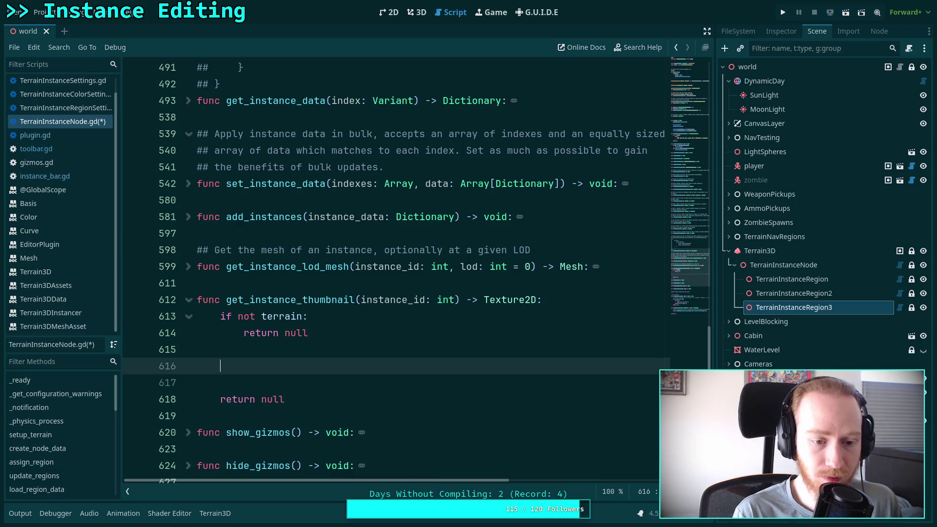
text(if terrain.get_cl)
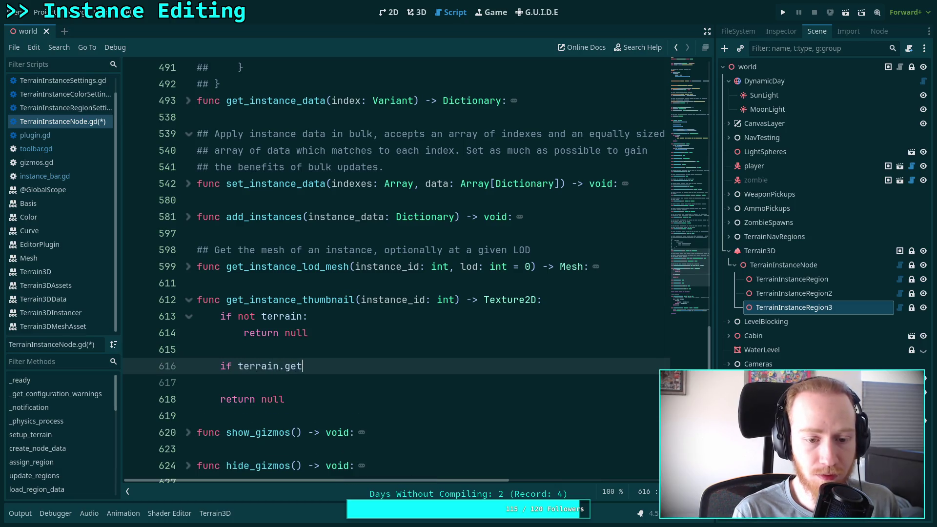
key(Return)
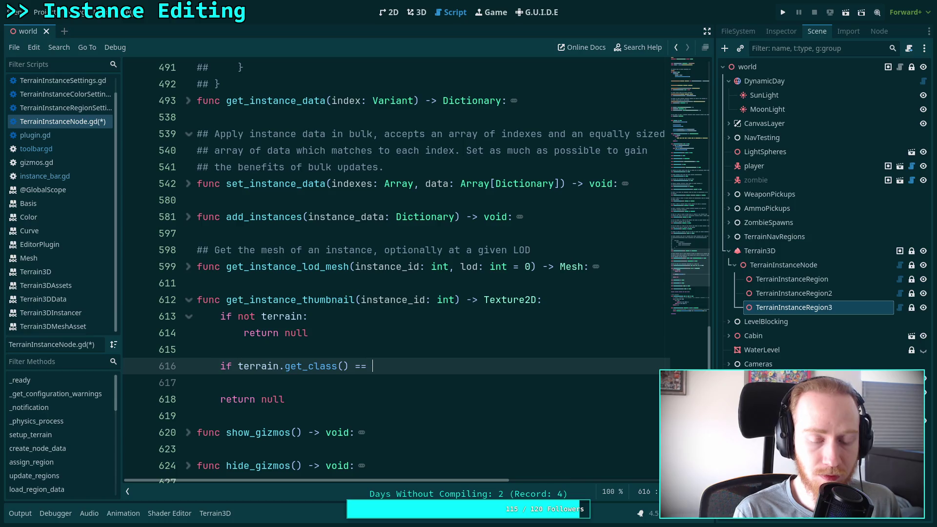
text(CLA)
key(Return)
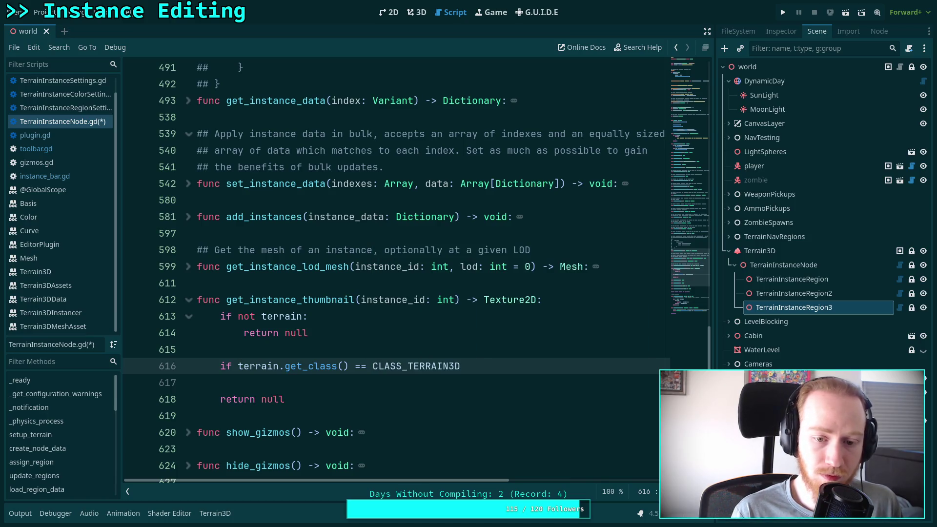
text(:)
key(Return)
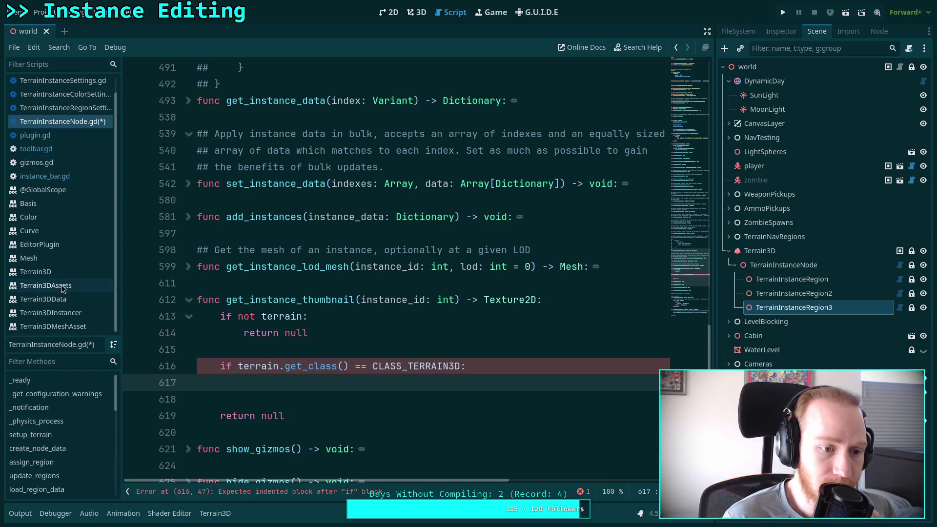
Add 'var asset = terrain.assets.get_mesh_asset(instance_id)' followed by 'if not asset: return null'.
click(179, 267)
click(188, 266)
scroll(317, 268, down, 3)
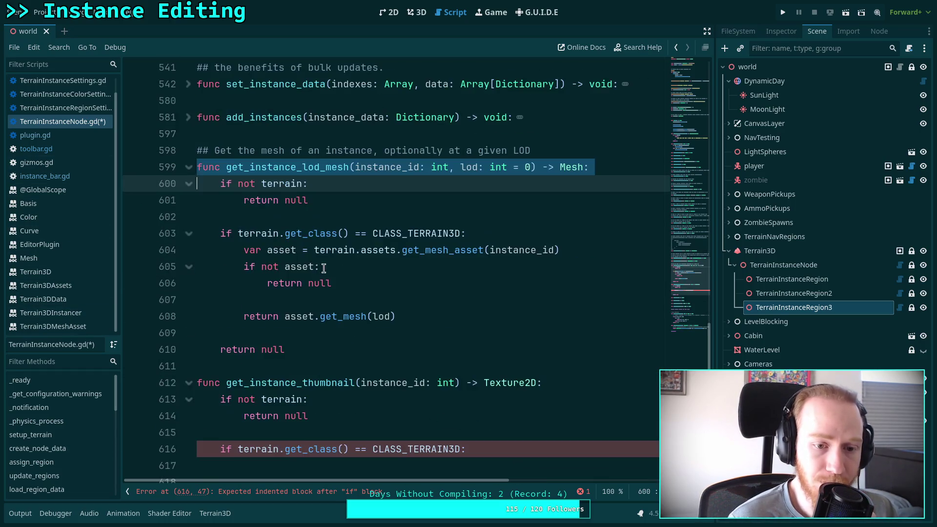
click(317, 420)
text(re)
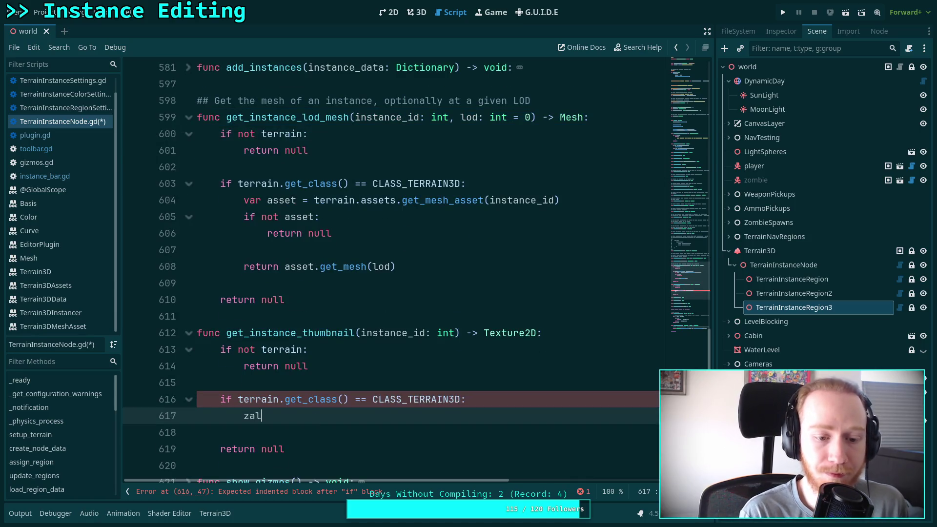
key(BackSpace)
key(BackSpace)
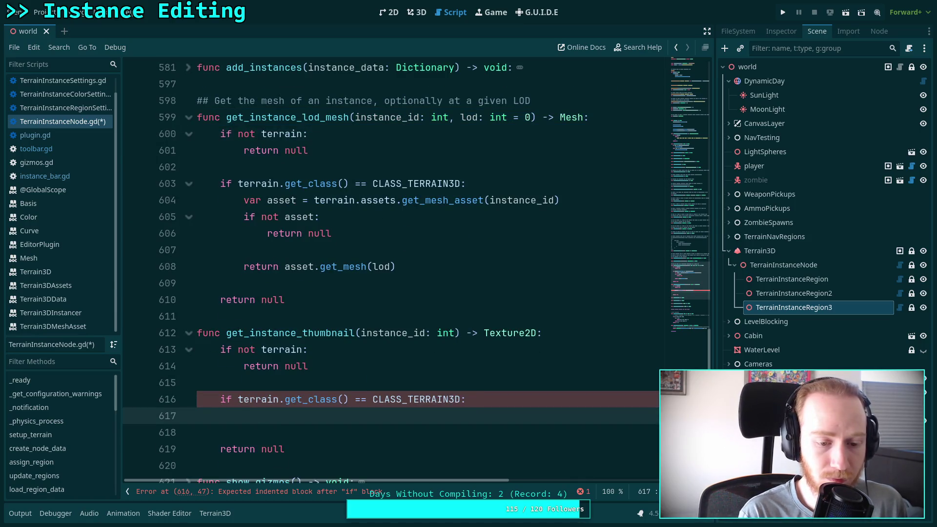
text(z)
key(BackSpace)
text(var asset = )
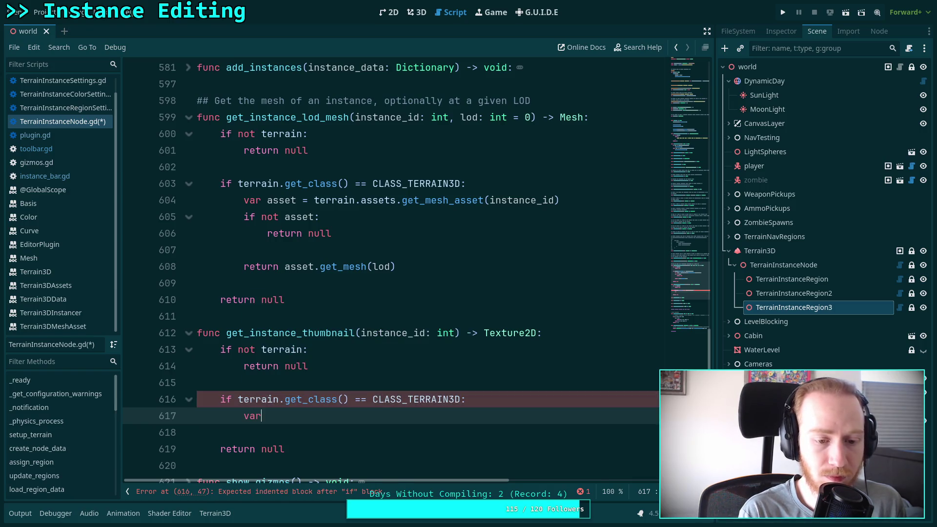
text(terrain.assets)
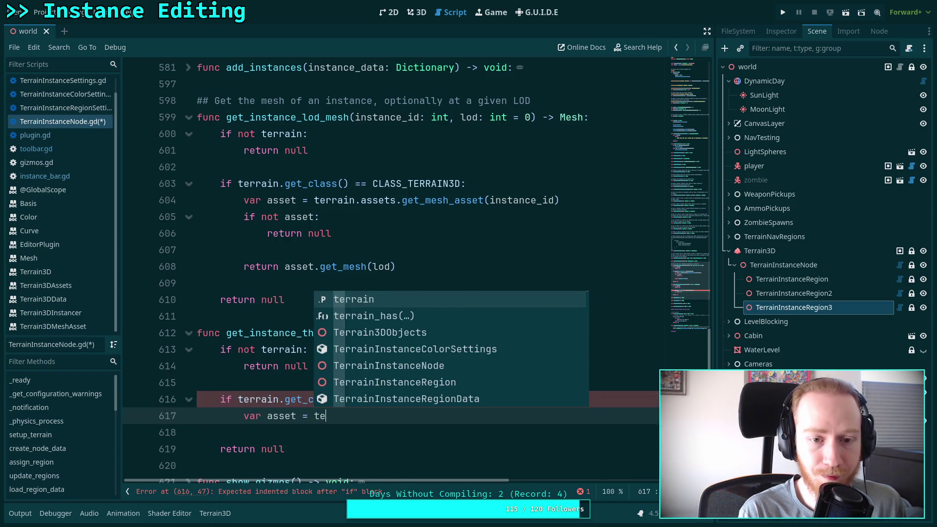
text(.get_)
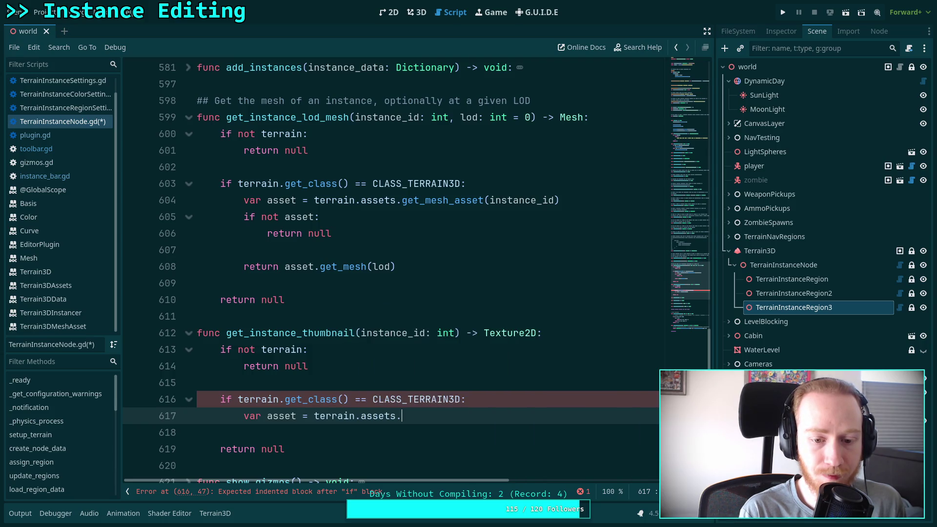
text(mesh_asset(in)
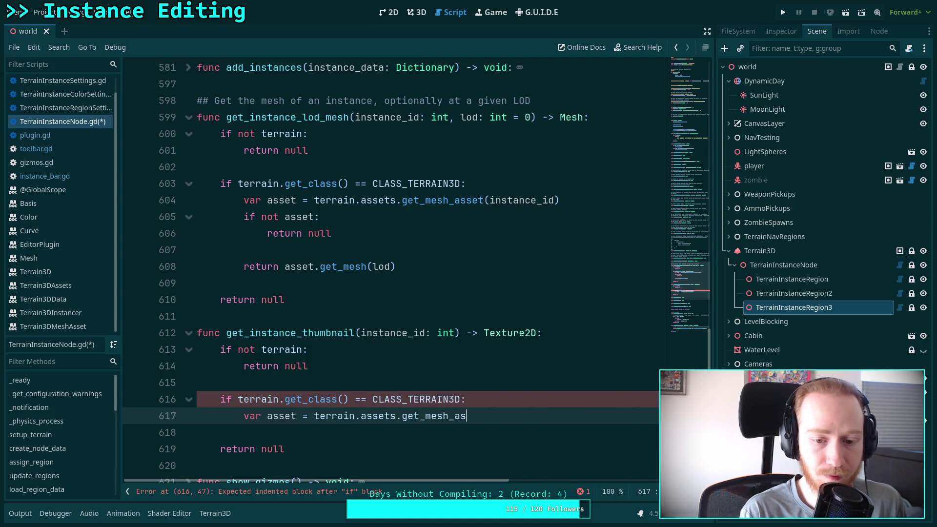
text(stance_id))
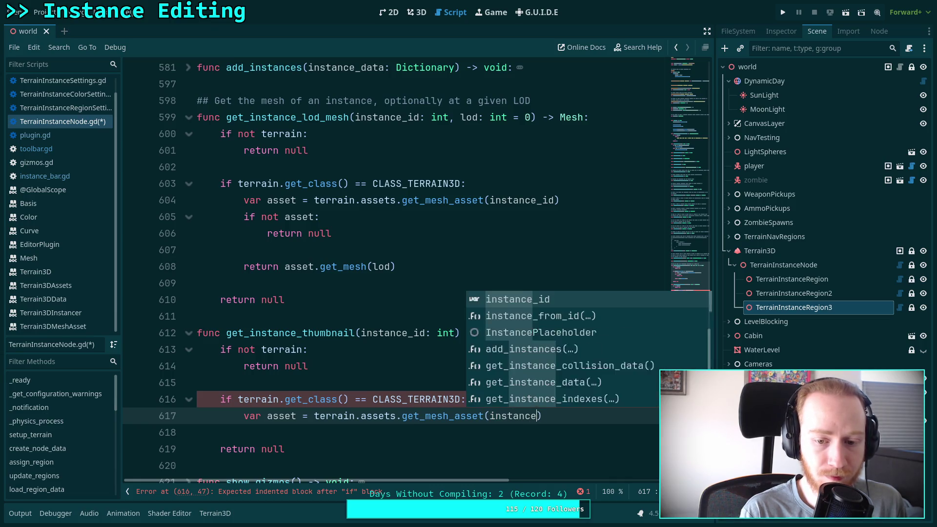
key(Return)
text(not asset:)
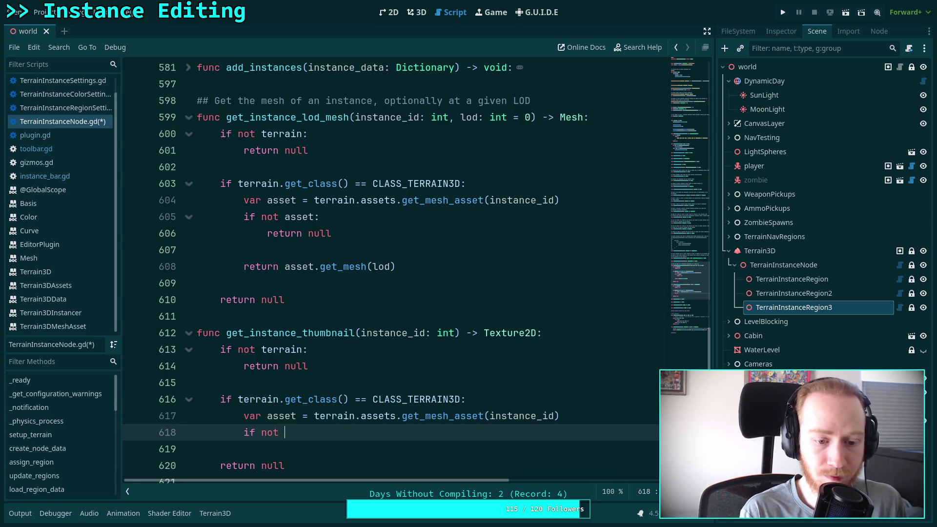
key(Return)
text(err)
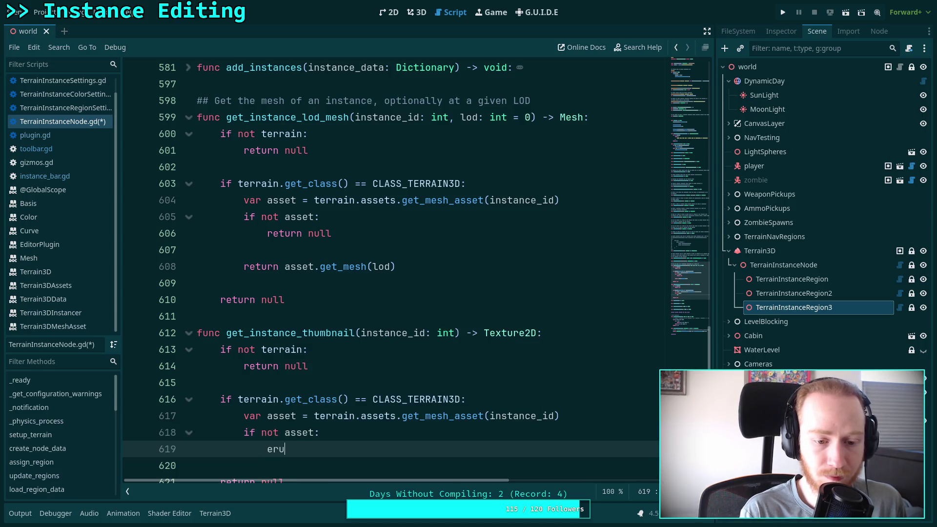
key(BackSpace)
key(BackSpace)
key(BackSpace)
text(return null)
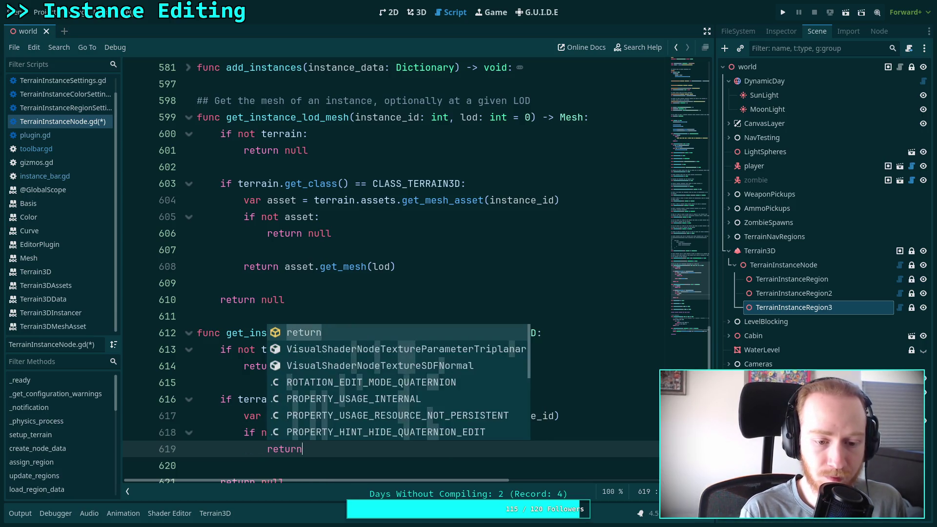
key(Return)
key(Return)
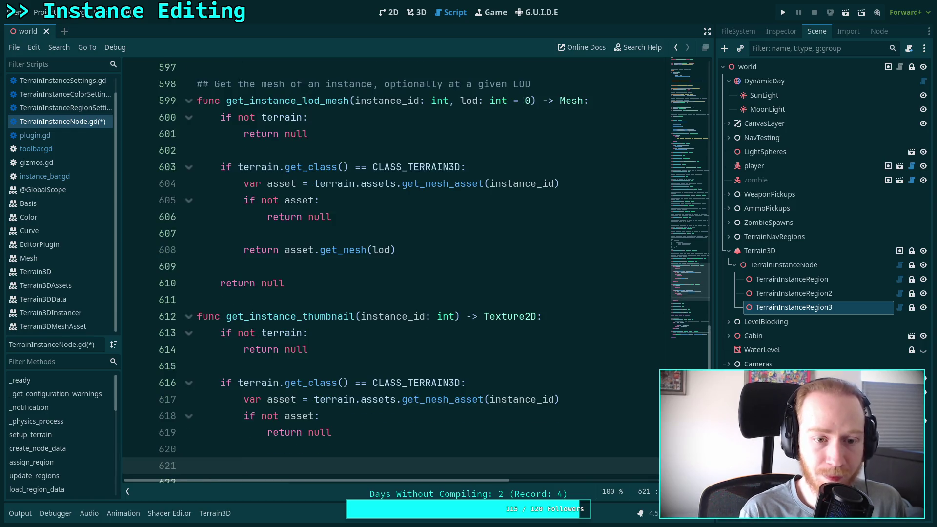
Finish with 'return asset.get_thumbnail()', checking the Terrain3DMeshAsset docs, and save the script.
text(return asset.get)
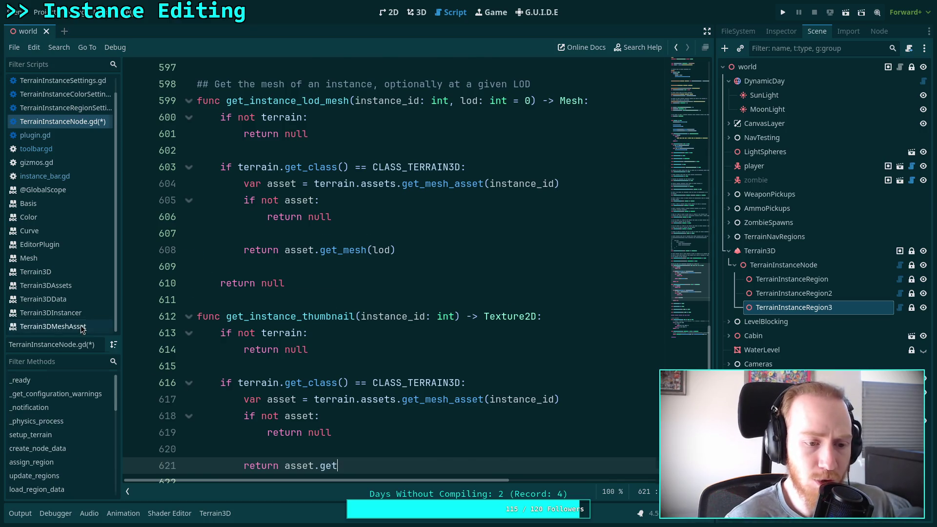
click(52, 326)
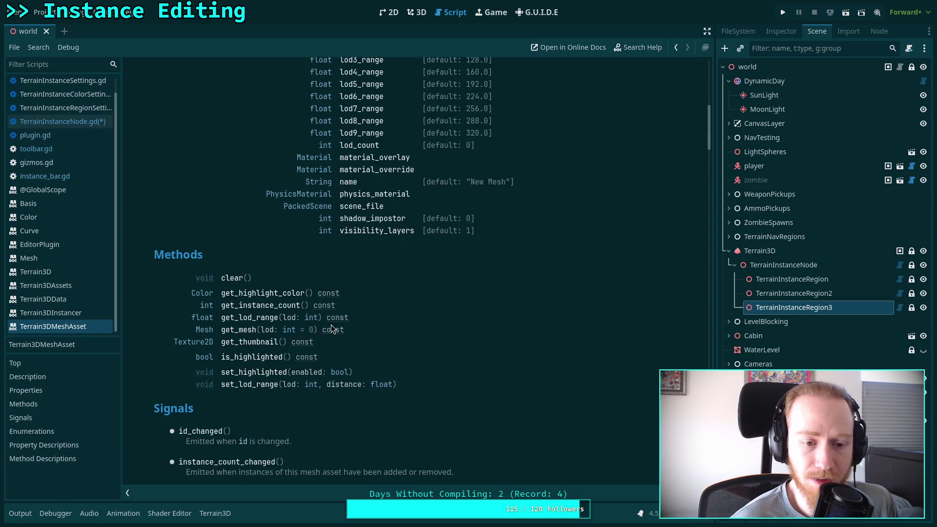
click(89, 122)
text(_th)
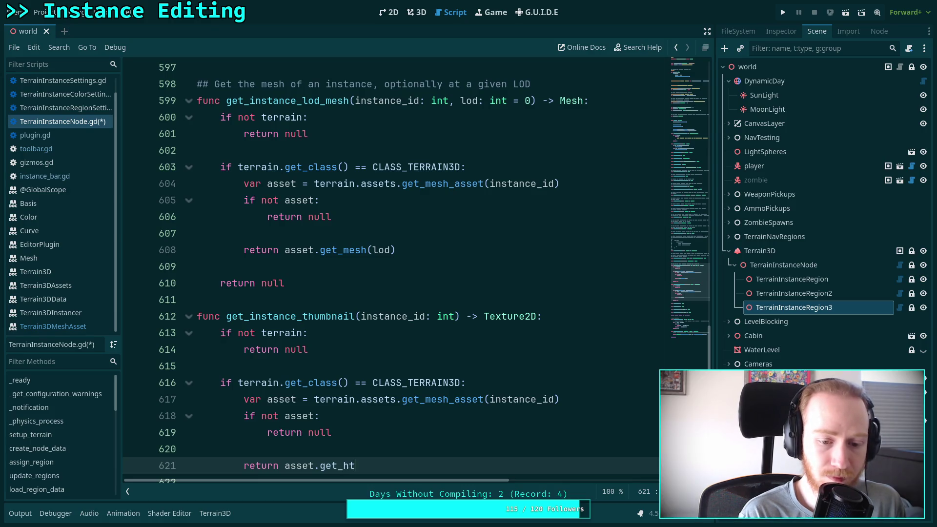
text(um)
key(BackSpace)
key(BackSpace)
key(BackSpace)
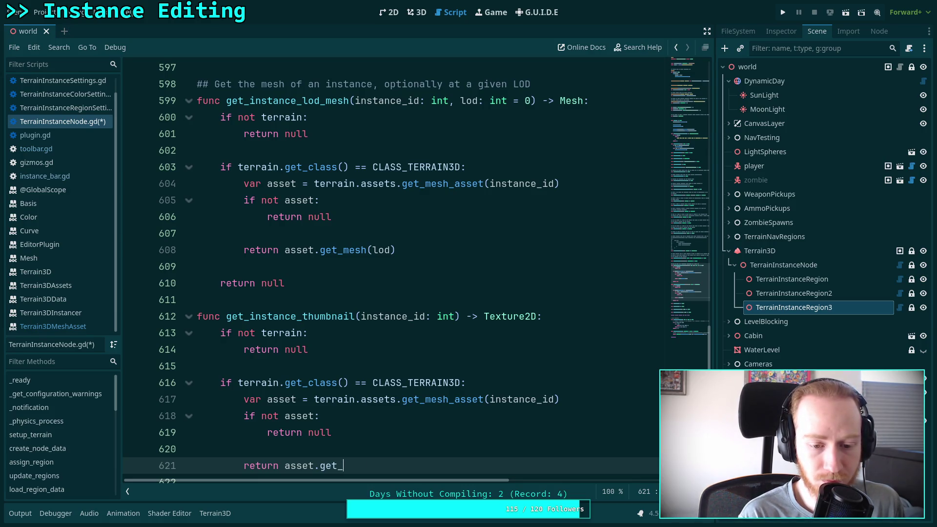
text(thumbnail()
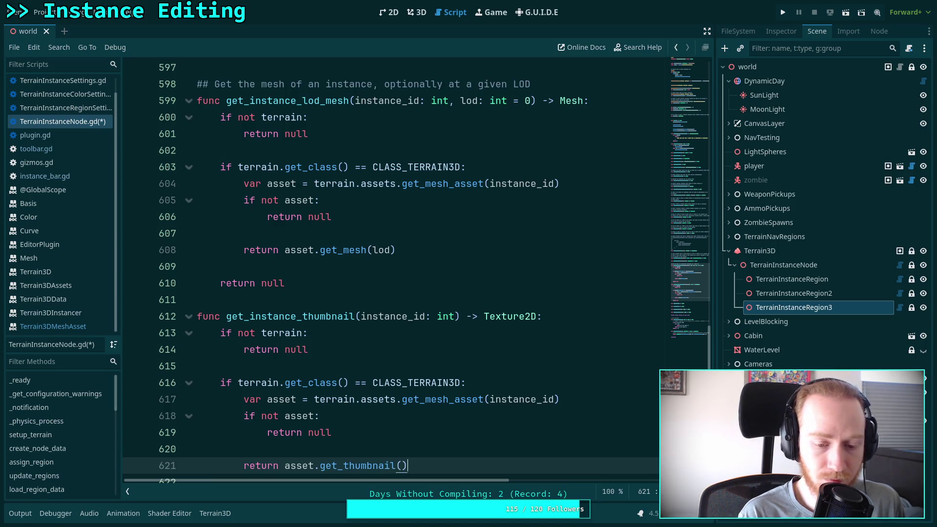
key(ctrl+s)
click(83, 332)
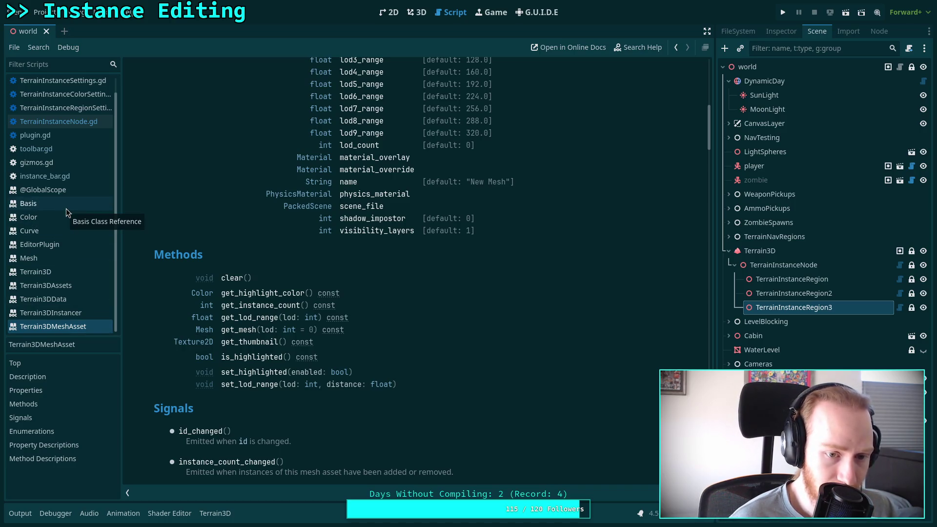
click(65, 126)
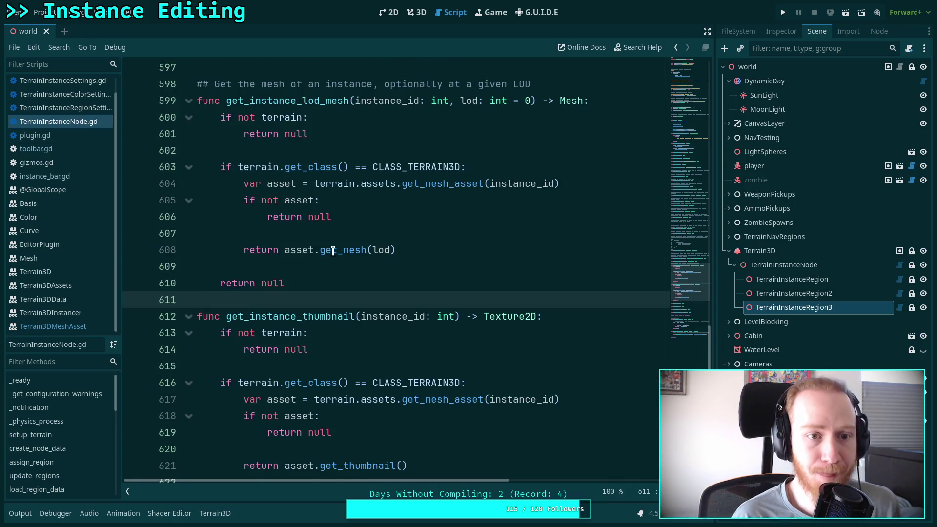
Add the doc comment '## Get a thumbnail image of an instance, useful for UI elements' and save.
key(Return)
text(## get)
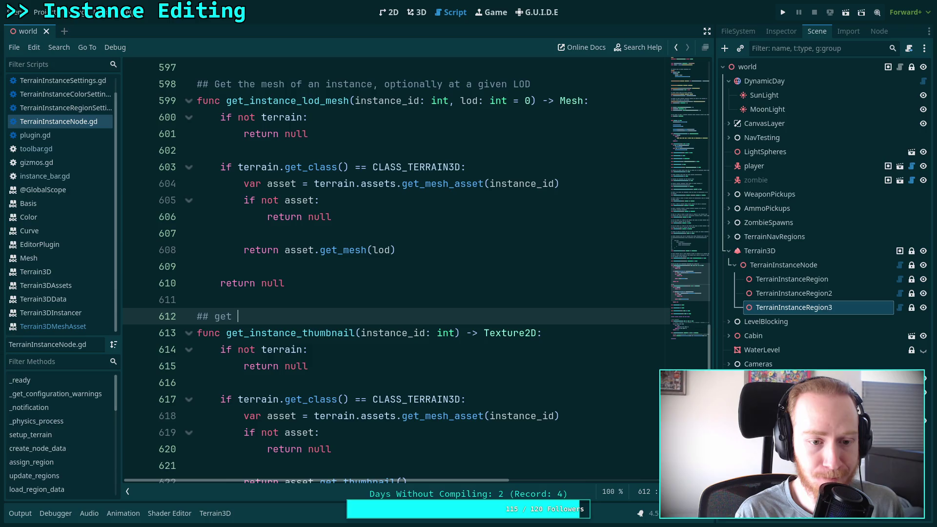
key(BackSpace)
key(BackSpace)
key(BackSpace)
text(Get a thumbn)
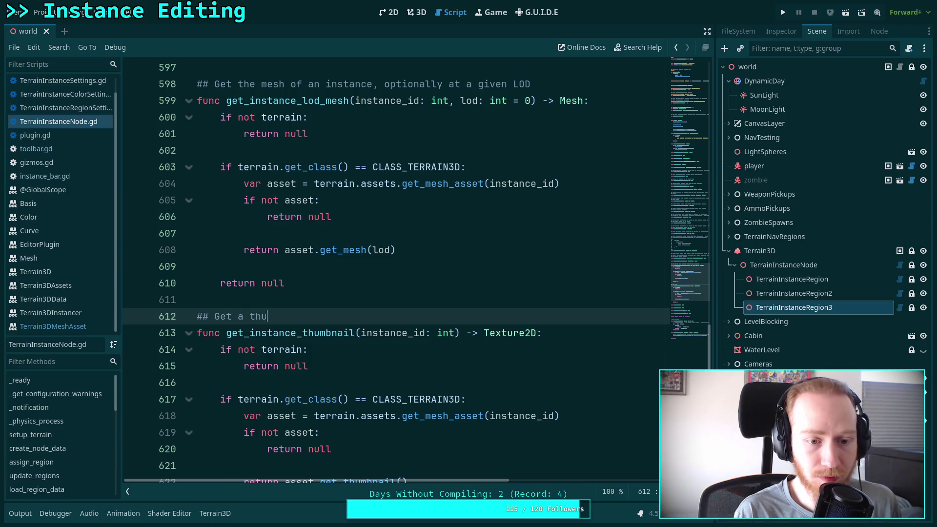
text(ail image )
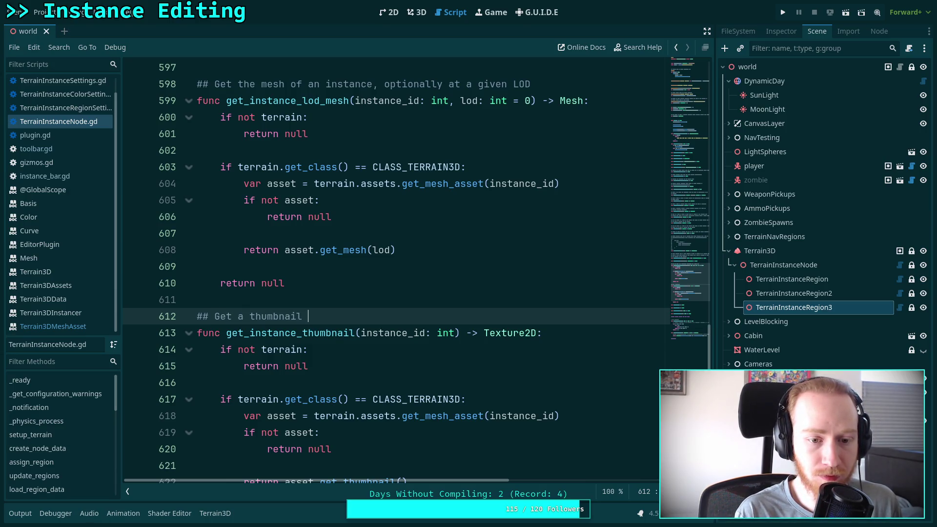
text( of an insta)
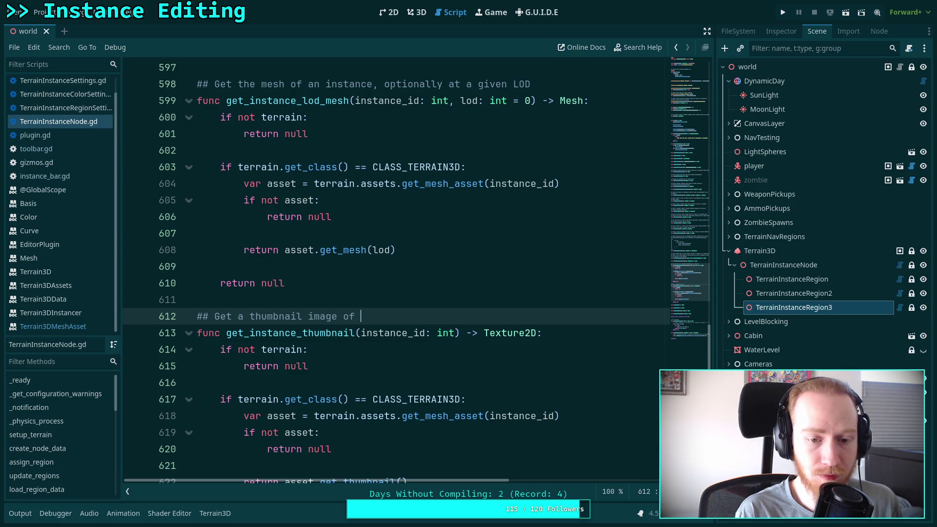
text(nce, use)
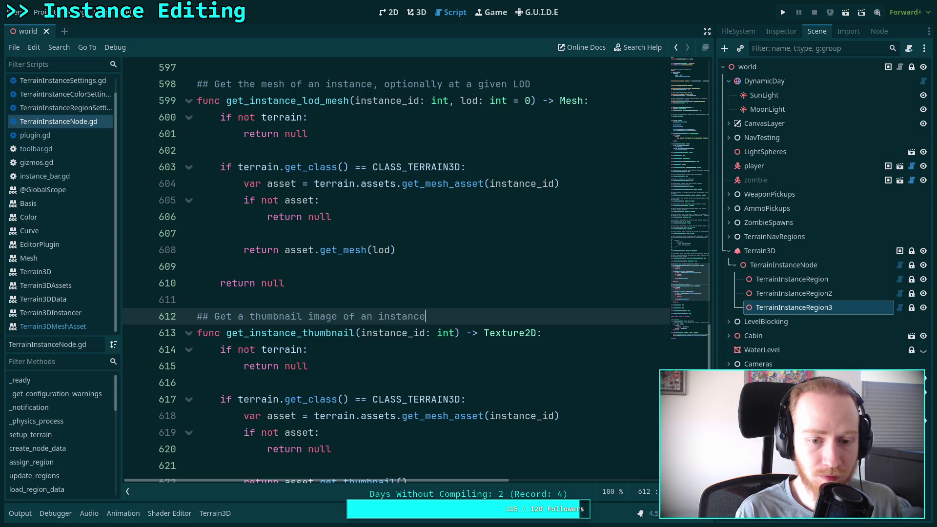
text(ful for )
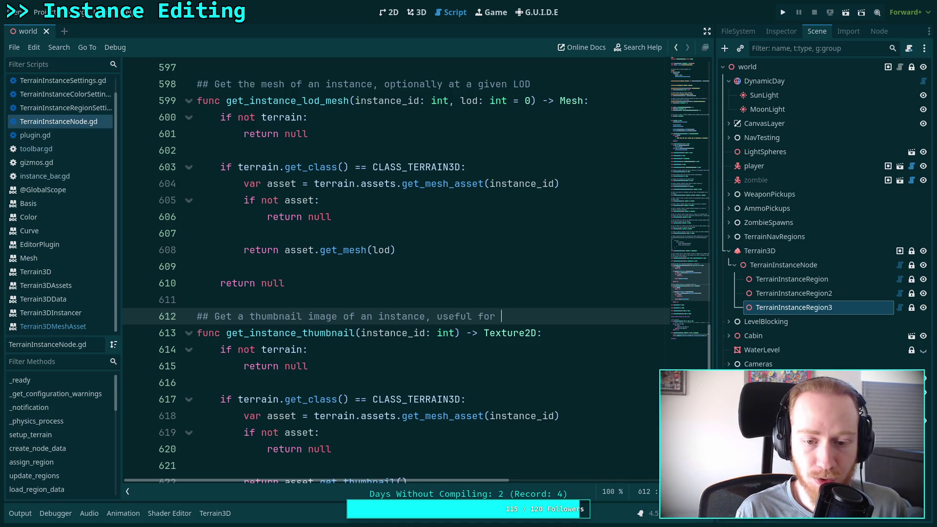
text(UI elements)
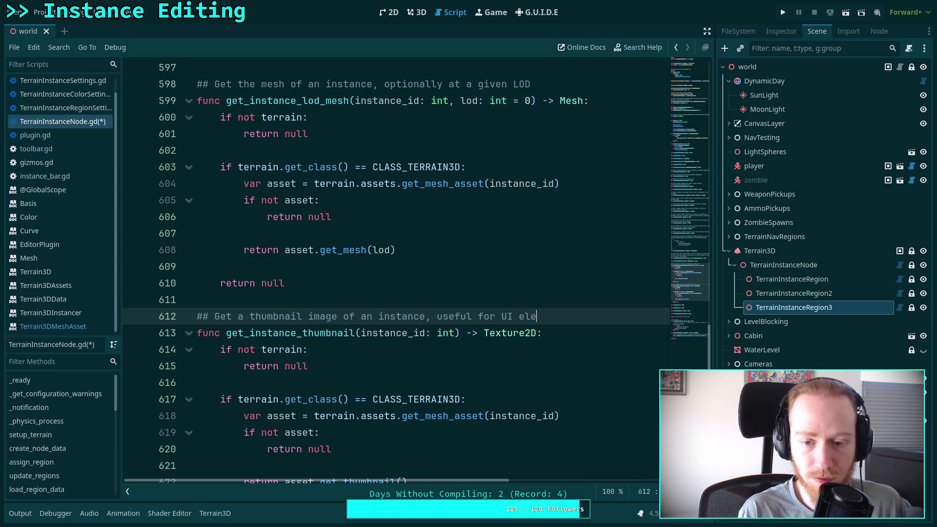
key(ctrl+s)
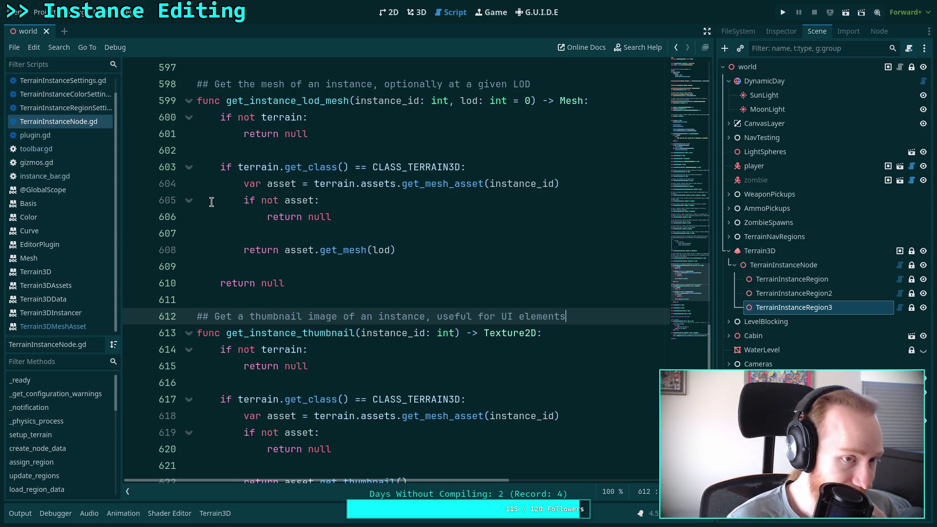
scroll(54, 171, up, 1)
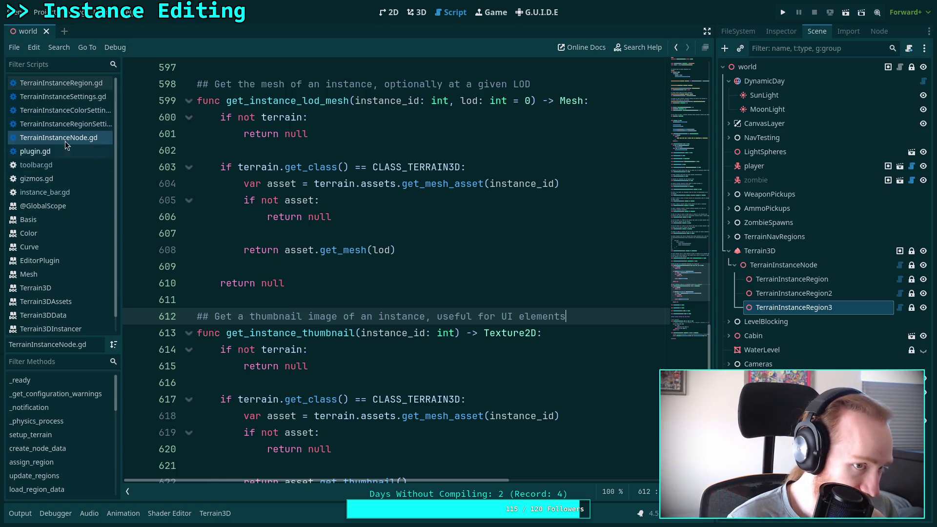
Look over TerrainInstanceSettings.gd and TerrainInstanceRegion.gd, save all scripts, and return to the terminal.
click(79, 97)
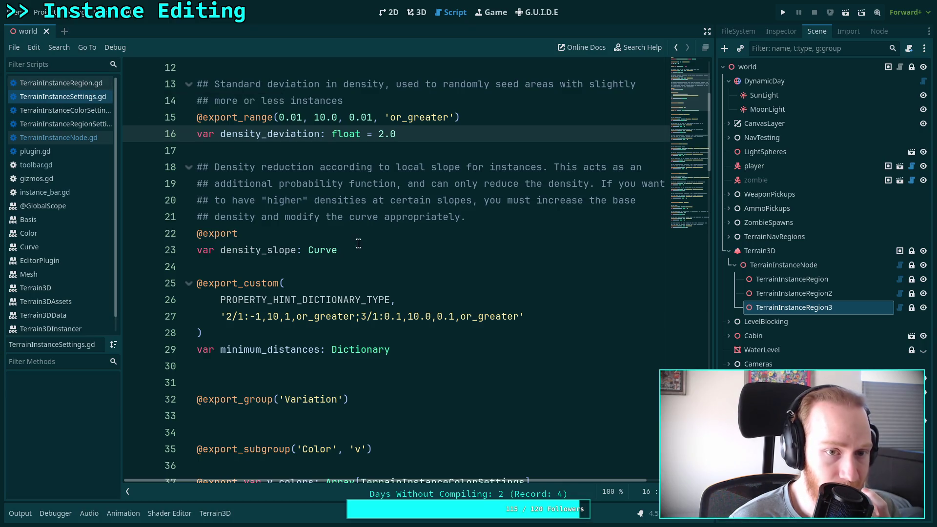
click(85, 84)
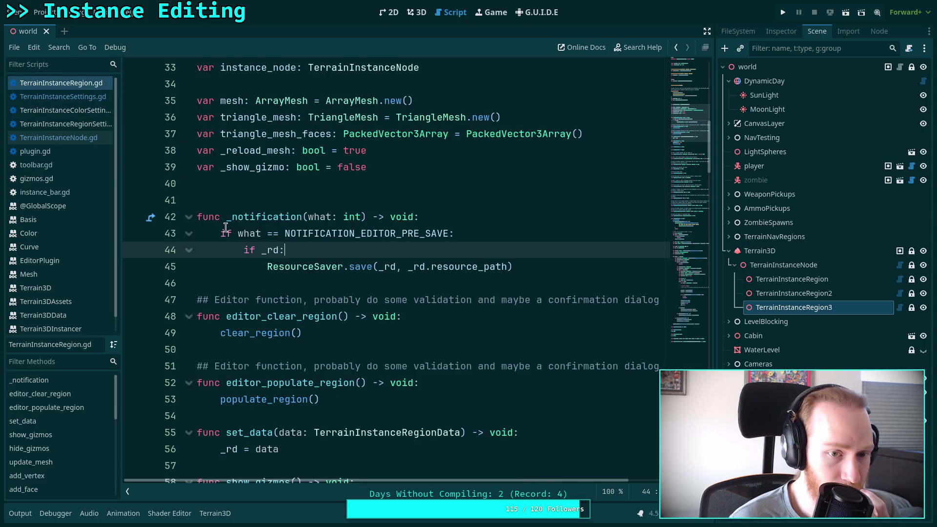
scroll(409, 267, down, 4)
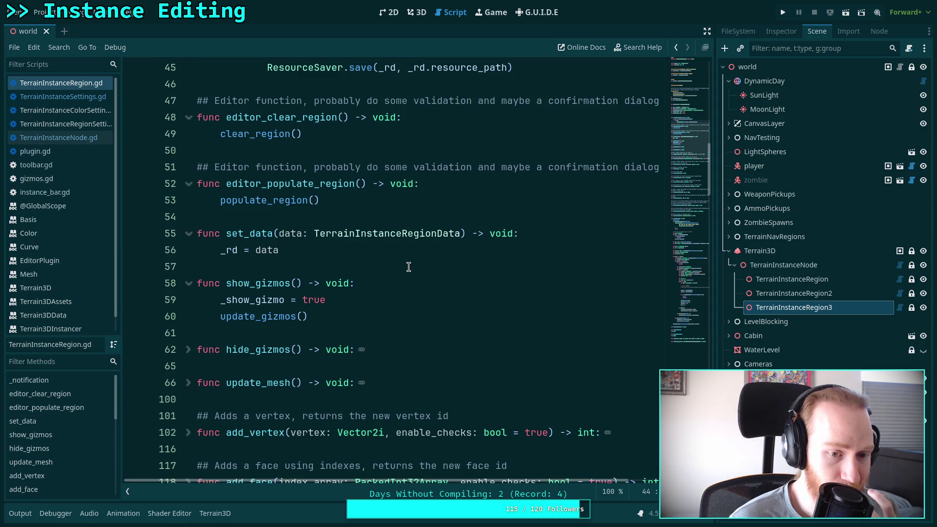
scroll(408, 267, up, 1)
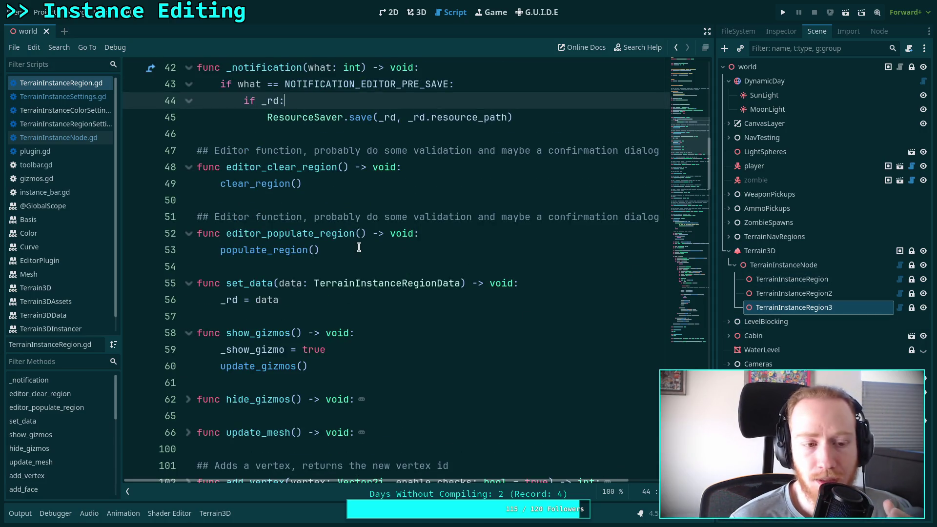
key(ctrl+s)
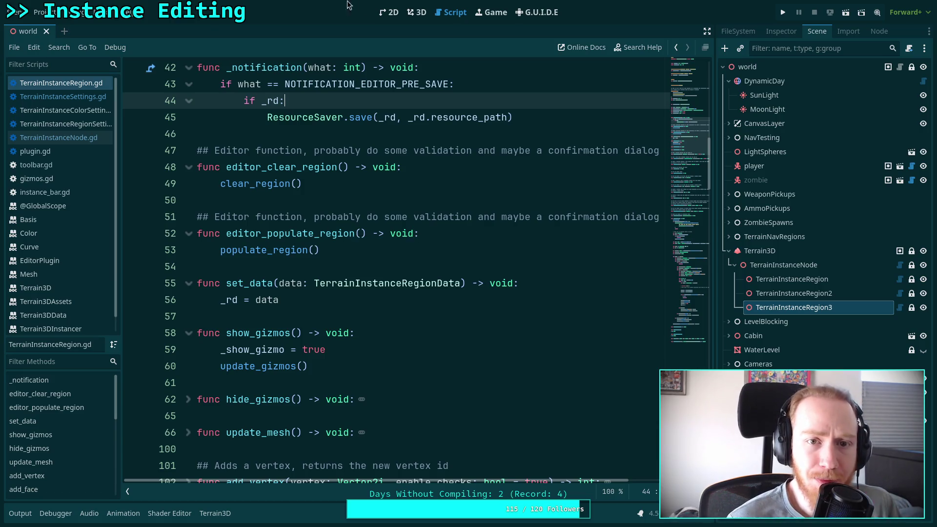
key(super+1)
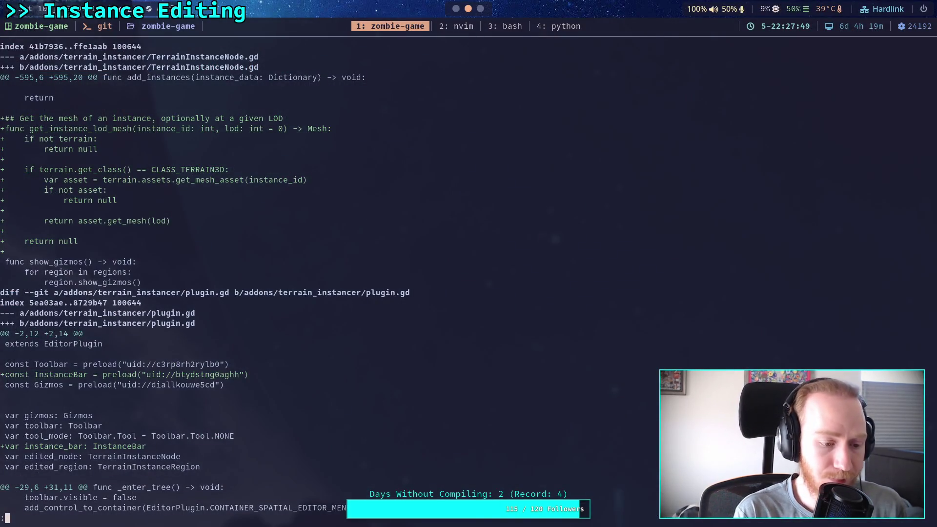
Quit the pager and rerun git diff to show the refreshed changes.
key(q)
key(Up)
key(Return)
scroll(403, 268, down, 10)
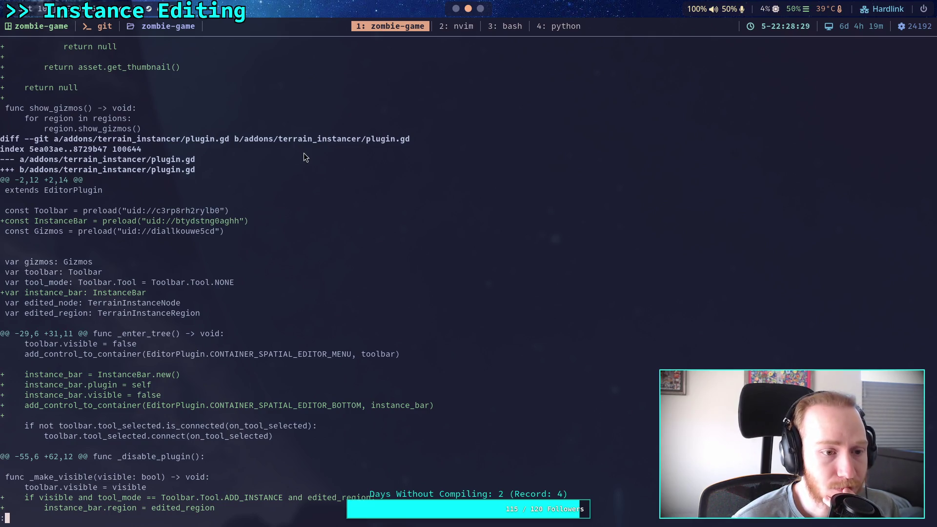
Read down plugin.gd's diff through _edit and ADD_INSTANCE handling, then back up to _make_visible.
key(j)
key(j)
key(j)
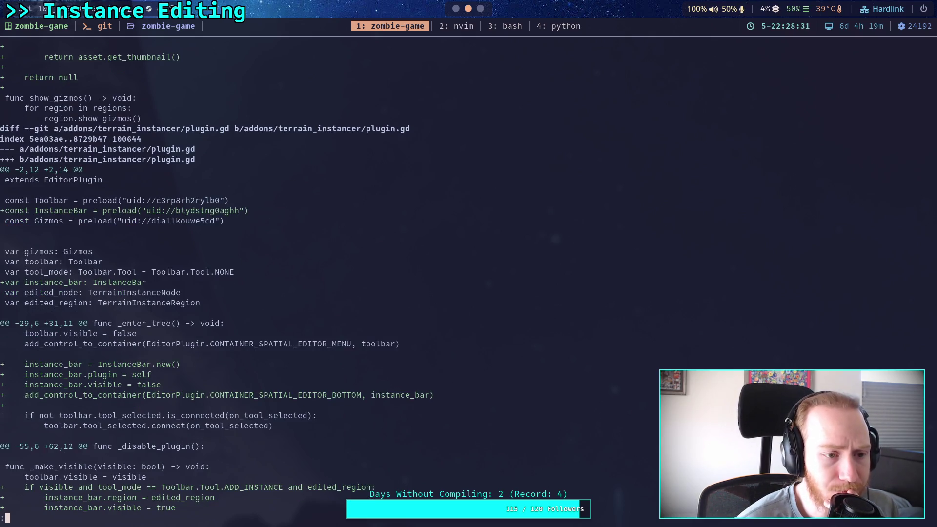
key(j)
key(j)
key(j)
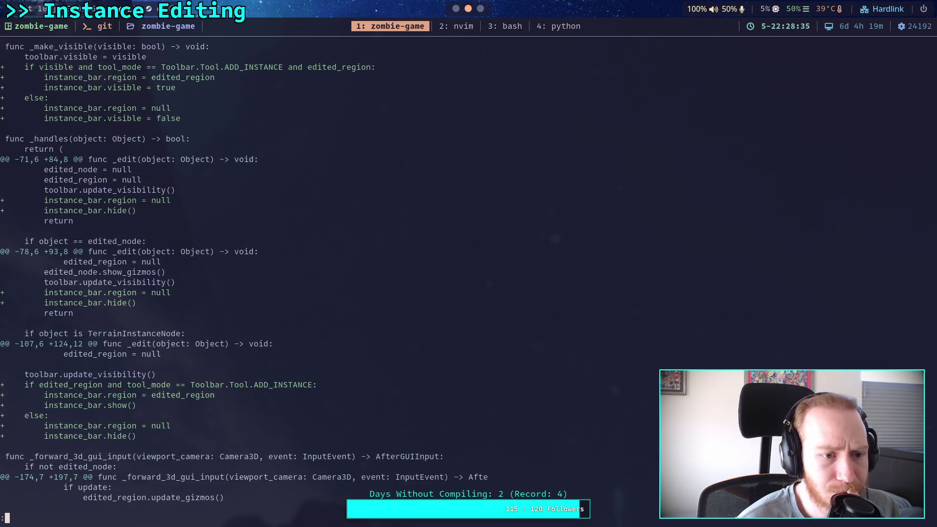
key(j)
key(j)
key(j)
key(j)
key(j)
key(j)
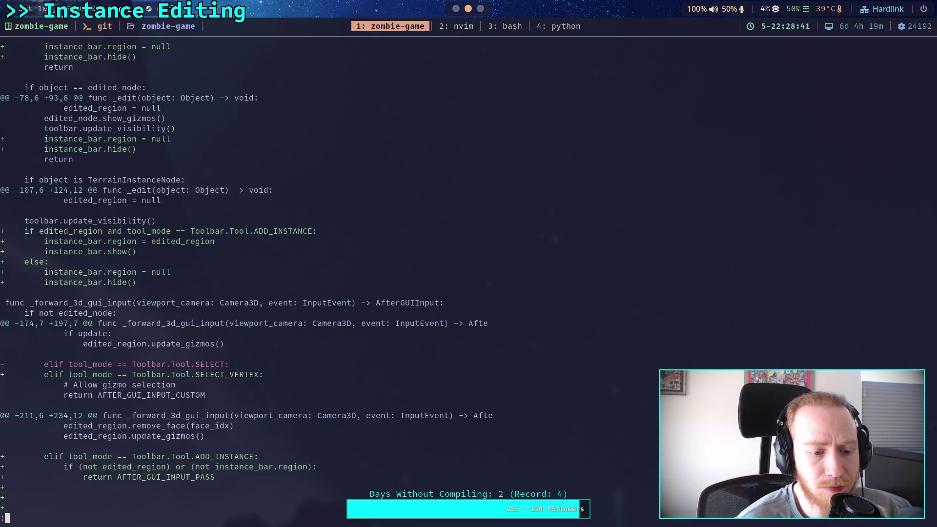
key(j)
key(j)
key(j)
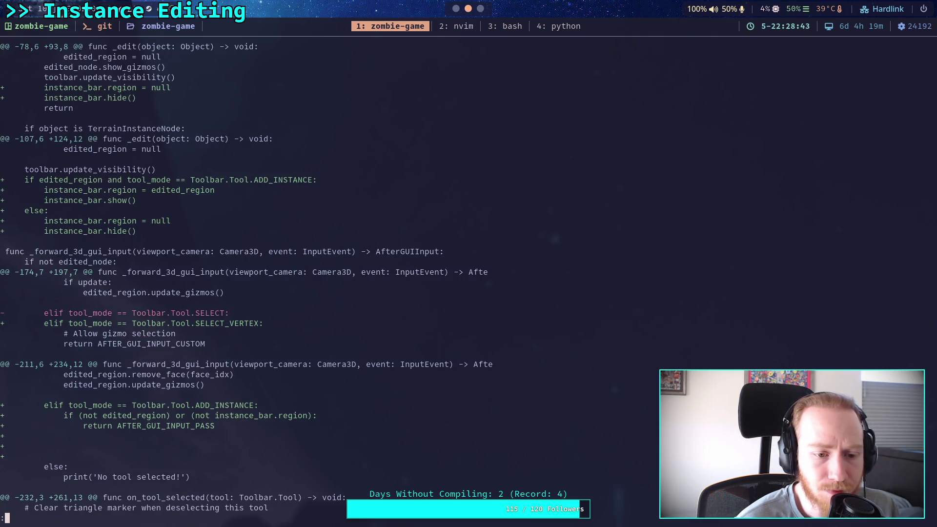
key(j)
key(j)
key(j)
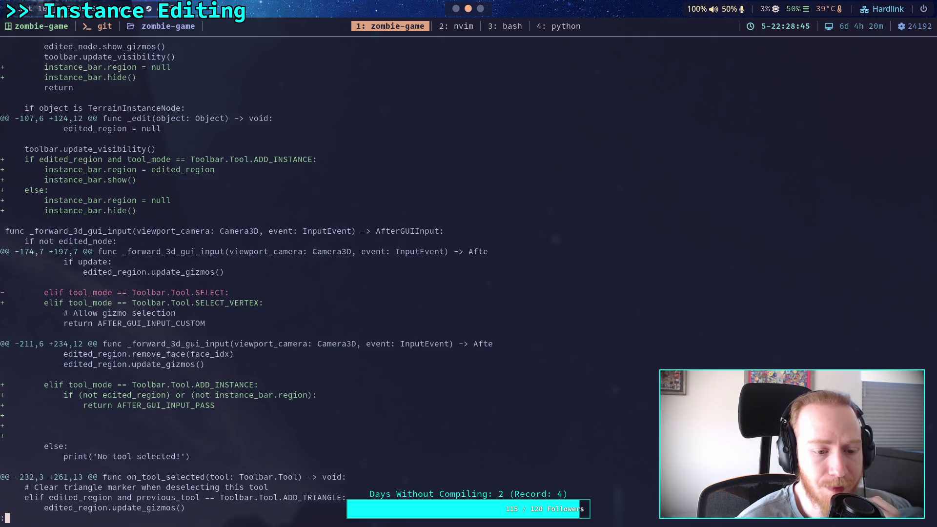
key(j)
key(j)
key(j)
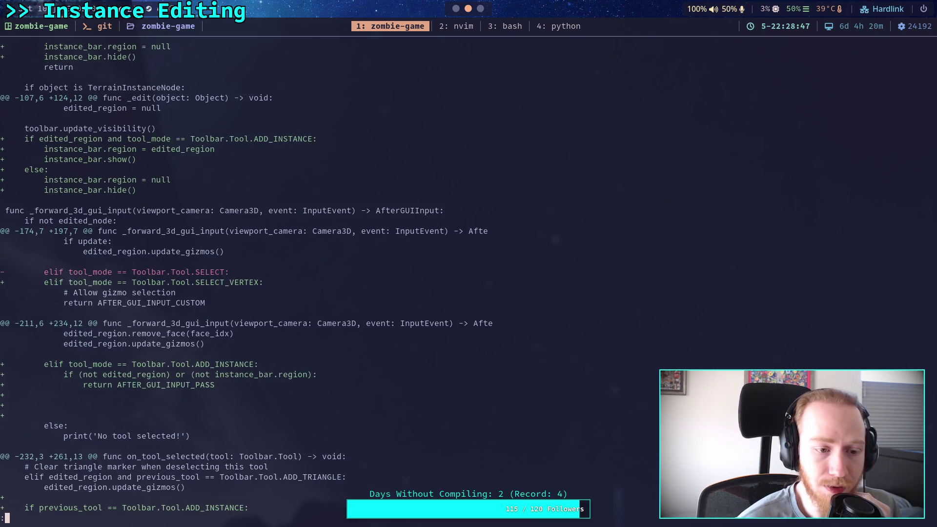
key(k)
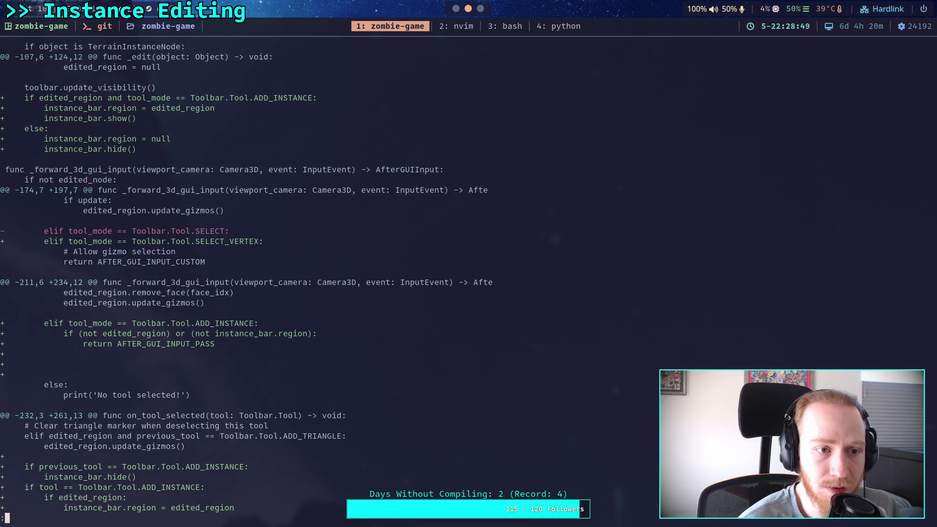
key(k)
key(k)
key(k)
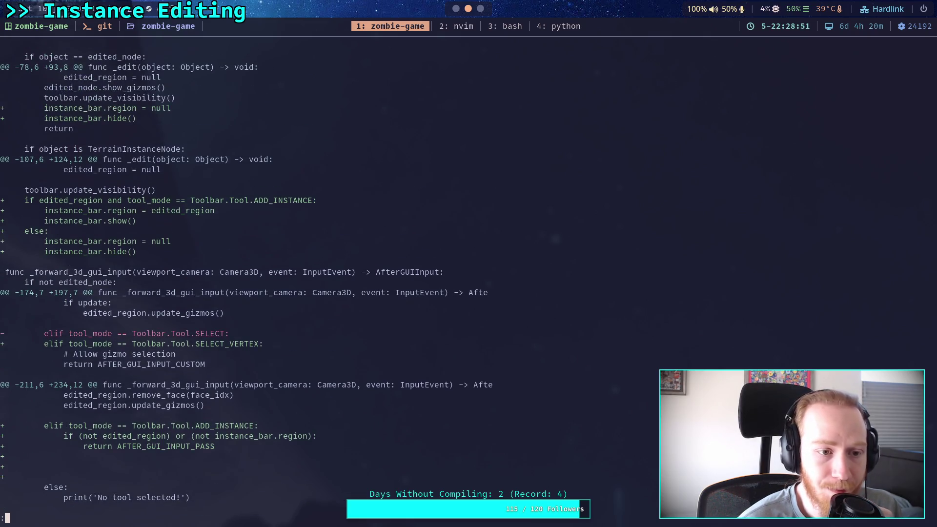
key(k)
key(k)
key(k)
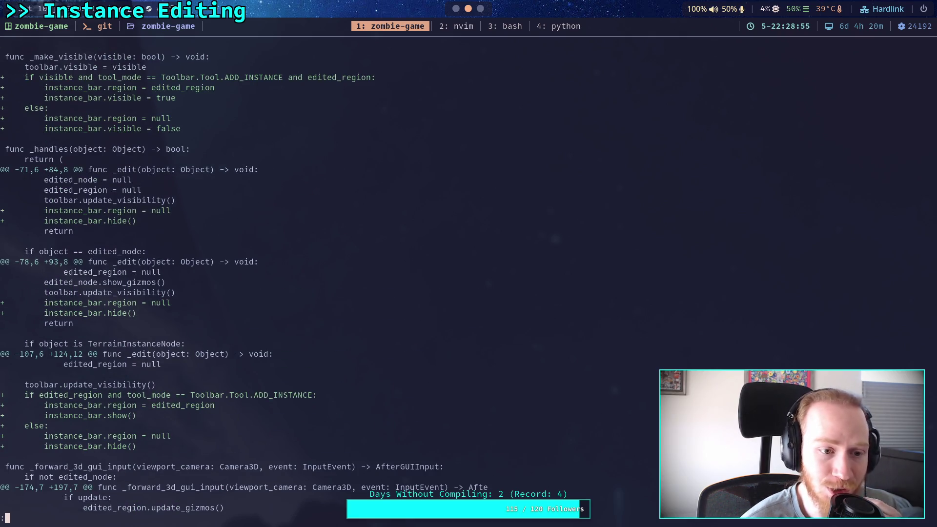
key(k)
key(k)
key(k)
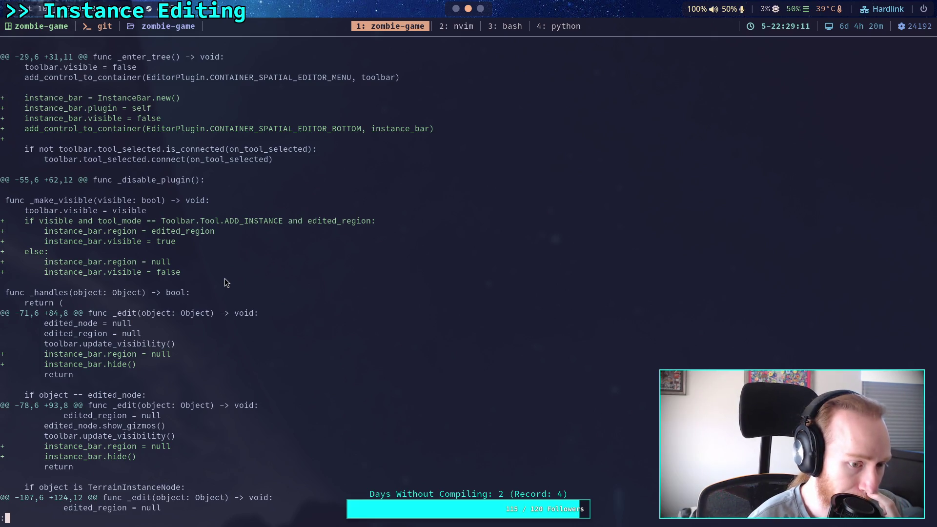
Back in Godot, open toolbar.gd and select edited_node and edited_region on lines 123 and 129.
key(alt+Tab)
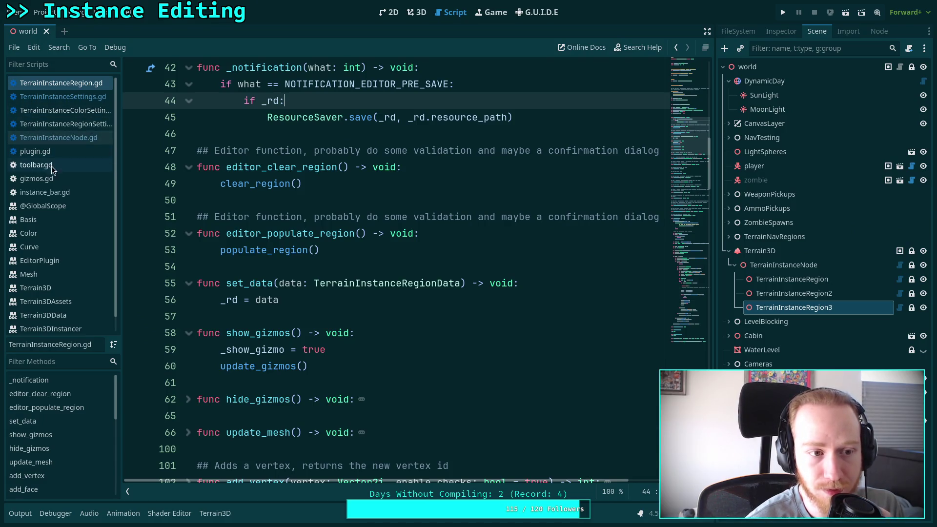
click(36, 165)
scroll(419, 311, up, 6)
scroll(418, 311, down, 20)
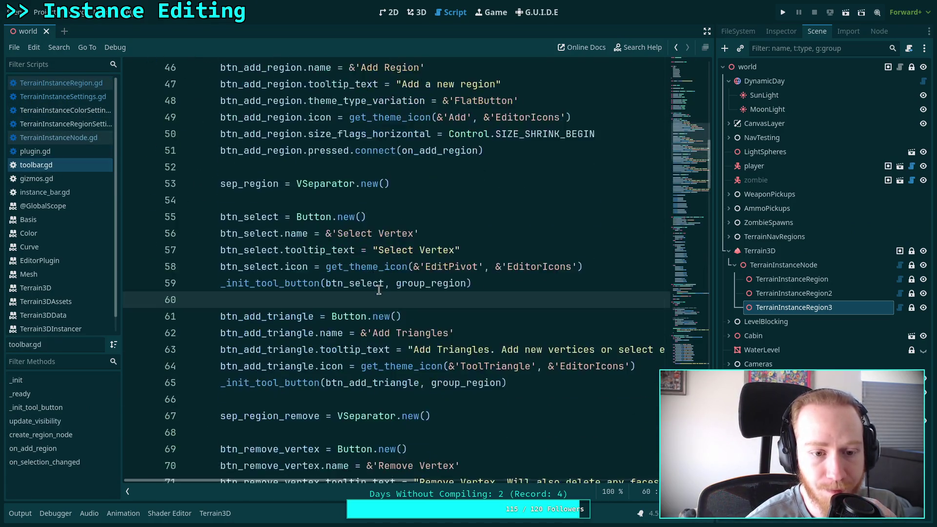
scroll(353, 279, down, 4)
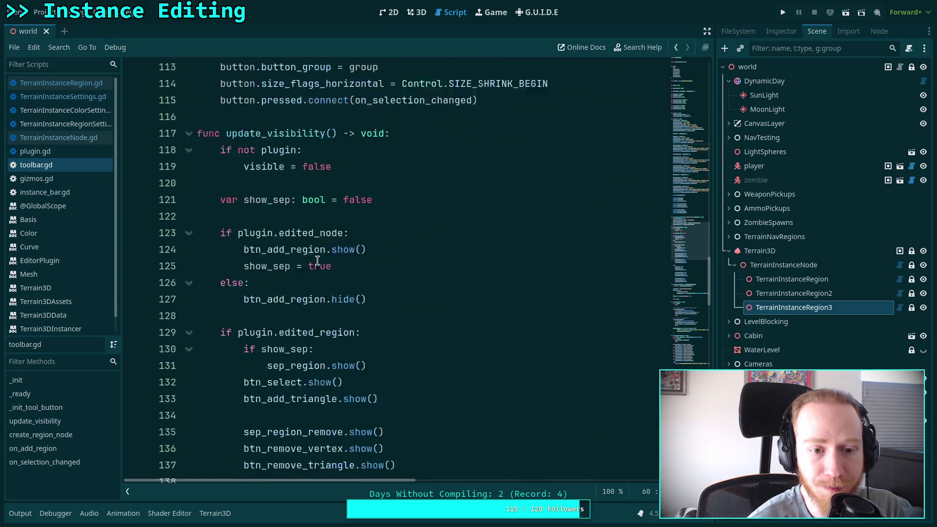
click(278, 150)
double_click(290, 150)
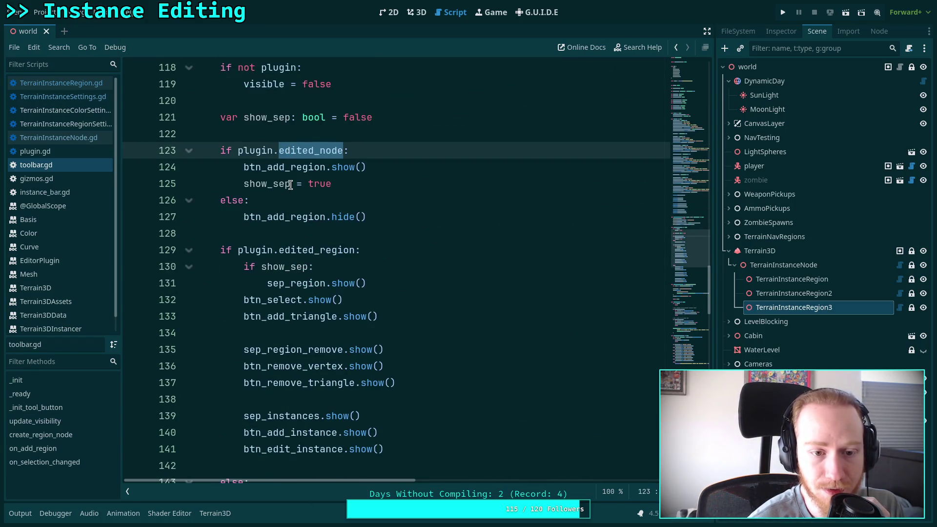
double_click(322, 249)
Scroll through toolbar.gd to review the surrounding visibility code.
scroll(393, 262, down, 2)
scroll(435, 271, down, 1)
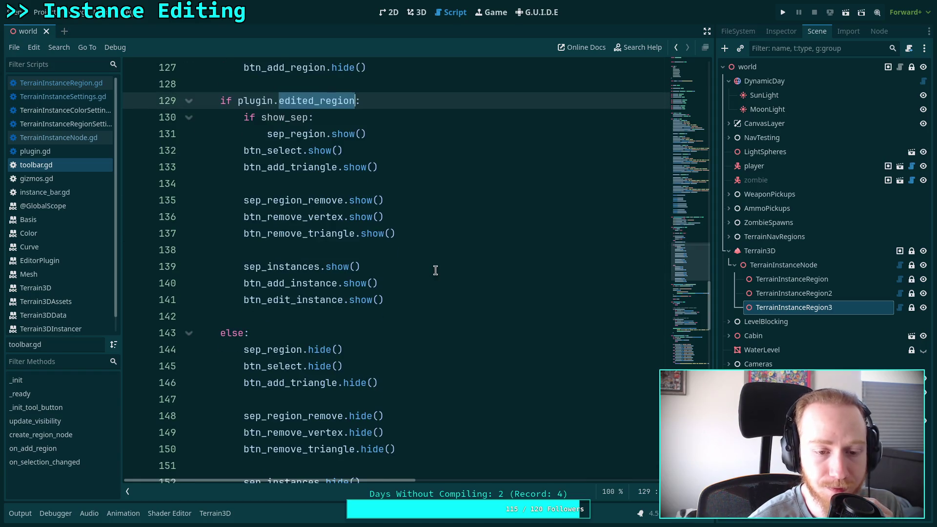
scroll(436, 270, down, 20)
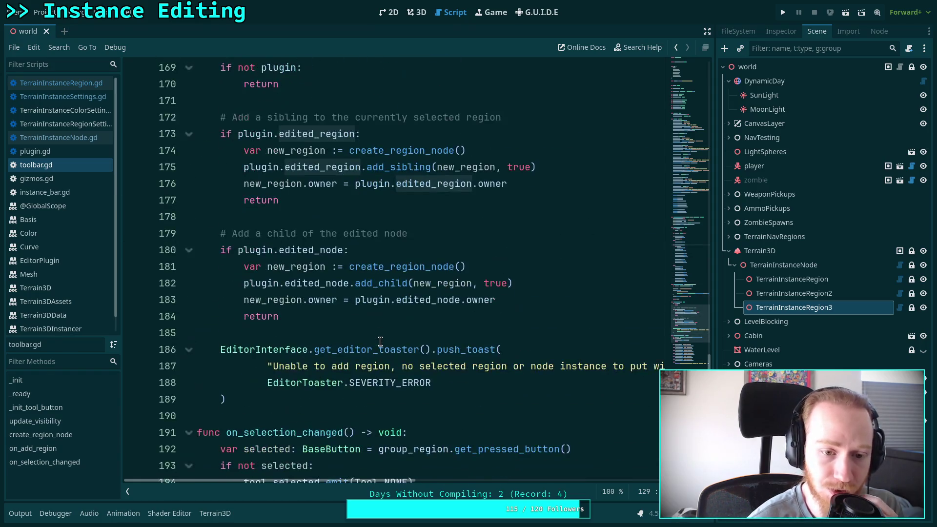
scroll(380, 342, down, 4)
scroll(380, 341, up, 4)
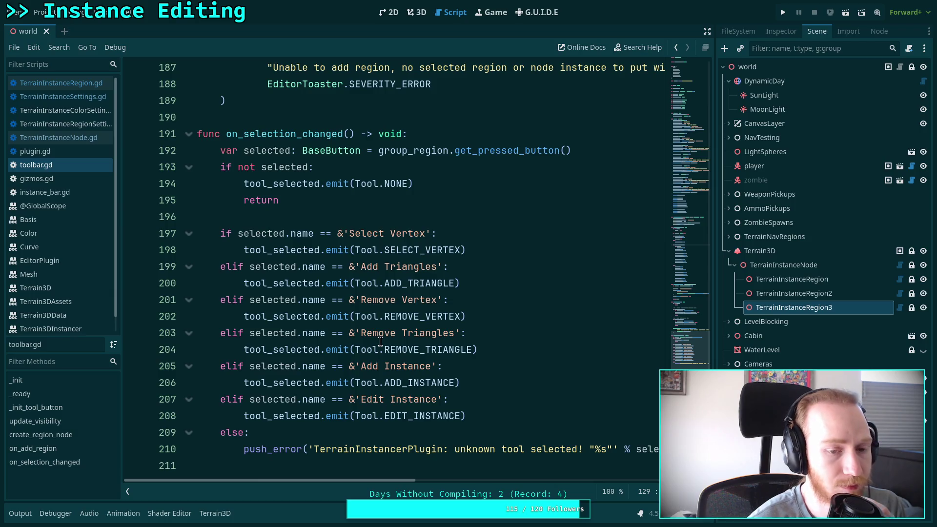
scroll(381, 341, up, 9)
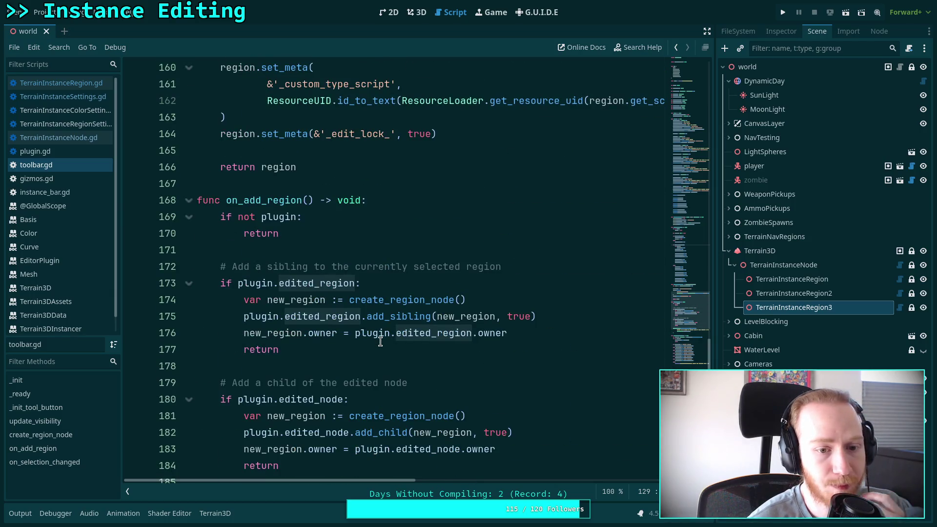
scroll(381, 341, down, 3)
scroll(308, 242, up, 2)
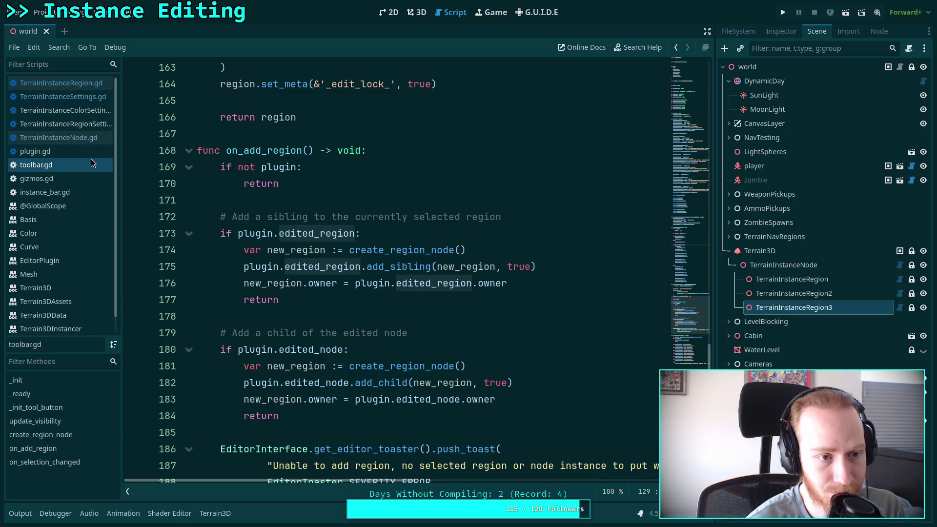
Open plugin.gd and briefly check the git diff terminal before hiding it.
click(60, 154)
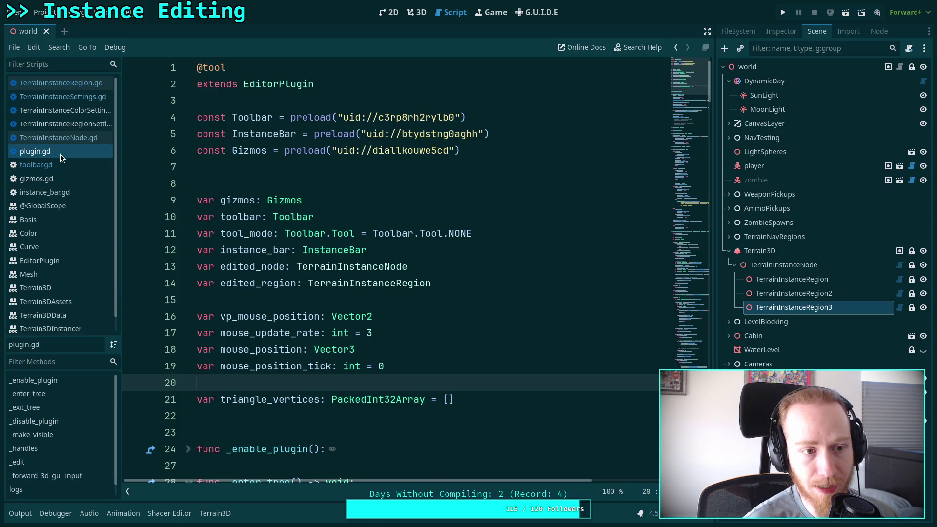
scroll(340, 266, down, 3)
key(F12)
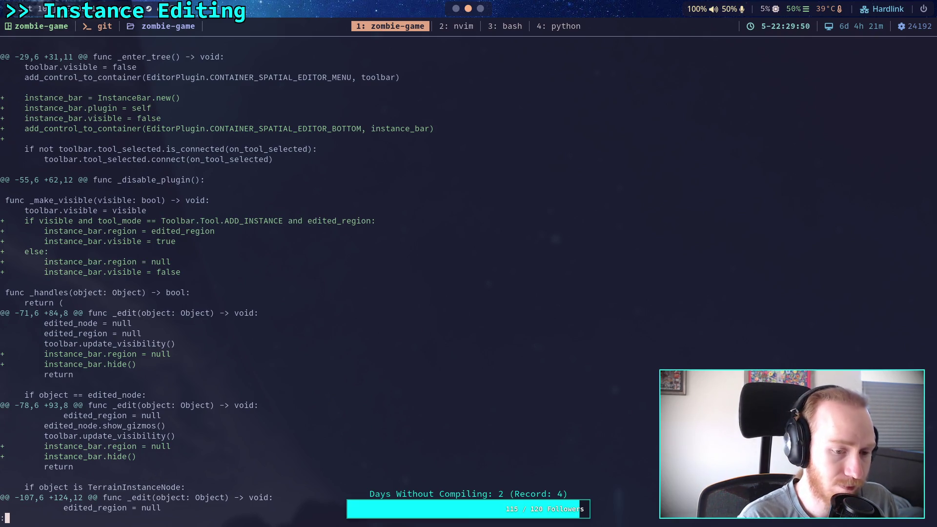
key(q)
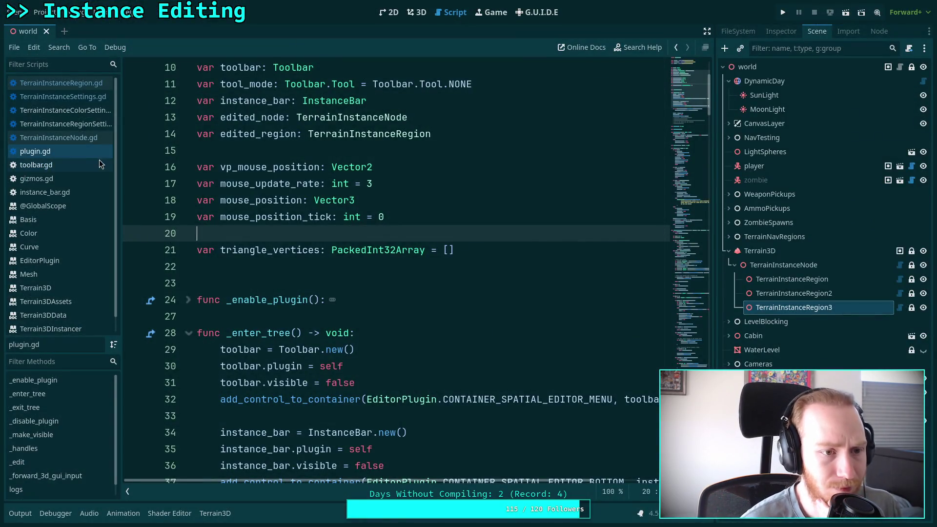
Reopen toolbar.gd and place the caret after visible = false on line 119.
click(99, 164)
scroll(348, 264, up, 8)
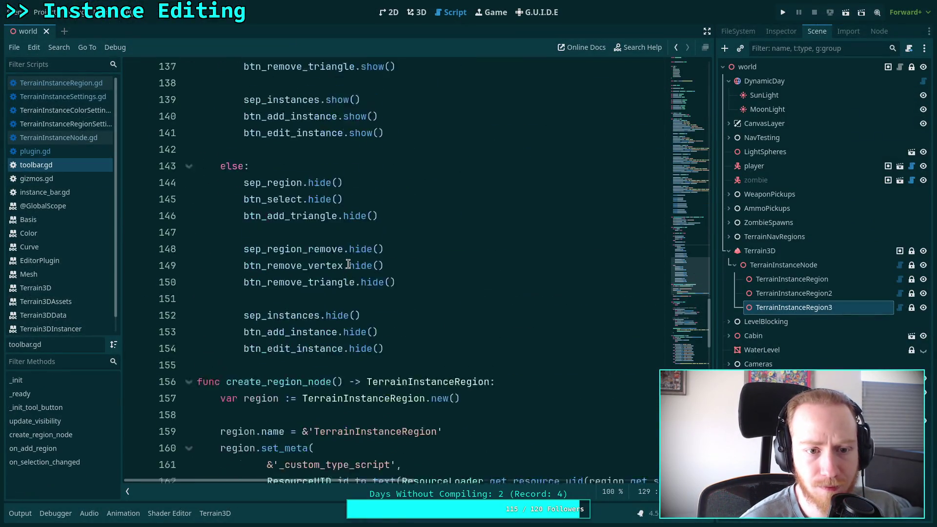
scroll(348, 264, up, 9)
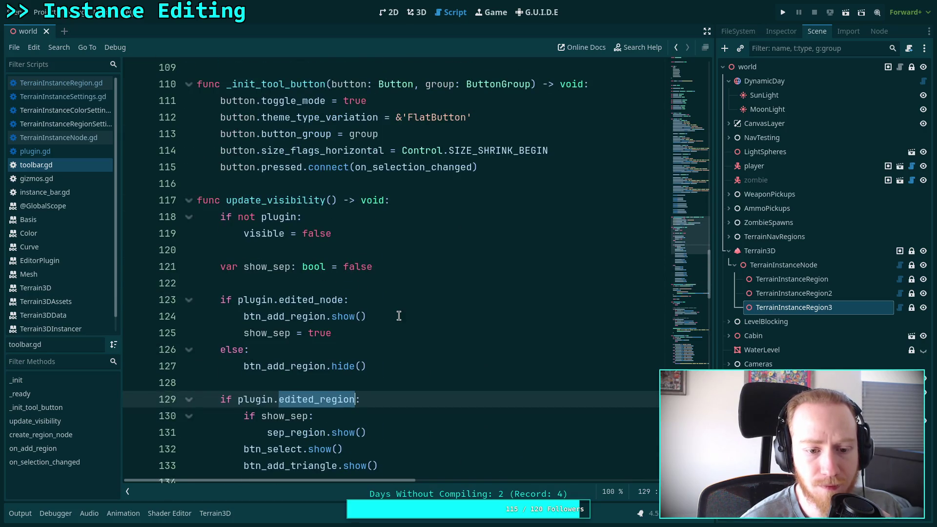
scroll(399, 312, up, 1)
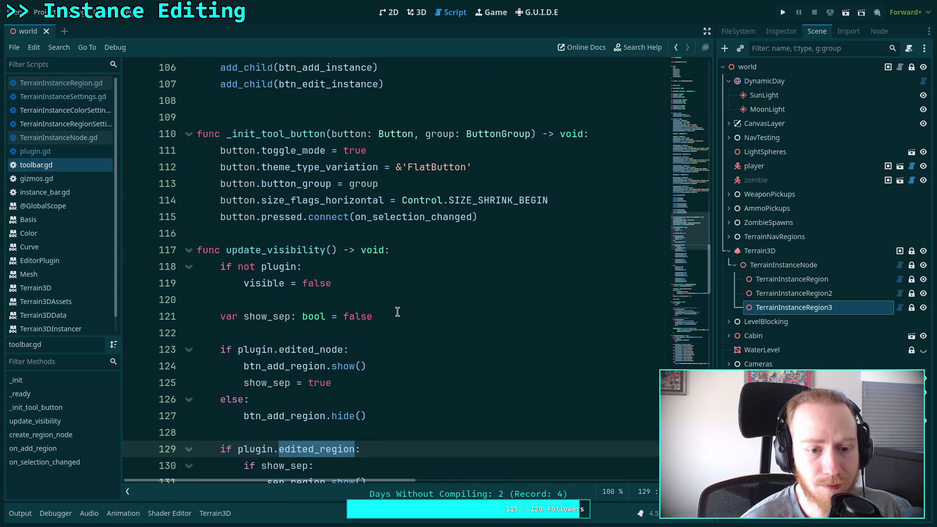
click(413, 289)
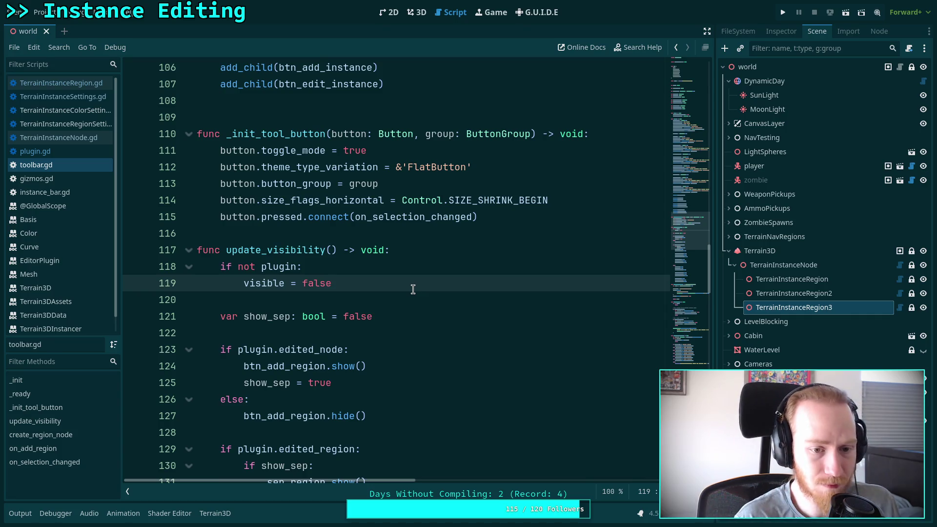
Add blank lines after line 119 and write 'if plugin.edited_region and' on line 121.
key(Return)
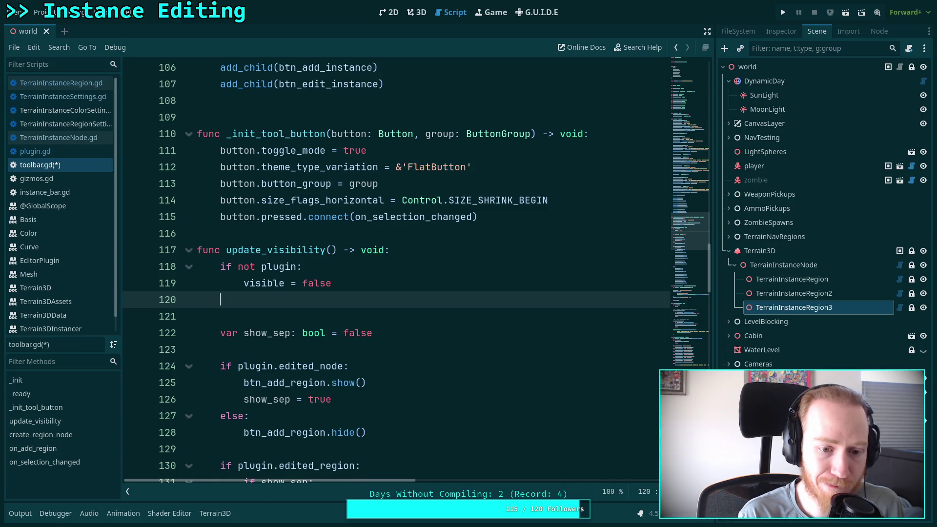
key(Return)
text(if pl)
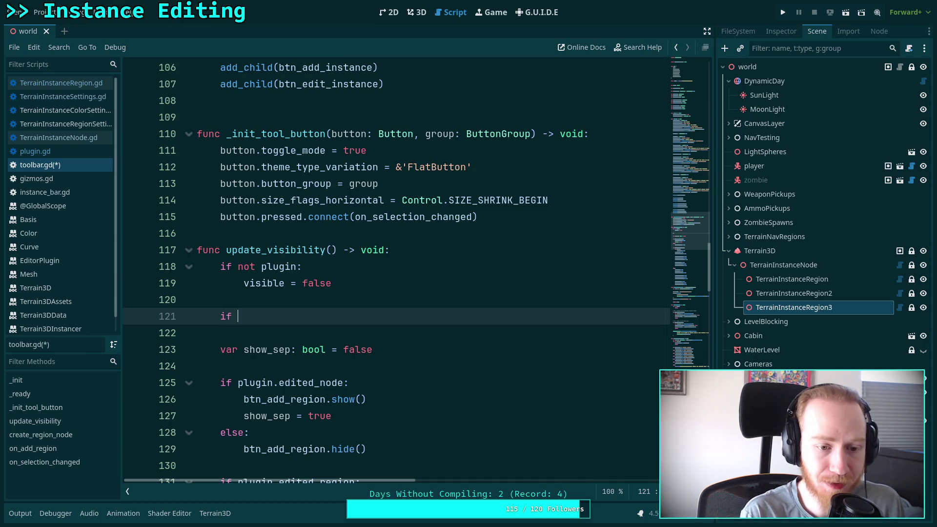
key(Return)
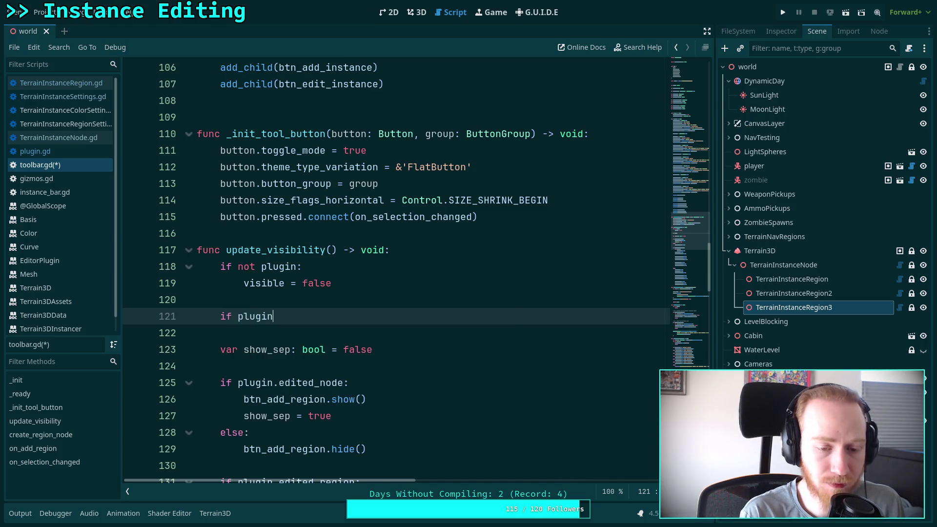
text(.)
key(Down)
key(Return)
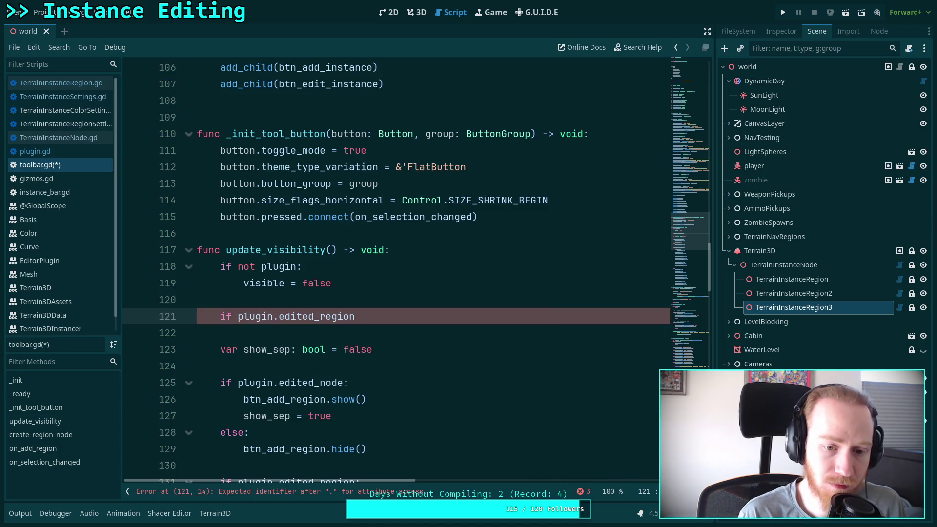
text(:)
key(Return)
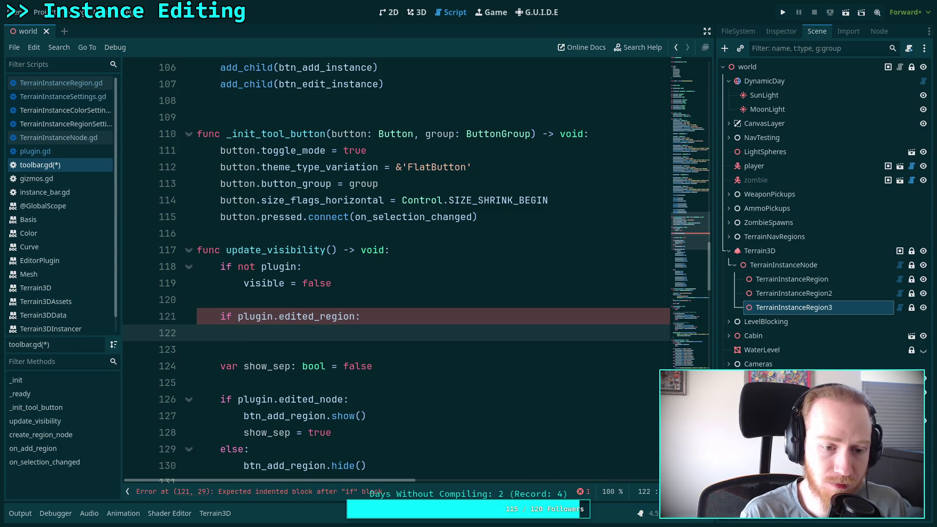
key(BackSpace)
key(BackSpace)
text(and)
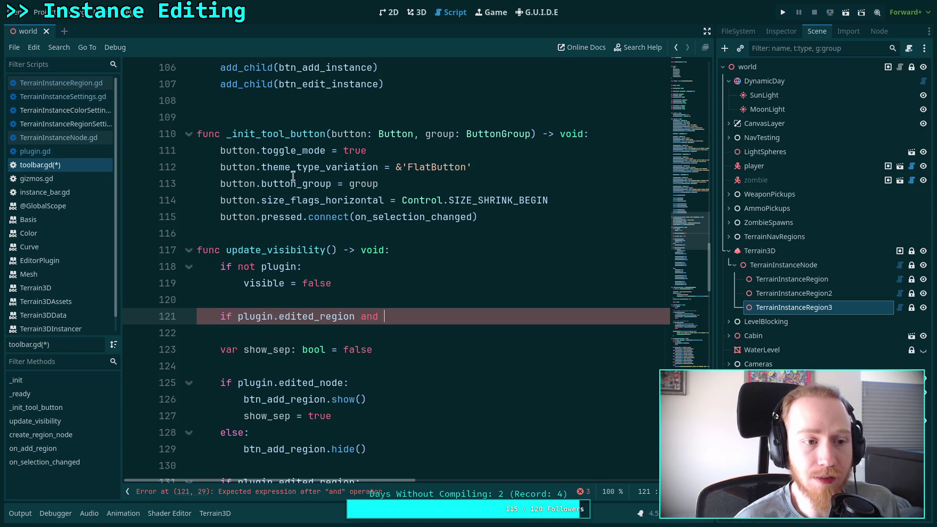
Scroll through plugin.gd's _edit function to check how the edited region is handled.
click(86, 151)
scroll(346, 250, down, 9)
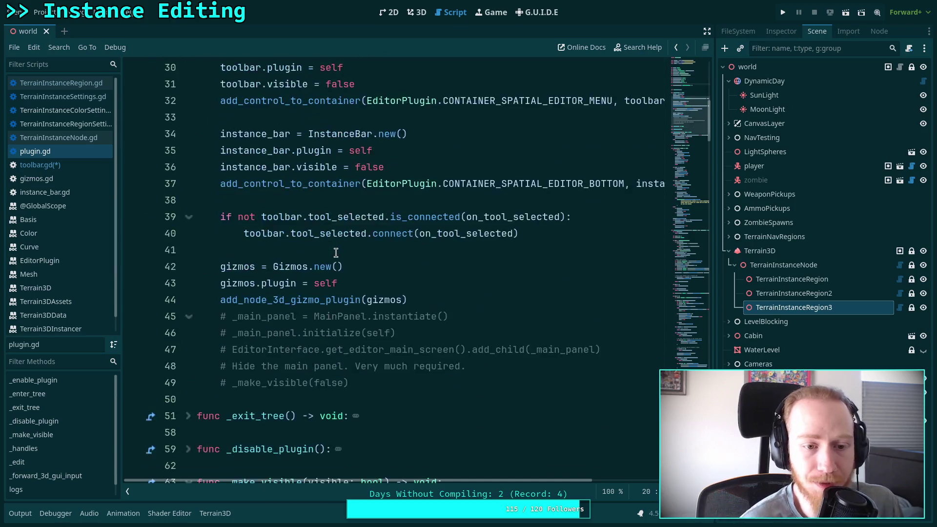
scroll(346, 250, up, 8)
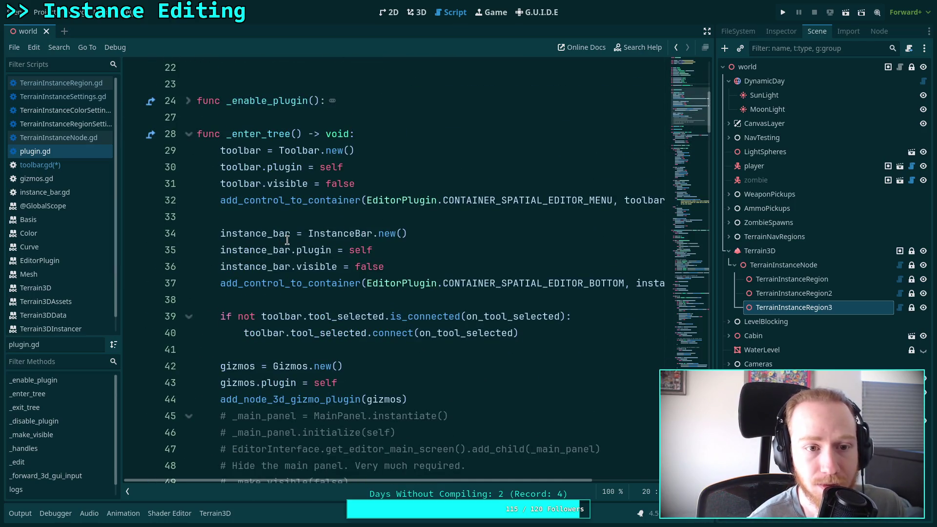
scroll(287, 240, down, 9)
scroll(244, 250, down, 10)
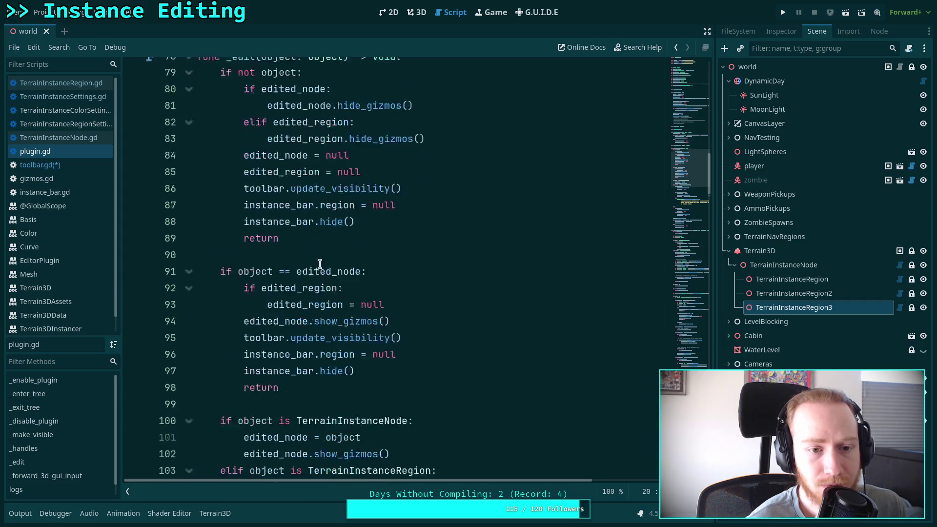
scroll(318, 262, up, 4)
scroll(315, 300, down, 5)
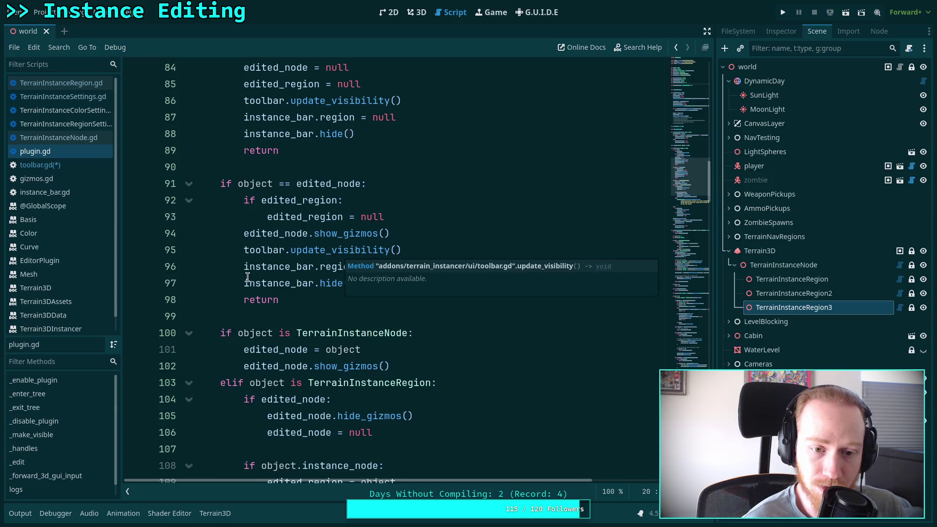
scroll(271, 275, down, 5)
scroll(294, 282, down, 5)
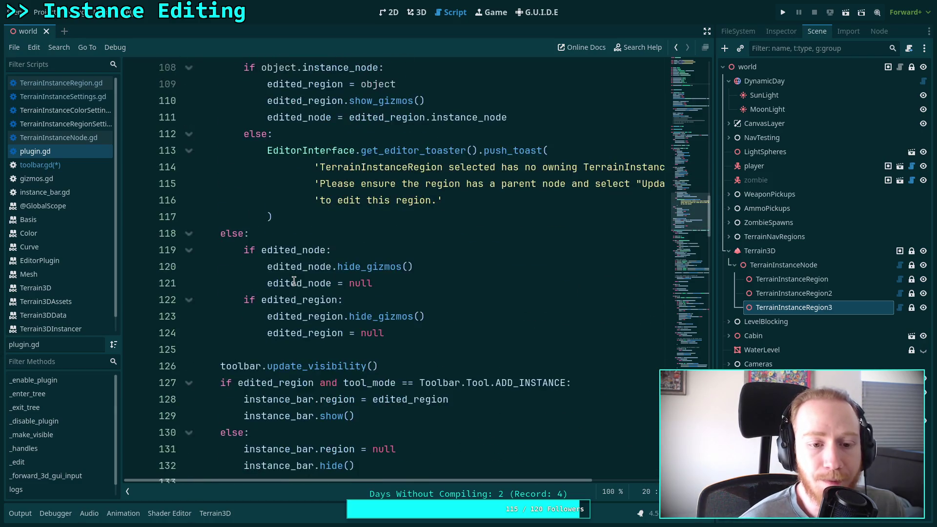
scroll(372, 303, up, 5)
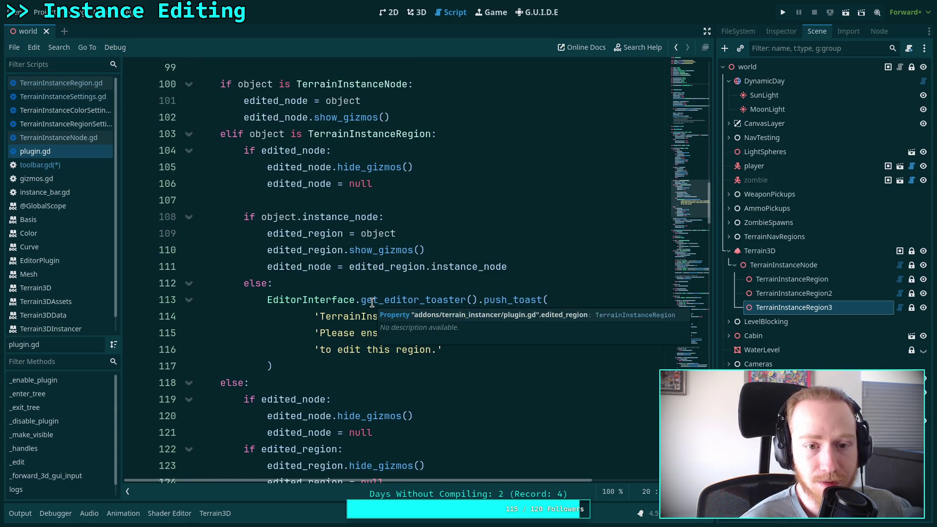
scroll(358, 293, down, 4)
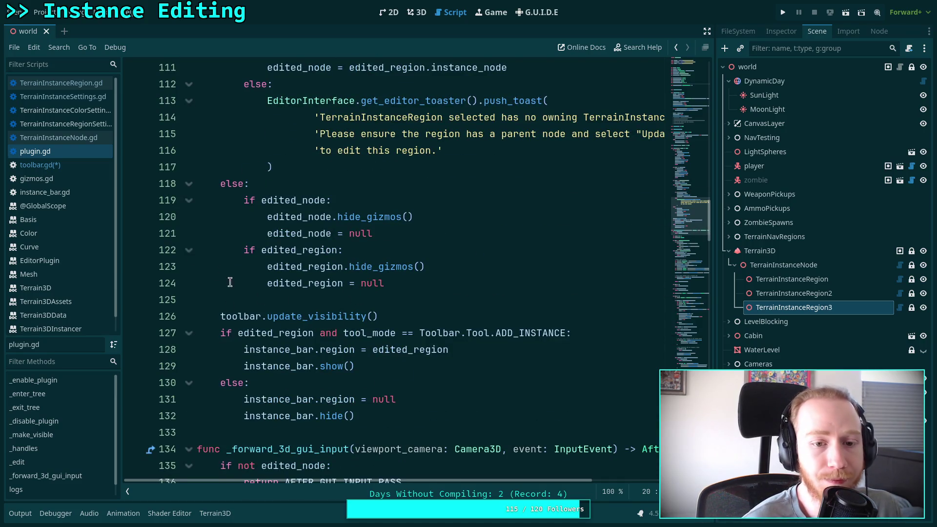
scroll(319, 303, up, 4)
scroll(319, 303, up, 3)
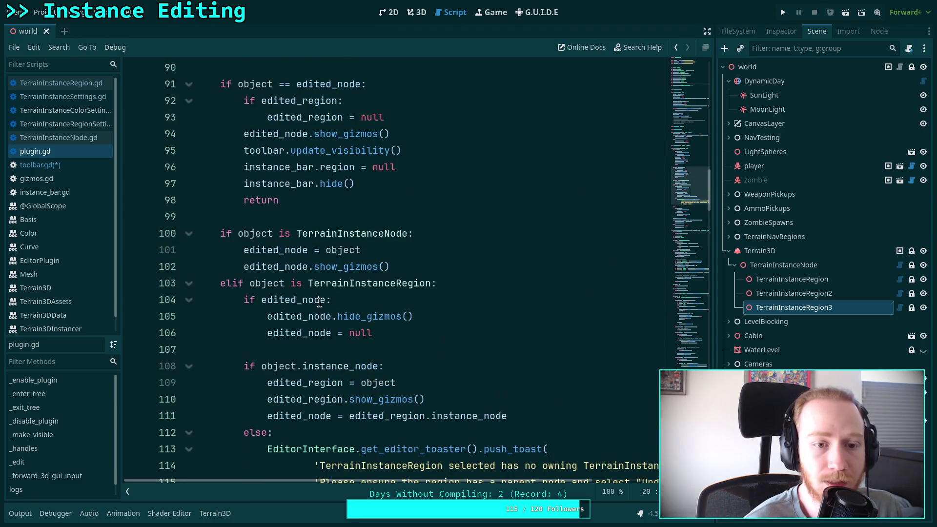
Back in toolbar.gd, extend line 121 to 'if plugin.edited_region and too'.
click(42, 165)
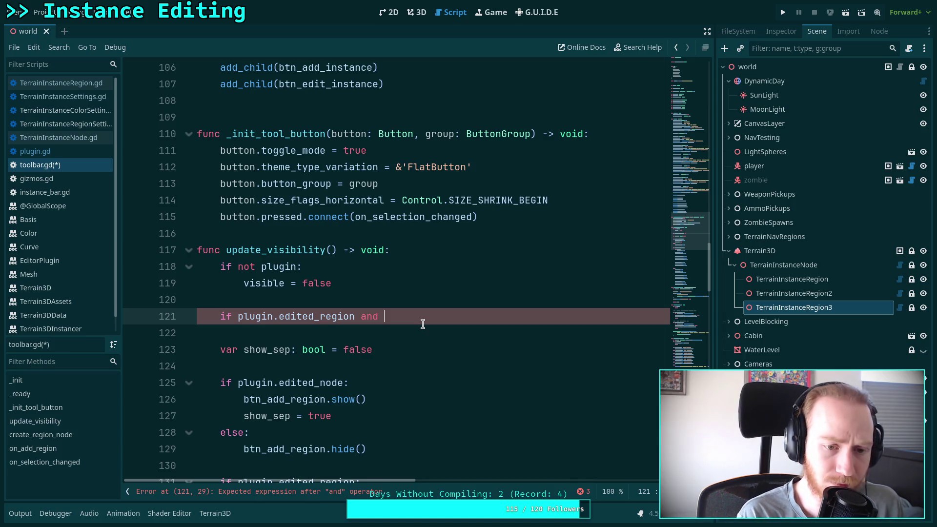
text(p)
key(BackSpace)
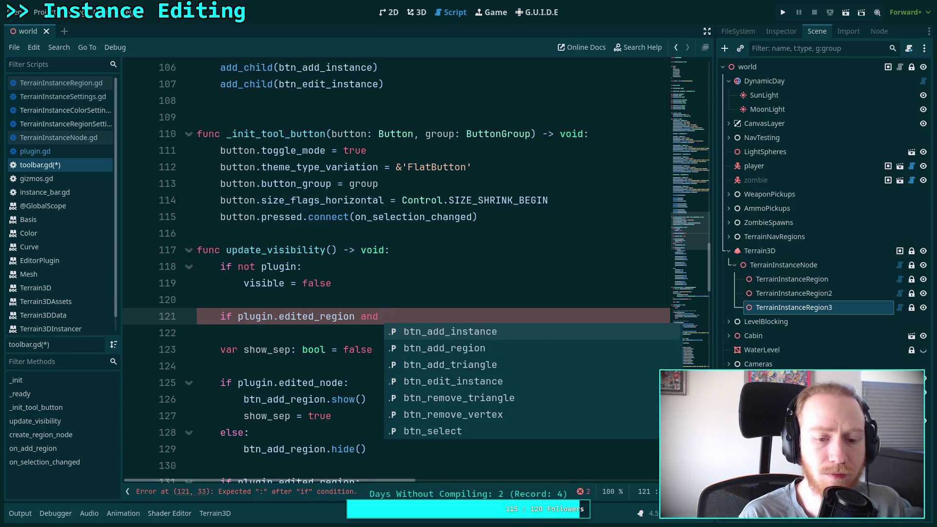
text(too)
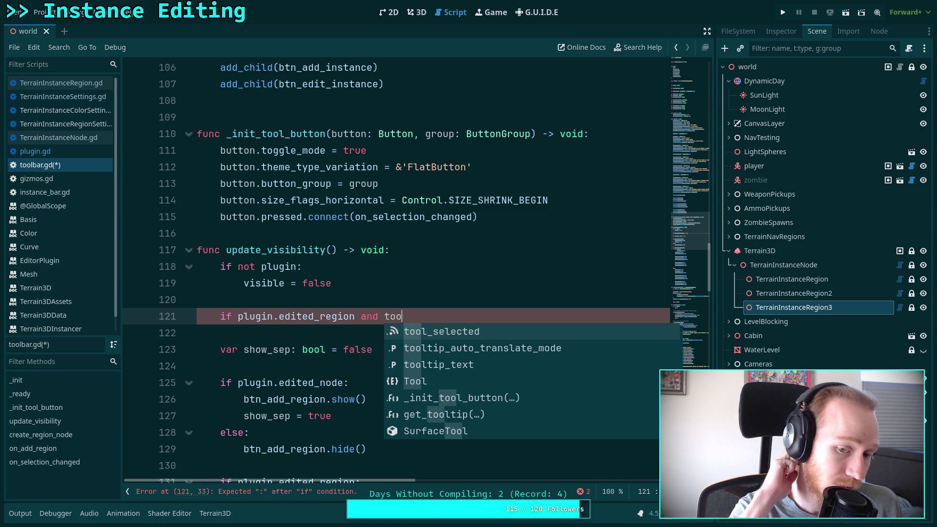
In the terminal, quit the pager and rerun git diff, then save all changes in Godot.
key(super+1)
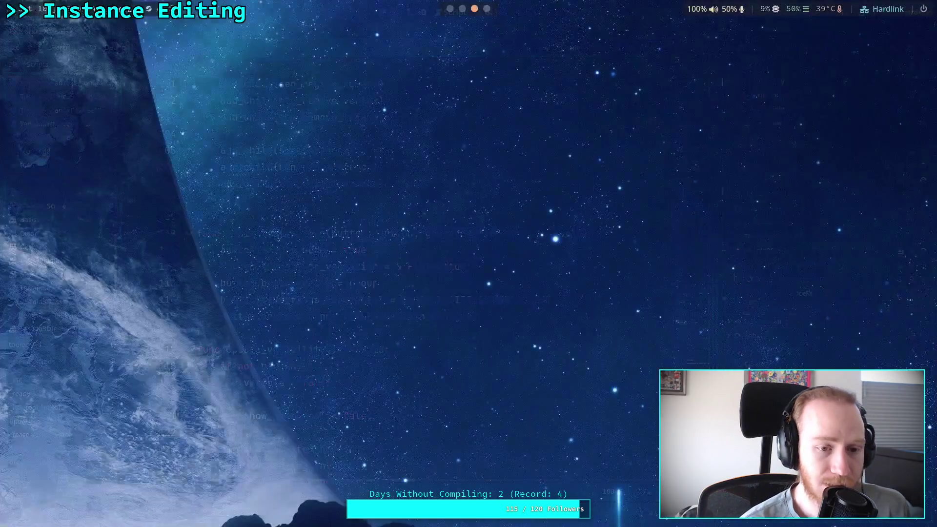
scroll(215, 279, down, 13)
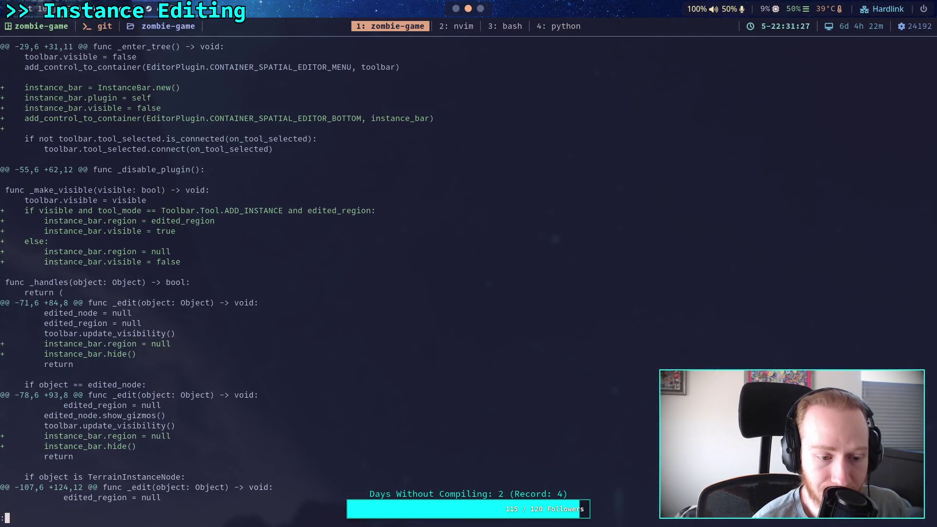
scroll(215, 278, down, 3)
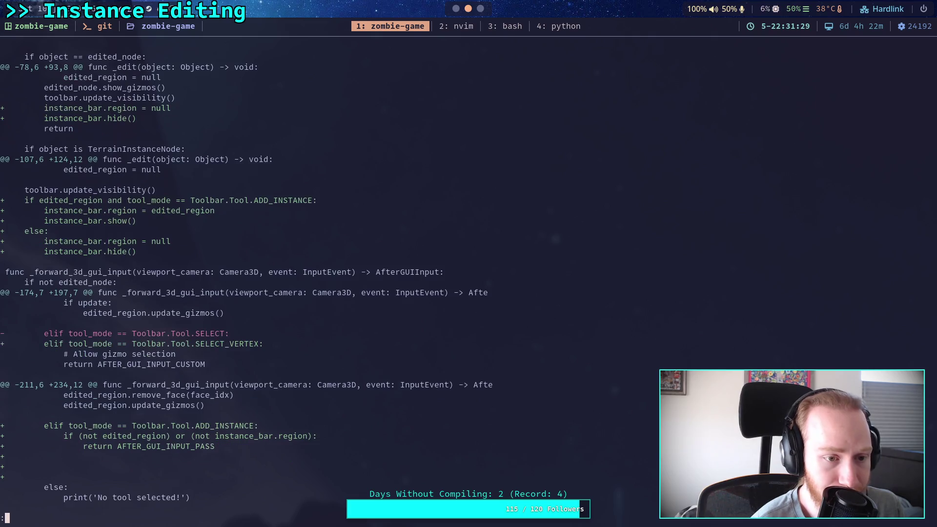
text(qgit diff)
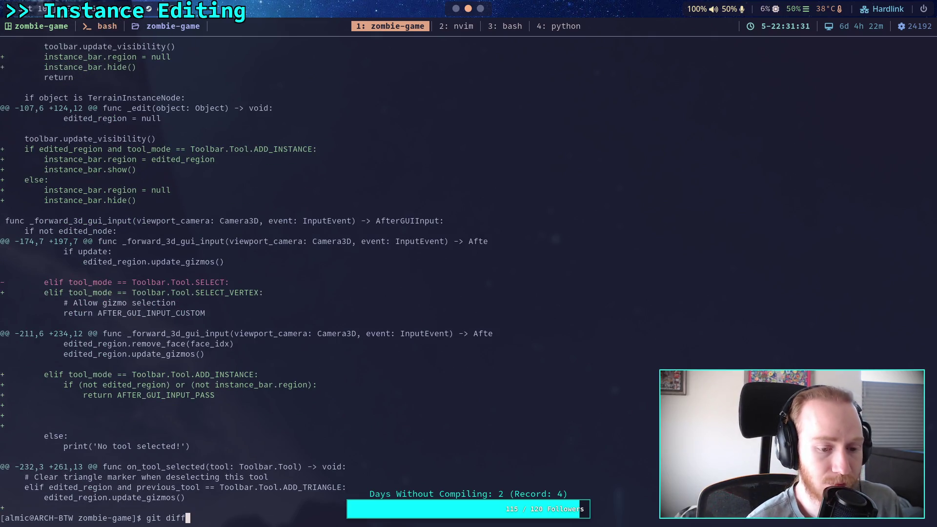
key(Return)
key(q)
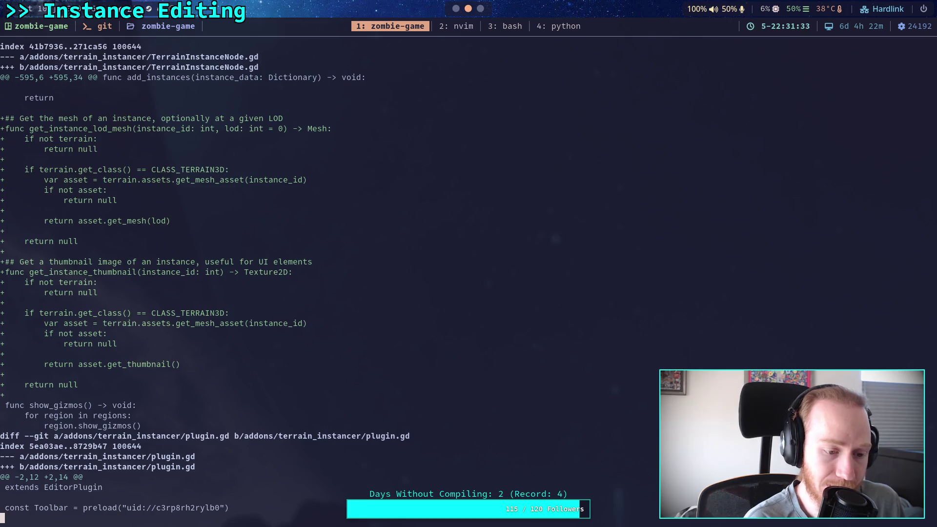
key(alt+Tab)
key(ctrl+s)
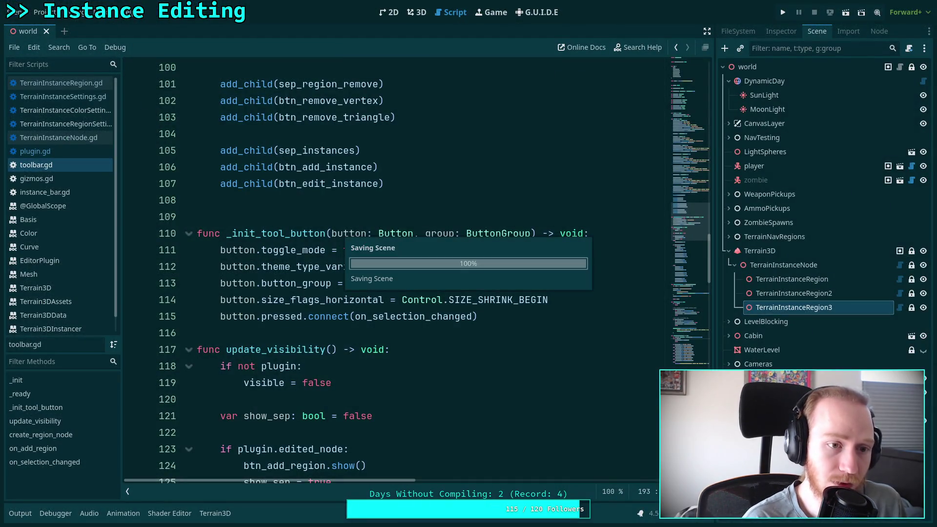
Rerun git diff and page from the TerrainInstanceNode.gd changes through plugin.gd's input handling.
key(alt+Tab)
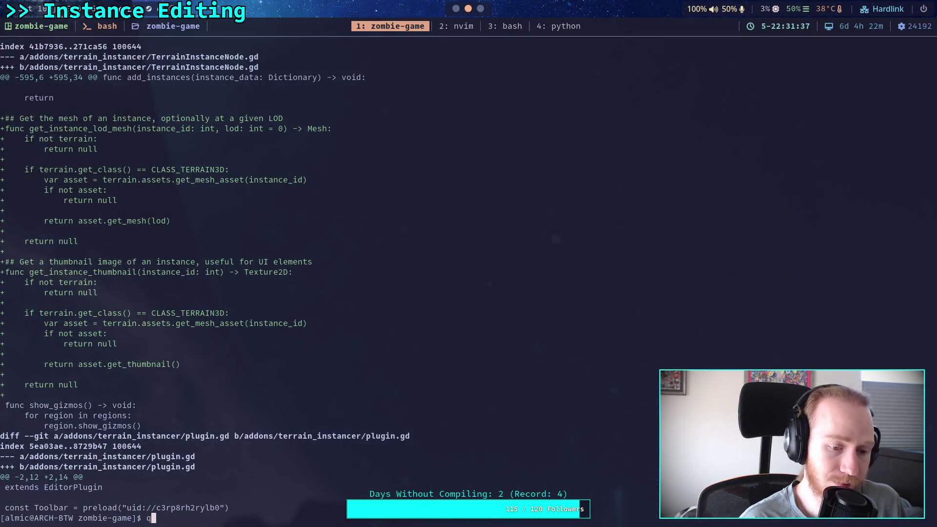
key(Up)
key(Return)
key(j)
key(j)
key(j)
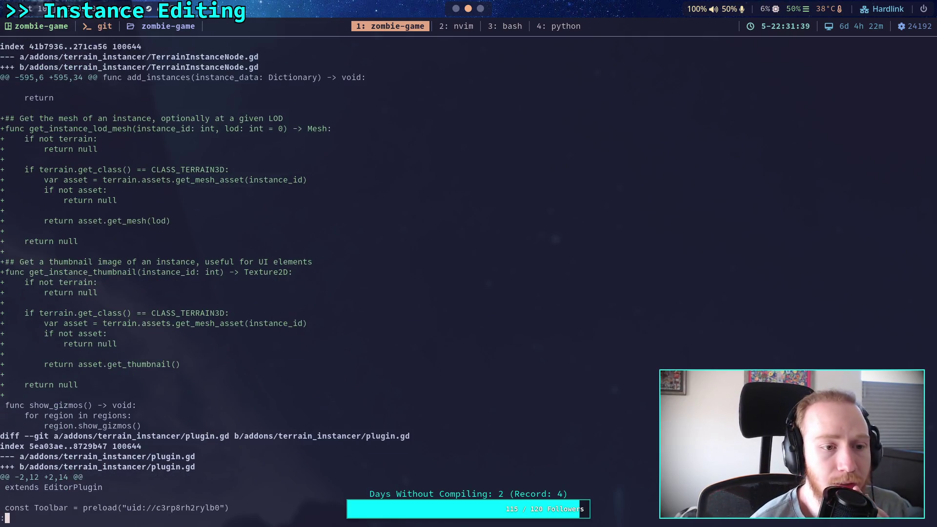
key(k)
key(k)
key(k)
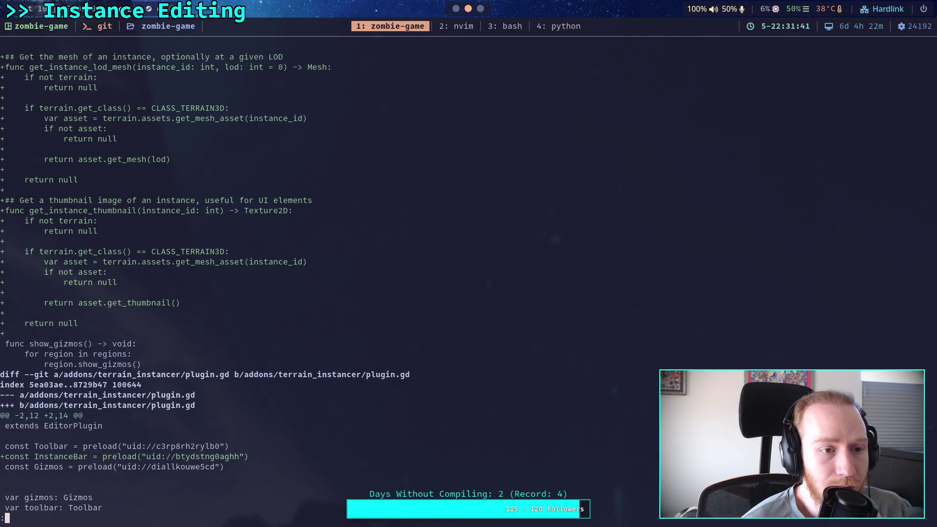
key(j)
key(j)
key(j)
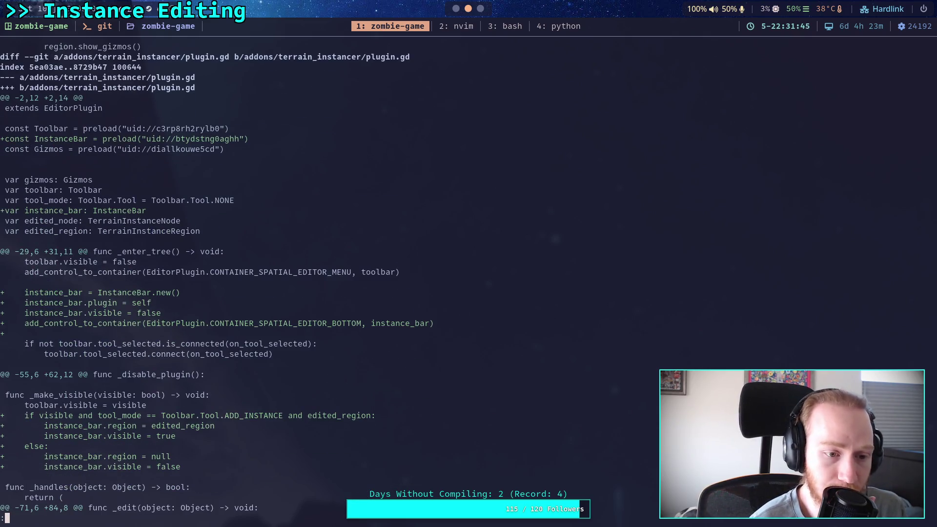
key(j)
key(j)
key(j)
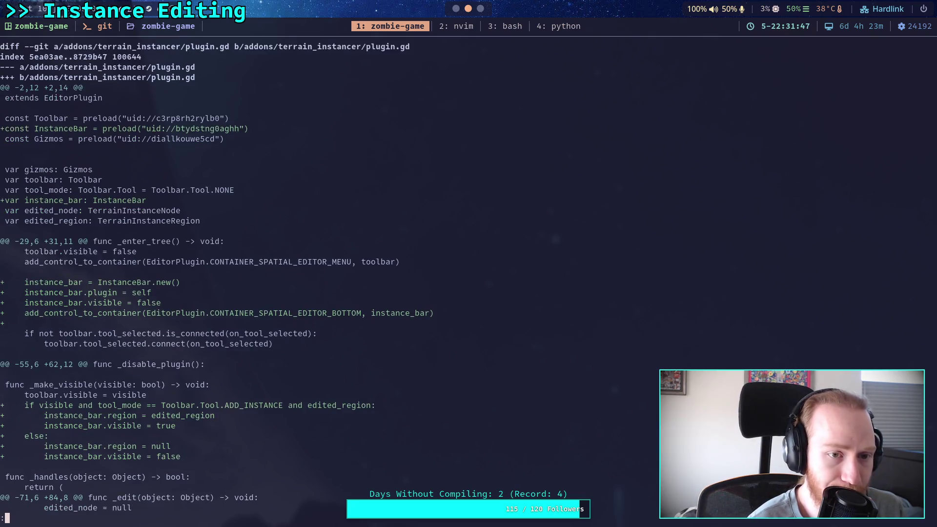
key(j)
key(j)
key(j)
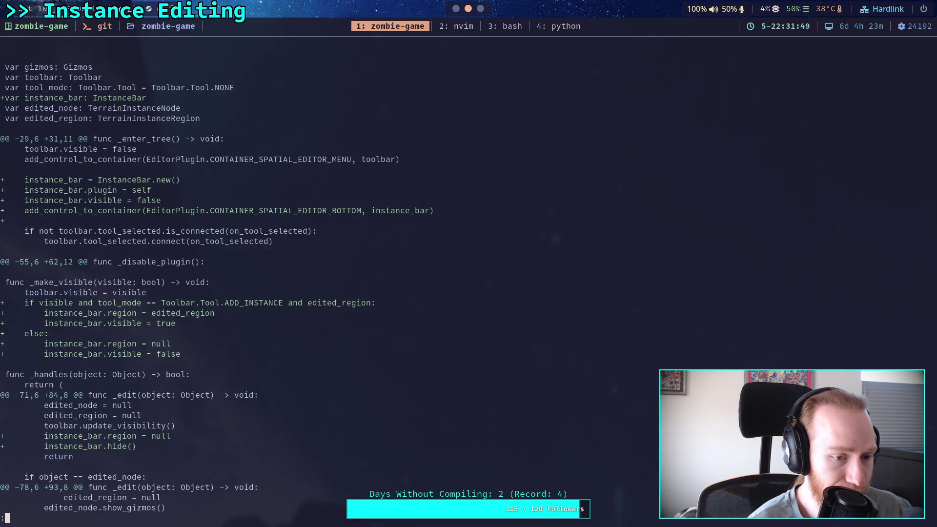
key(j)
key(j)
key(j)
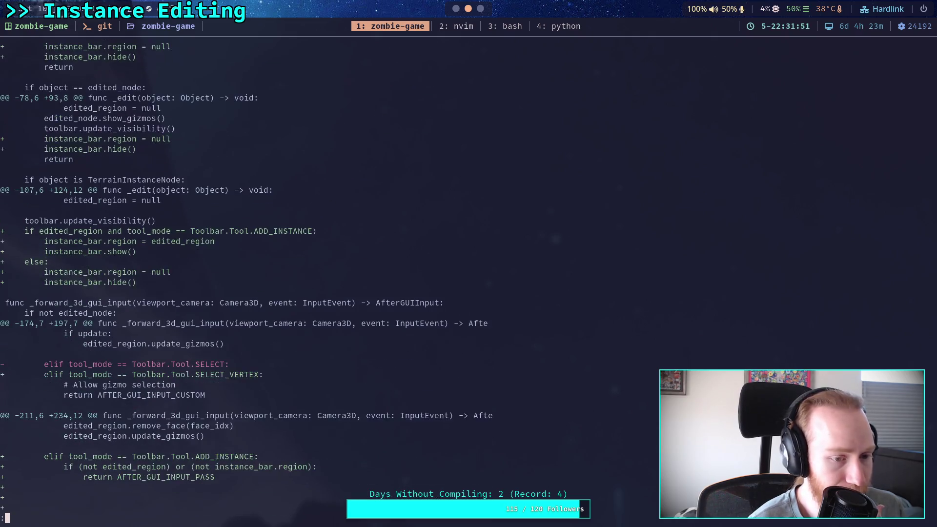
key(j)
key(j)
key(j)
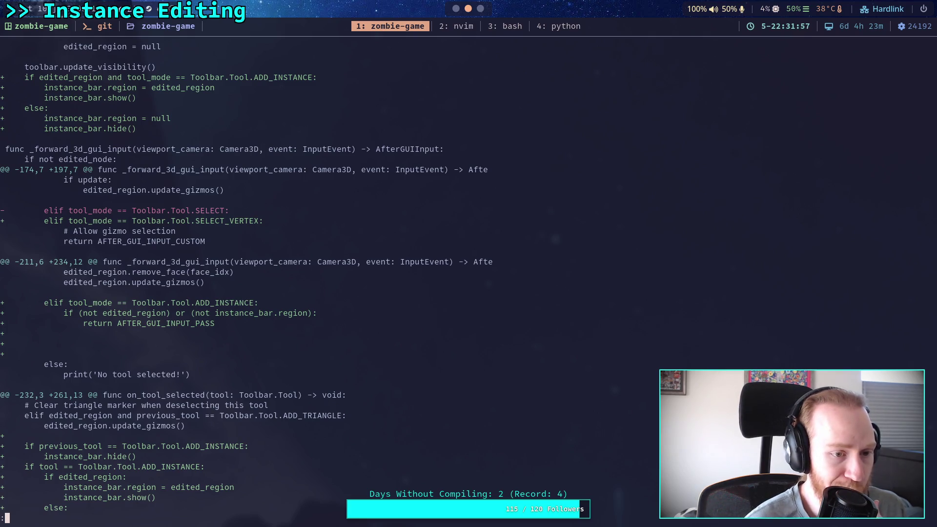
Return to Godot and bring plugin.gd's ADD_INSTANCE input branch into view.
key(alt+Tab)
scroll(342, 244, down, 5)
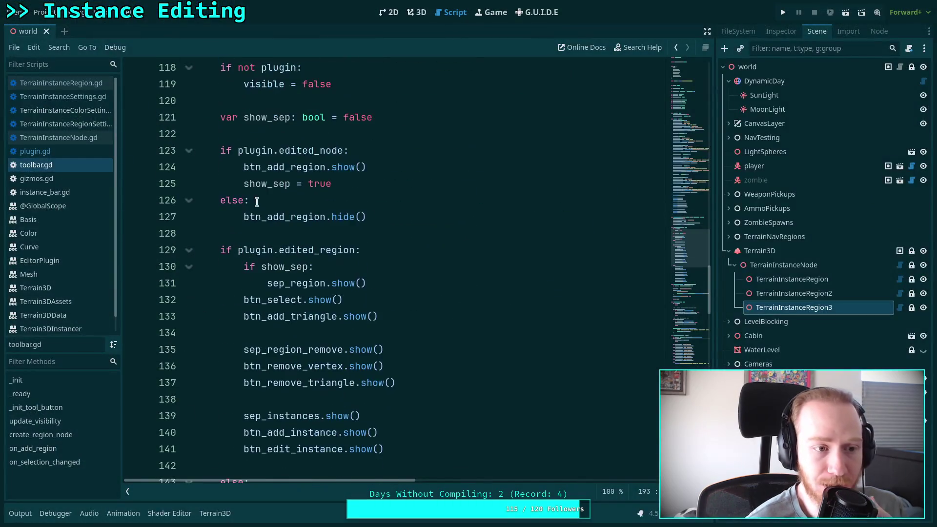
click(87, 153)
scroll(357, 242, down, 20)
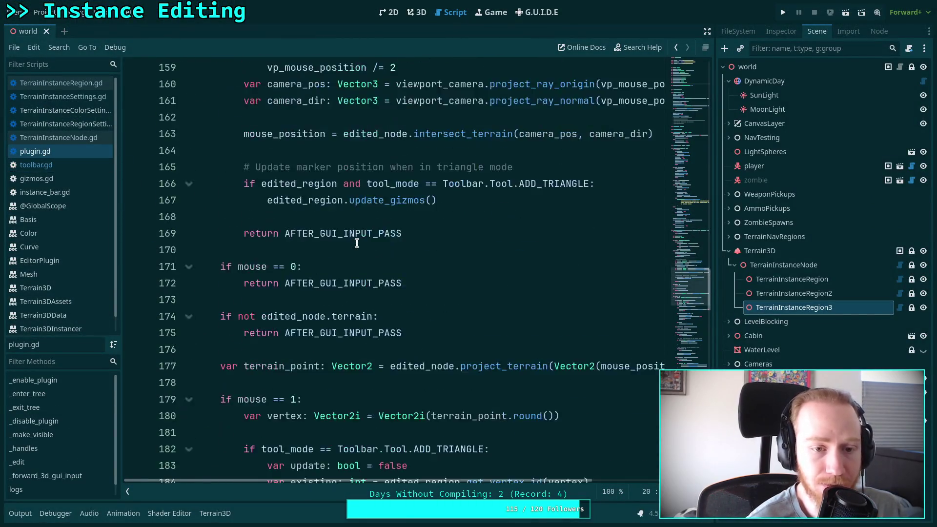
scroll(357, 243, down, 20)
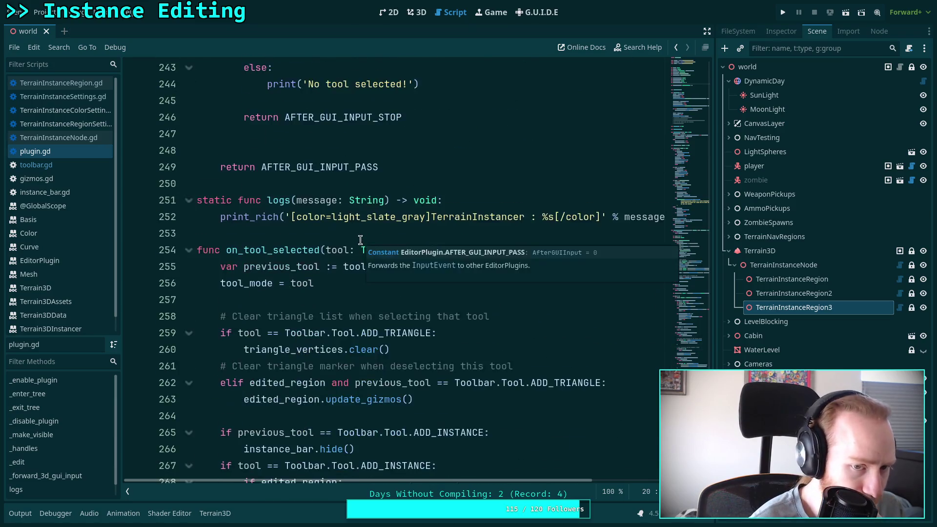
scroll(360, 239, up, 17)
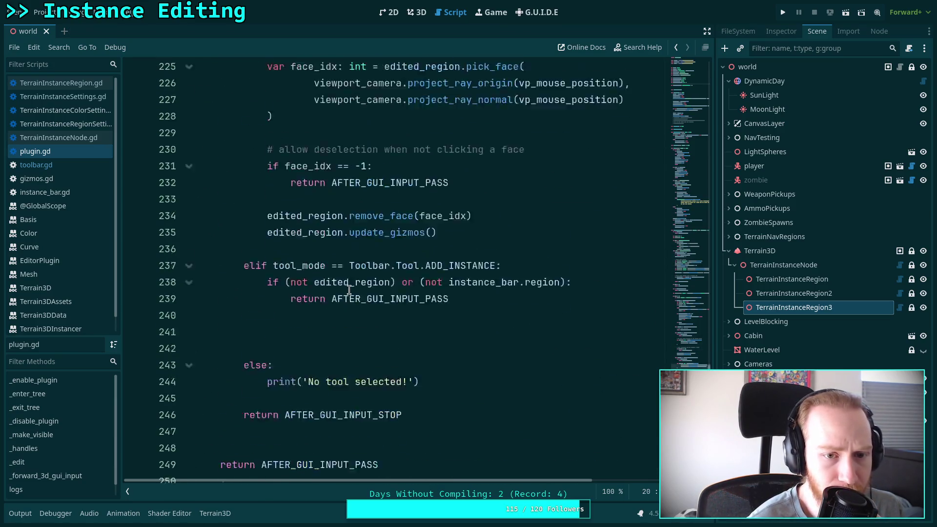
scroll(351, 287, down, 1)
Replace blank line 241 with a '# TODO' comment and save the script.
click(305, 428)
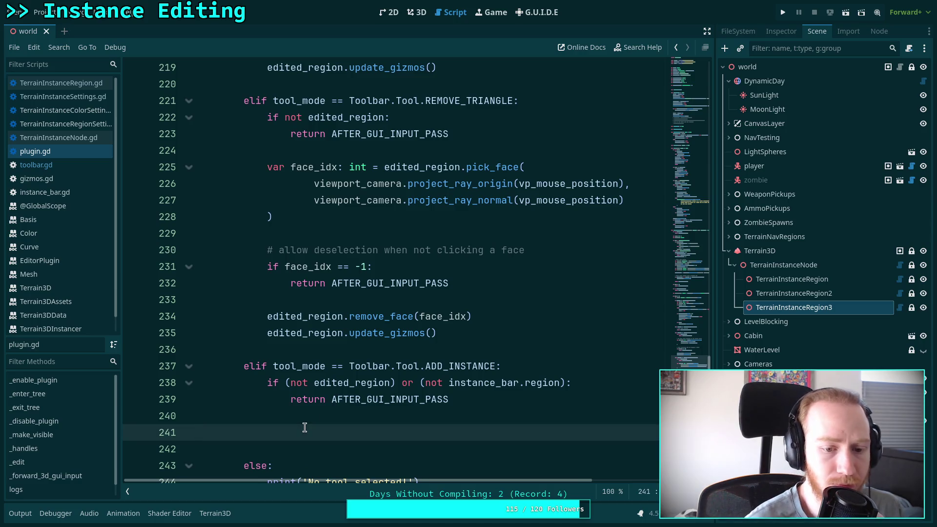
key(BackSpace)
key(Return)
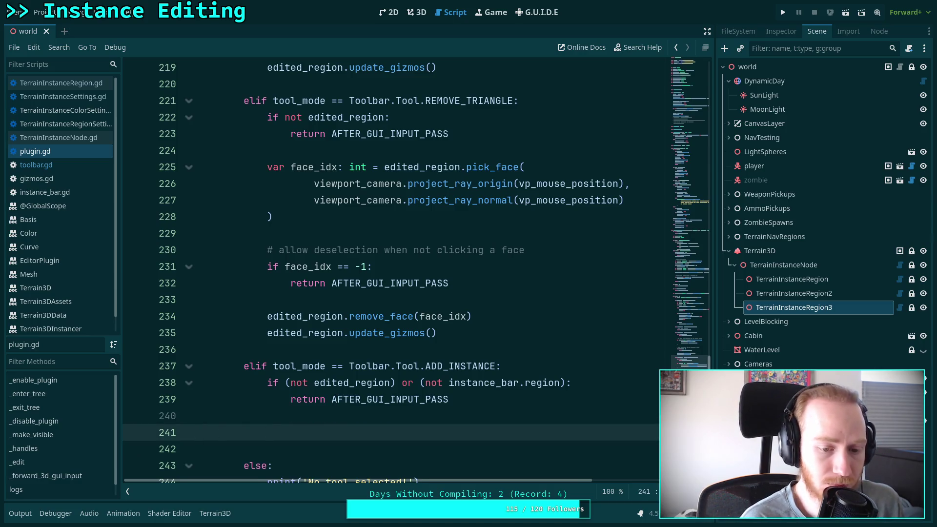
text(@)
key(BackSpace)
text(# )
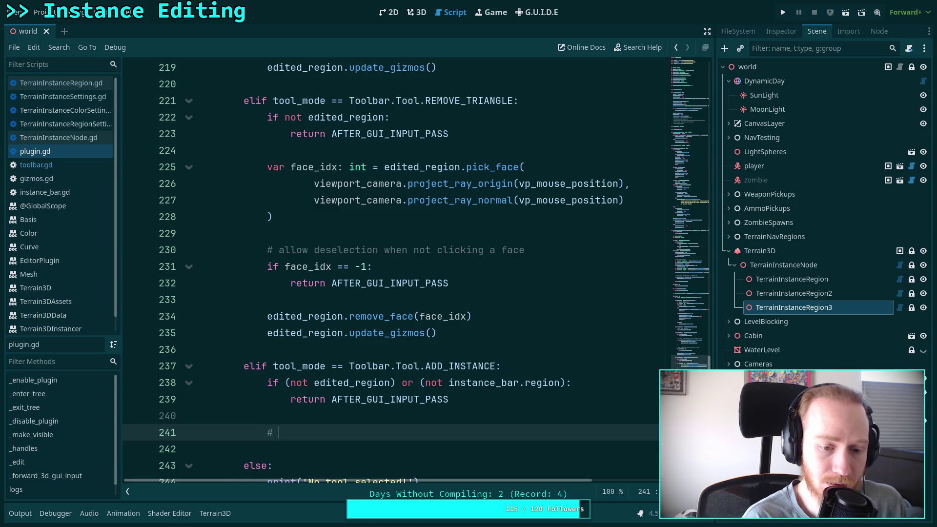
text(TODO)
key(ctrl+s)
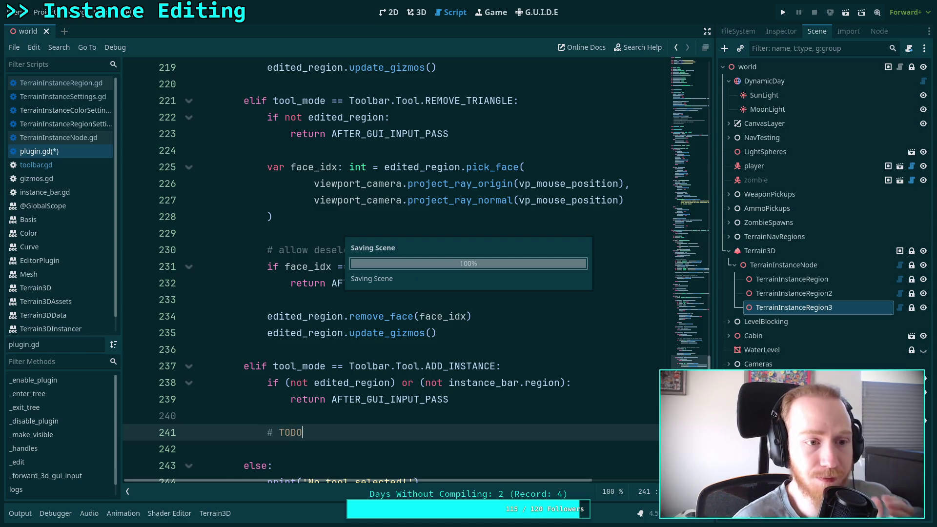
Rerun git diff in the terminal and page through the plugin.gd hunks.
key(alt+Tab)
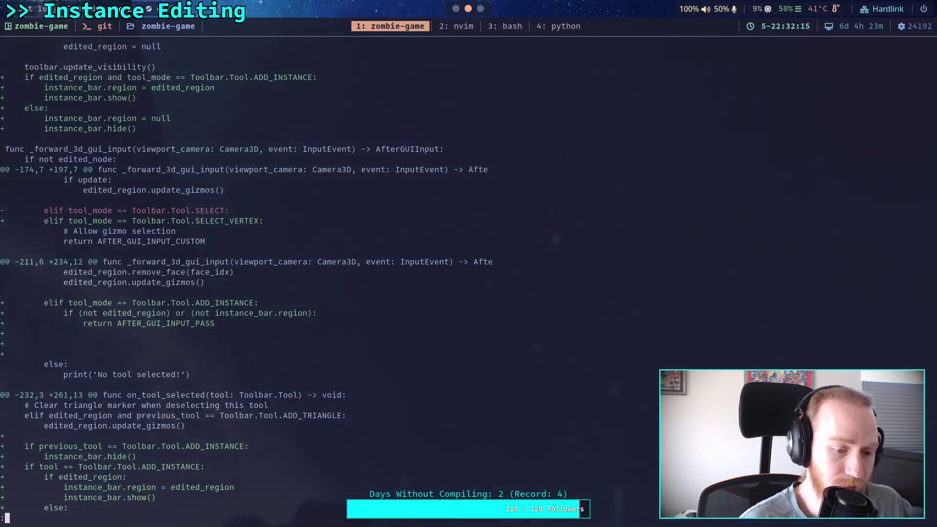
key(q)
key(Up)
key(Return)
key(space)
key(space)
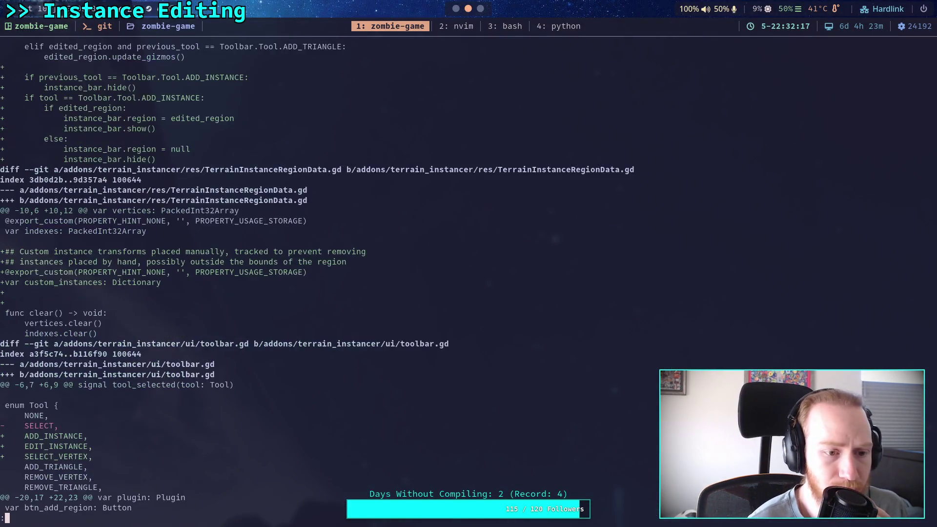
key(b)
Read the TerrainInstanceRegionData.gd and toolbar.gd diffs, then return to Godot.
key(Down)
key(Down)
key(Down)
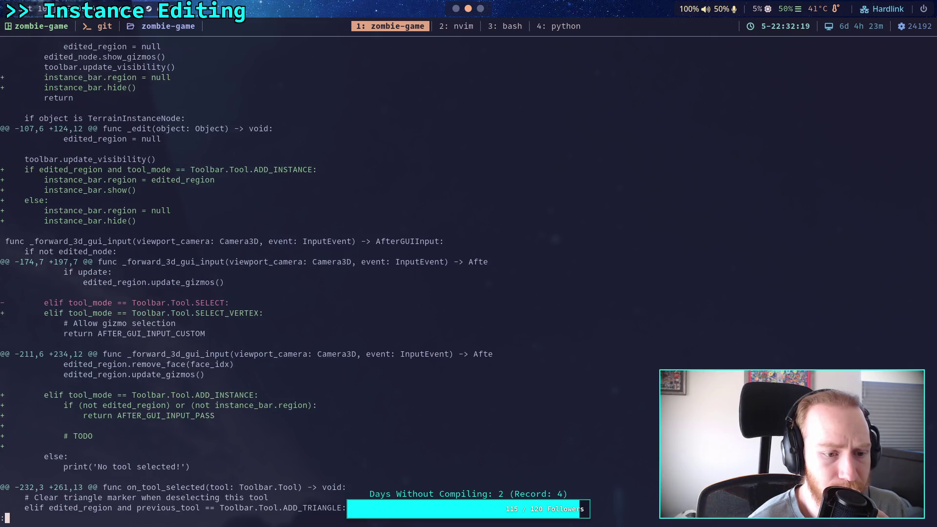
key(Down)
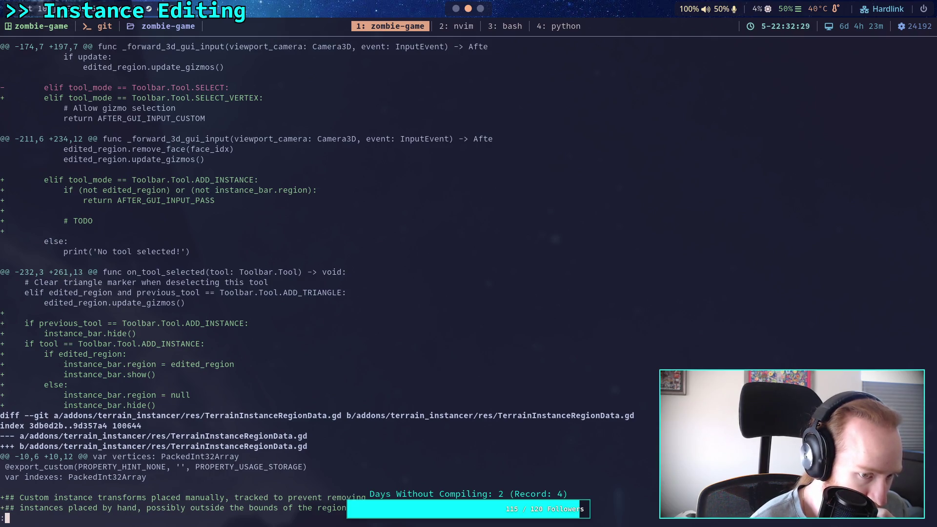
key(Down)
key(Down)
key(Down)
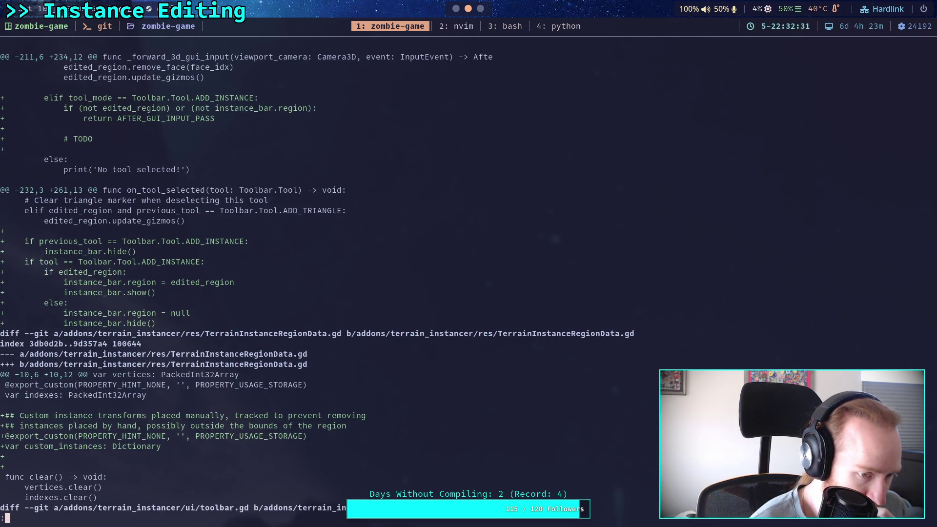
key(Down)
key(Down)
key(Down)
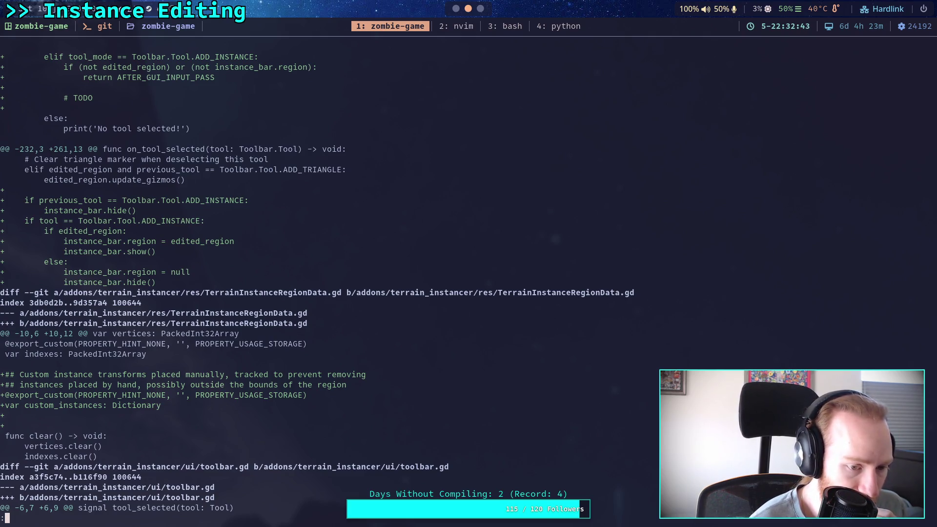
scroll(317, 277, down, 8)
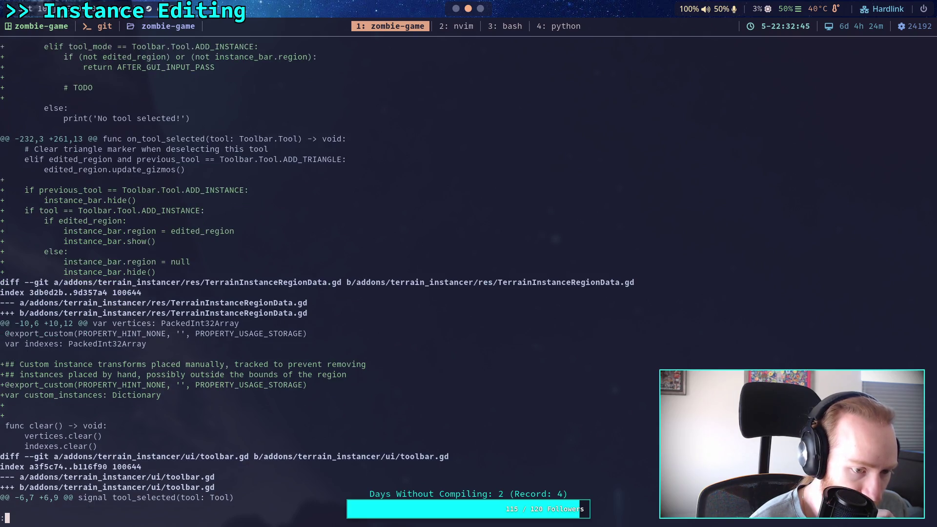
scroll(317, 277, down, 1)
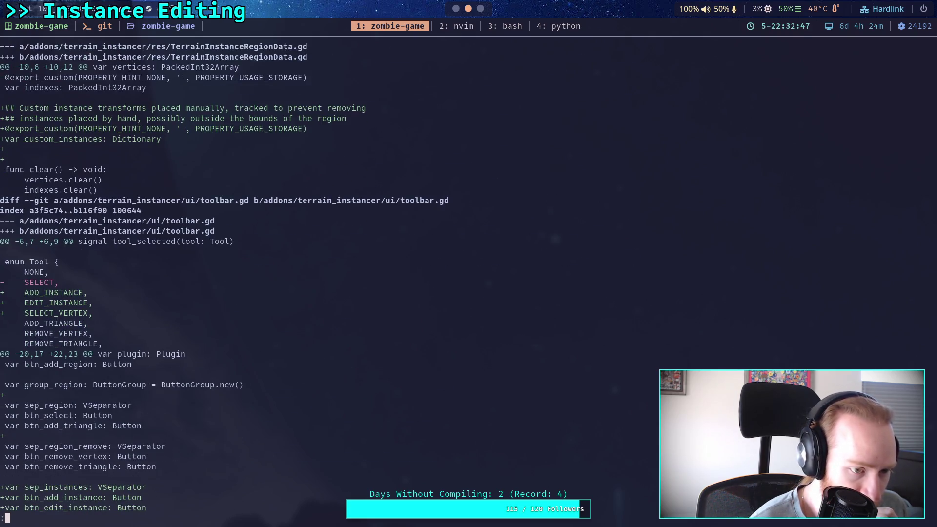
scroll(318, 278, down, 5)
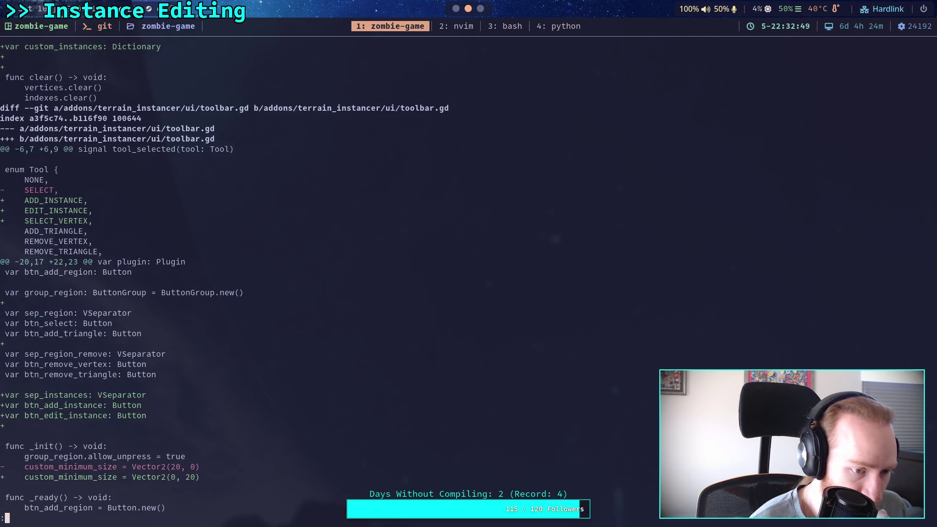
scroll(317, 277, down, 12)
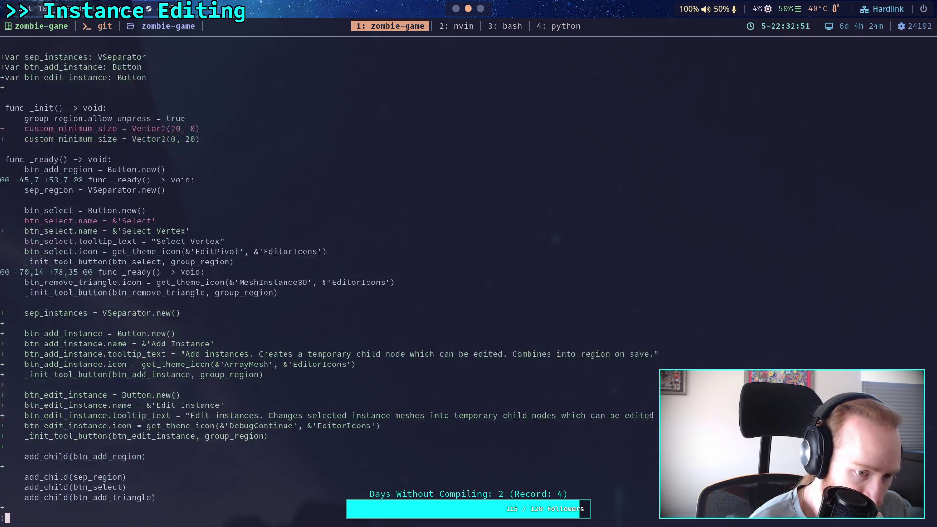
scroll(317, 278, down, 3)
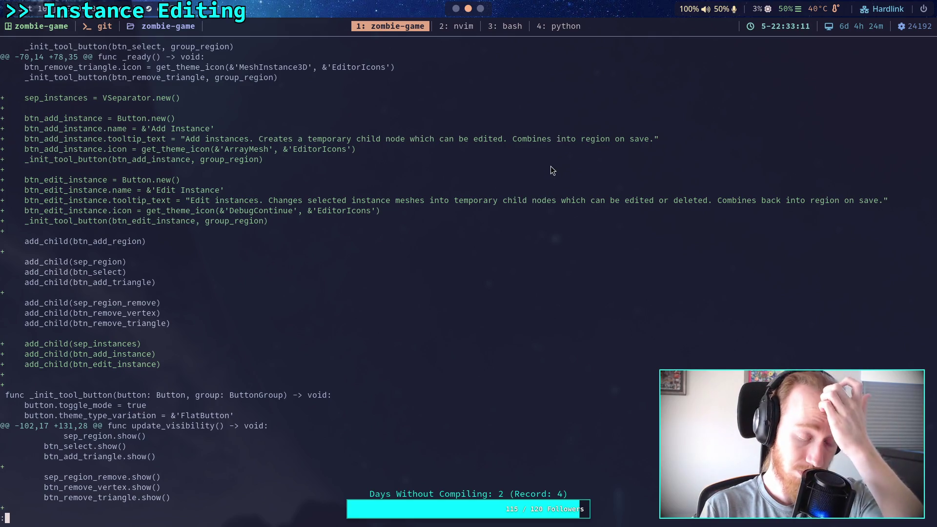
key(alt+Tab)
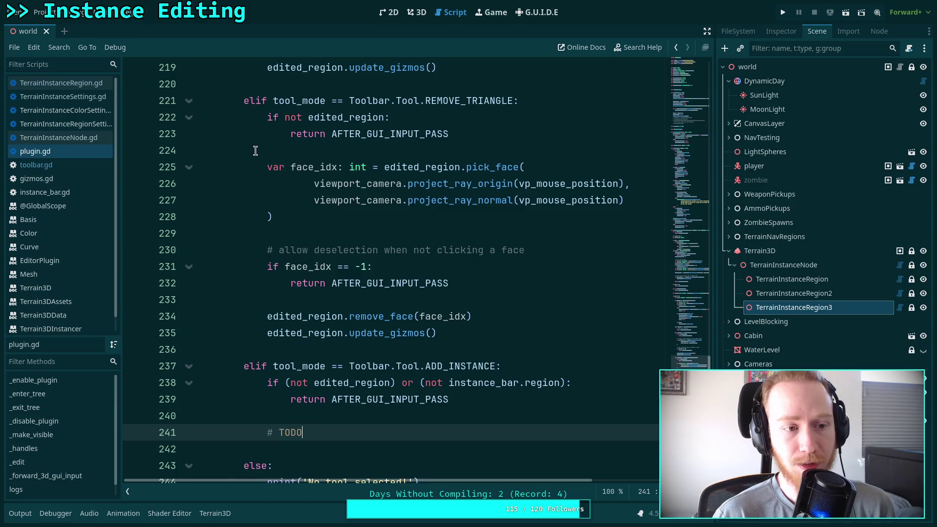
Glance at instance_bar.gd, then show toolbar.gd's Add/Edit Instance button setup with the script panel hidden.
click(51, 193)
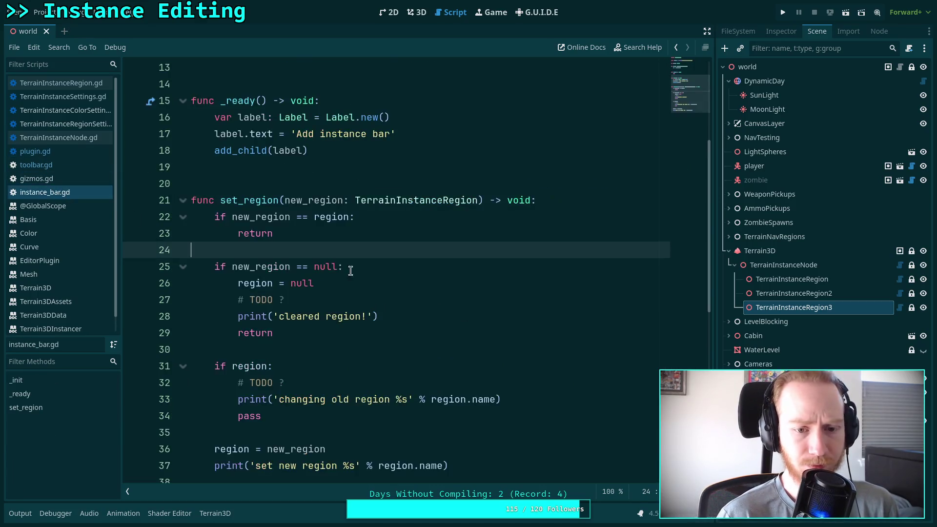
scroll(422, 261, down, 5)
scroll(425, 262, up, 10)
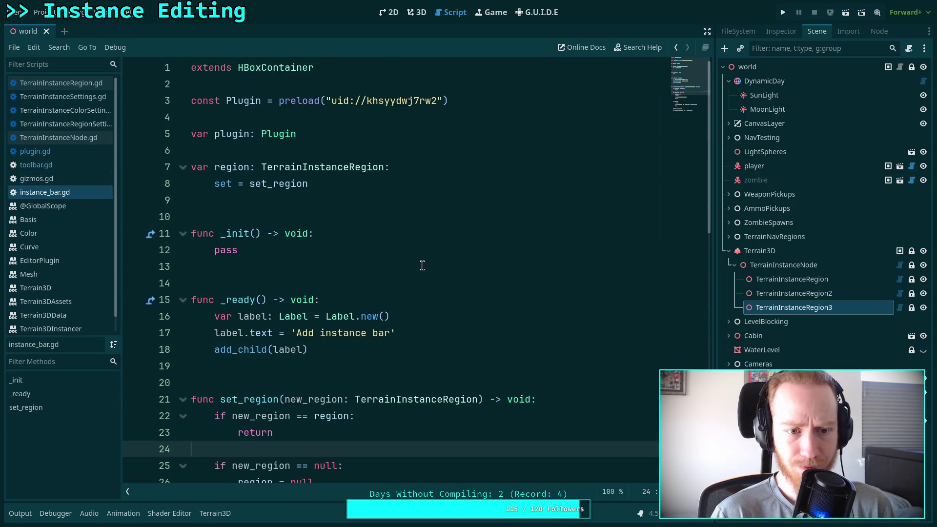
scroll(420, 264, down, 5)
scroll(420, 264, up, 5)
click(58, 167)
scroll(441, 272, down, 5)
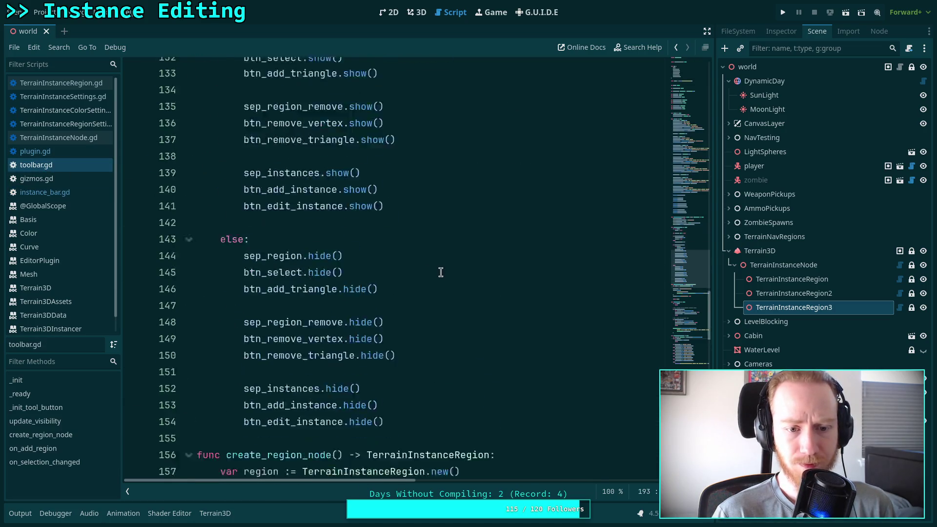
scroll(699, 205, up, 15)
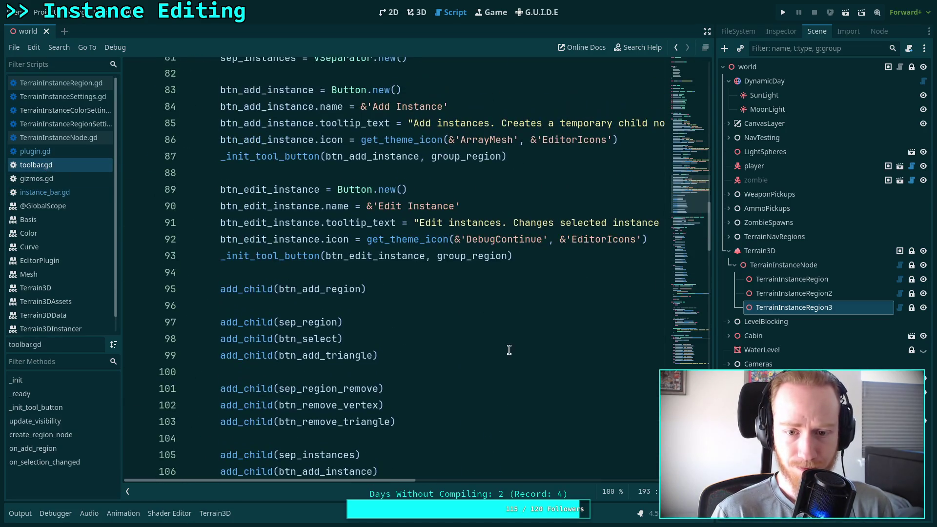
scroll(509, 350, up, 4)
click(128, 491)
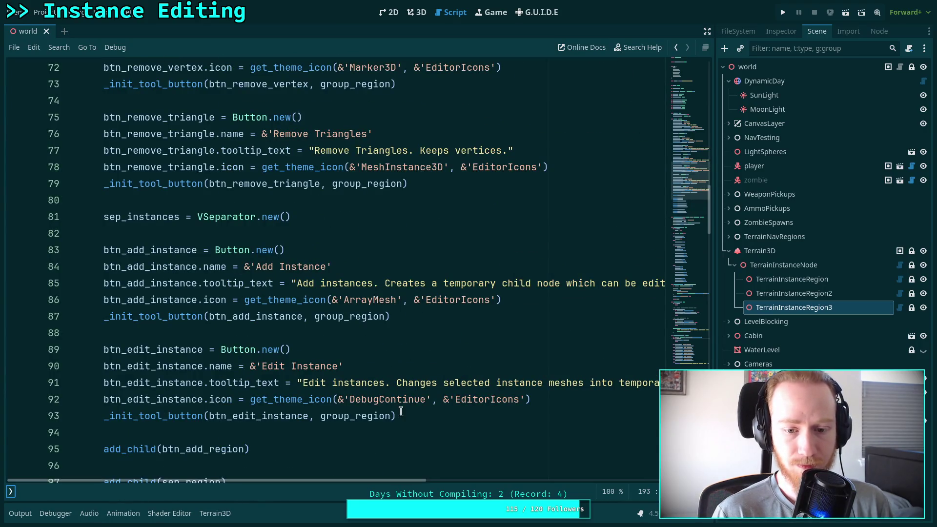
Reword line 85's tooltip: drop 'child', use 'for editing' and 'Merges with'.
double_click(500, 283)
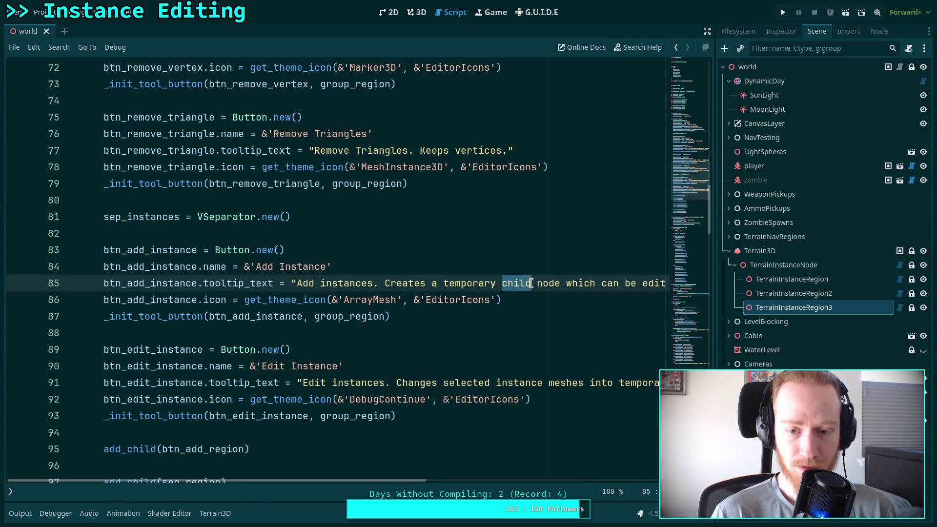
key(Delete)
key(Delete)
drag(401, 482, 595, 472)
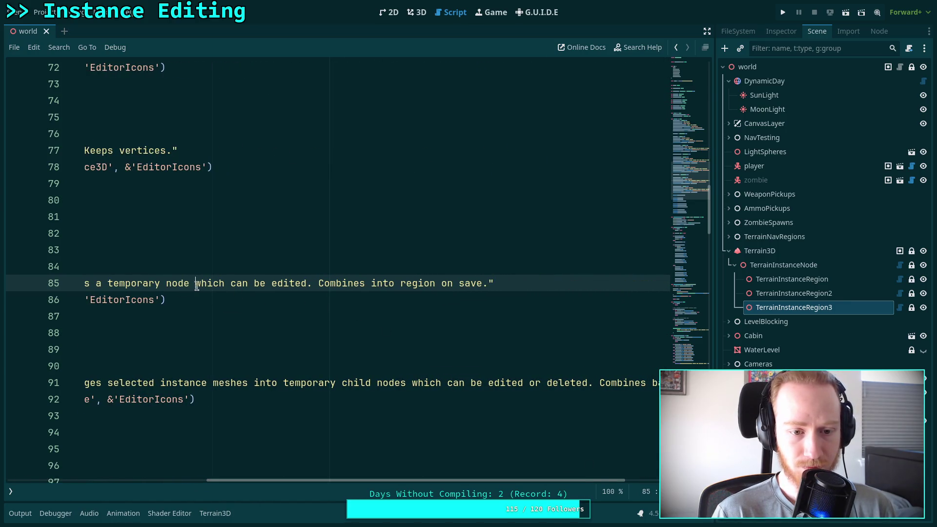
drag(196, 283, 306, 283)
text(for editing)
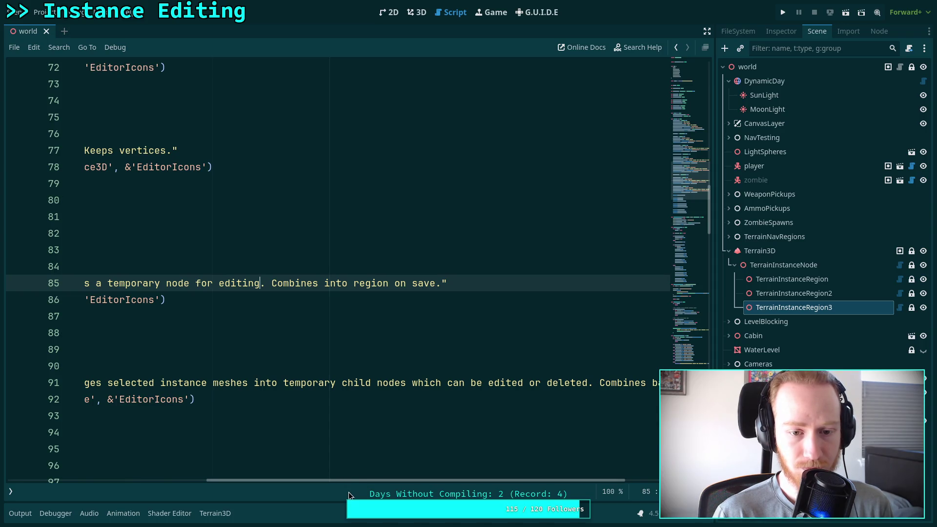
mouse_move(361, 482)
mouse_down()
mouse_move(265, 482)
mouse_move(334, 483)
mouse_up()
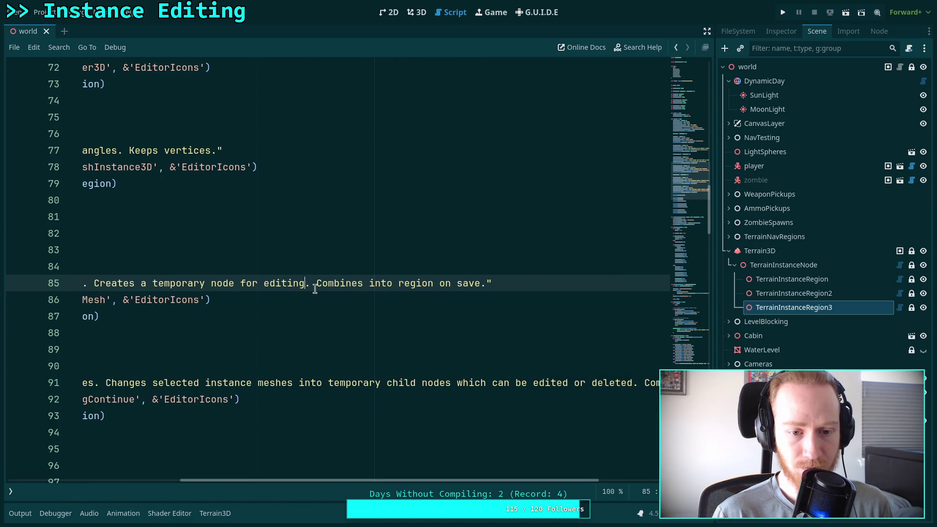
drag(315, 288, 388, 288)
text(Merg)
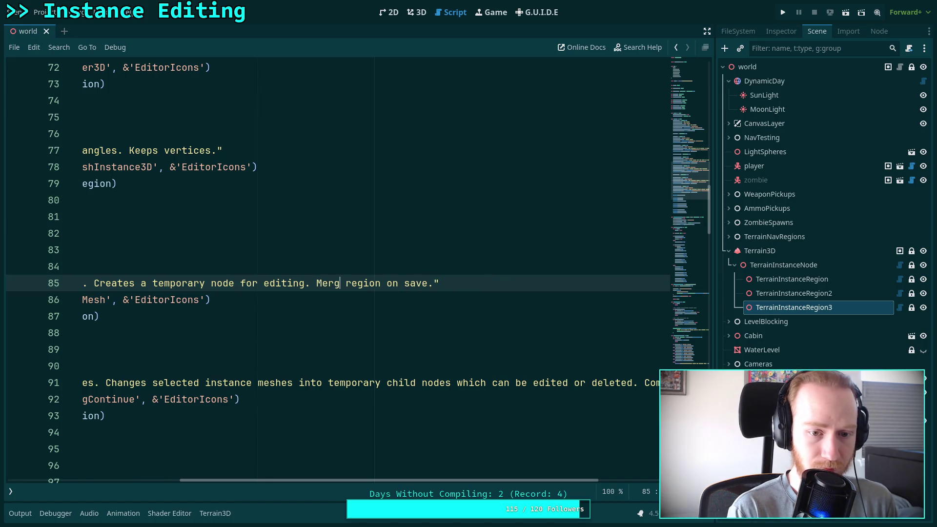
text(es )
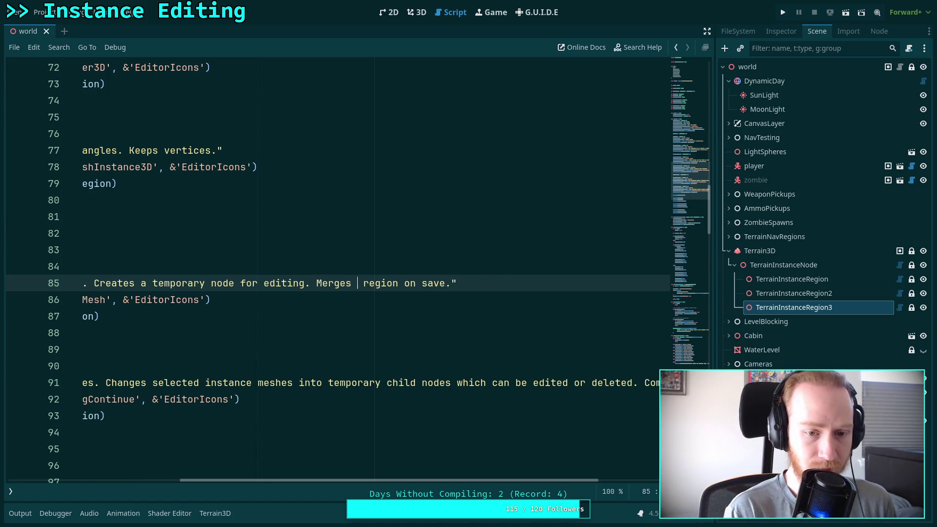
text(with)
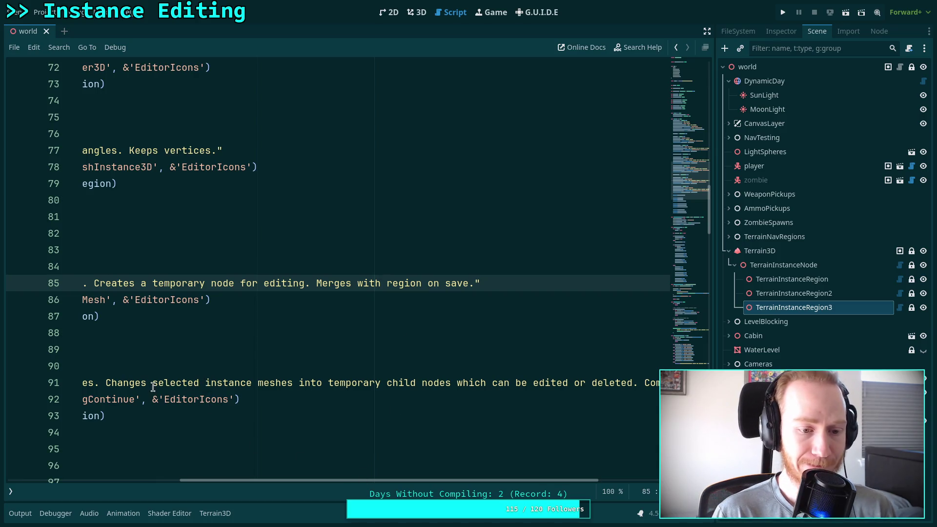
Shorten line 91's Edit Instance tooltip to 'temporary node for editing. Merges into region'.
double_click(260, 383)
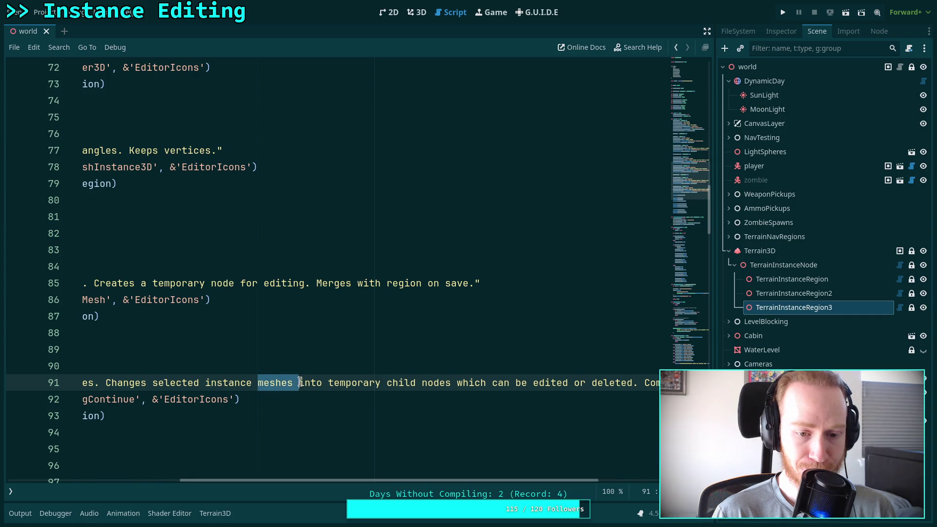
key(BackSpace)
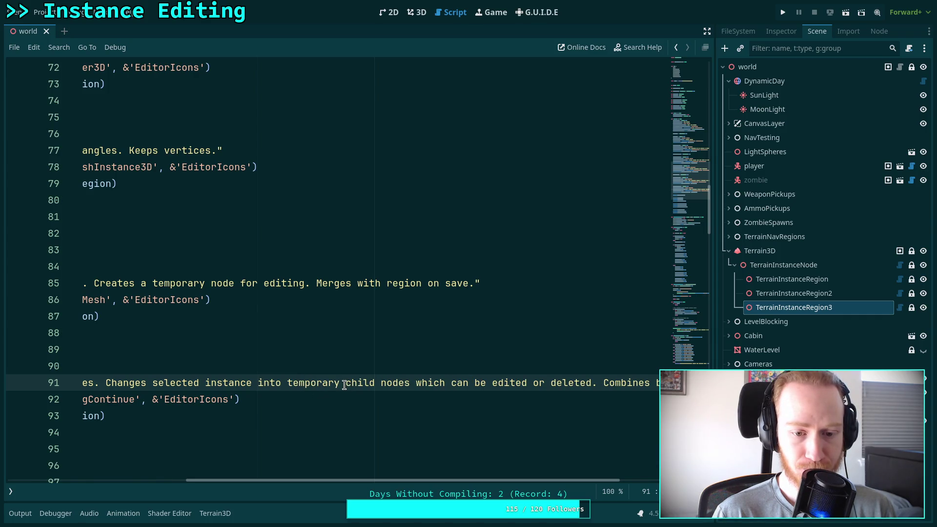
drag(346, 386, 386, 386)
key(BackSpace)
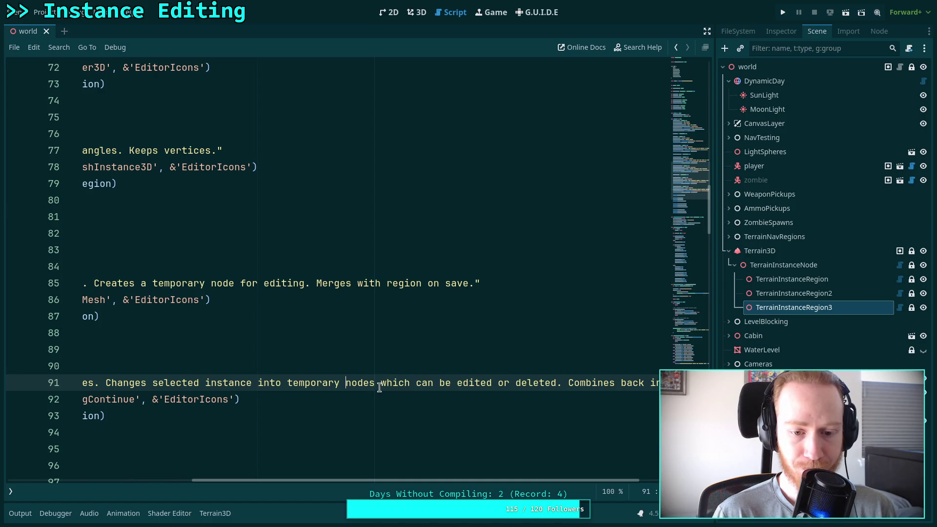
click(375, 385)
key(BackSpace)
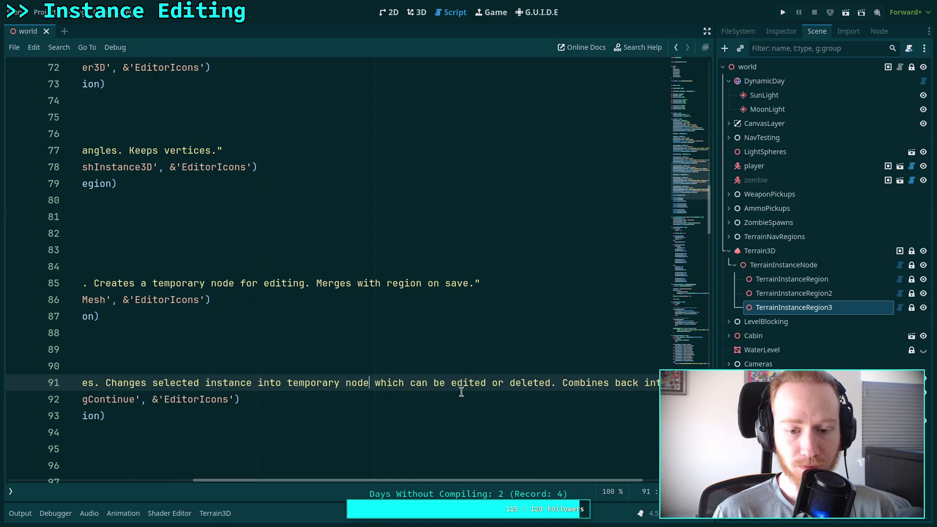
drag(375, 382, 550, 383)
text(for editing)
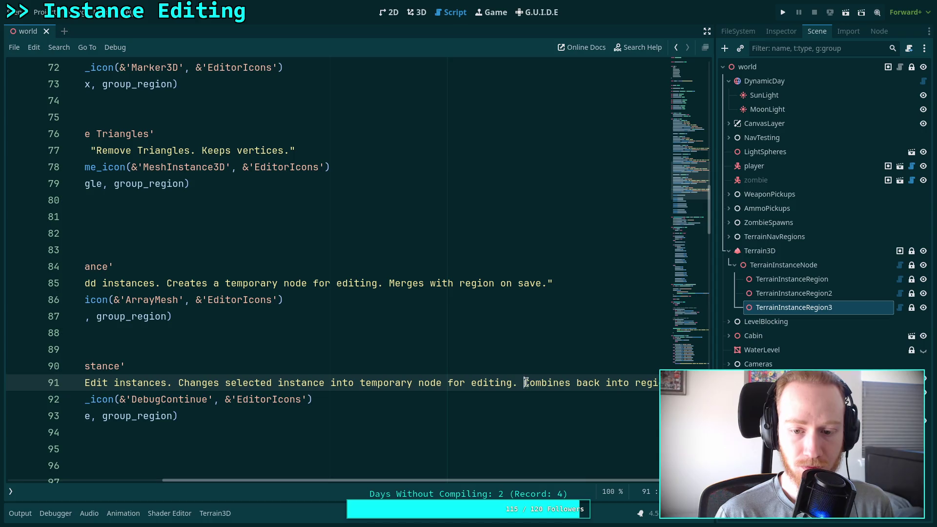
drag(523, 383, 601, 383)
text(Merge)
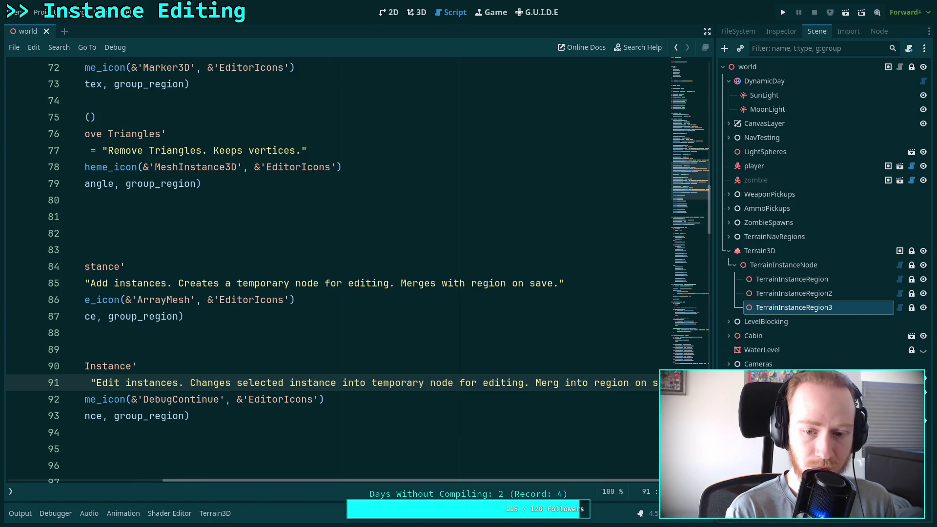
text(s)
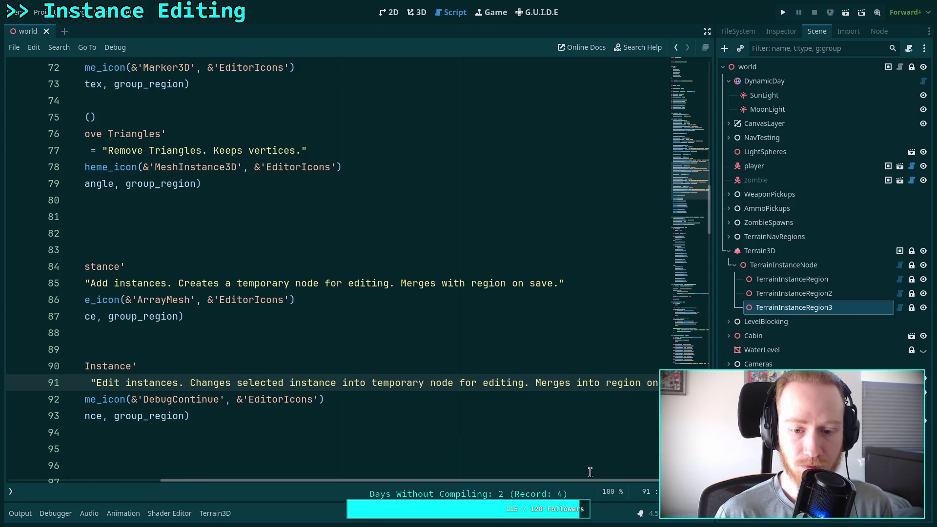
Save the edited script with Ctrl+S.
mouse_move(587, 481)
mouse_down()
mouse_move(608, 481)
mouse_move(457, 481)
mouse_up()
click(438, 370)
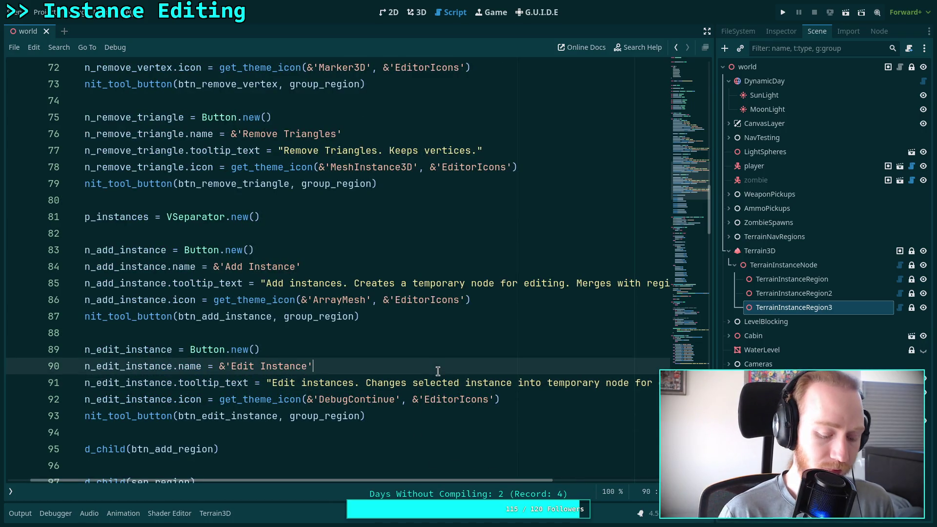
key(ctrl+s)
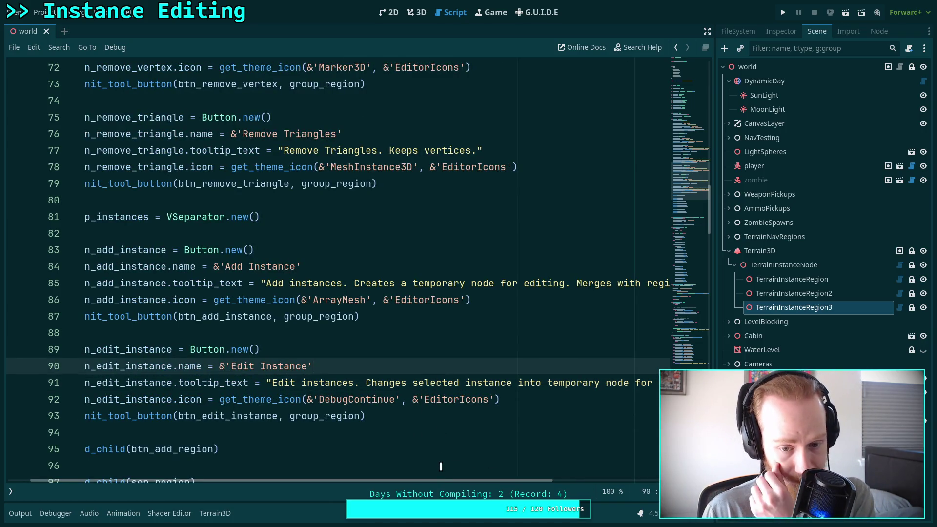
drag(445, 480, 421, 482)
click(389, 347)
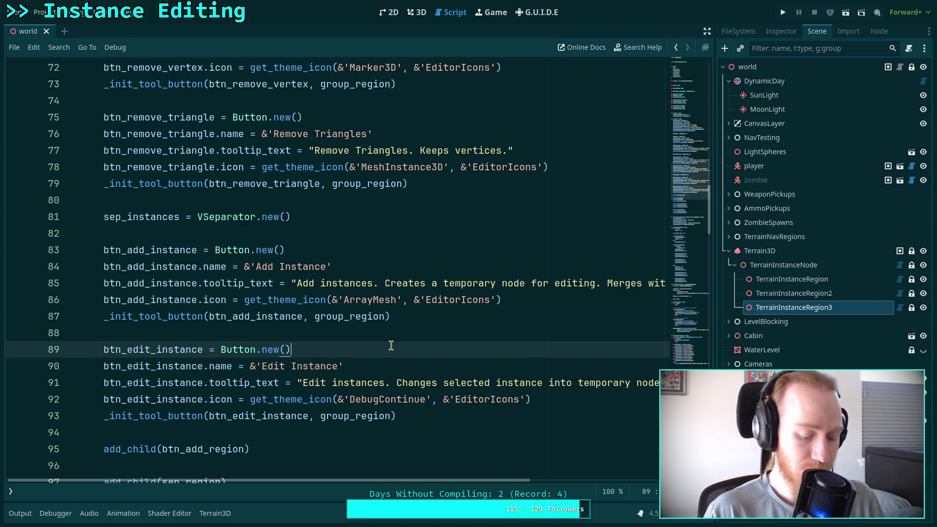
key(ctrl+s)
Rerun git diff in the terminal to review the changes.
key(super+1)
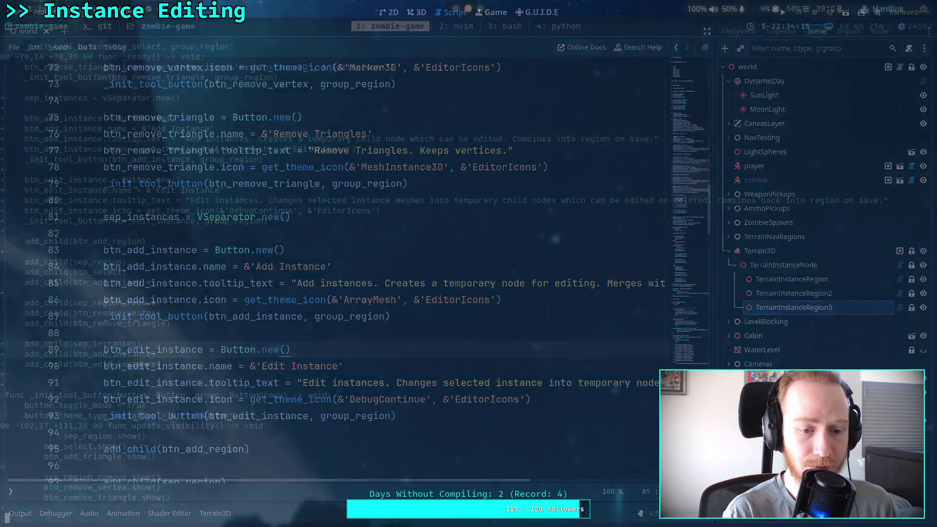
key(q)
key(Up)
key(Return)
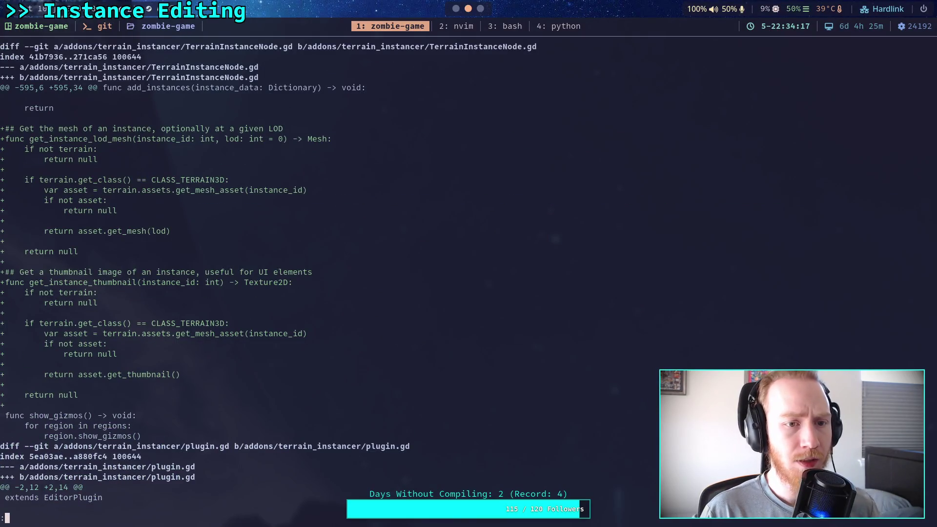
Stage addons/terrain_instancer/plugin.gd and rerun git diff on the remaining changes.
scroll(268, 277, down, 12)
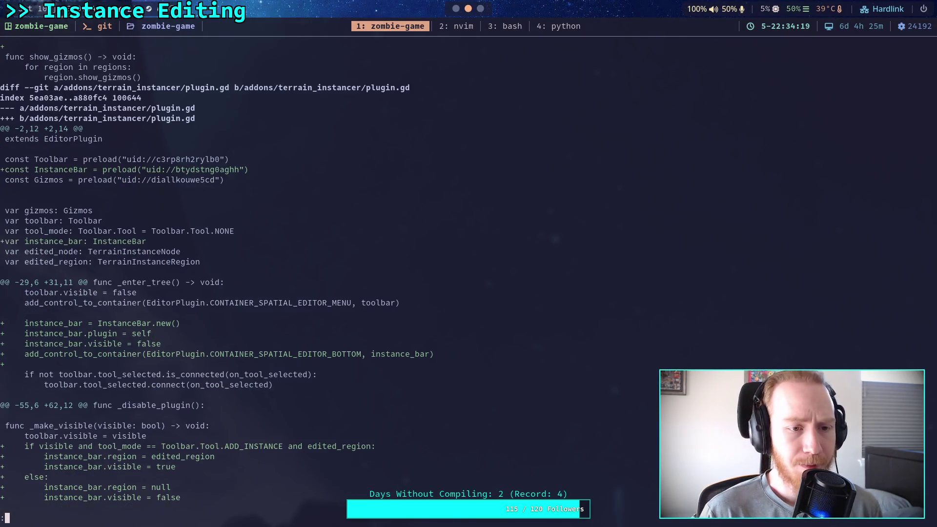
text(qgit ad)
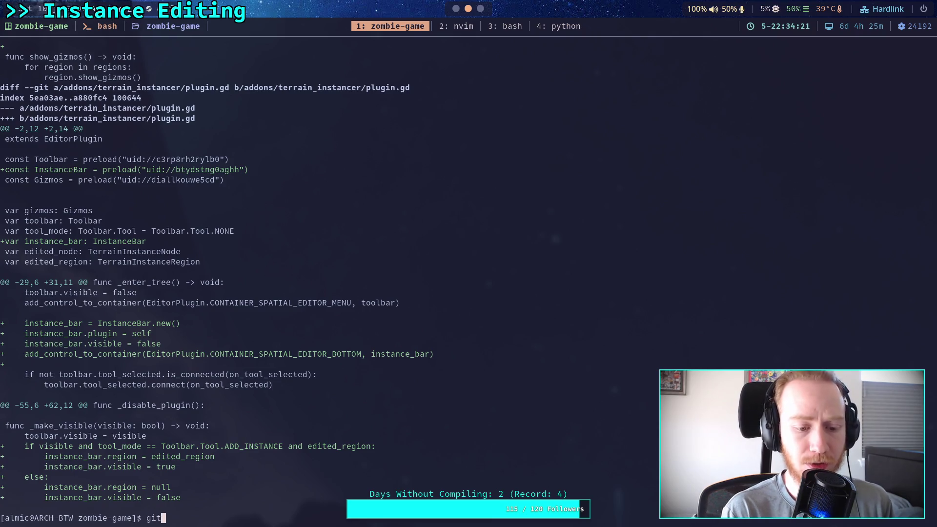
text(d addons/terrain_i)
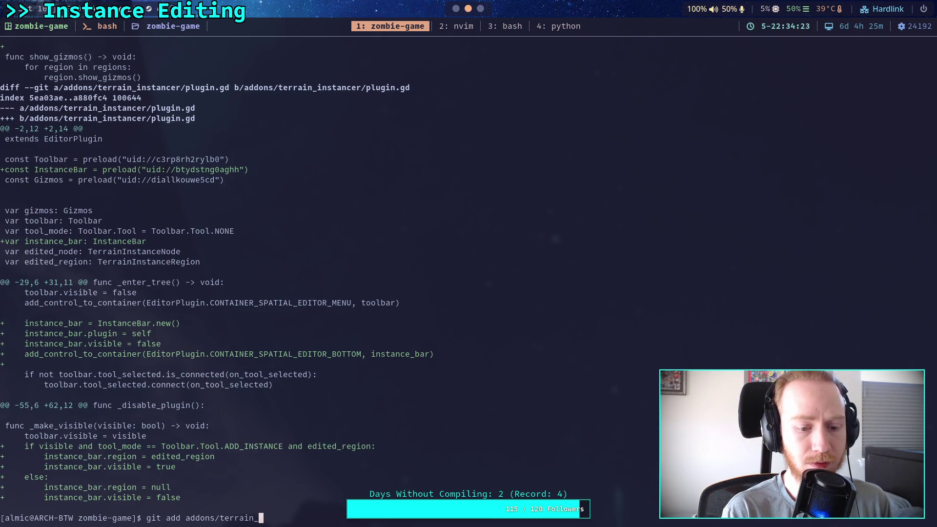
key(Tab)
text(pl)
key(Tab)
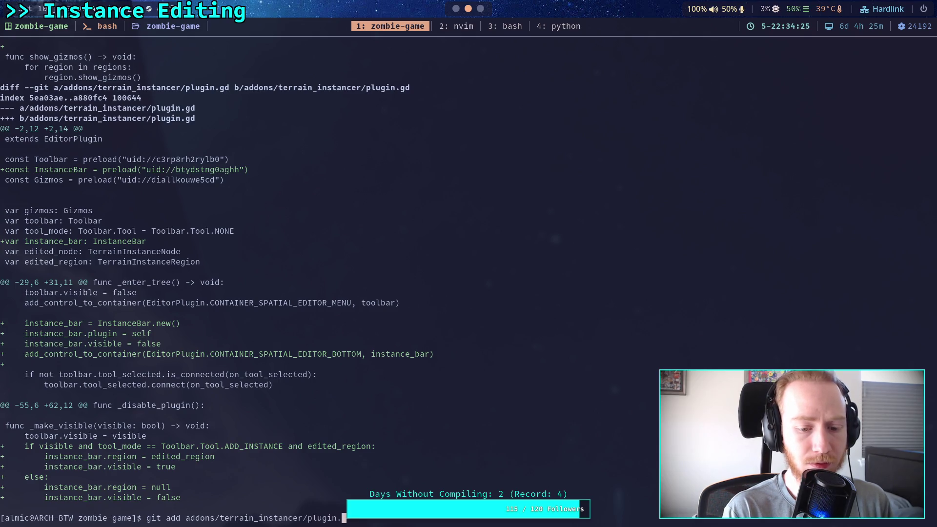
text(gd)
key(Return)
text(git diff)
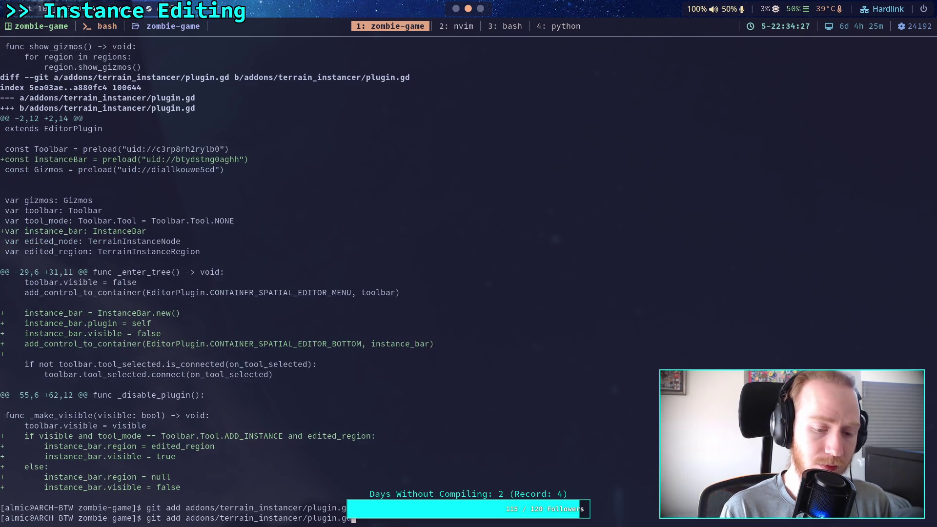
key(Return)
Page through the toolbar.gd diff: _init, instance button, add_child and visibility changes.
key(j)
key(j)
key(j)
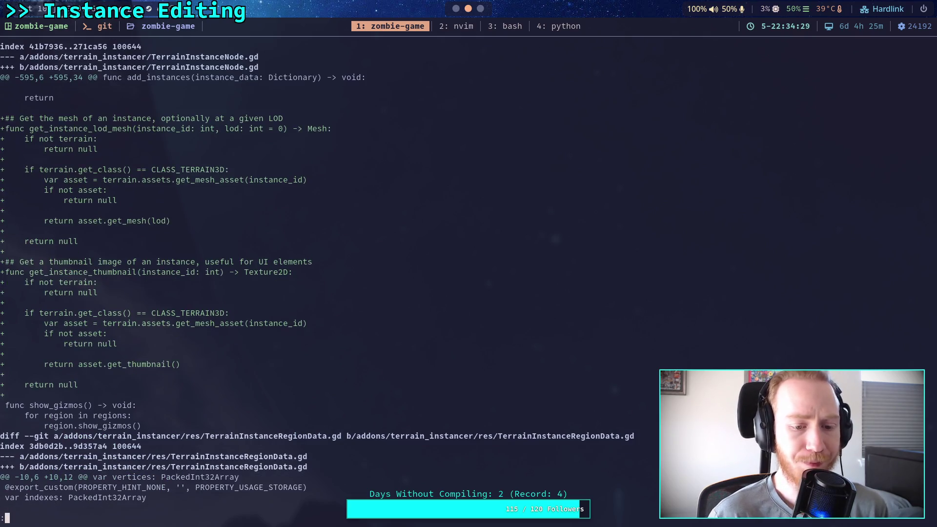
key(j)
key(j)
key(j)
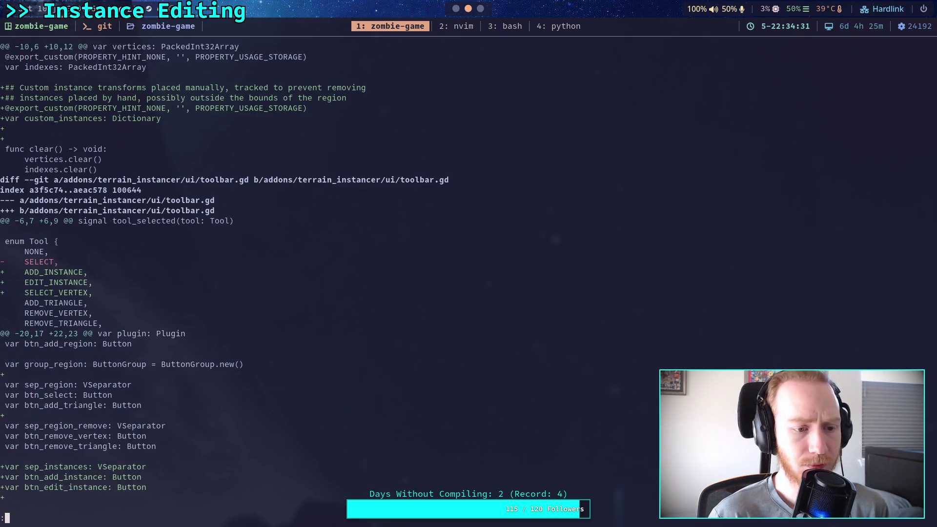
key(j)
key(j)
key(j)
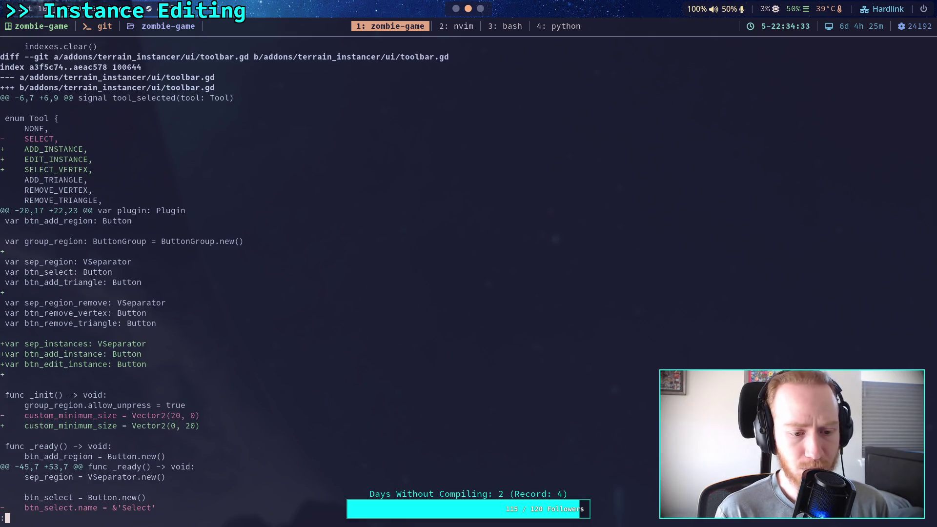
key(j)
key(j)
key(j)
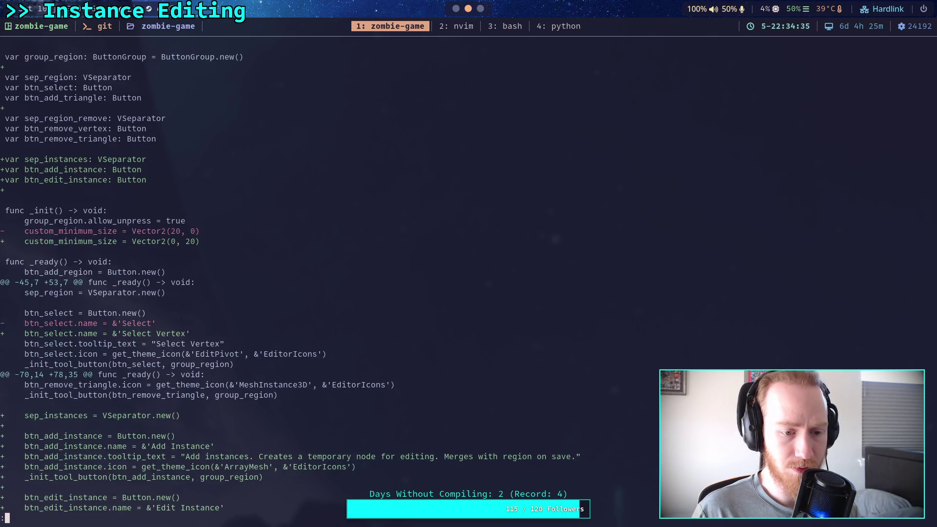
key(j)
key(j)
key(j)
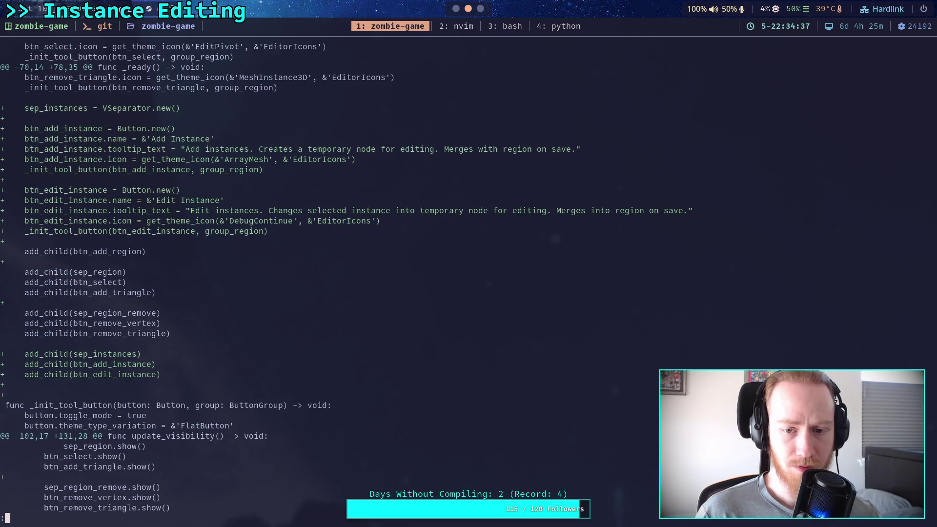
key(j)
key(j)
key(j)
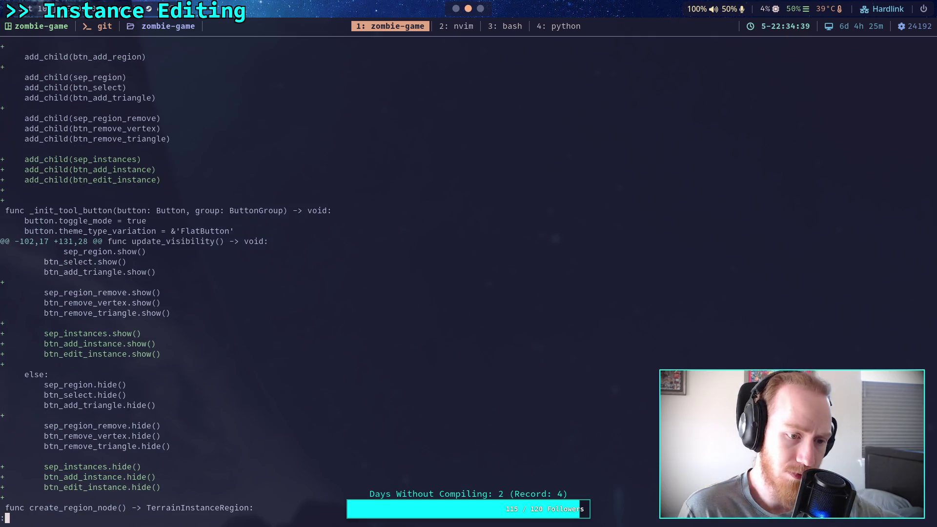
key(j)
key(j)
key(j)
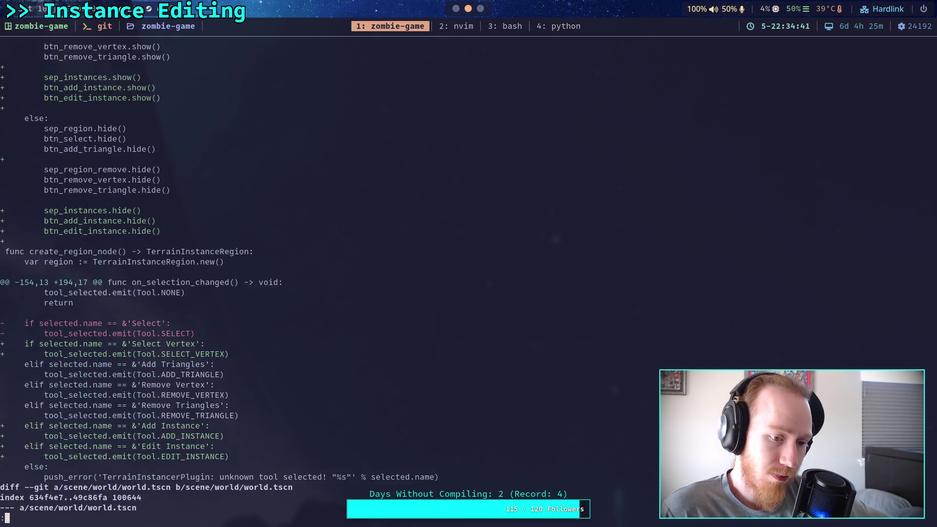
key(j)
key(j)
key(j)
key(j)
key(j)
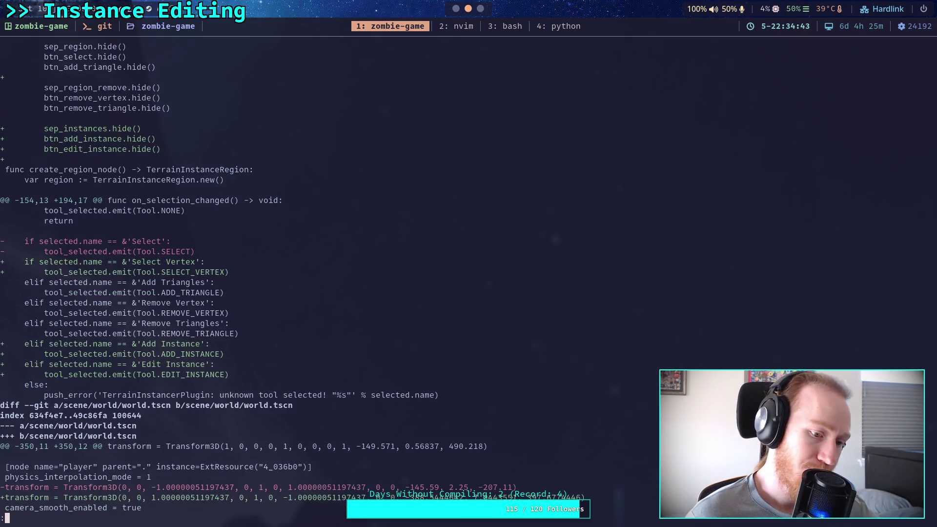
Stage addons/terrain_instancer/ui/toolbar.gd and rerun git diff.
text(qgit add addons/terrain_instancer/plugin.gd)
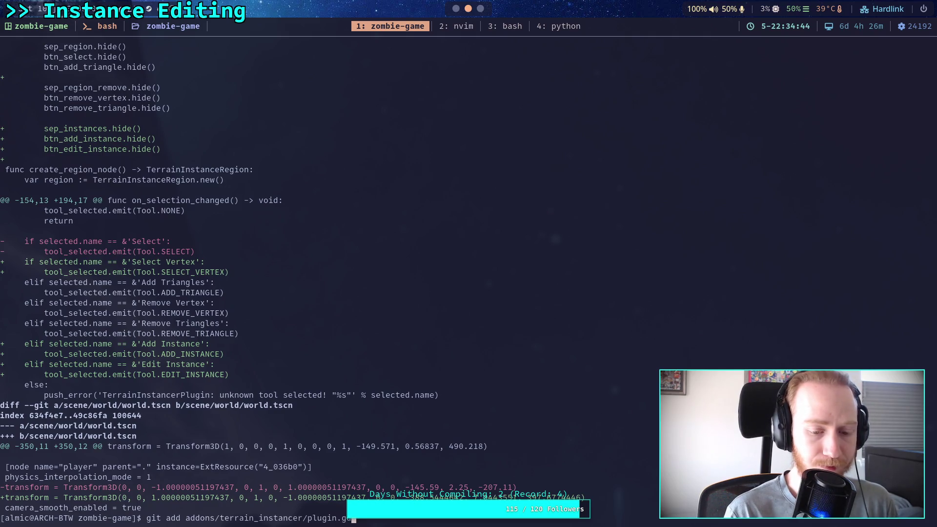
key(BackSpace)
key(BackSpace)
key(BackSpace)
text(ui/to)
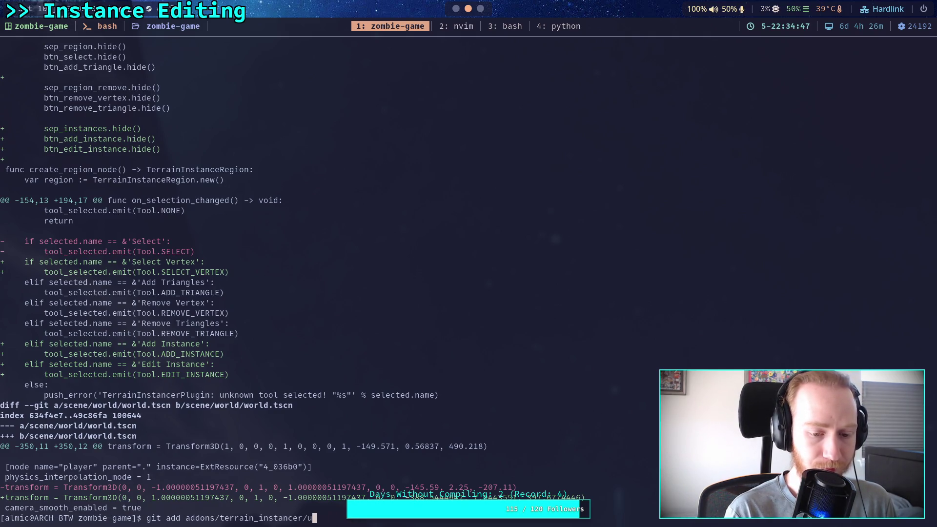
key(Tab)
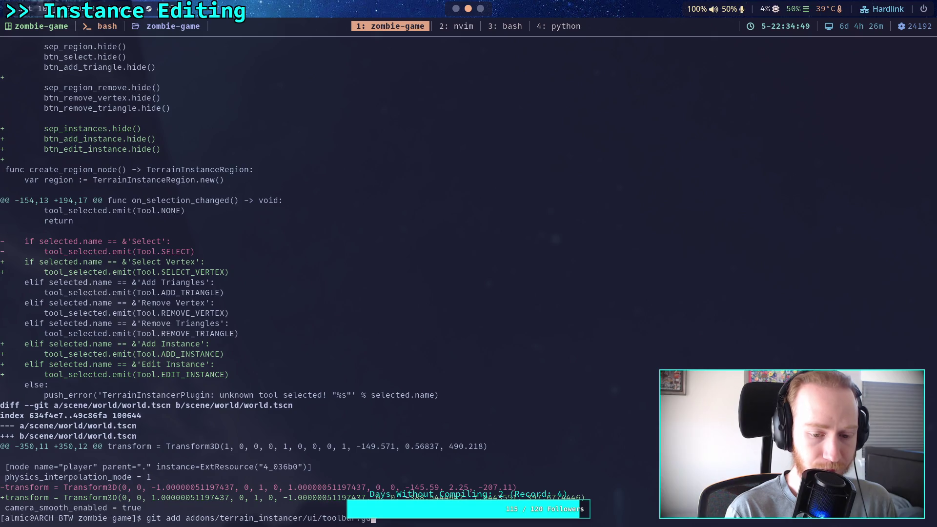
key(Return)
text(git diff)
key(Return)
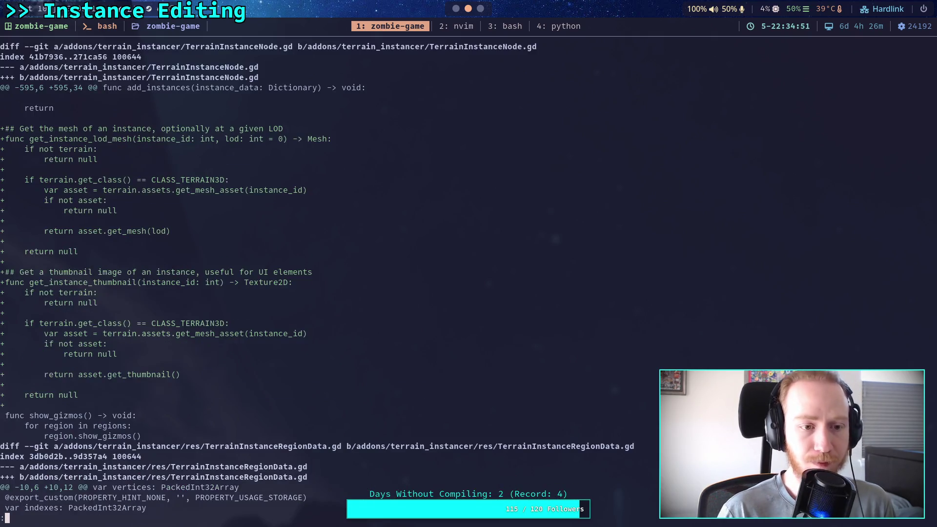
Scroll through the remaining unstaged scene and terrain data diff.
scroll(317, 279, down, 6)
scroll(317, 278, down, 8)
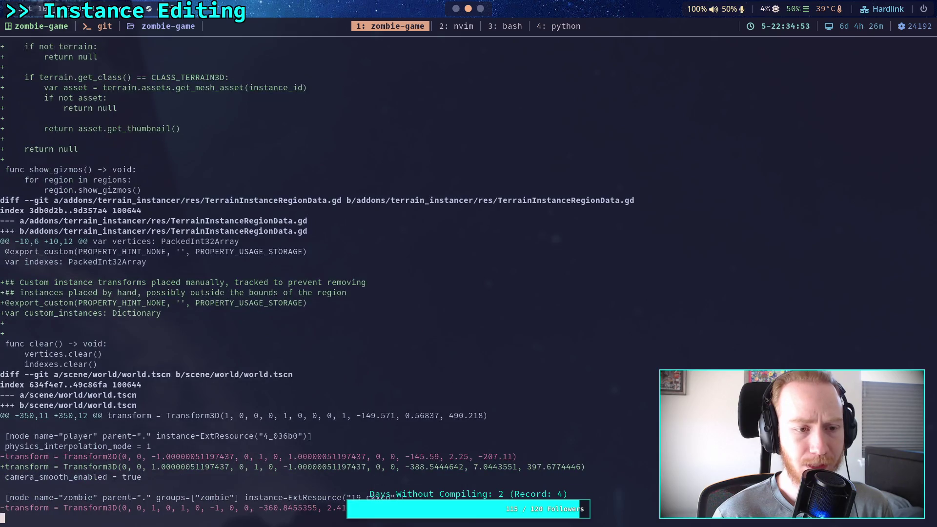
scroll(317, 278, down, 10)
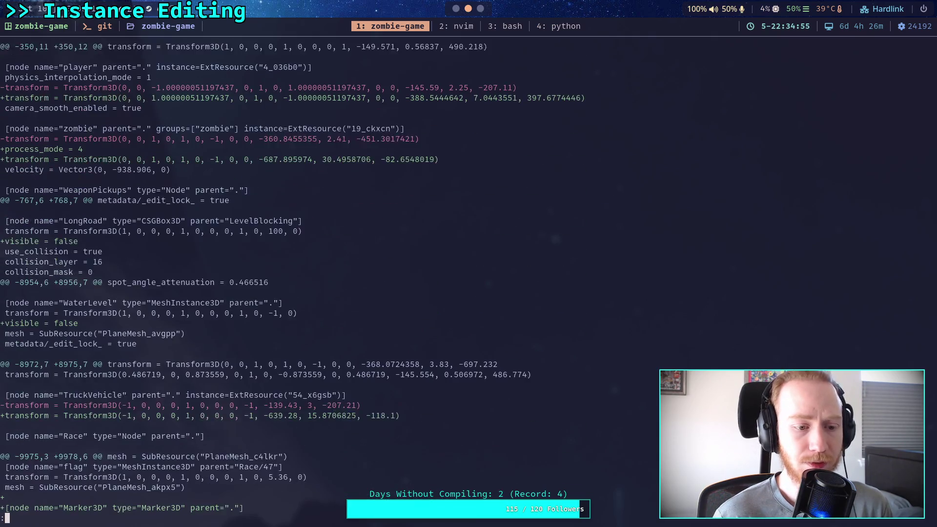
scroll(317, 279, up, 5)
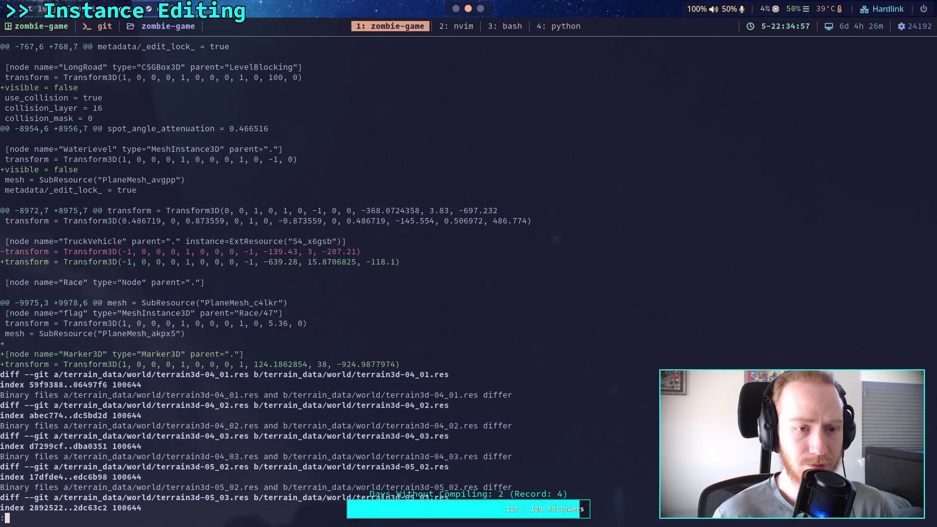
Check git status and begin a git add path into addons/terrain_instancer/ui.
text(qgit status)
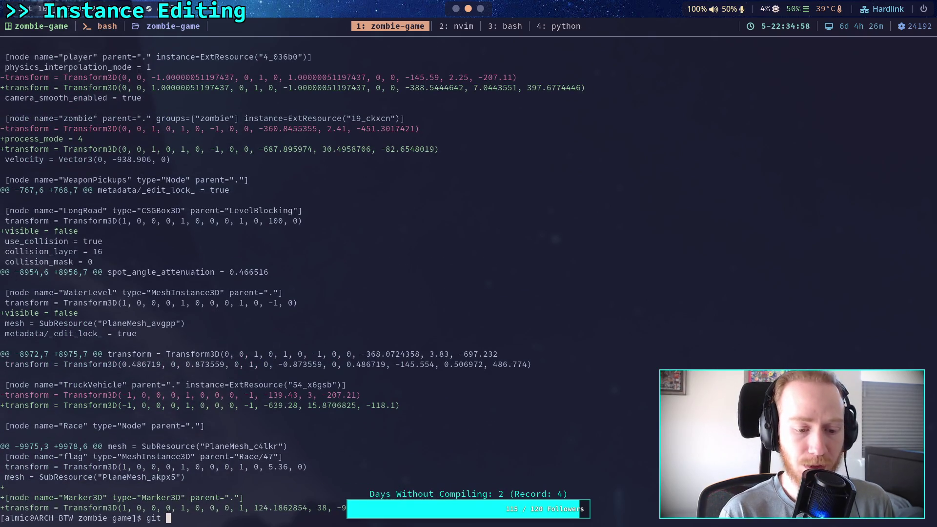
key(Return)
text(git add addons/)
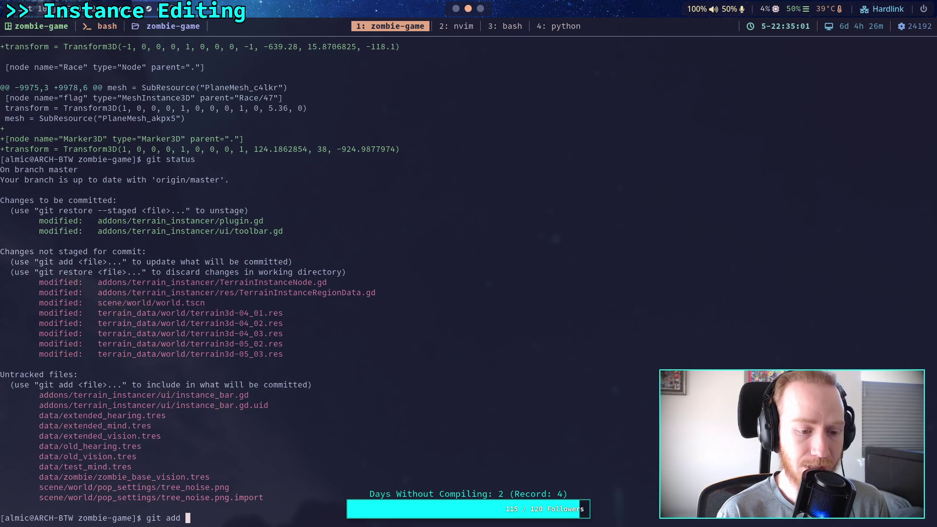
text(te)
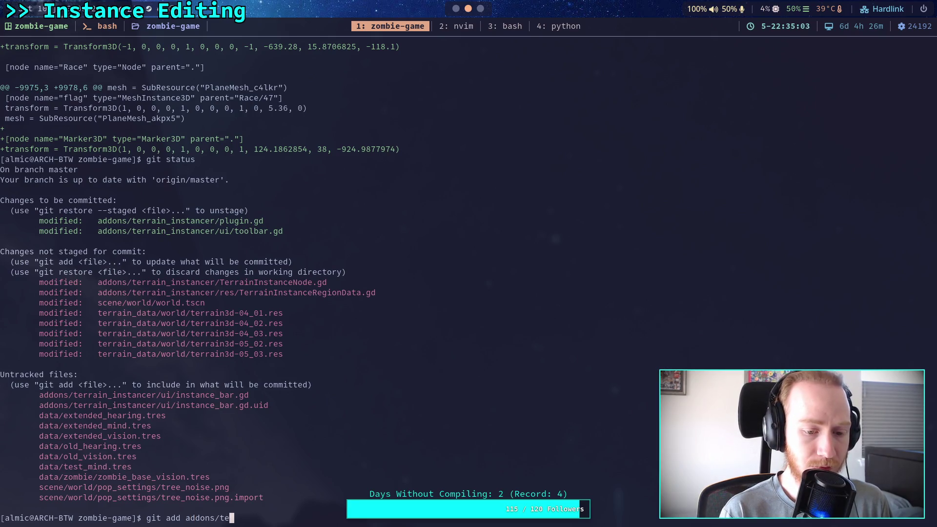
key(Tab)
text(u)
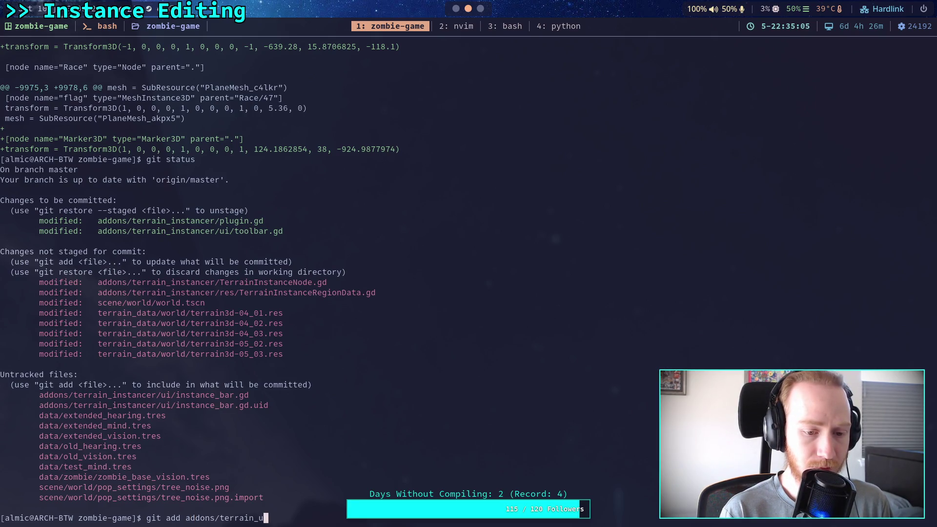
key(BackSpace)
text(i)
key(Tab)
text(e)
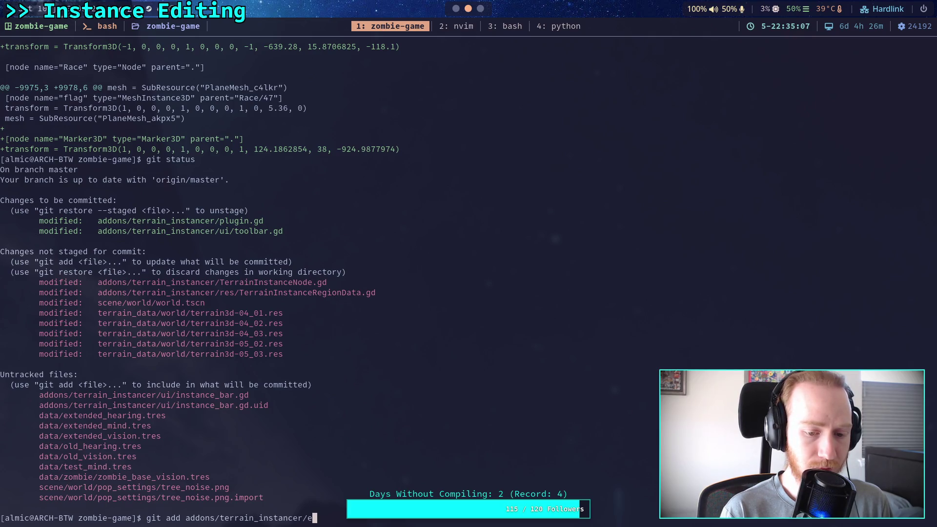
key(BackSpace)
text(u)
key(Tab)
Stage instance_bar.gd and its .uid, then rerun git status to confirm.
text(on)
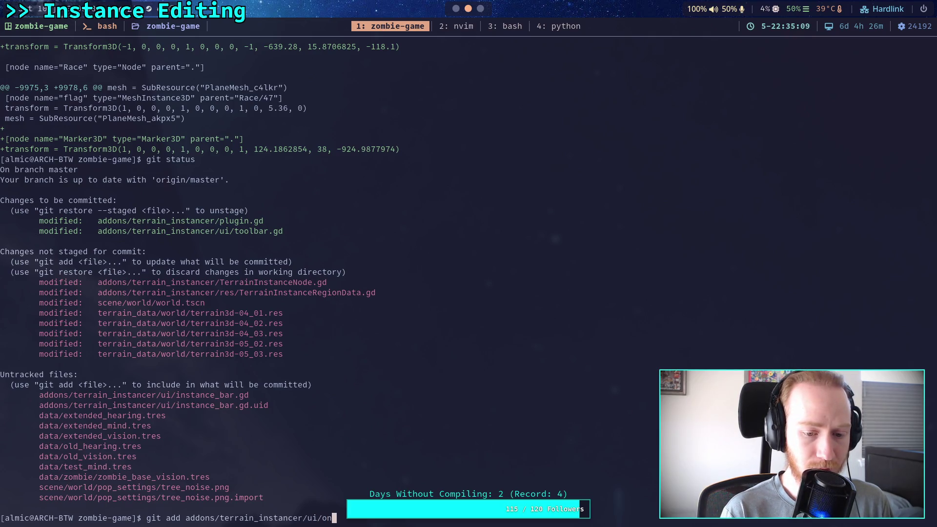
key(BackSpace)
key(BackSpace)
text(i)
key(Tab)
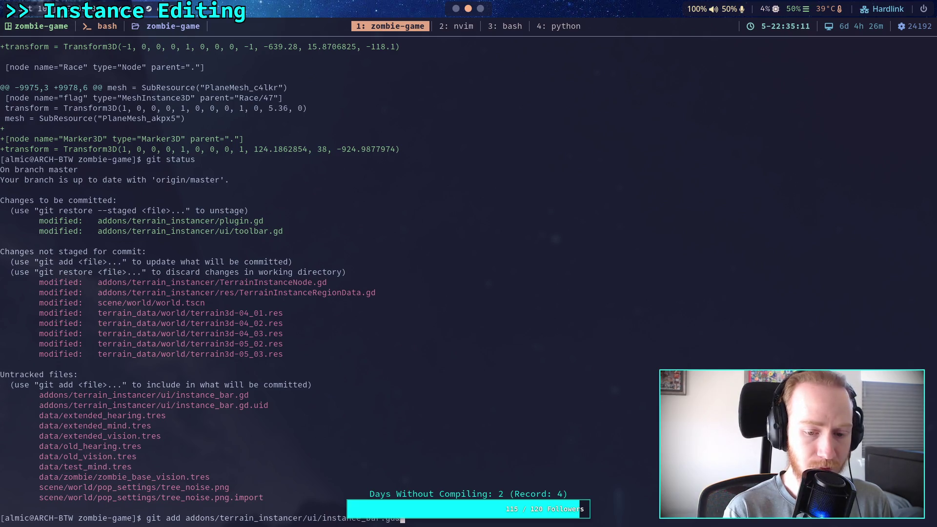
key(Return)
key(Up)
key(Up)
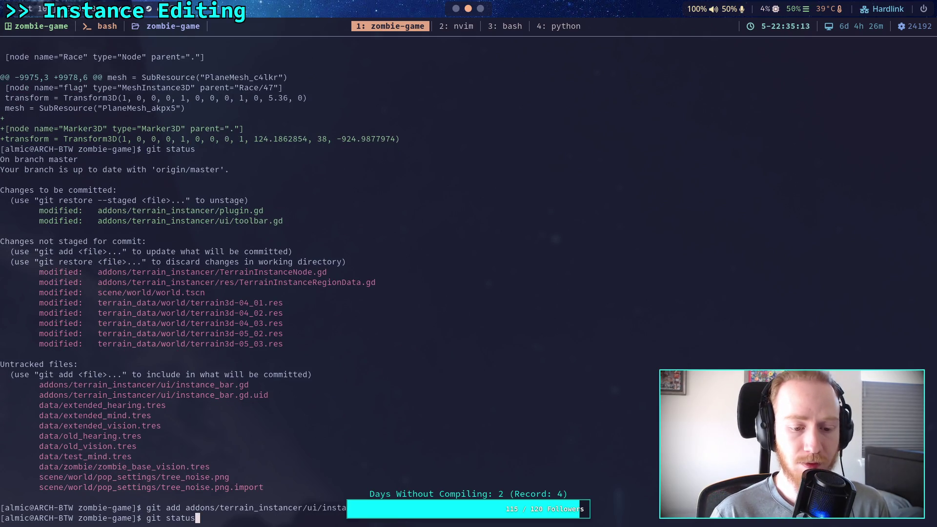
key(Return)
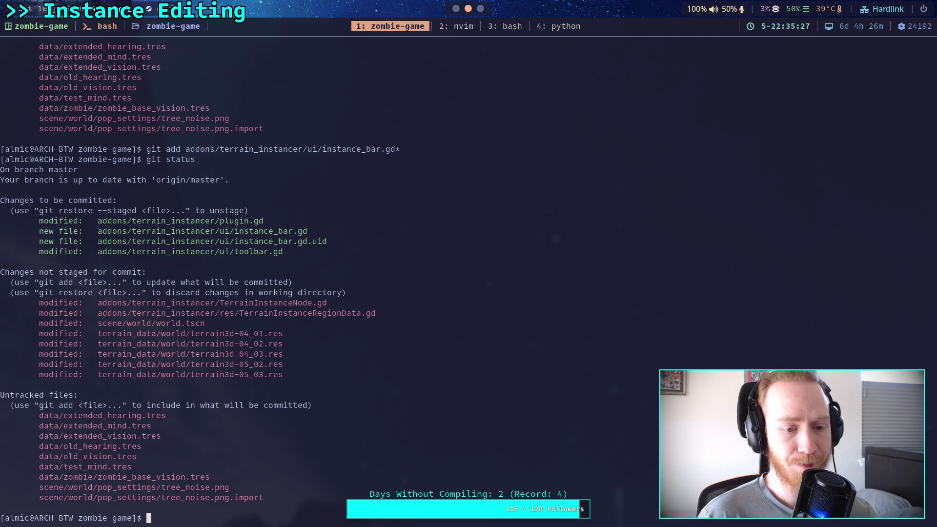
Start git commit with the summary 'Start on terrain instance editing'.
text(git commit)
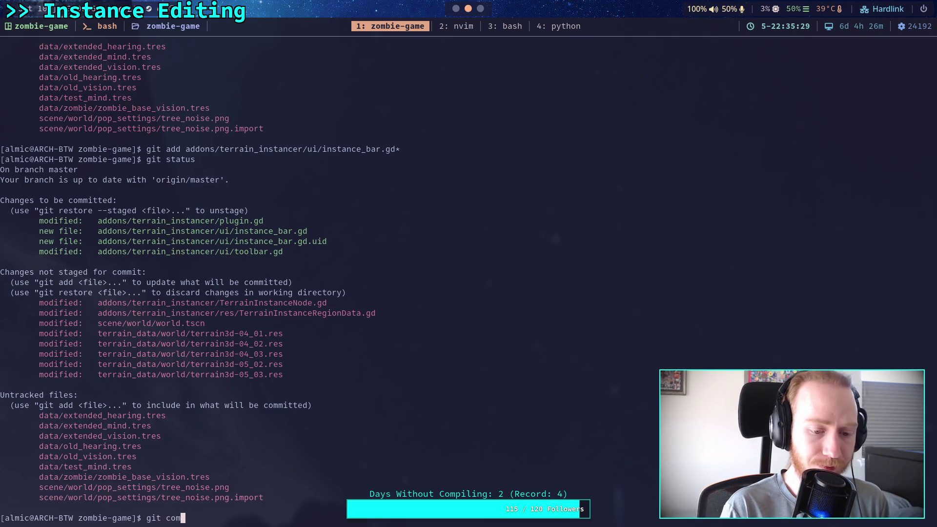
key(Return)
text(O)
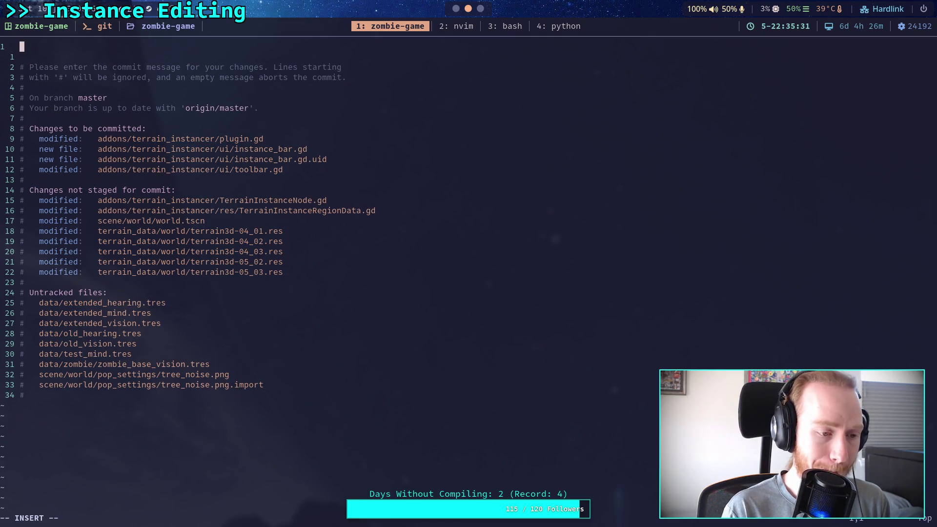
text(Start )
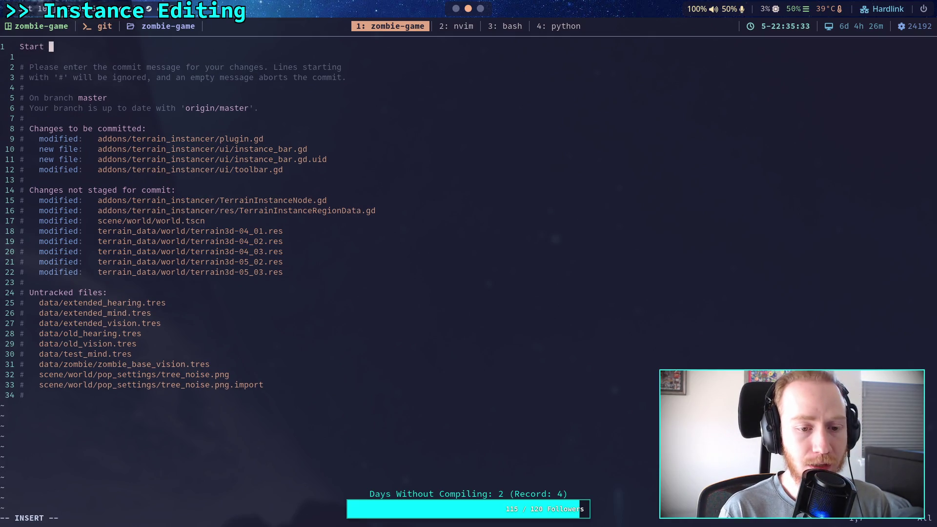
text(on instance e)
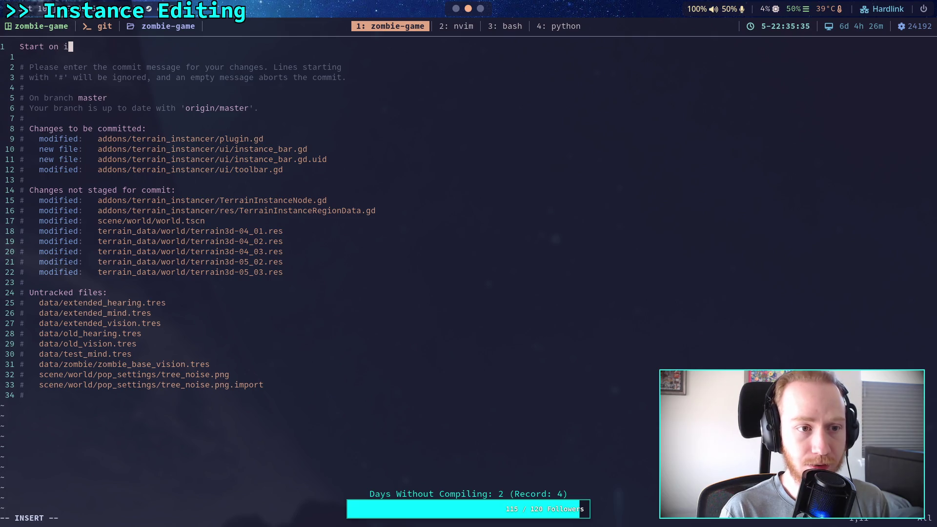
text(diting)
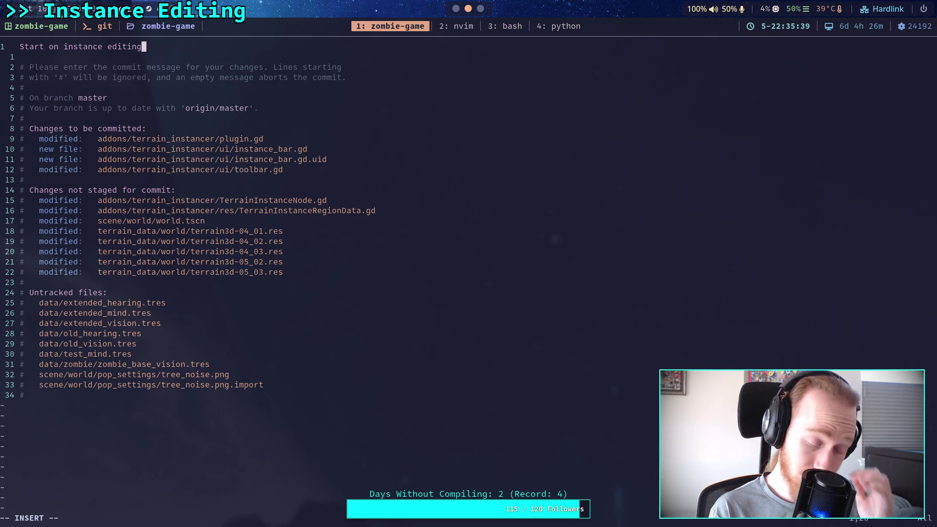
key(BackSpace)
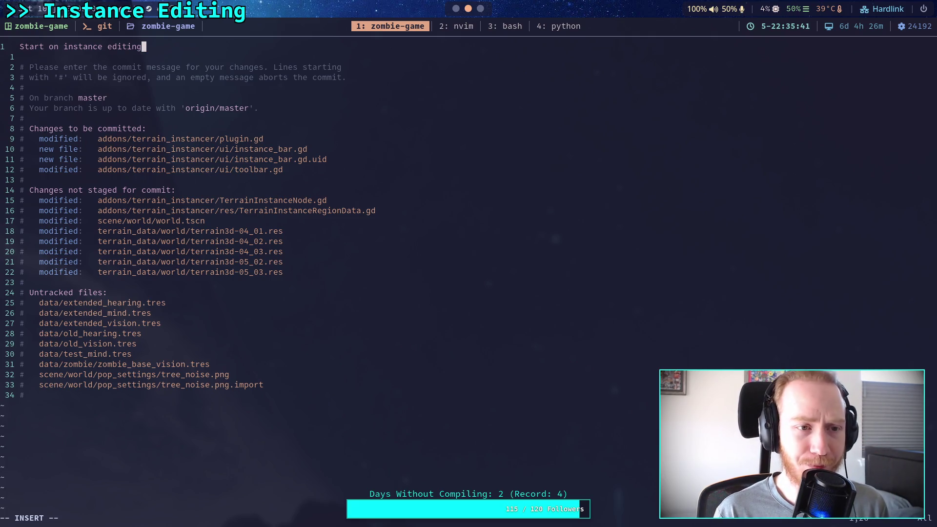
key(Left)
key(Left)
key(Left)
text(terrain)
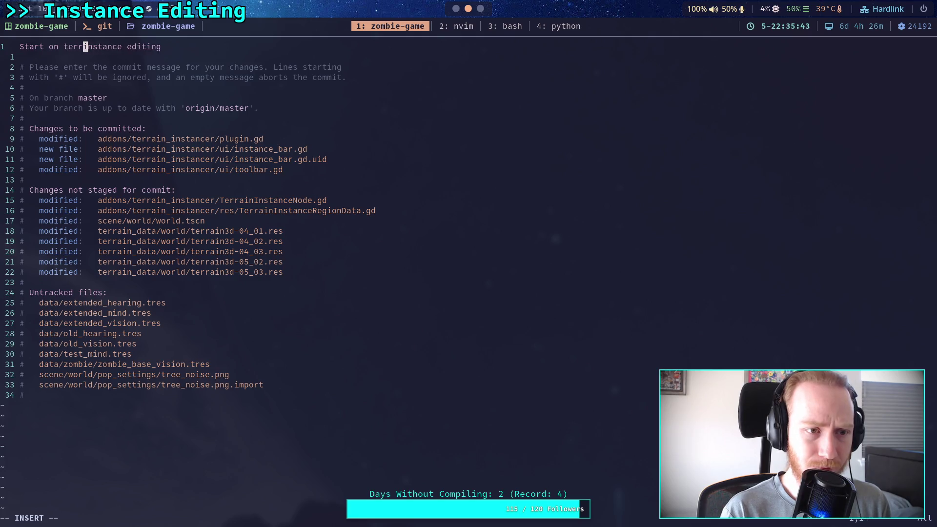
key(Right)
key(Right)
key(Right)
click(173, 46)
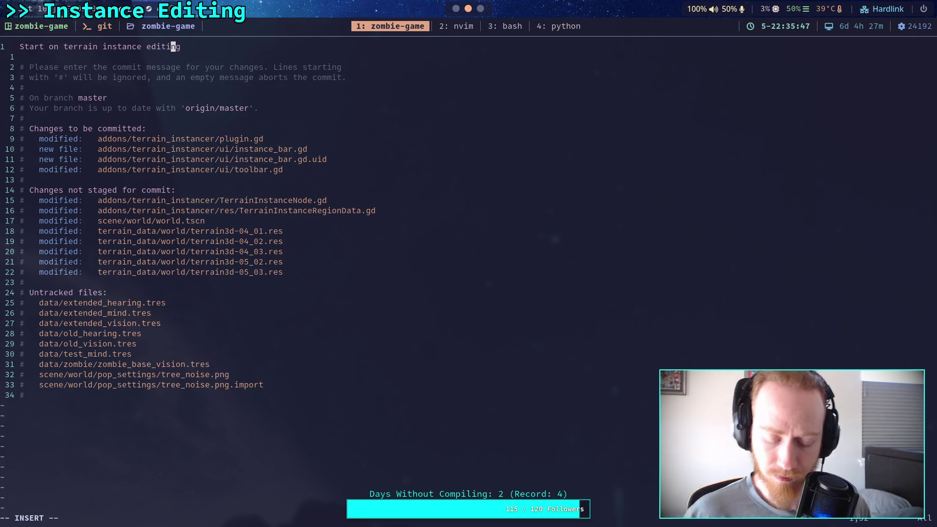
Add the bullet '- Added buttons and placeholder instance bar' and save with :wq.
key(Escape)
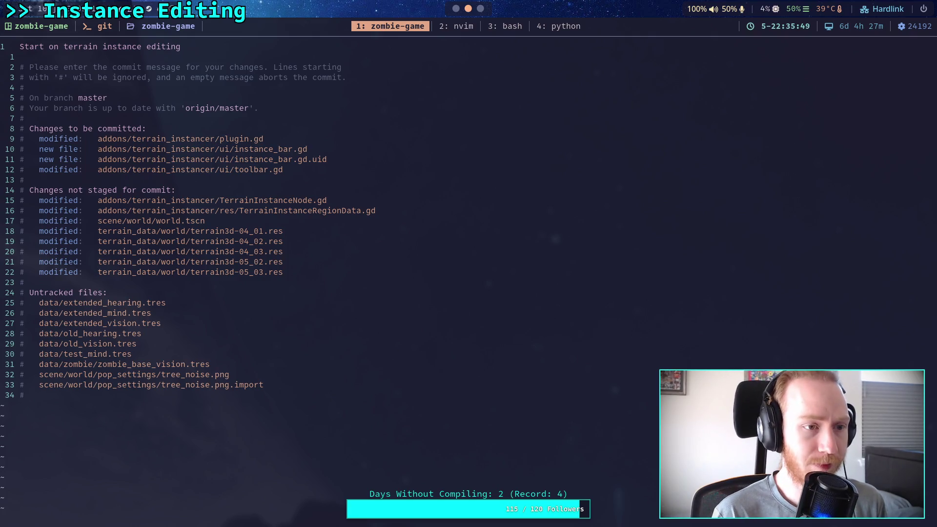
key(o)
key(Return)
text(- )
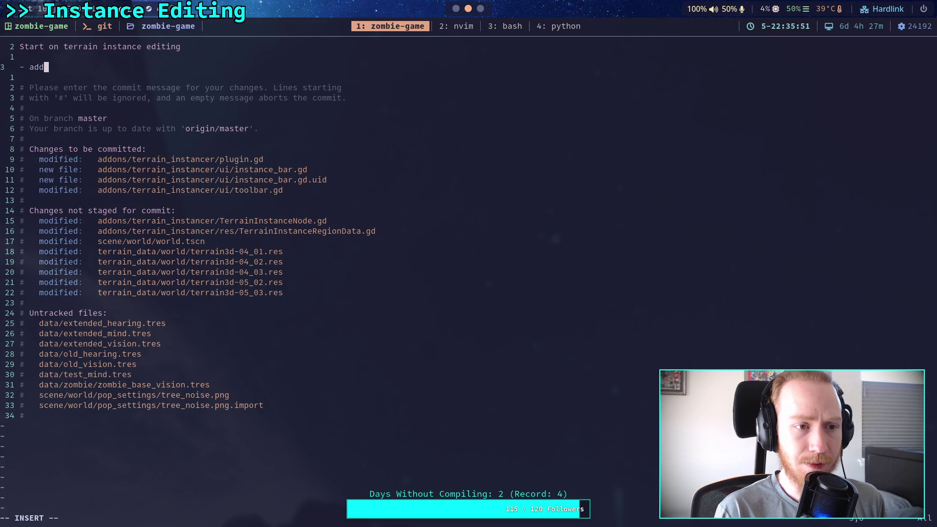
text(Added tool)
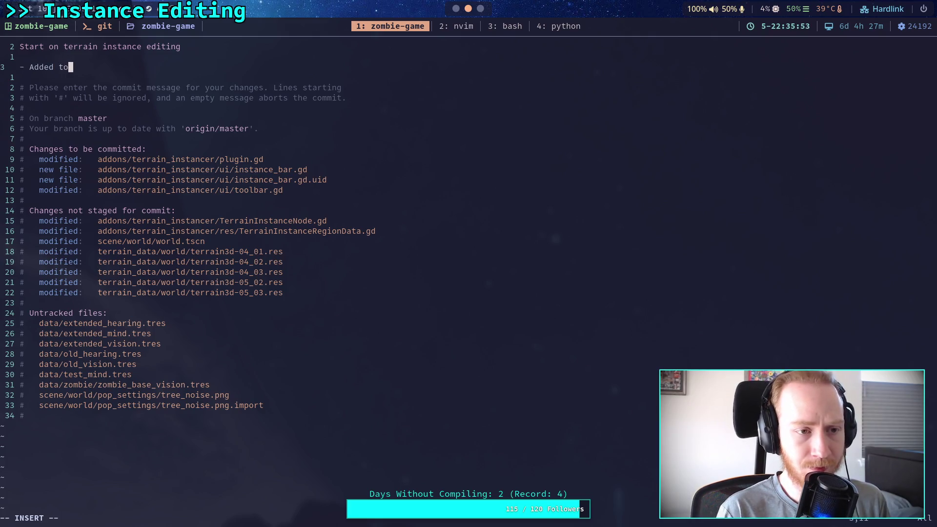
key(BackSpace)
key(BackSpace)
key(BackSpace)
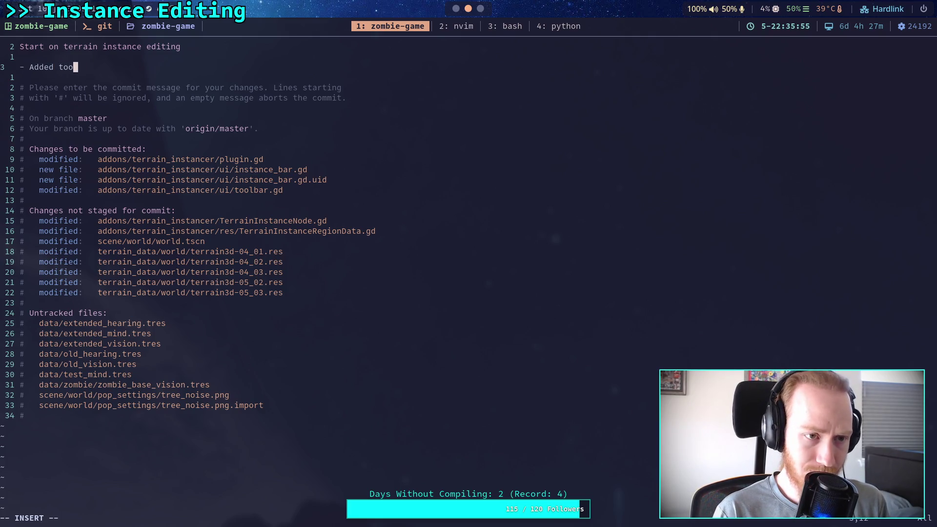
text(too)
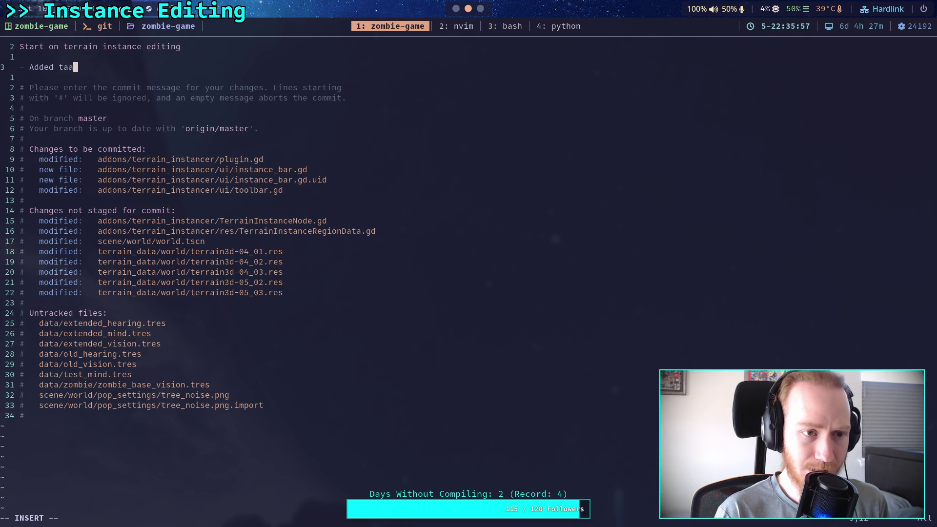
key(BackSpace)
key(BackSpace)
key(BackSpace)
text(button)
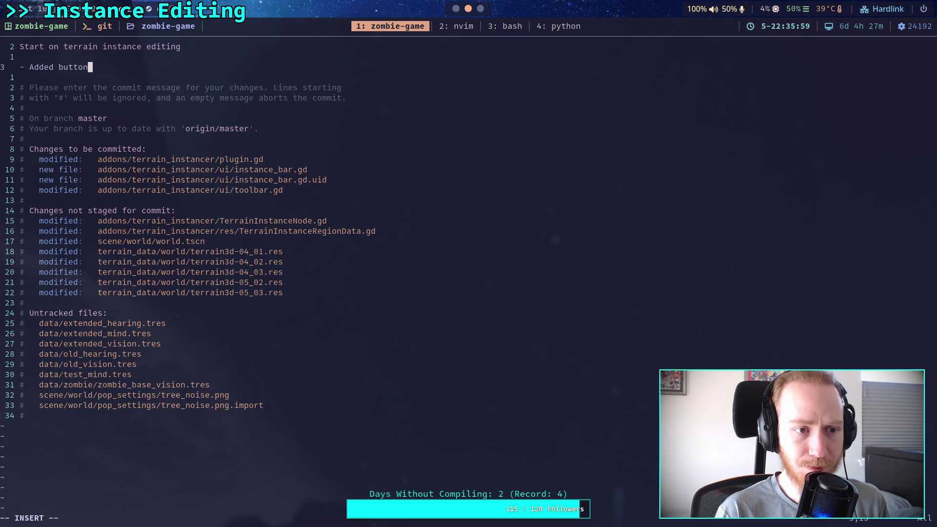
text(s and )
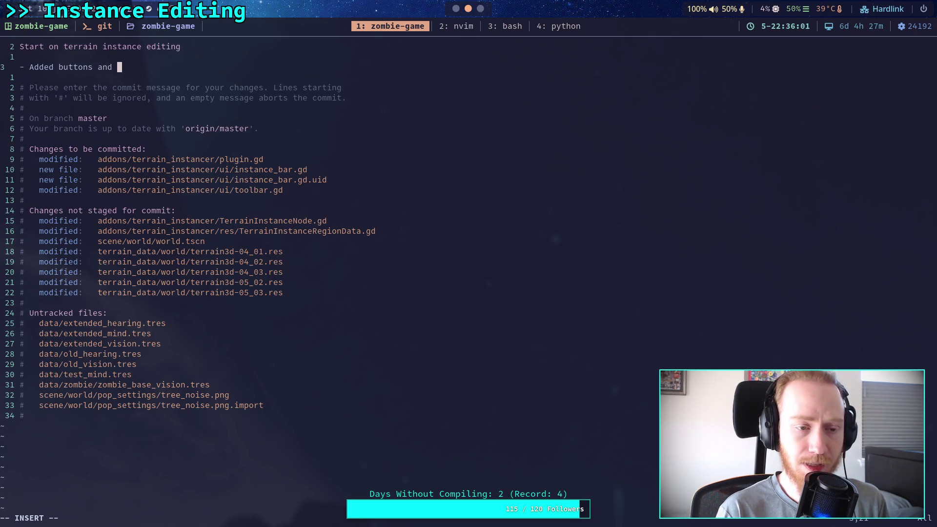
text(placeholder )
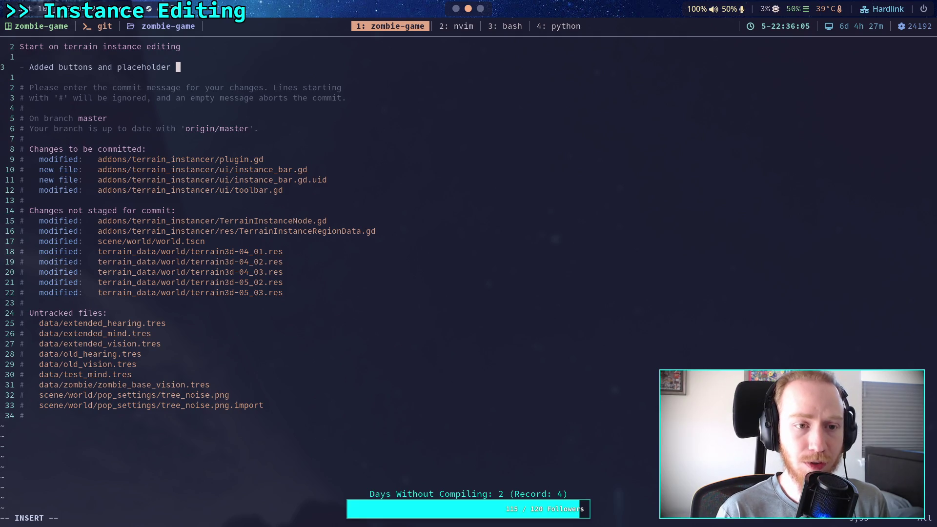
text(instance bar)
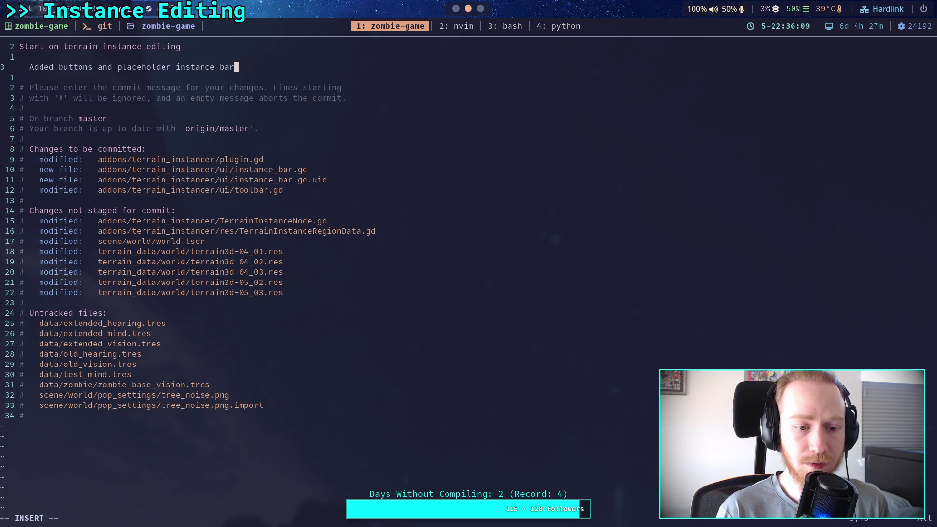
key(Escape)
text(:w)
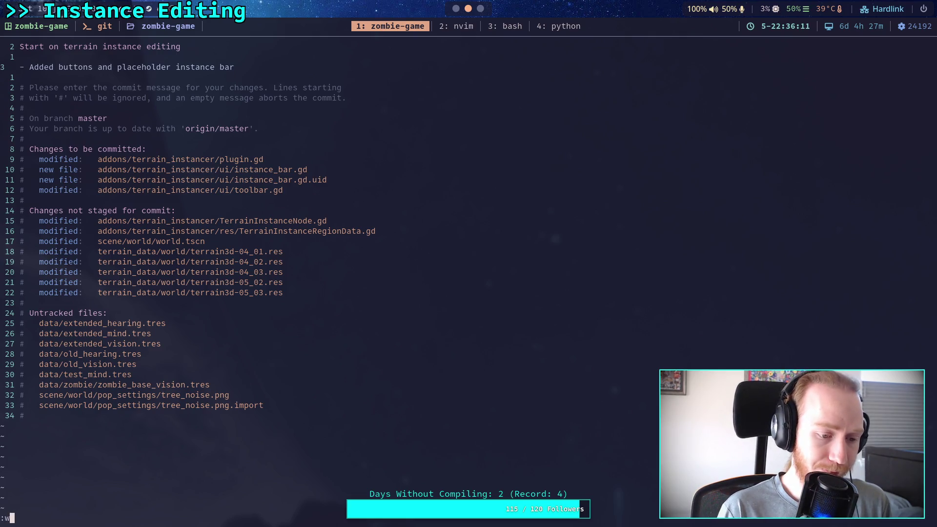
text(q)
key(Return)
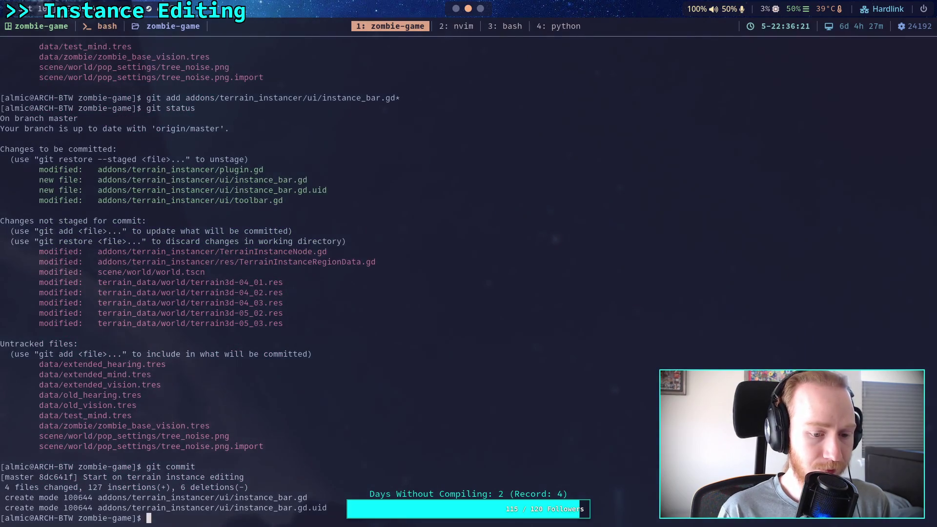
Run git push to send commit 8dc641f to origin master.
text(git push)
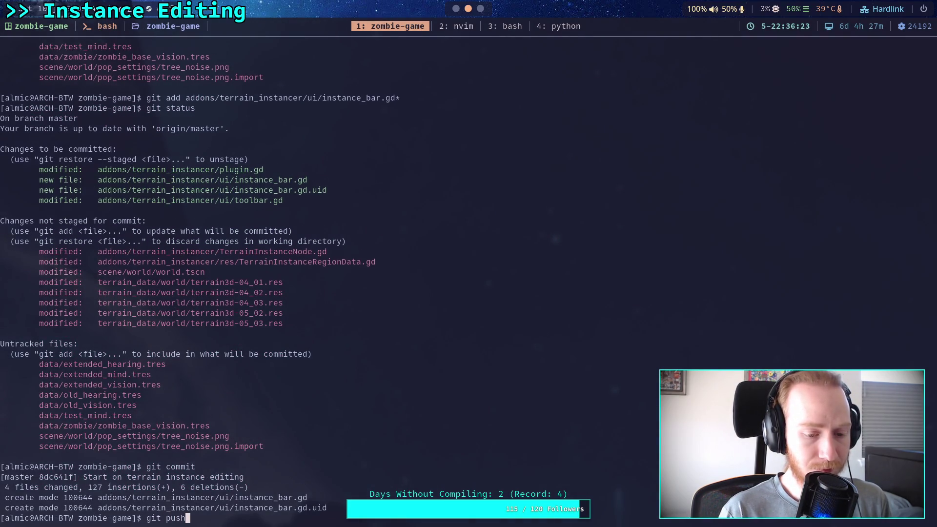
key(Return)
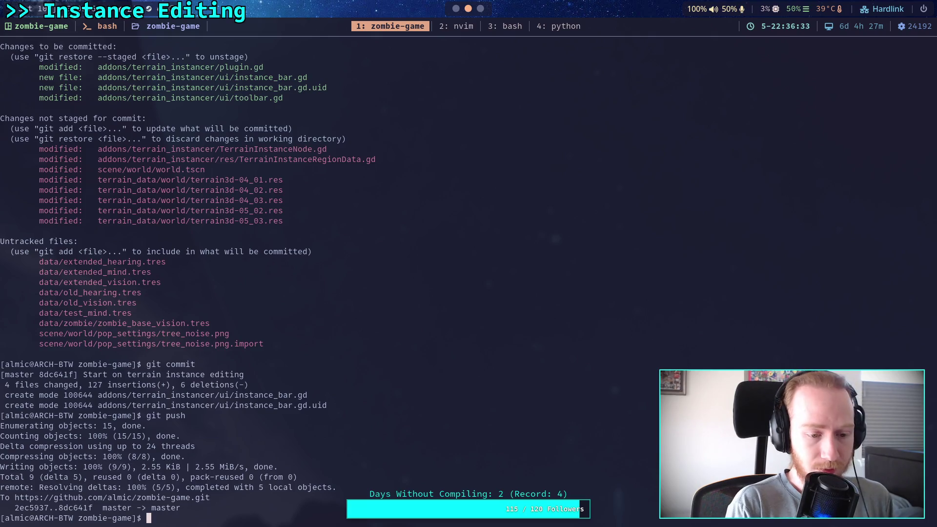
key(alt+Tab)
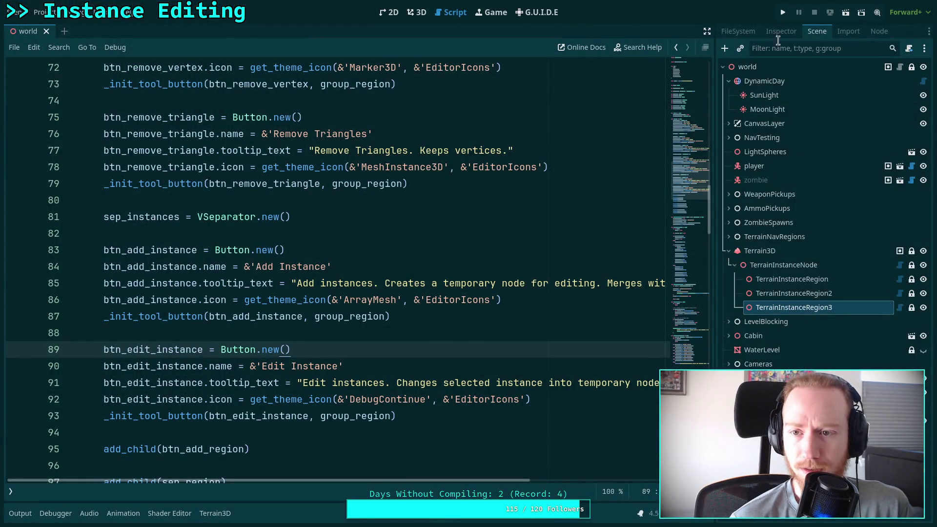
Delete scene/world/pop_settings/tree_noise.png from the FileSystem dock.
click(738, 31)
scroll(839, 332, down, 5)
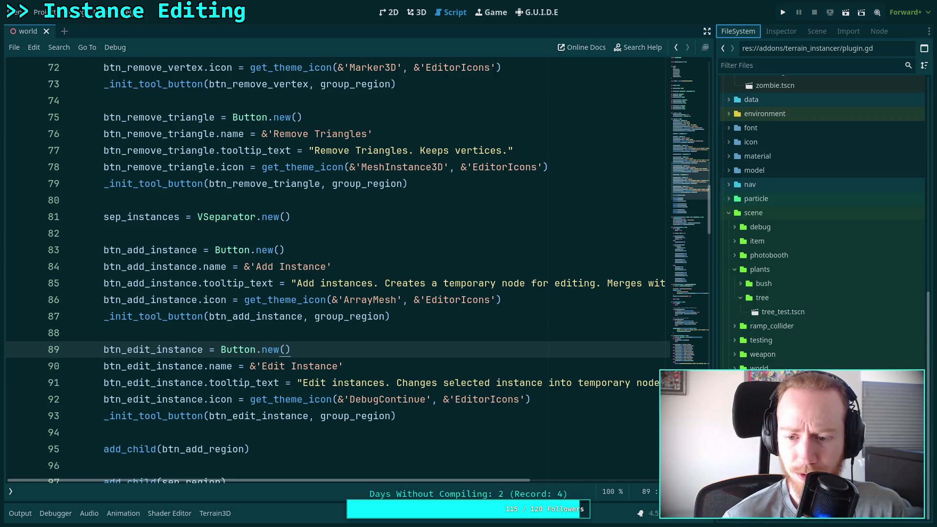
click(731, 369)
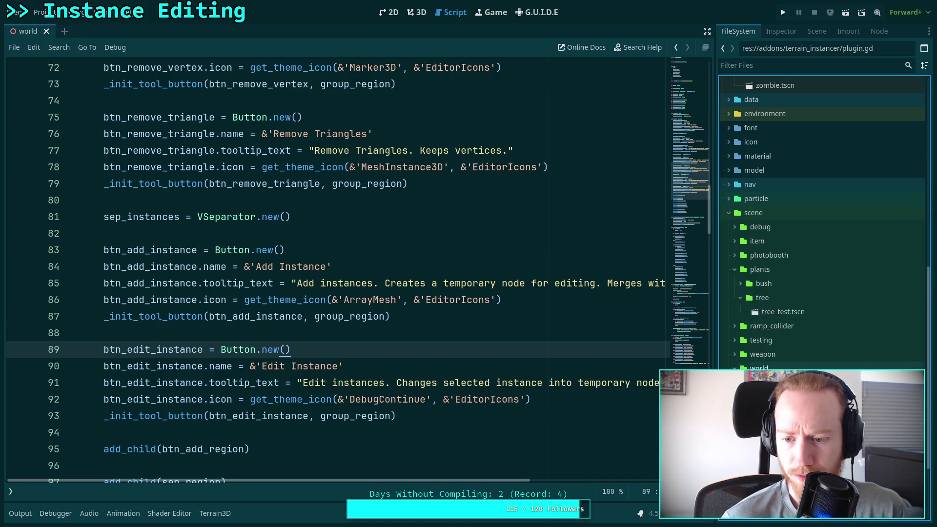
scroll(742, 361, down, 2)
click(740, 341)
click(781, 370)
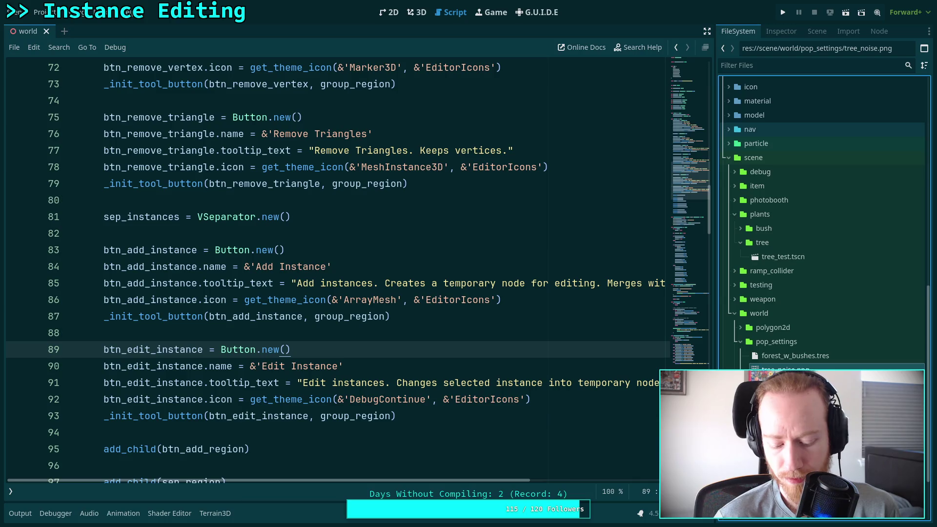
key(Delete)
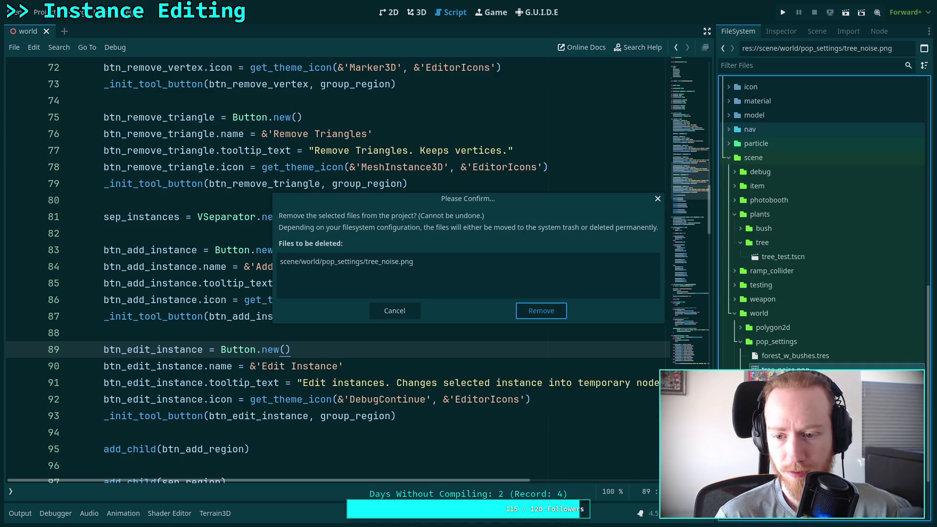
click(541, 311)
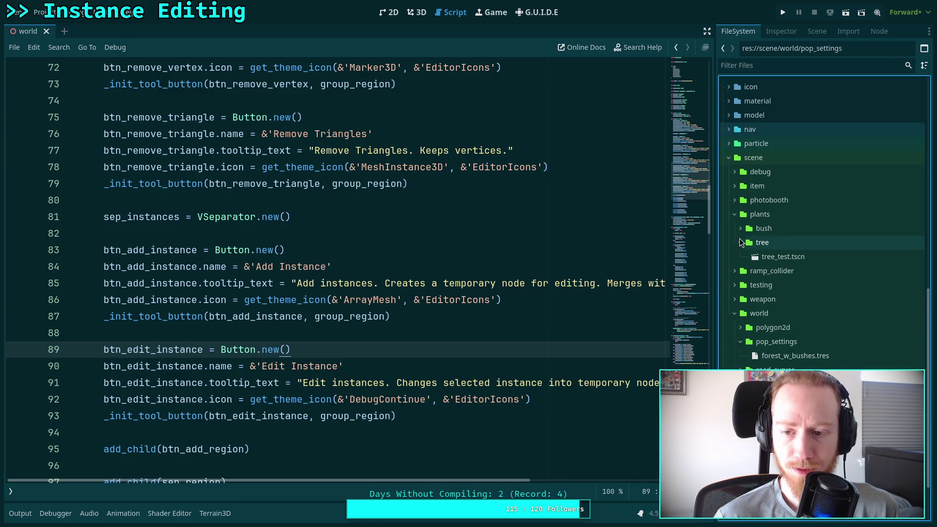
Return to the script editor and show the open scripts and methods list.
scroll(773, 203, up, 10)
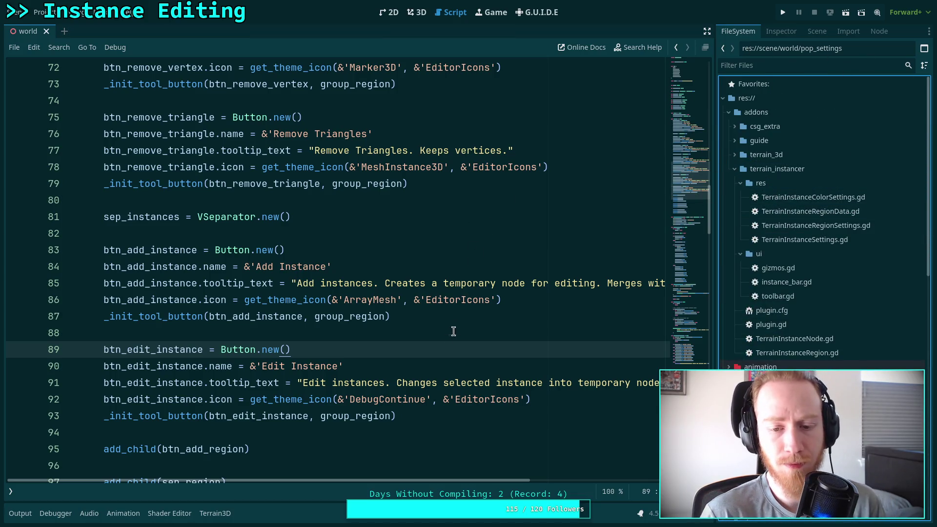
click(452, 331)
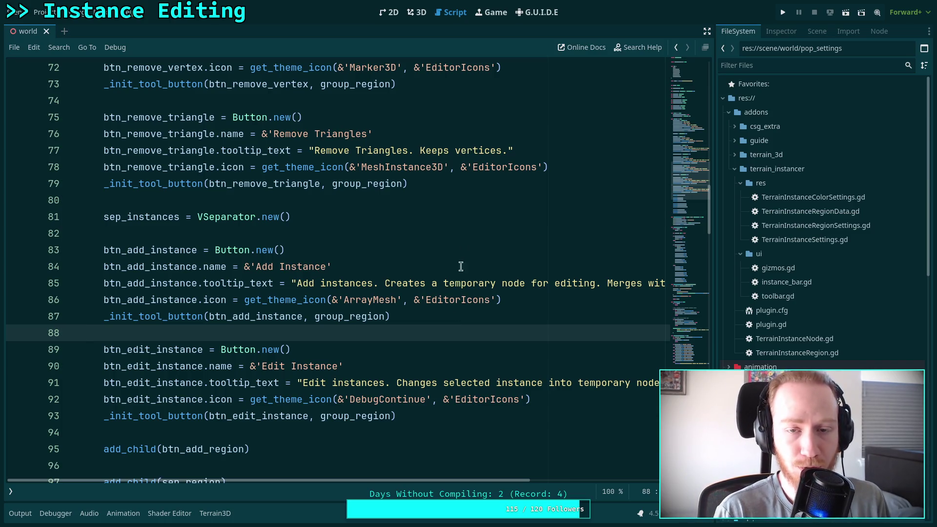
click(417, 12)
click(453, 15)
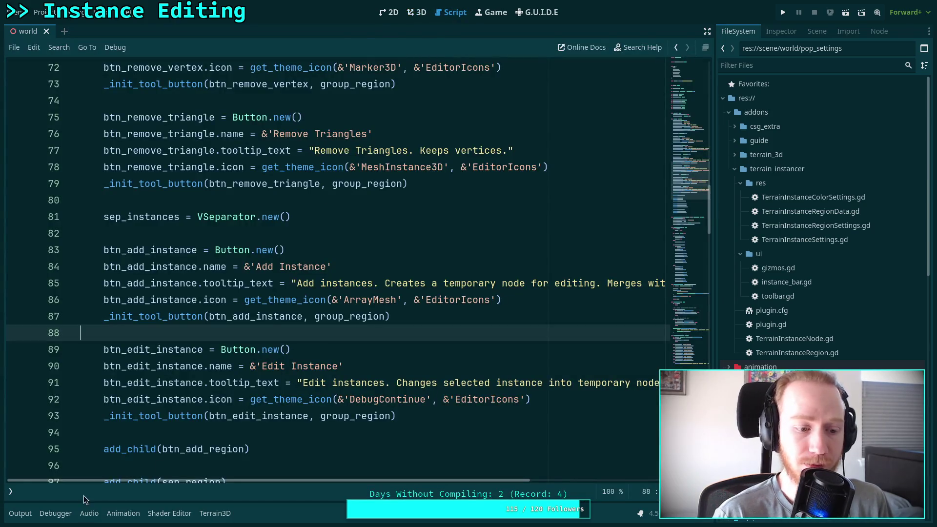
click(10, 491)
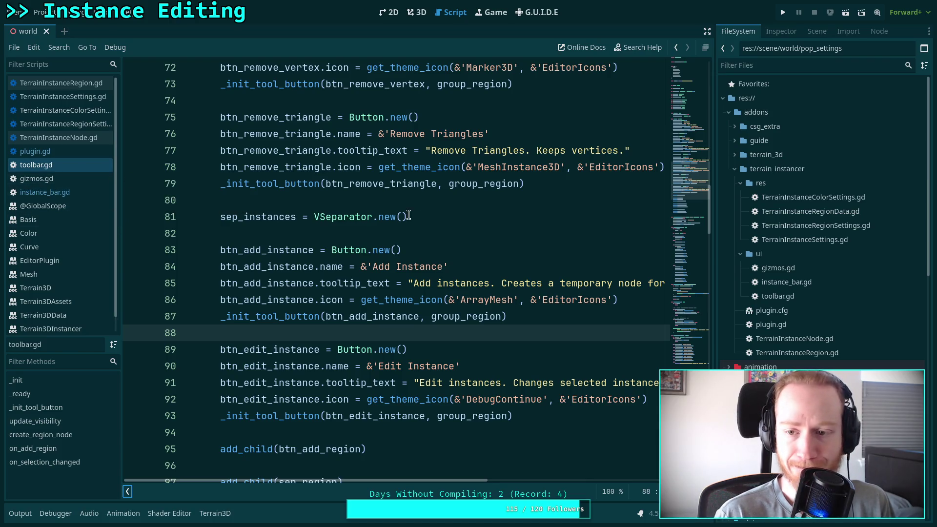
Collapse the res and ui folders, then inspect TerrainInstanceRegion3's Transform properties.
click(741, 183)
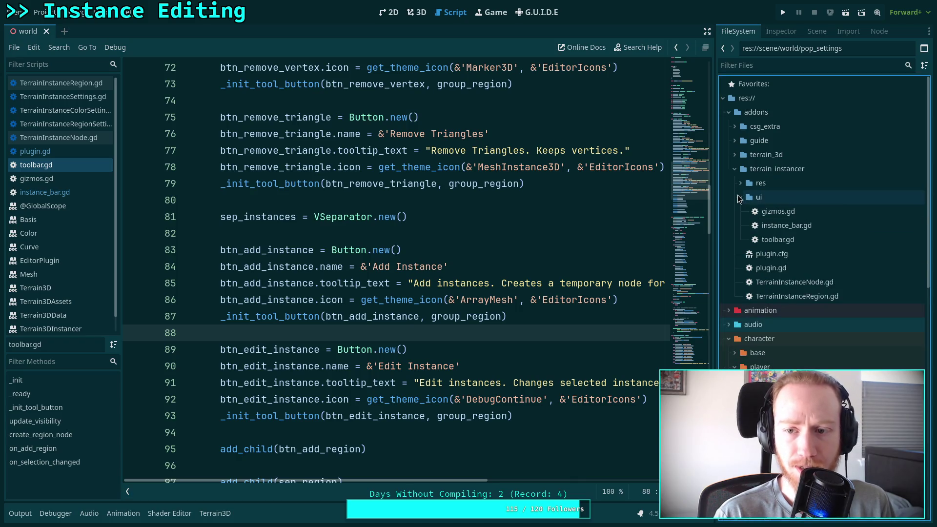
click(739, 197)
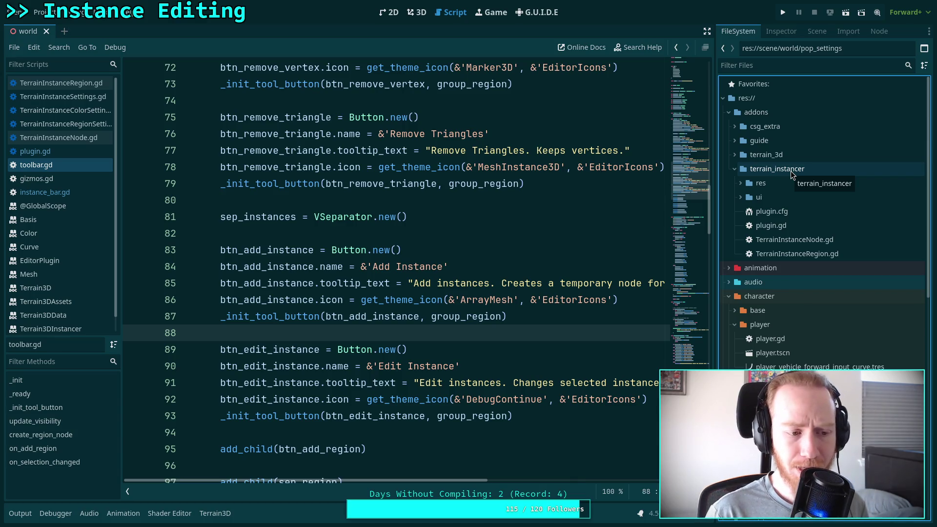
click(781, 32)
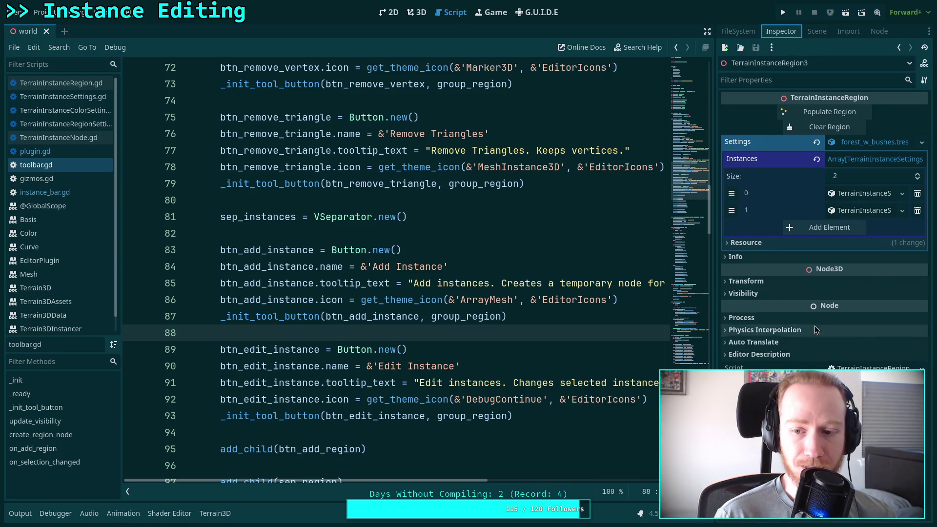
click(767, 281)
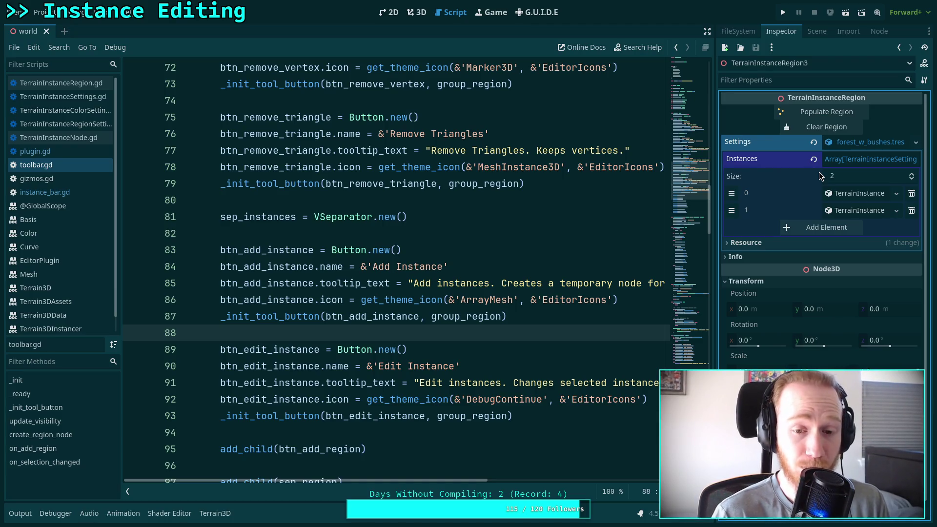
Check the Scene and Inspector docks, ending on FileSystem with focus on line 88.
click(738, 31)
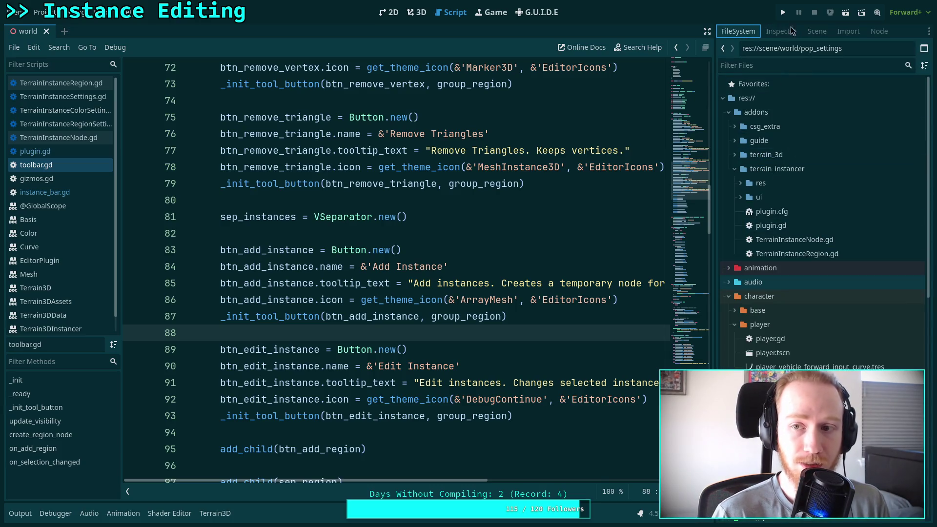
click(814, 32)
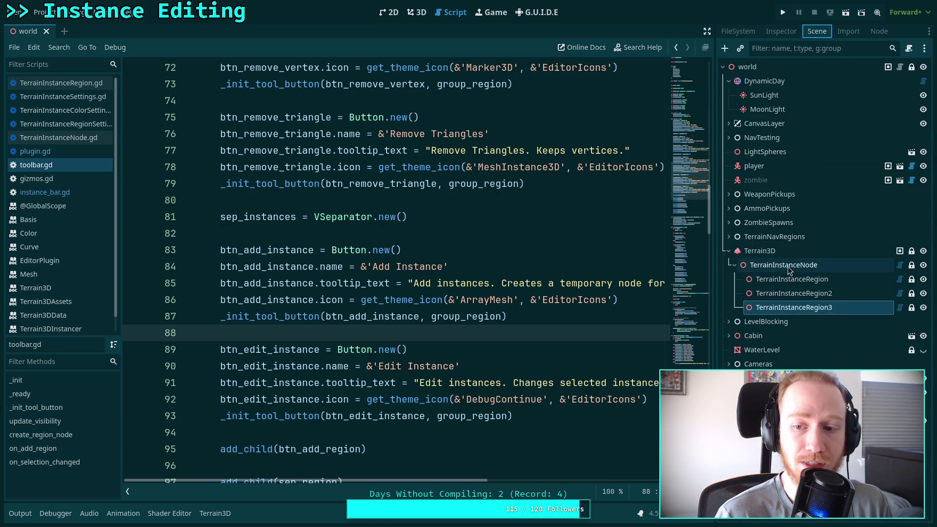
click(738, 31)
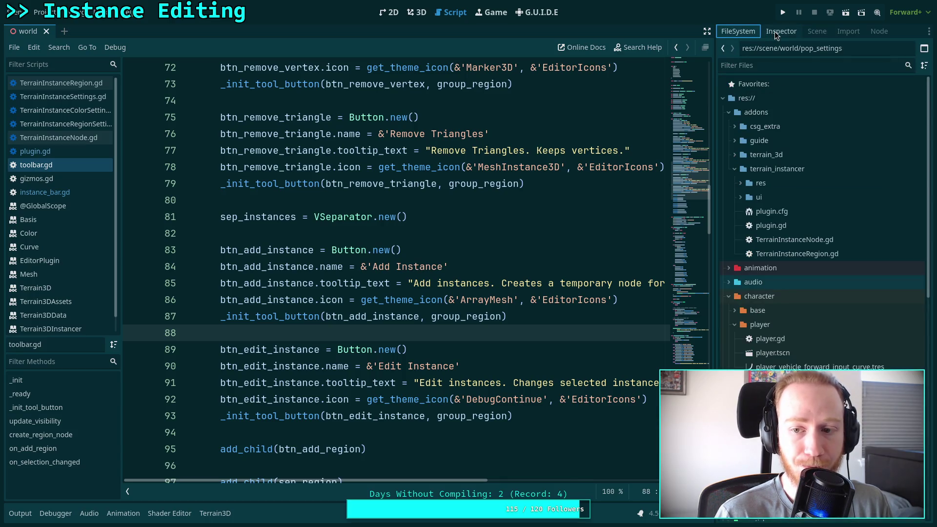
click(776, 32)
click(817, 33)
click(742, 32)
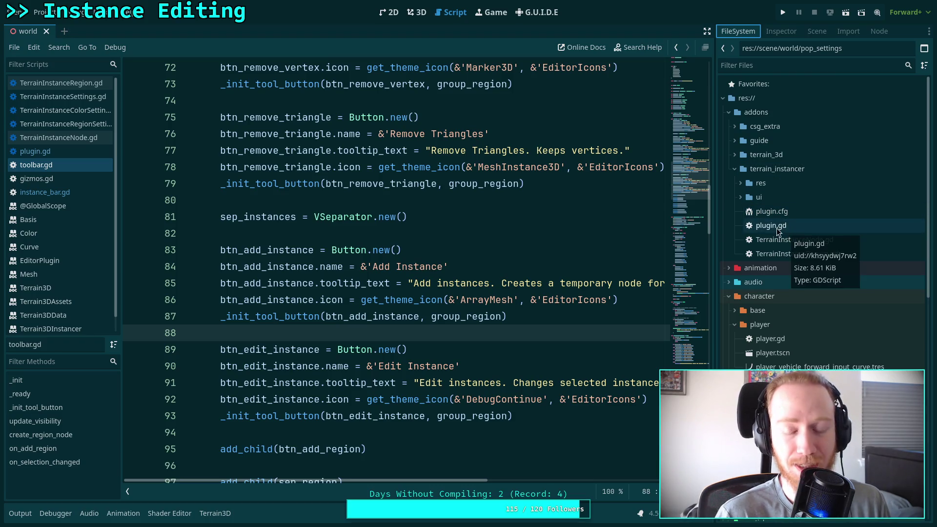
click(492, 326)
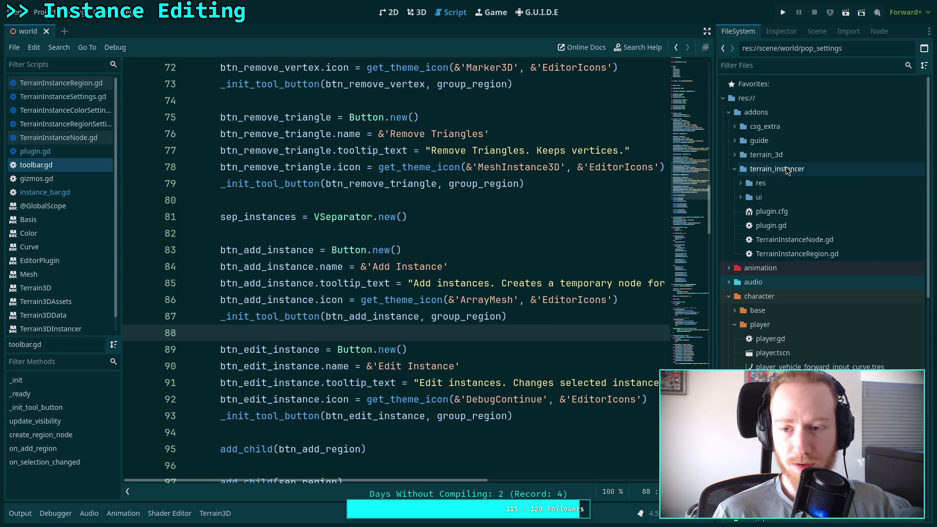
Create TerrainInstanceTemporary.gd in terrain_instancer, inheriting Node3D.
right_click(794, 171)
mouse_move(796, 174)
click(759, 203)
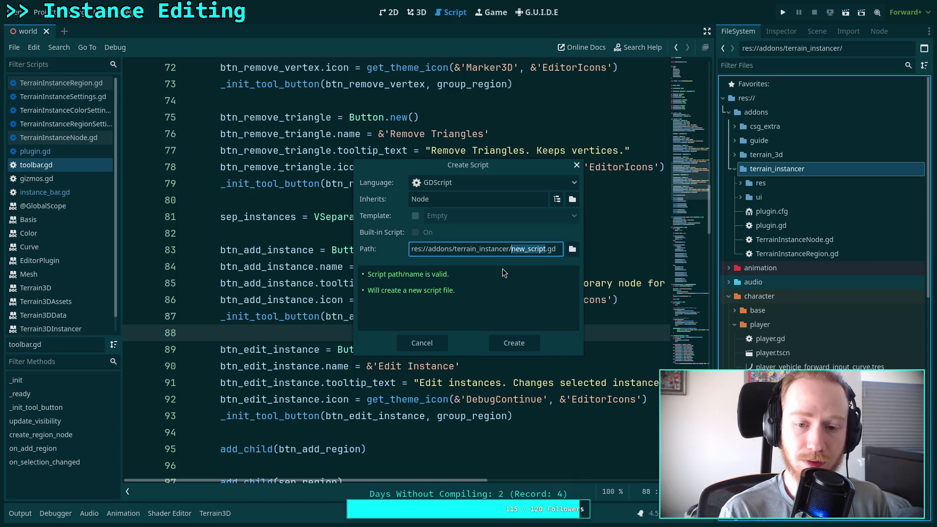
text(Terrain)
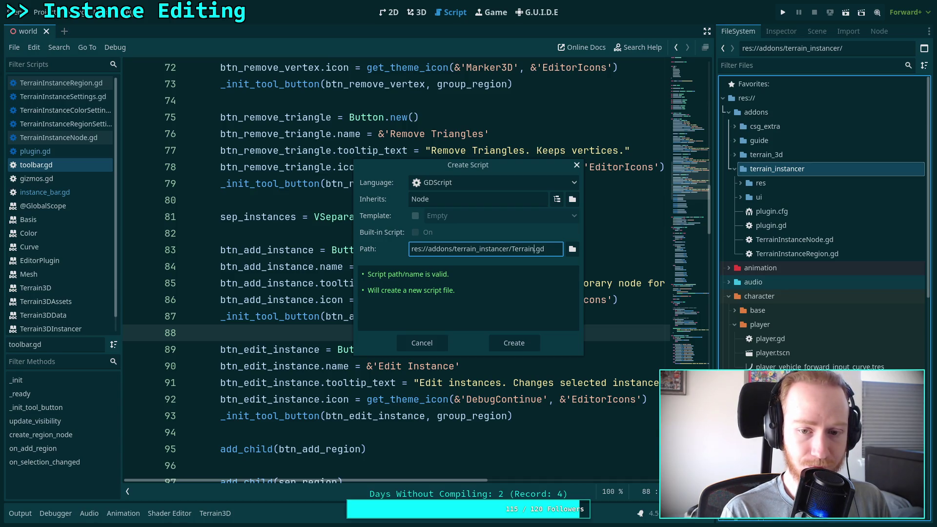
text(InstanceTe)
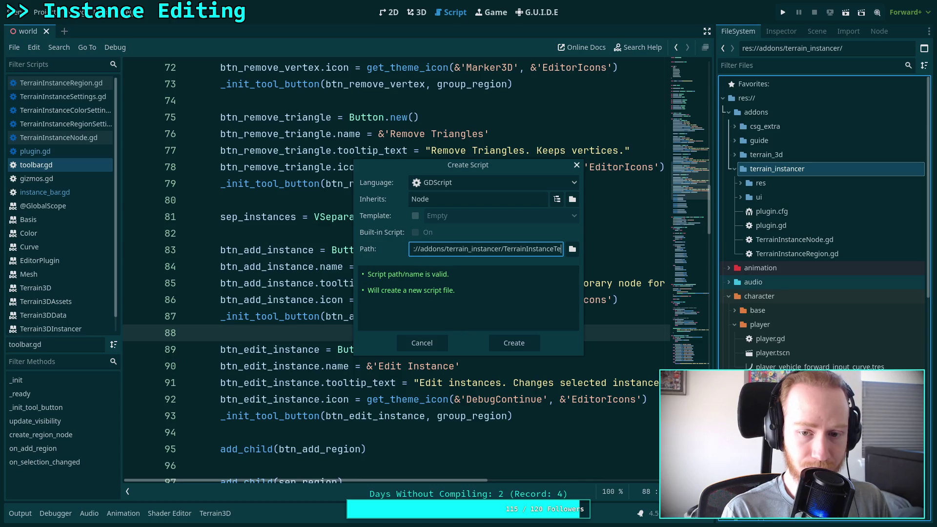
text(mporary)
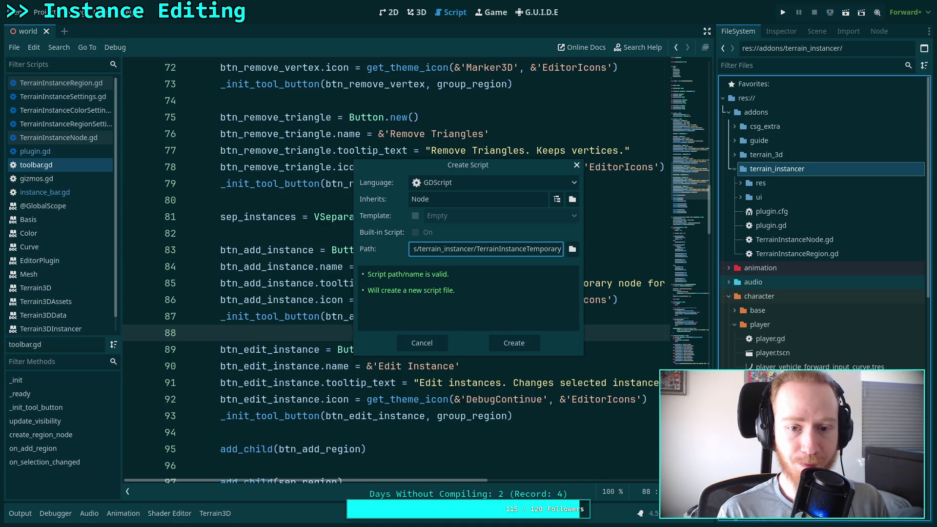
click(461, 198)
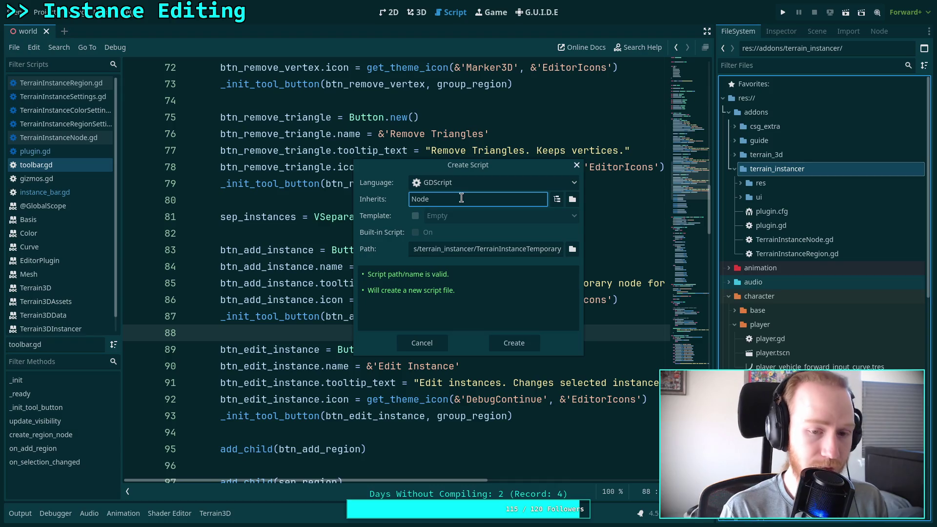
text(3D)
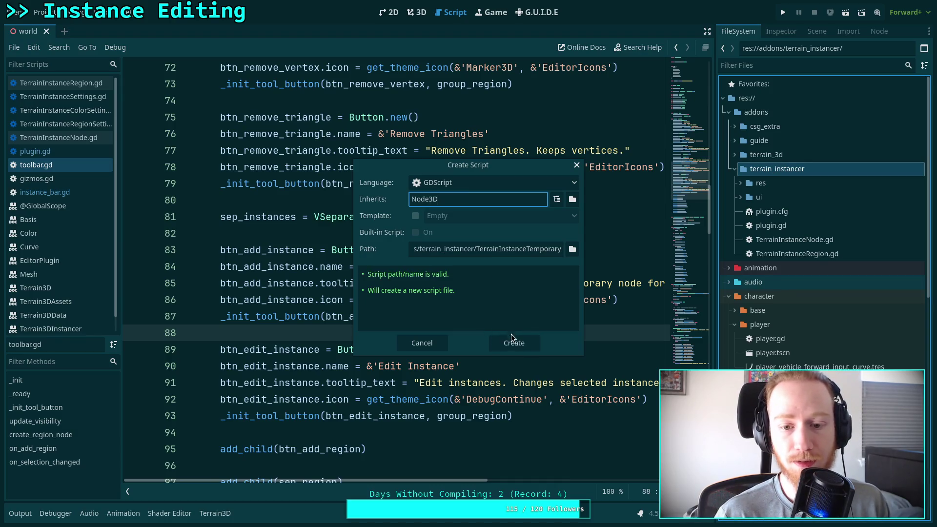
click(513, 341)
Open TerrainInstanceTemporary.gd, then TerrainInstanceRegion.gd for reference.
double_click(809, 268)
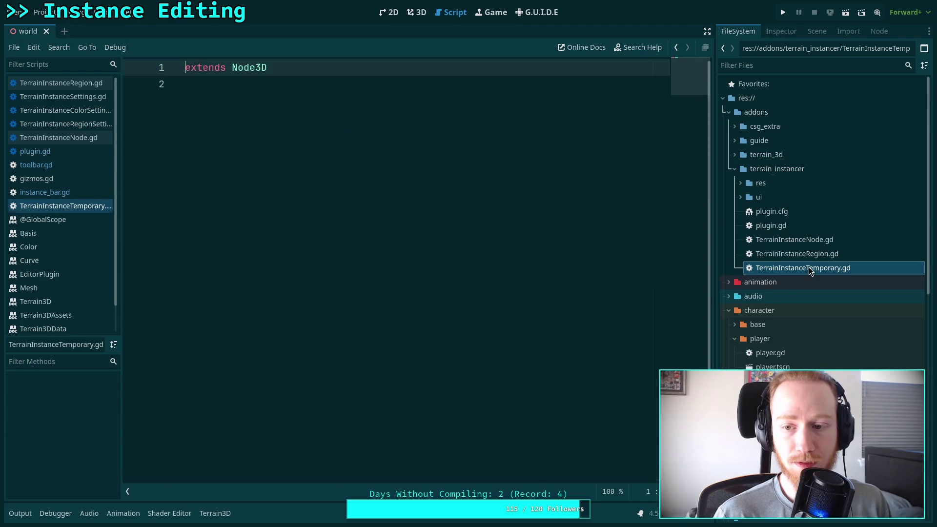
double_click(798, 252)
scroll(629, 227, up, 10)
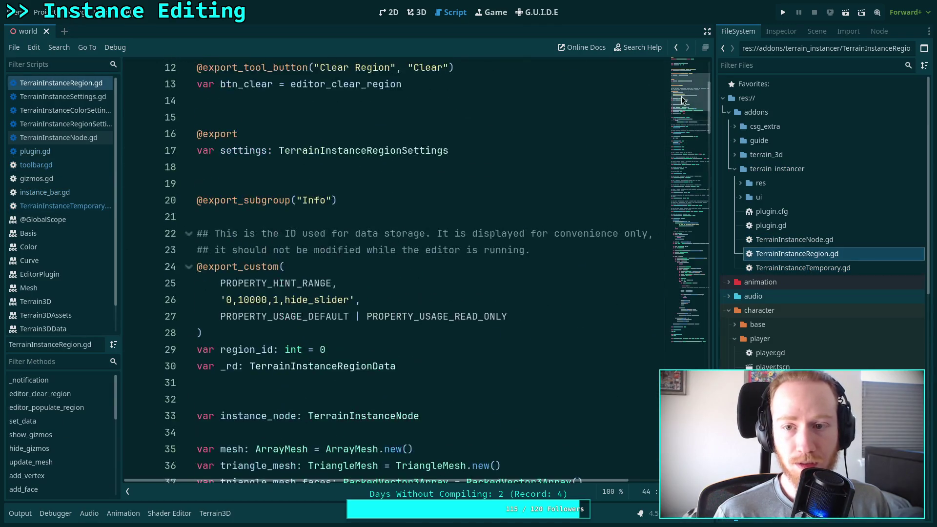
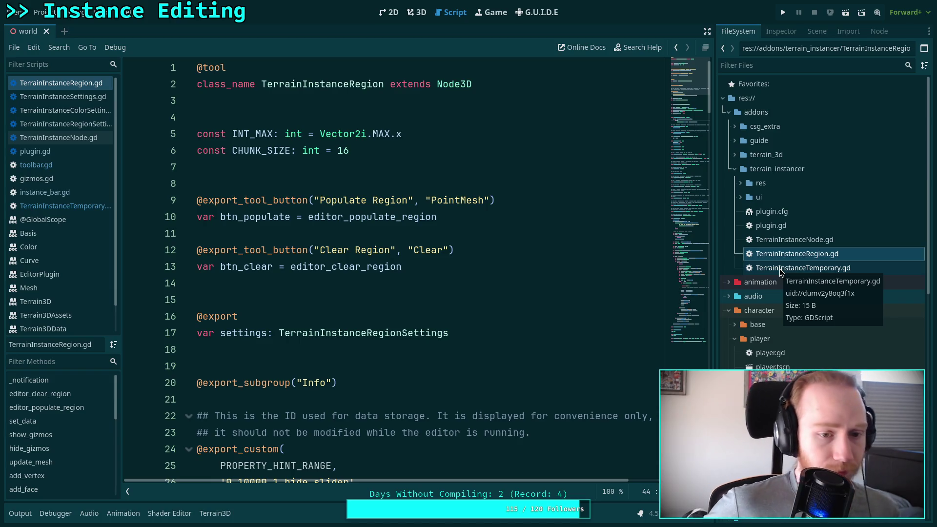
Review TerrainInstanceRegion.gd, selecting the TerrainInstanceRegionSettings type name on line 17.
scroll(312, 267, down, 2)
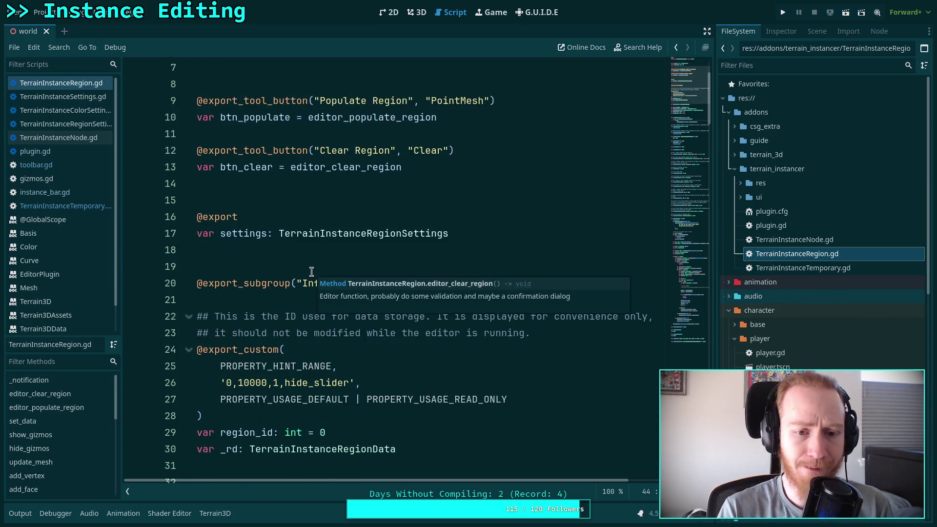
click(331, 252)
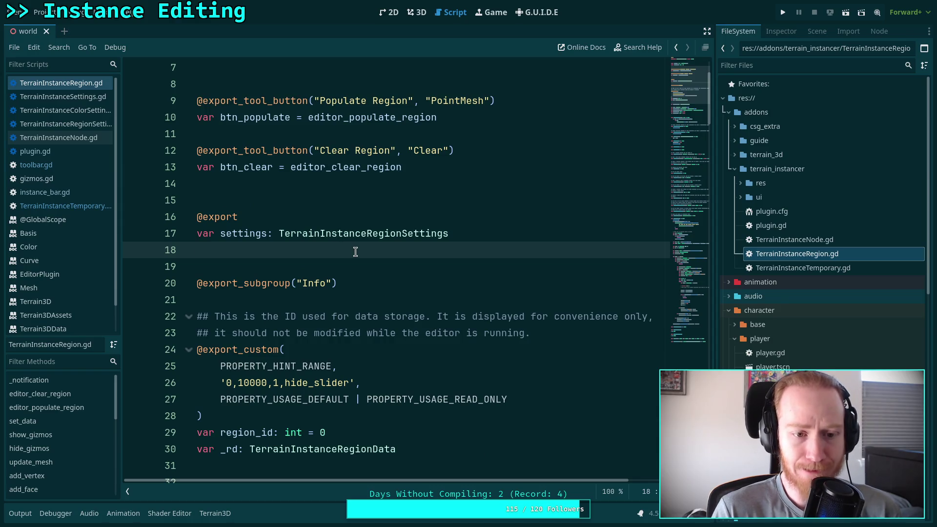
scroll(387, 259, down, 5)
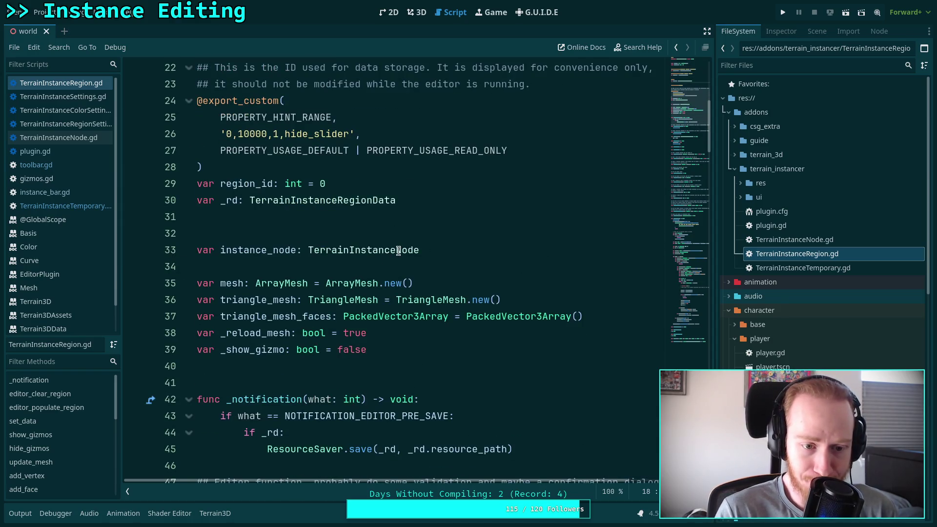
scroll(390, 244, down, 4)
scroll(392, 241, up, 2)
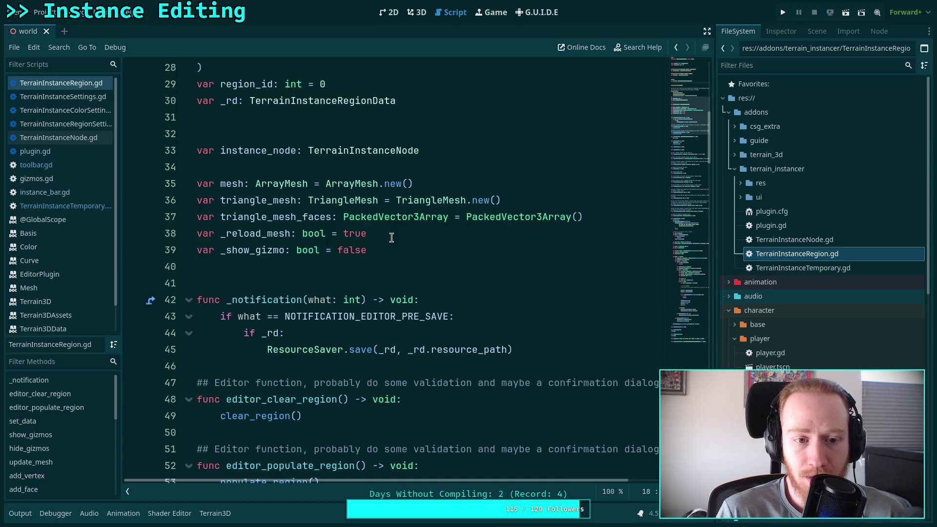
scroll(391, 238, up, 3)
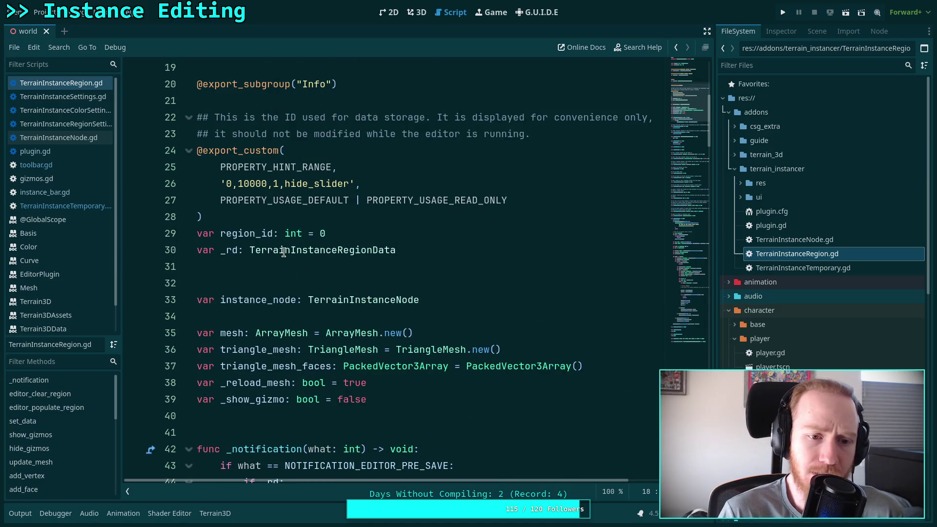
scroll(279, 246, up, 6)
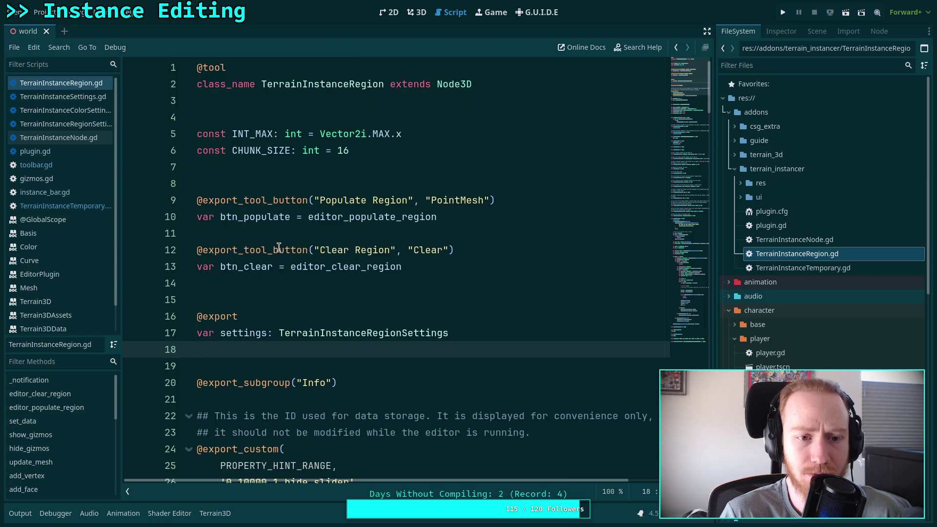
double_click(258, 333)
double_click(384, 337)
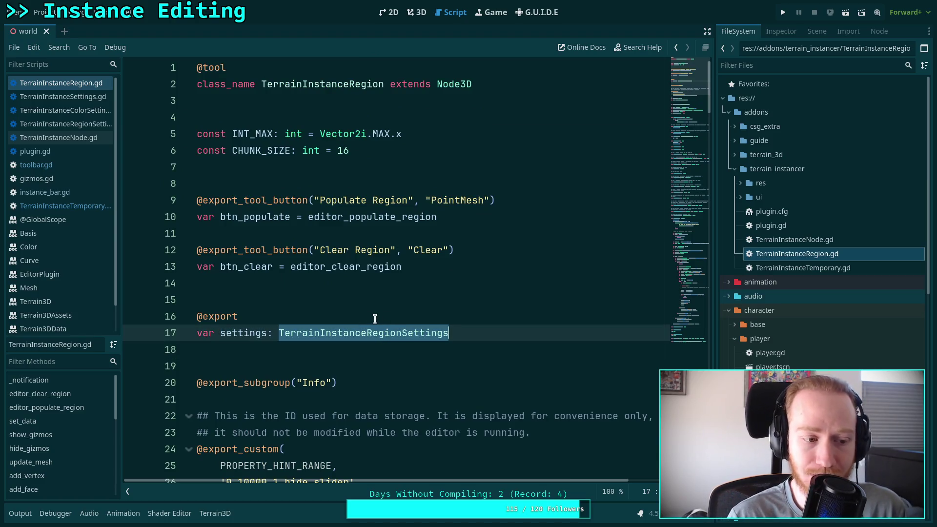
Open TerrainInstanceTemporary.gd from the FileSystem dock.
scroll(337, 335, down, 13)
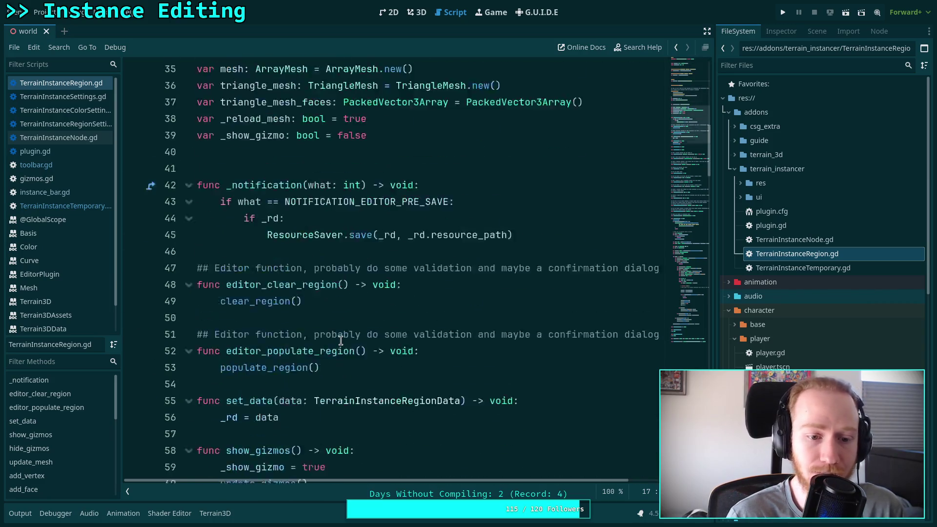
scroll(338, 336, up, 13)
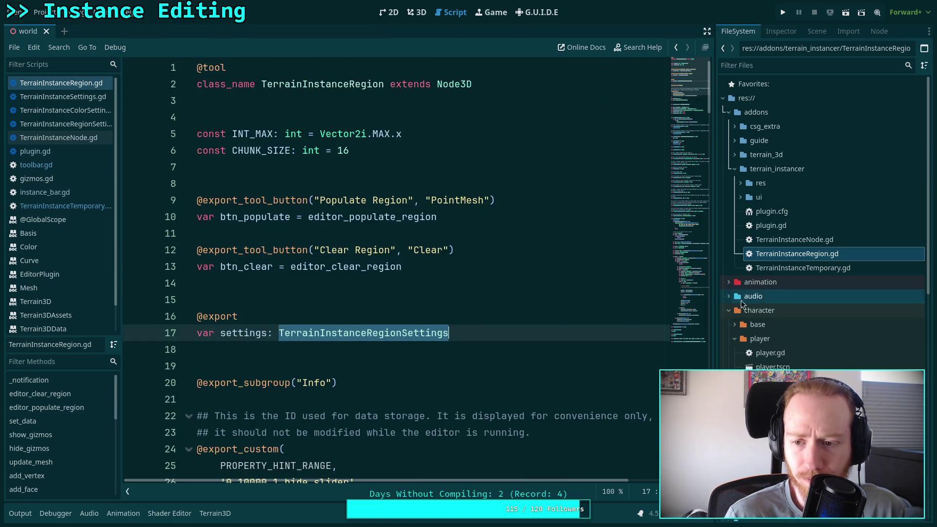
double_click(801, 268)
Start a var declaration on a new line below 'extends Node3D'.
click(535, 242)
key(Return)
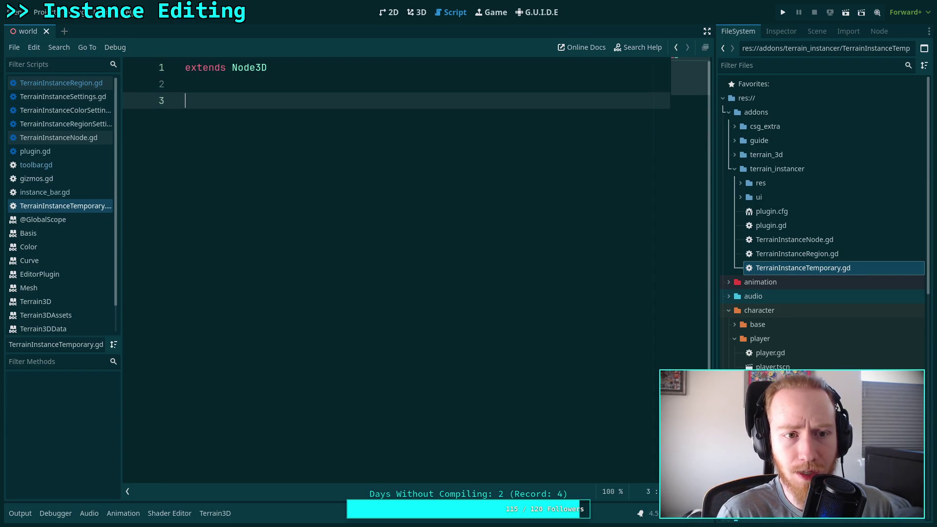
text(@)
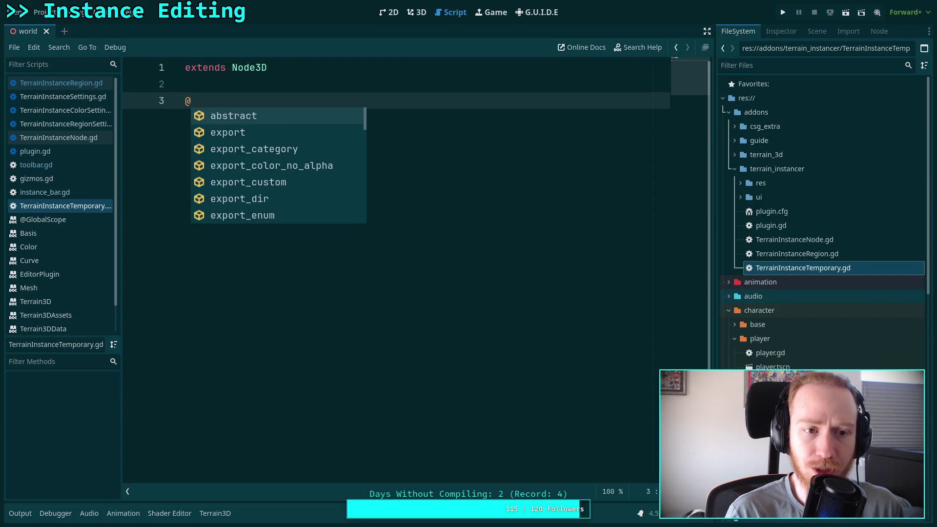
key(BackSpace)
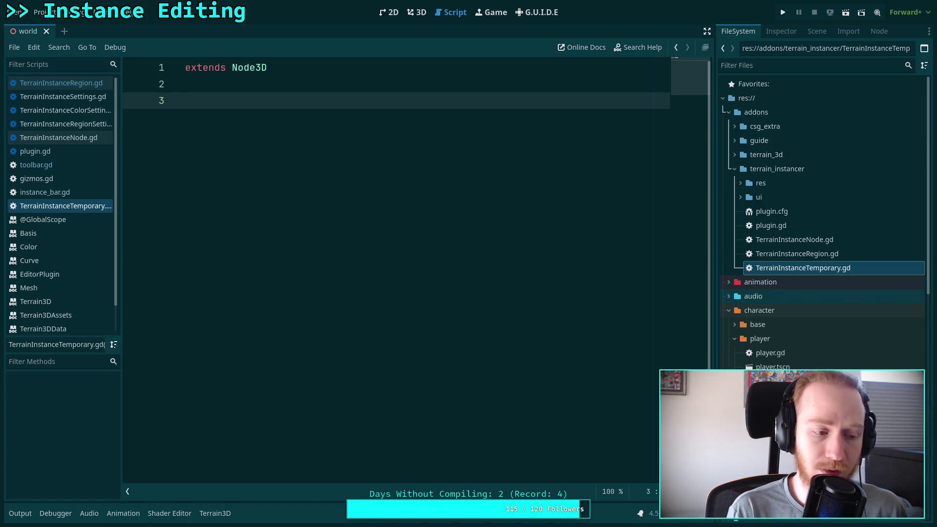
text(var)
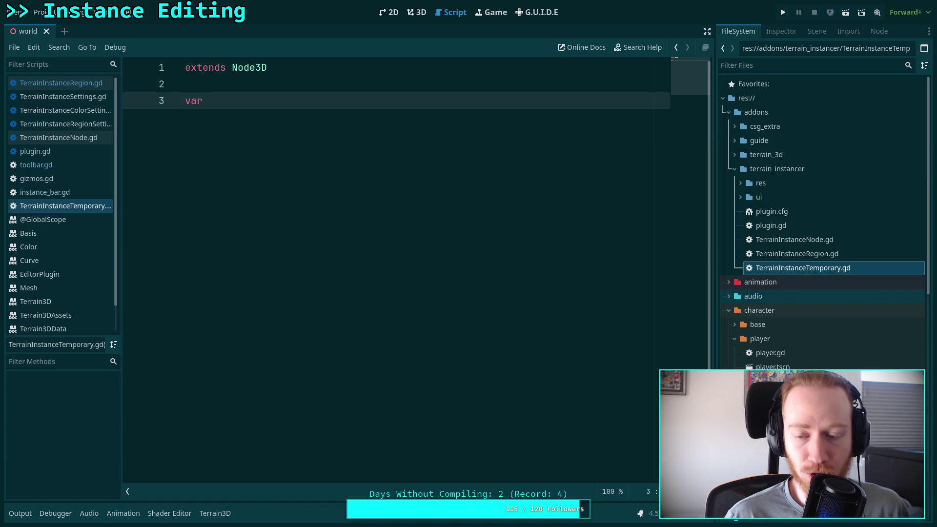
click(367, 90)
key(Return)
click(422, 129)
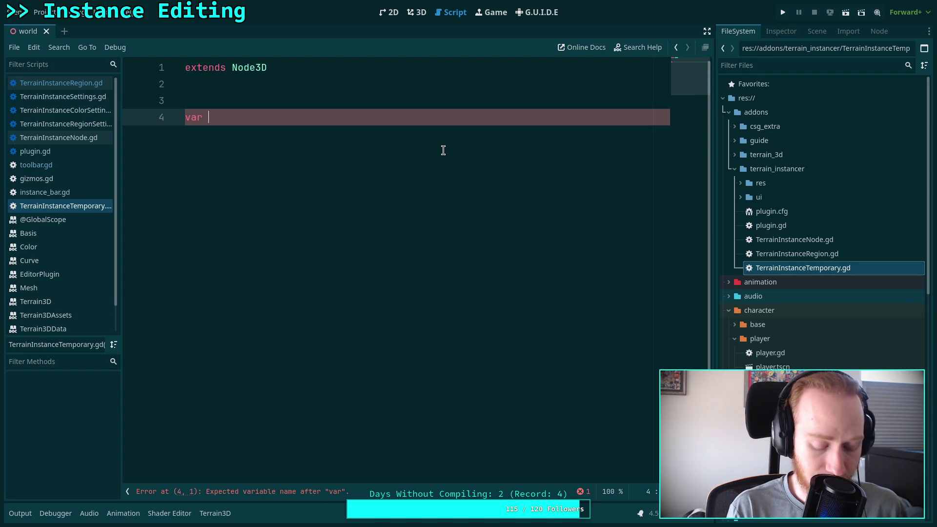
Complete it as 'var region: TerrainInstanceRegion' and leave blank lines below.
text(region: )
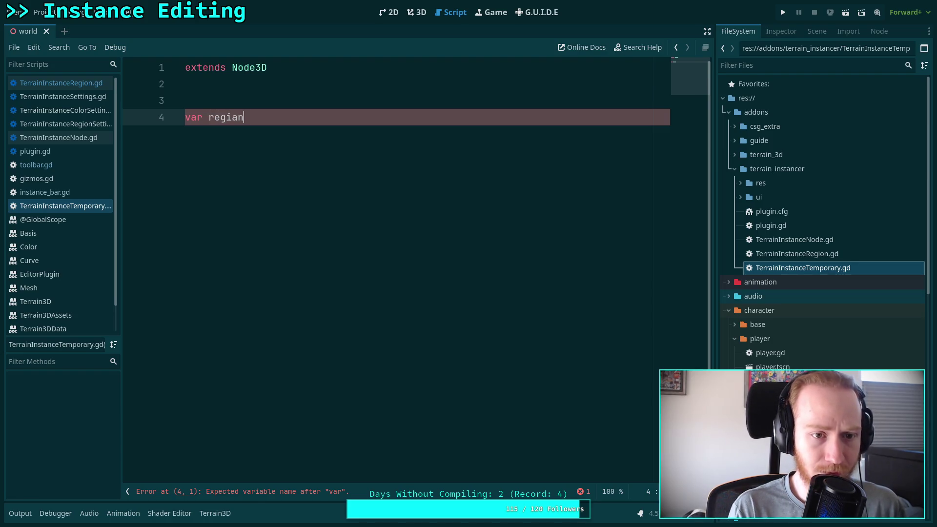
text(TerrainI)
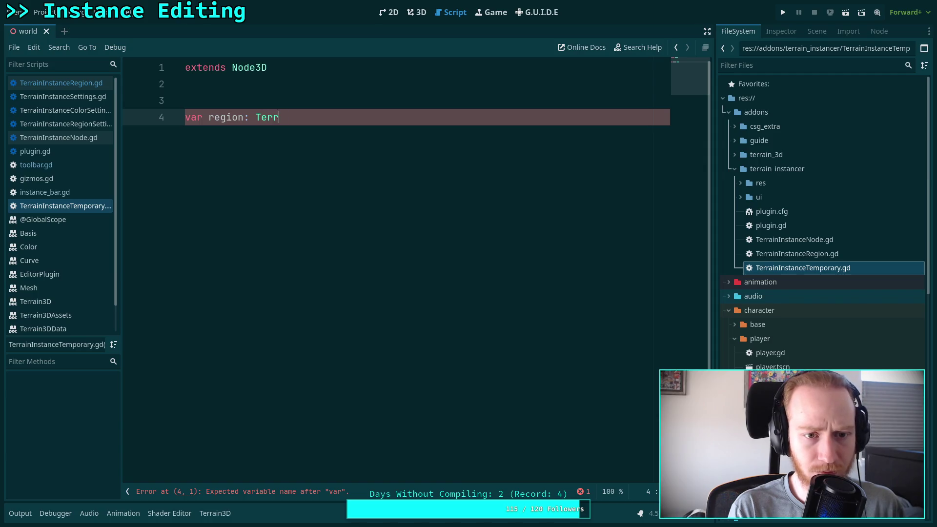
key(Down)
key(Down)
key(Return)
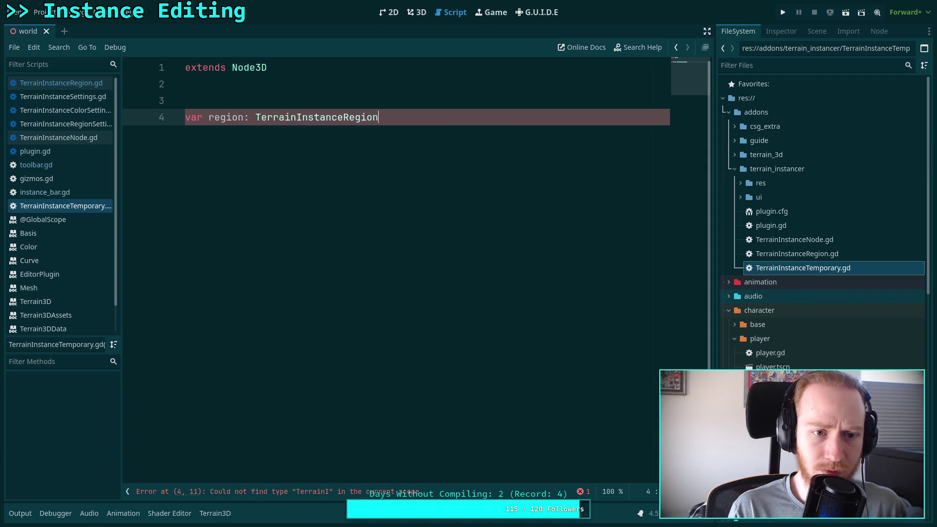
key(Return)
key(Return)
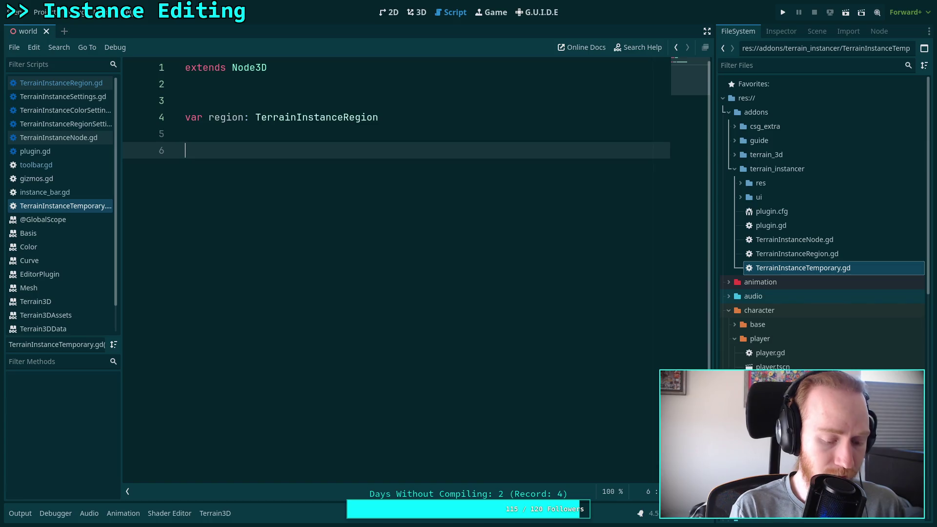
key(Return)
Add a _ready() function commented '# Delete ourselves if we are added without a region'.
text(func )
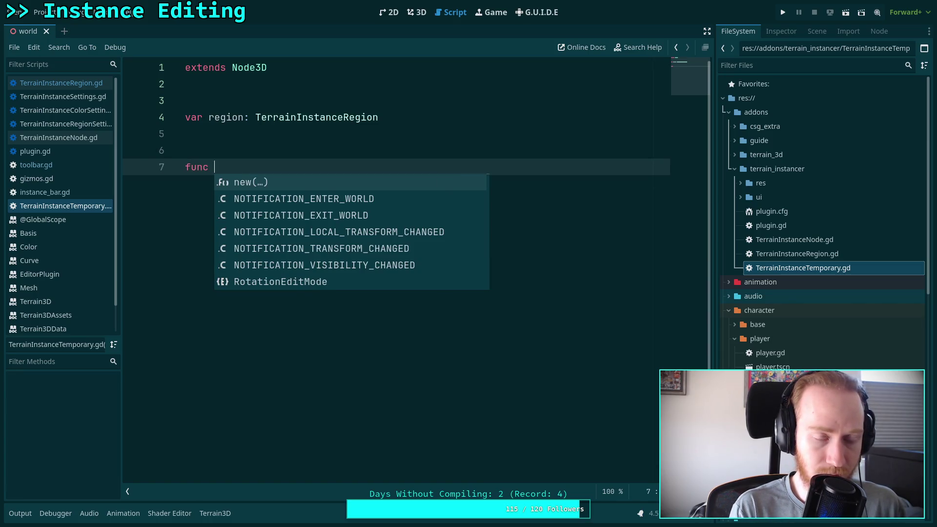
text(_re)
key(Return)
key(Return)
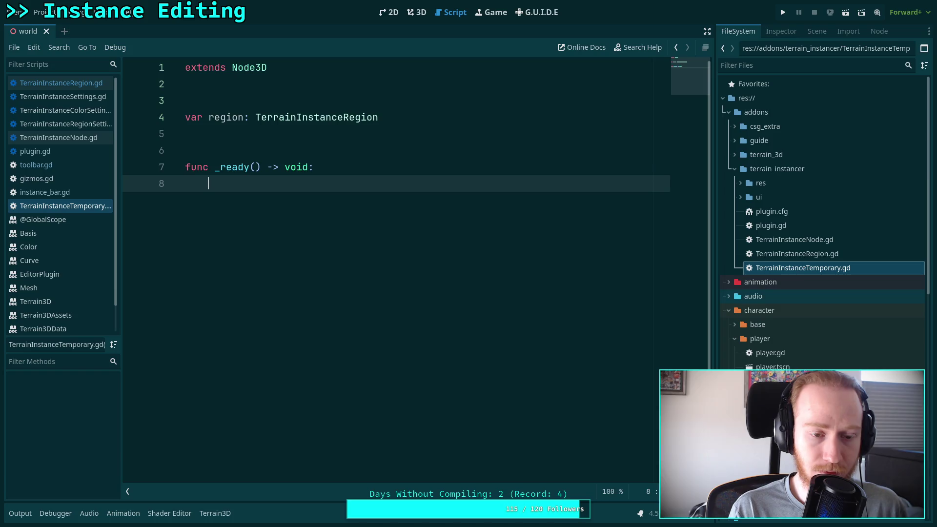
text(# Delete our)
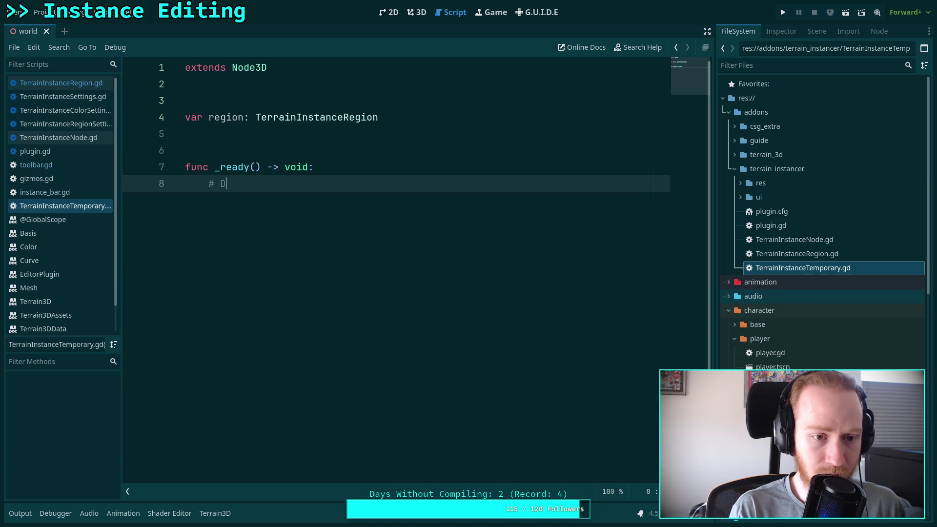
text(selves if )
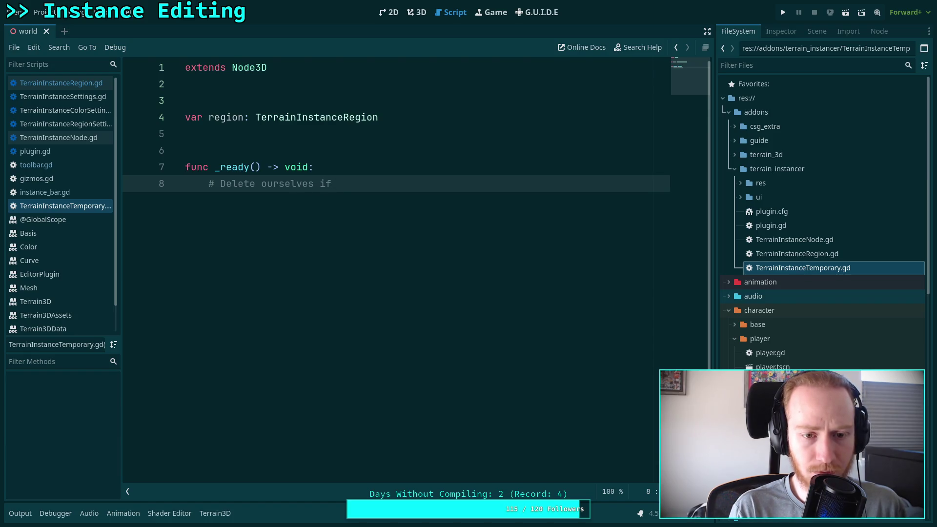
text(we are add)
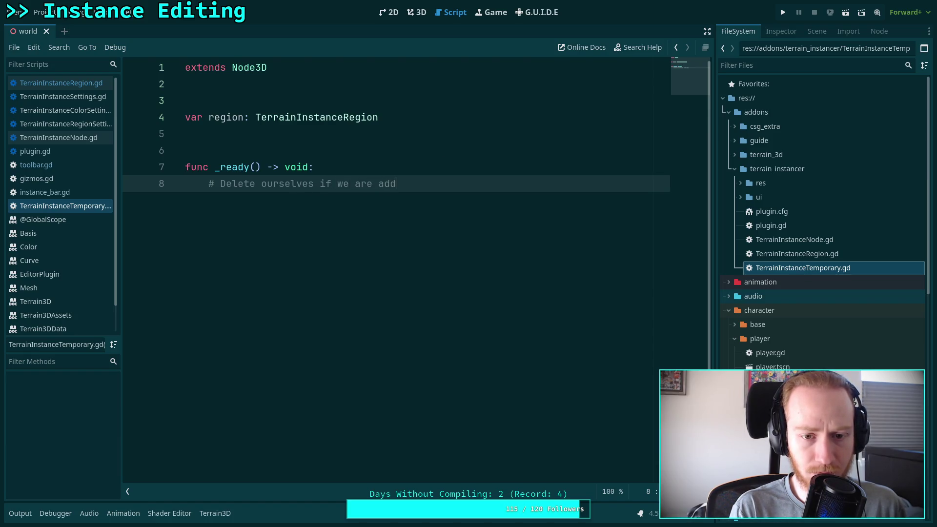
text(ed without a )
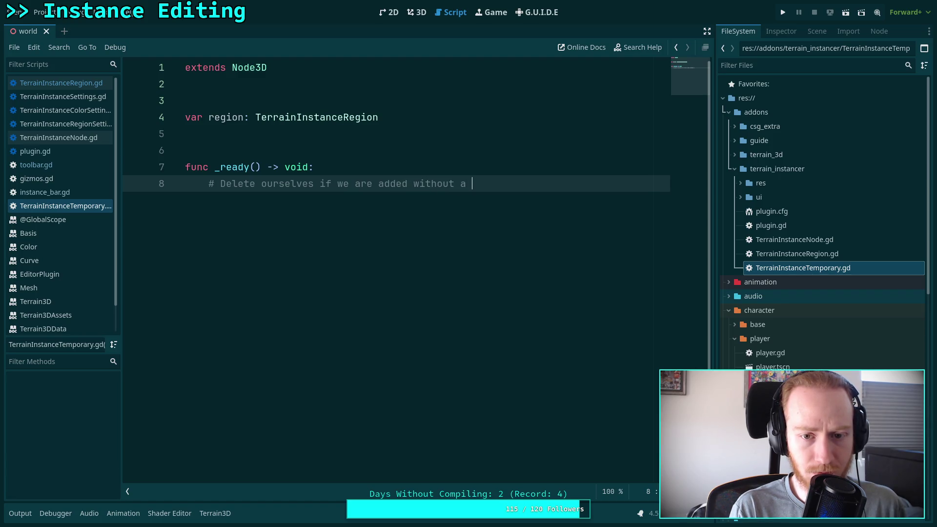
text(region)
key(Return)
Add an 'if not region' check pushing an 'added without a region, removing!' error.
text(i)
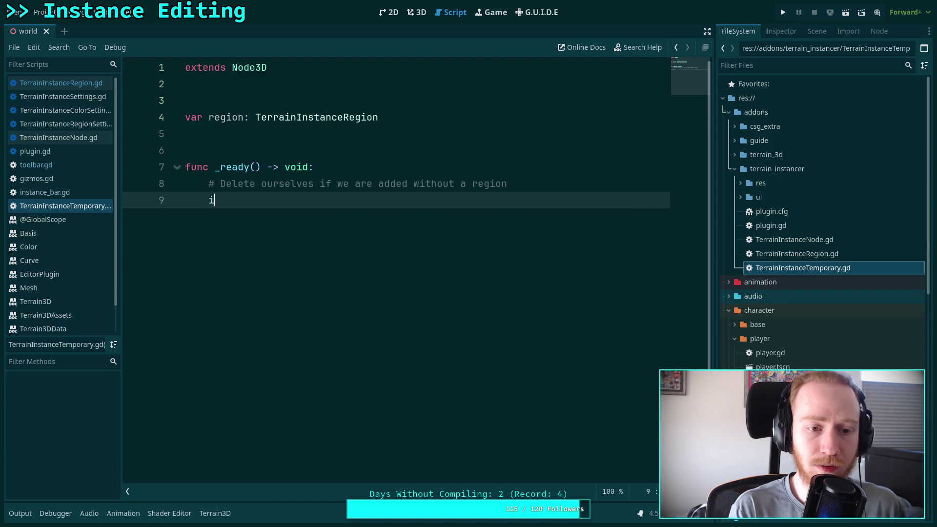
text(f not regi)
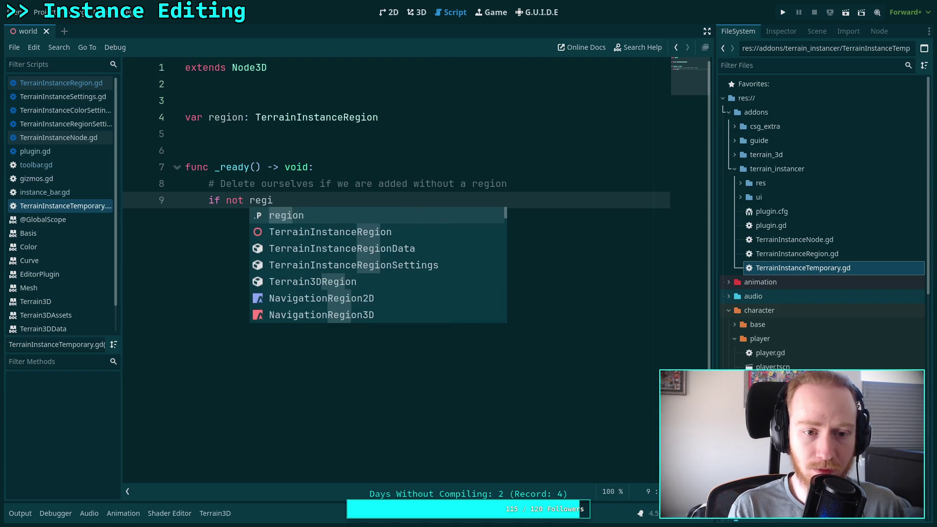
key(Return)
text(:)
key(Return)
text(push_)
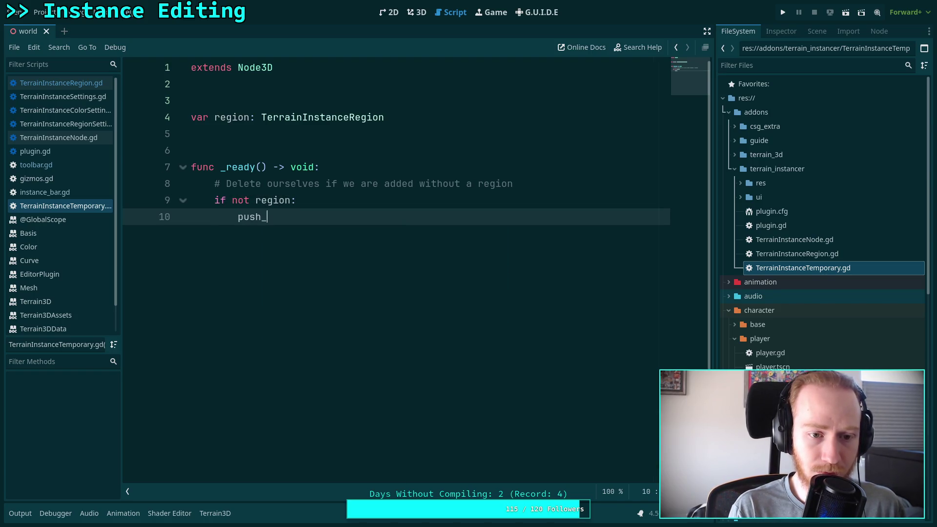
text(error)
key(Return)
text(')
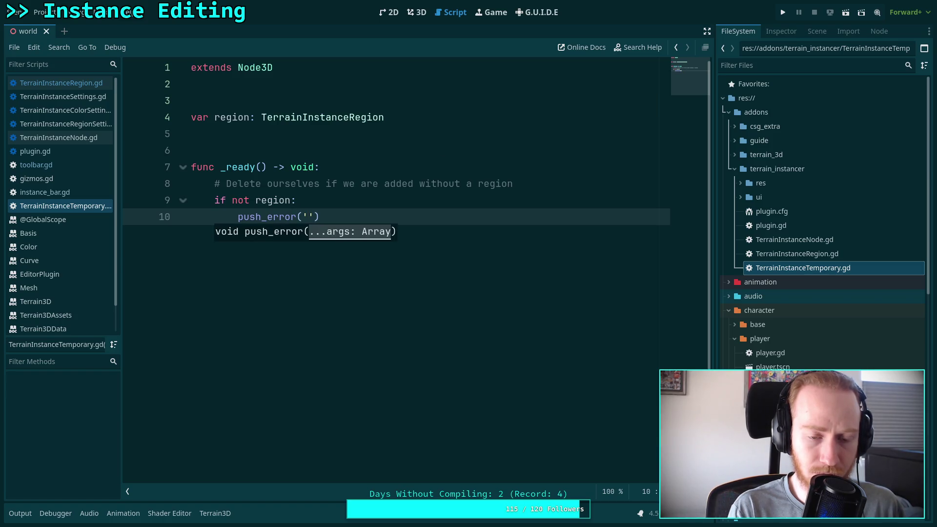
text(Insta)
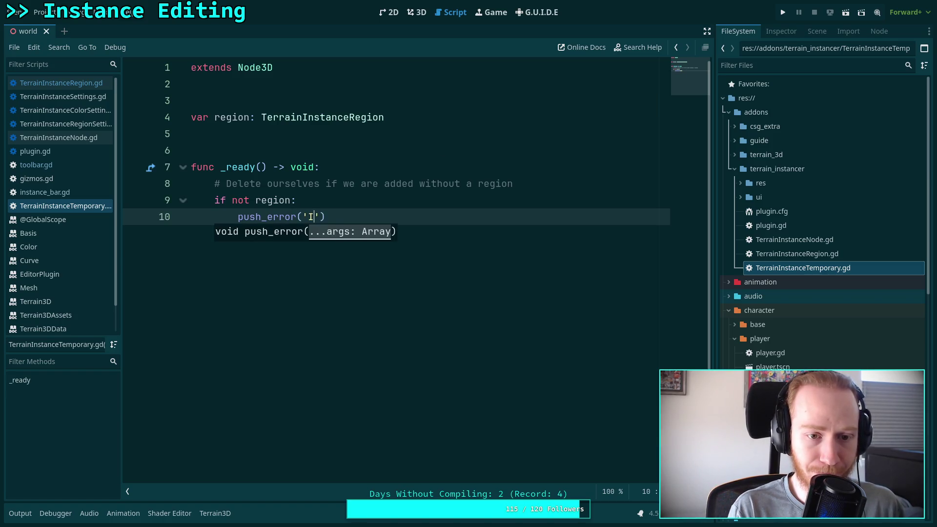
text(nce temp)
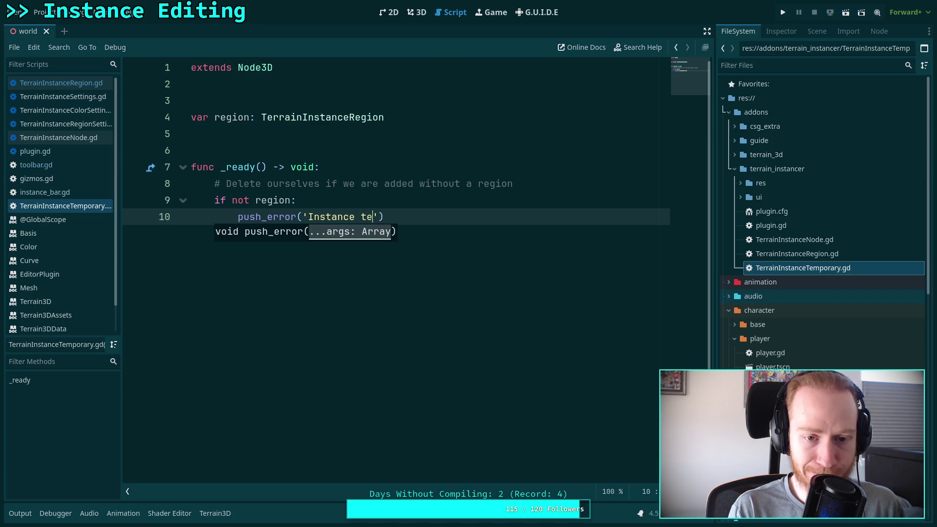
text(orary )
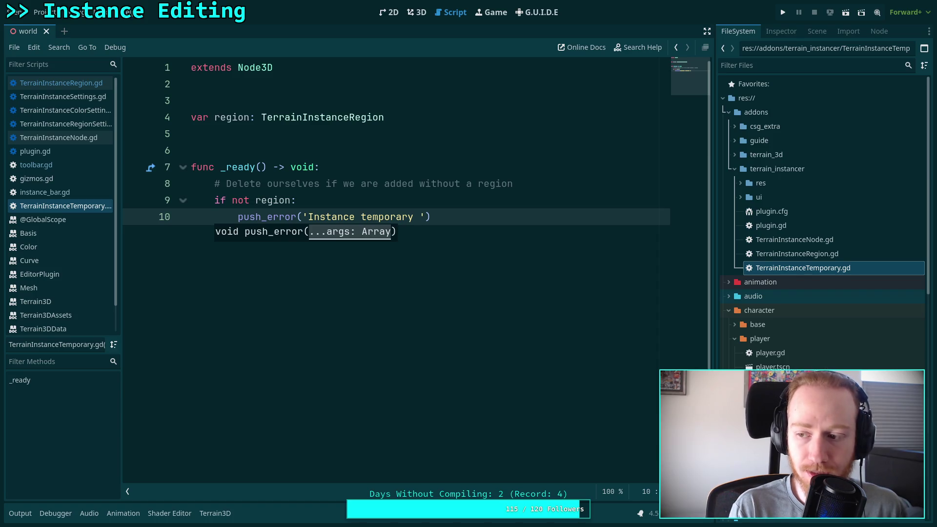
text(add)
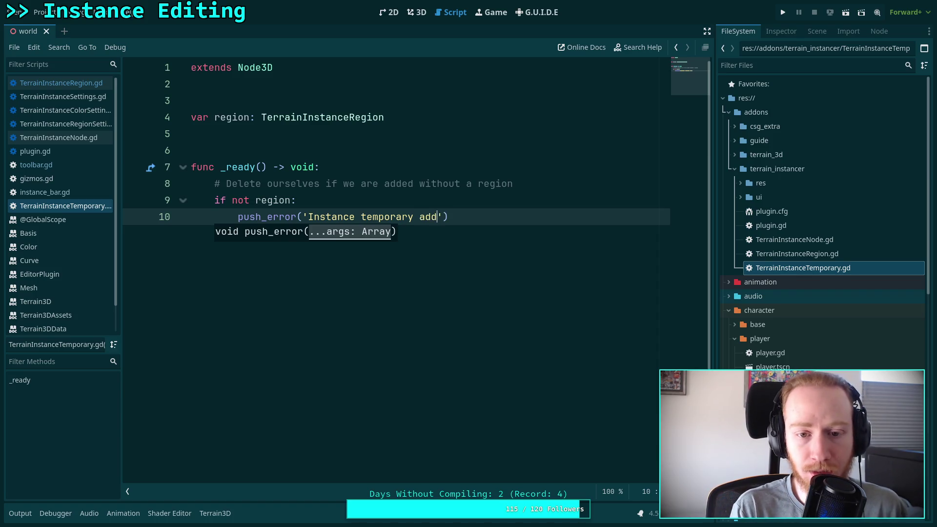
text(ed to sceen)
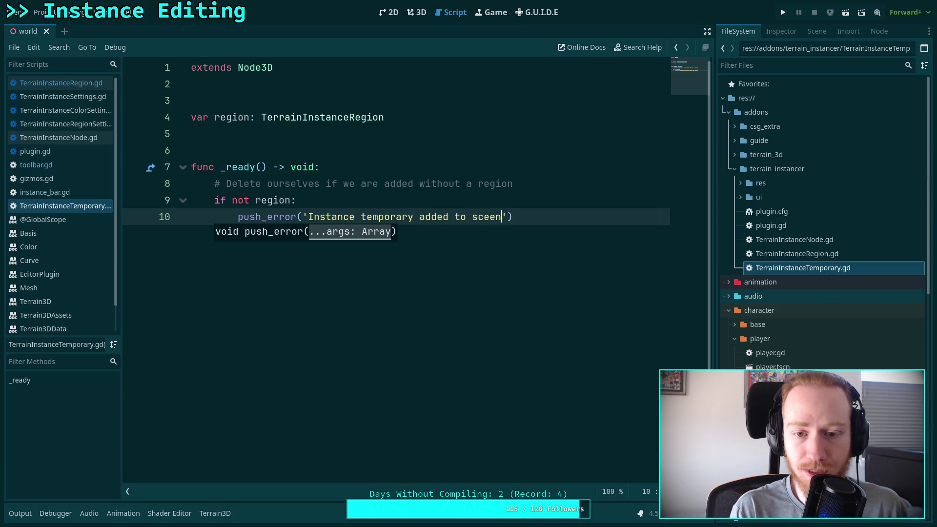
key(BackSpace)
key(BackSpace)
text(ne)
key(BackSpace)
text(without a )
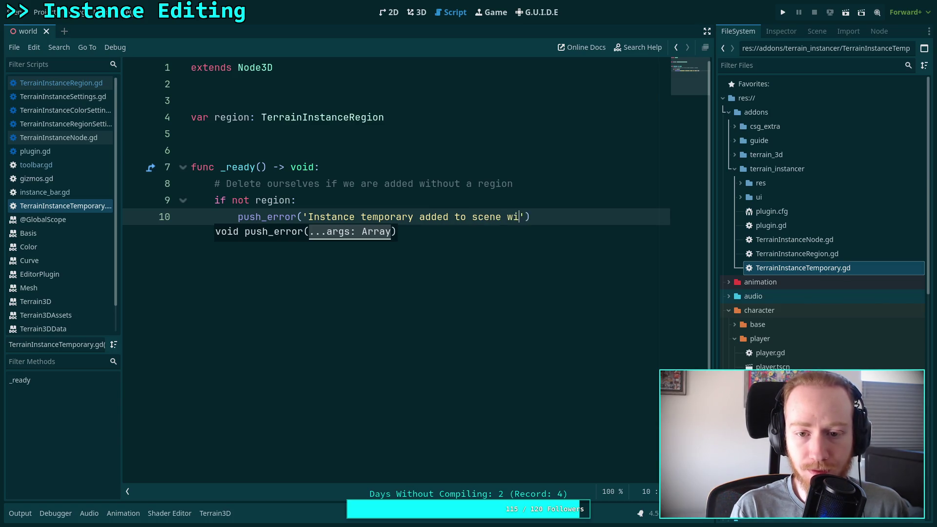
text(region,)
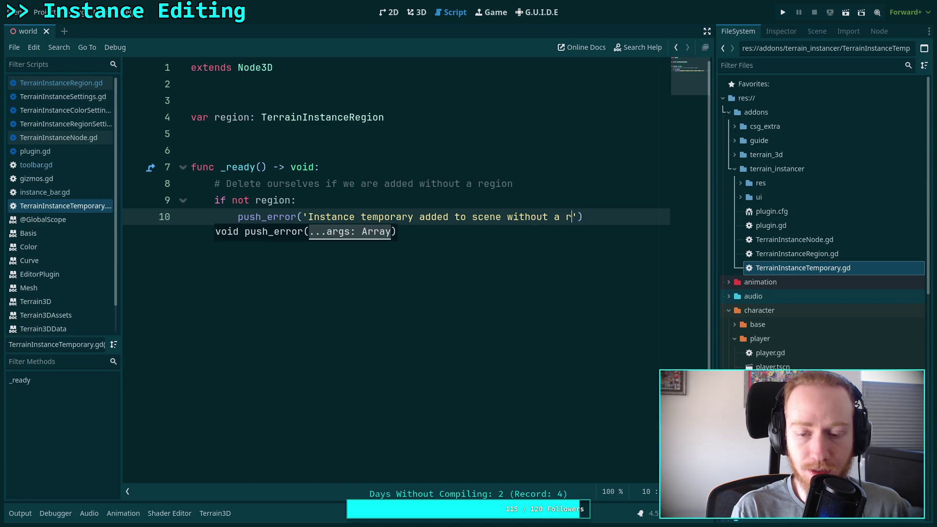
text( remen)
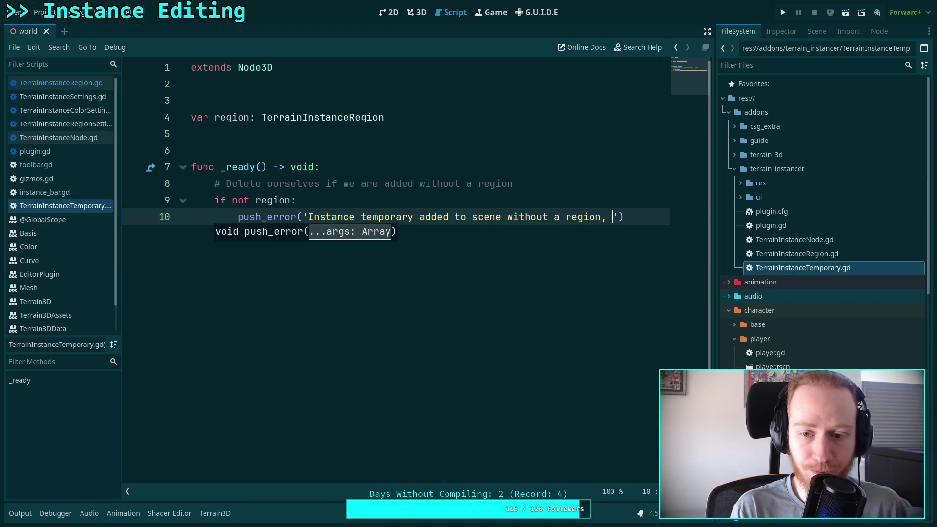
key(BackSpace)
key(BackSpace)
text(oving!)
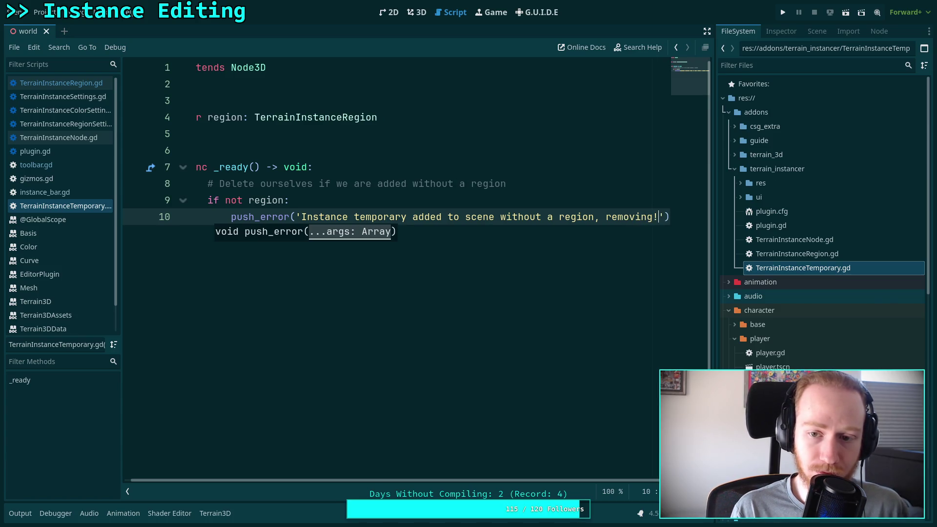
Follow the error with queue_free() and return, then save the script.
key(End)
key(Return)
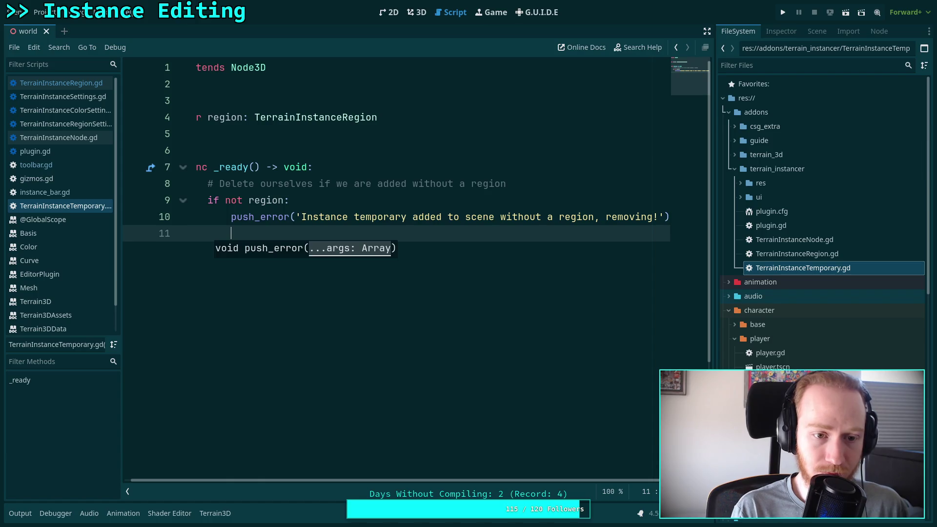
text(que)
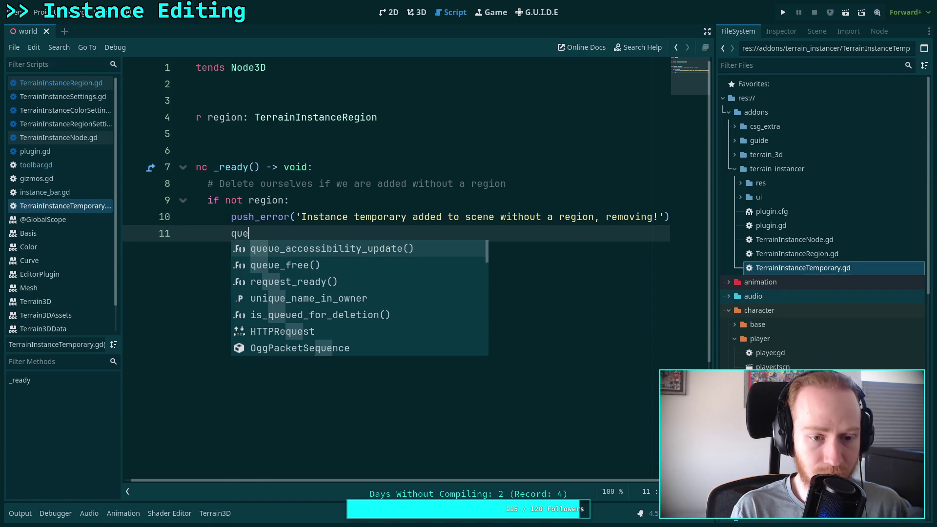
key(Down)
key(Return)
key(Return)
text(return)
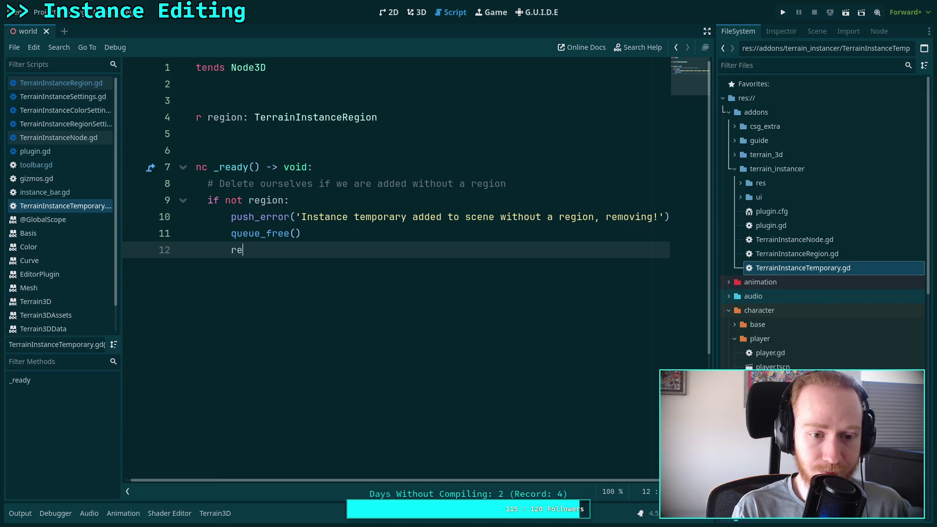
key(Return)
key(BackSpace)
key(BackSpace)
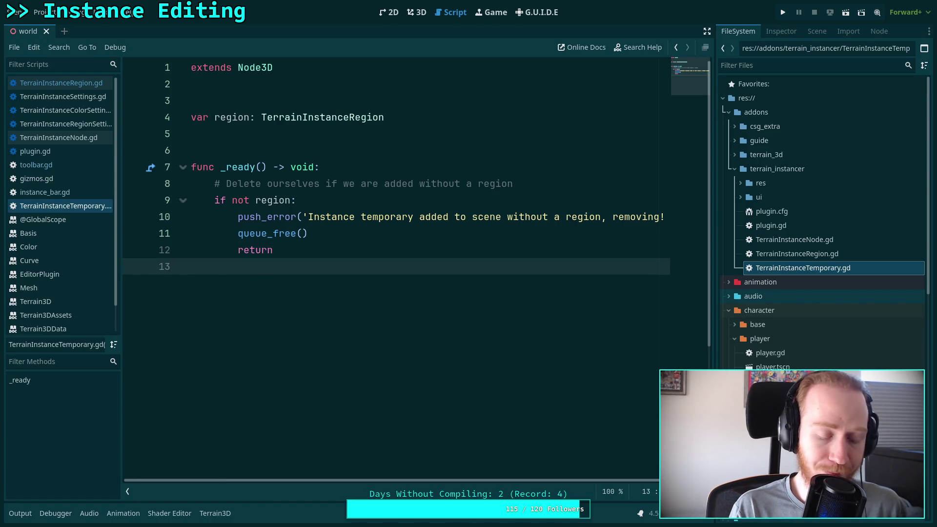
key(ctrl+s)
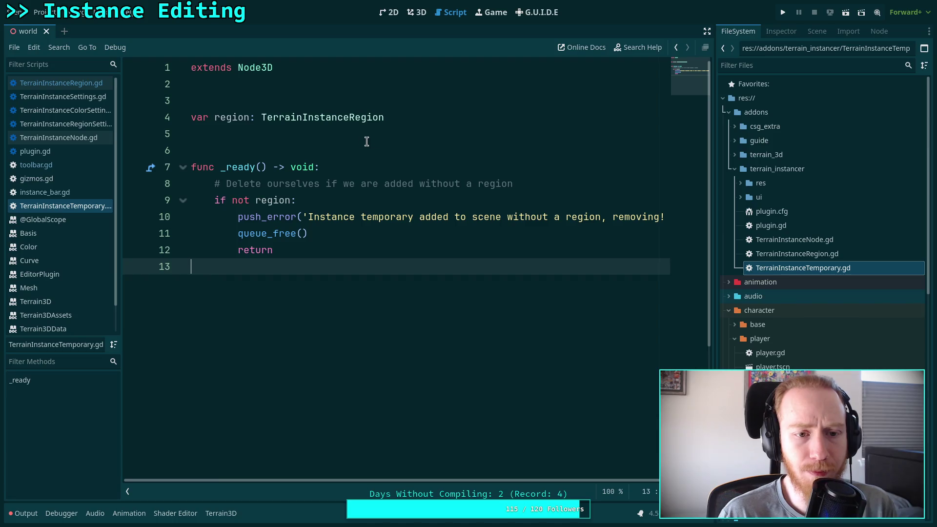
click(367, 141)
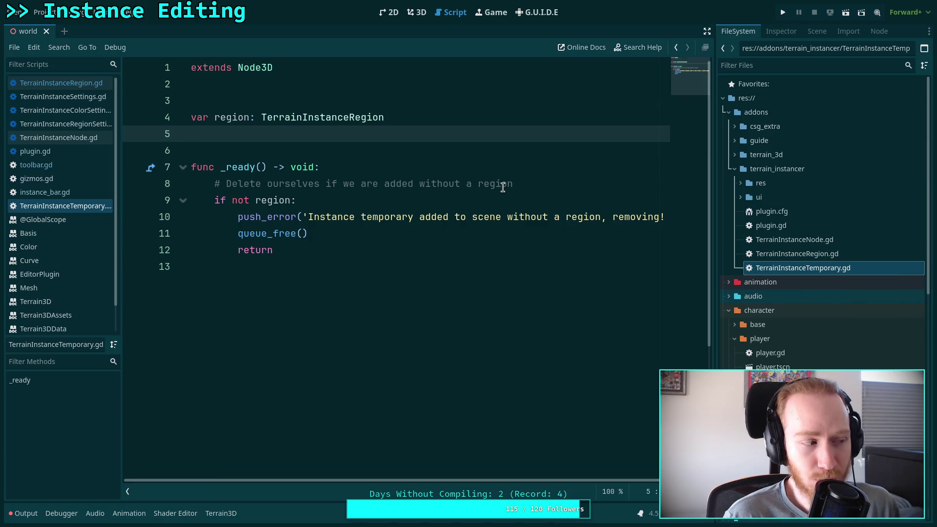
key(Return)
key(Up)
key(Up)
key(Up)
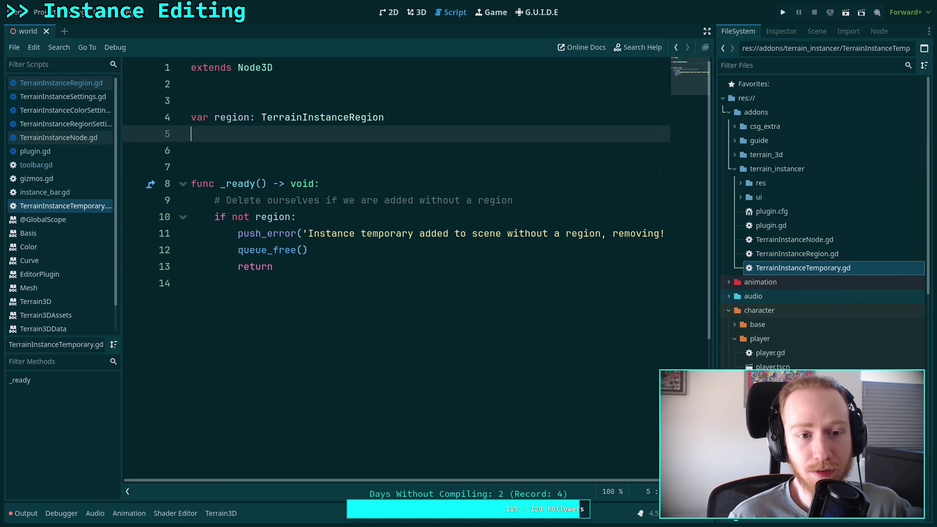
key(Return)
key(Up)
key(Return)
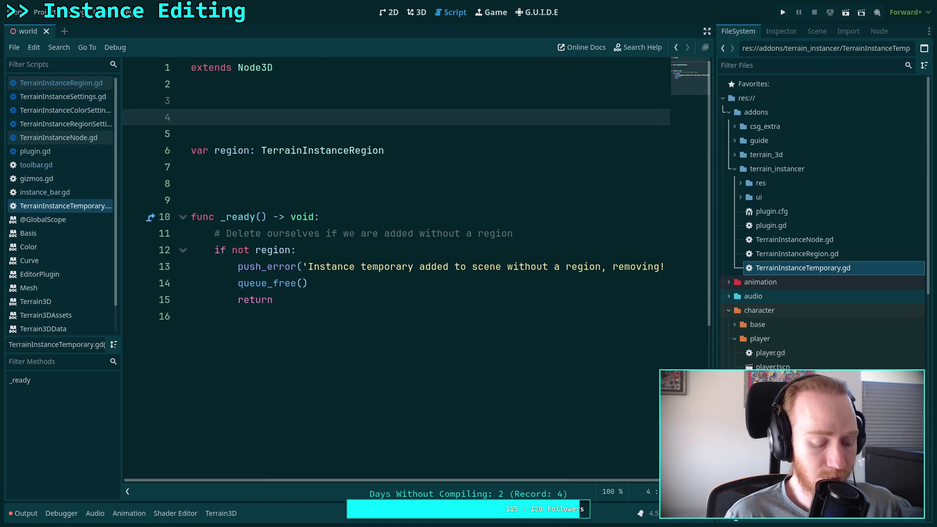
text(@export)
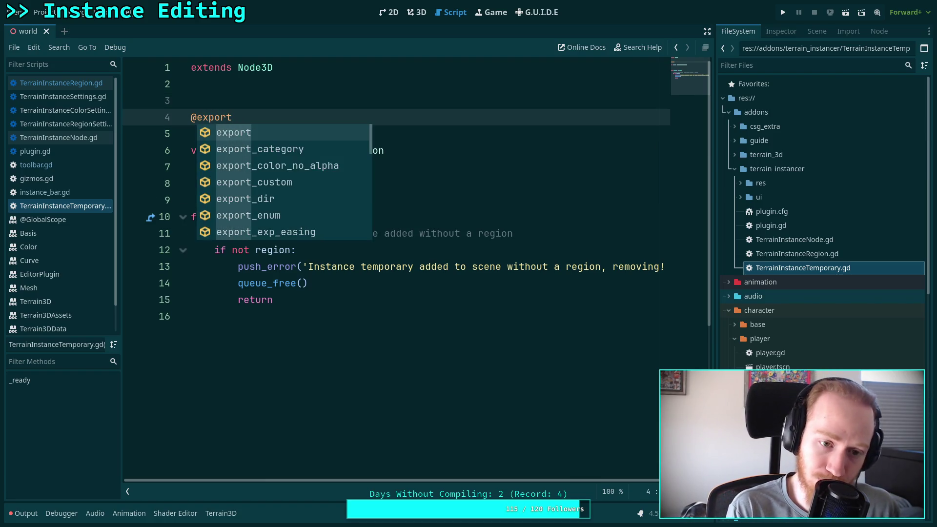
text(_)
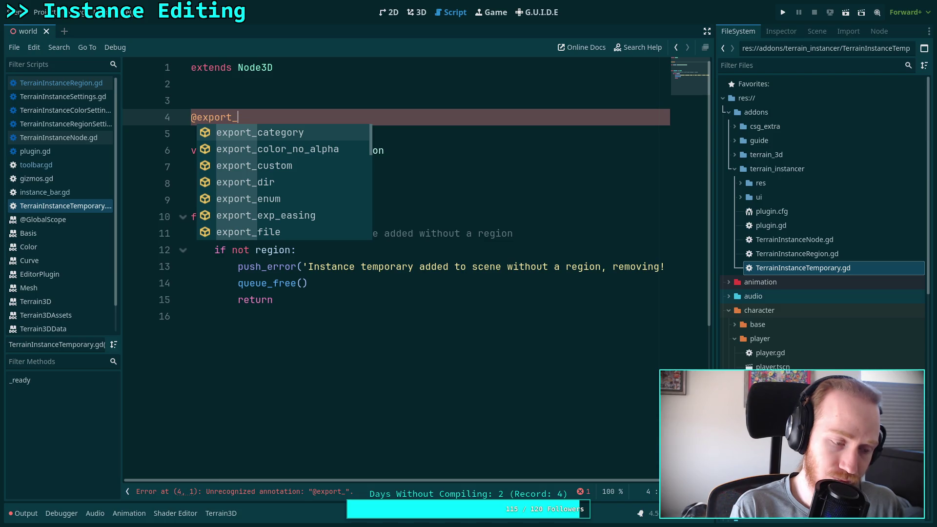
key(BackSpace)
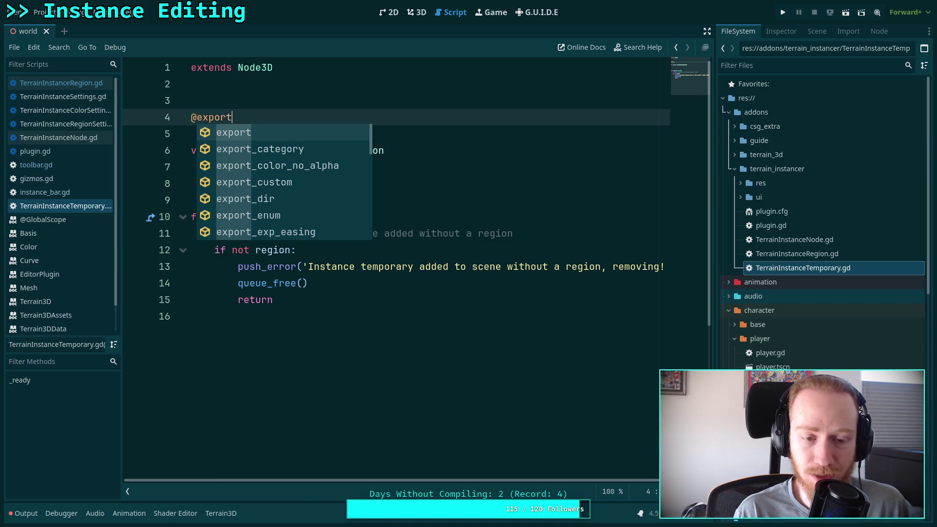
key(Escape)
key(Return)
text(var )
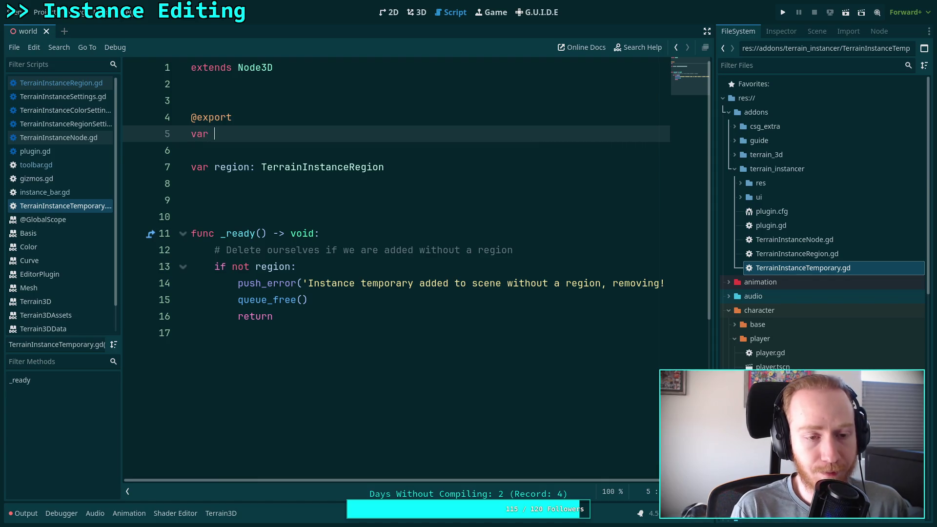
text(instance_id)
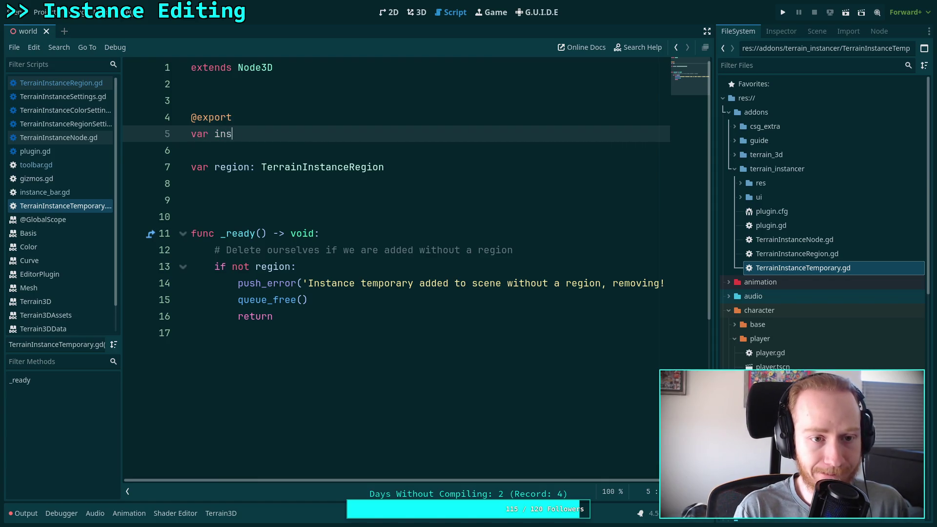
text(: int = )
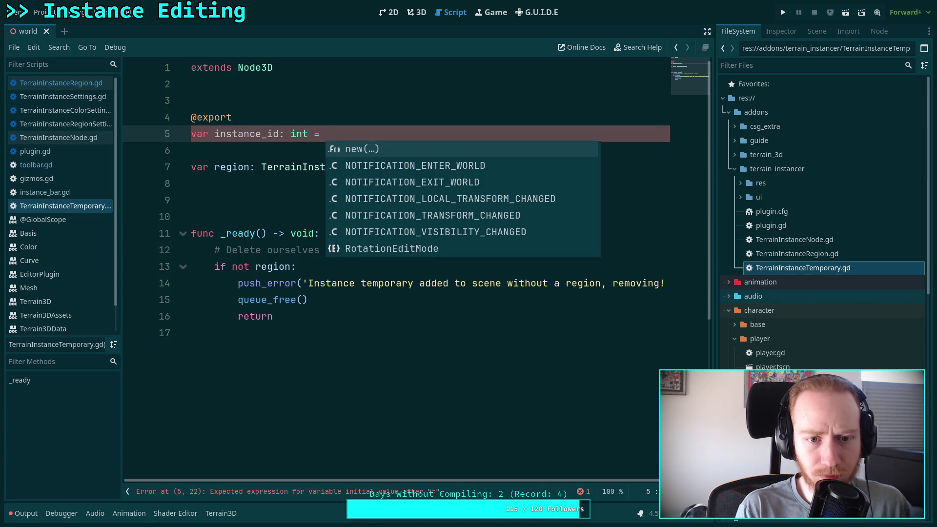
text(0)
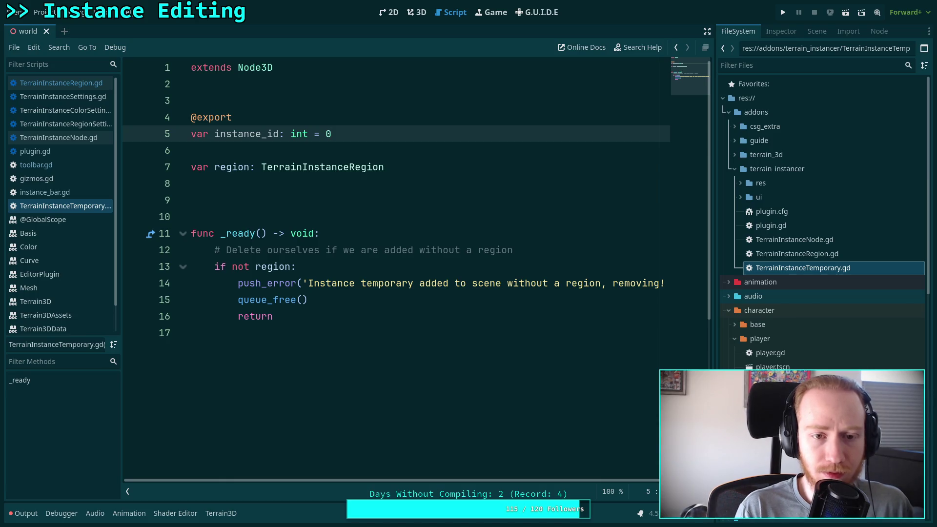
key(BackSpace)
text(-1)
click(232, 117)
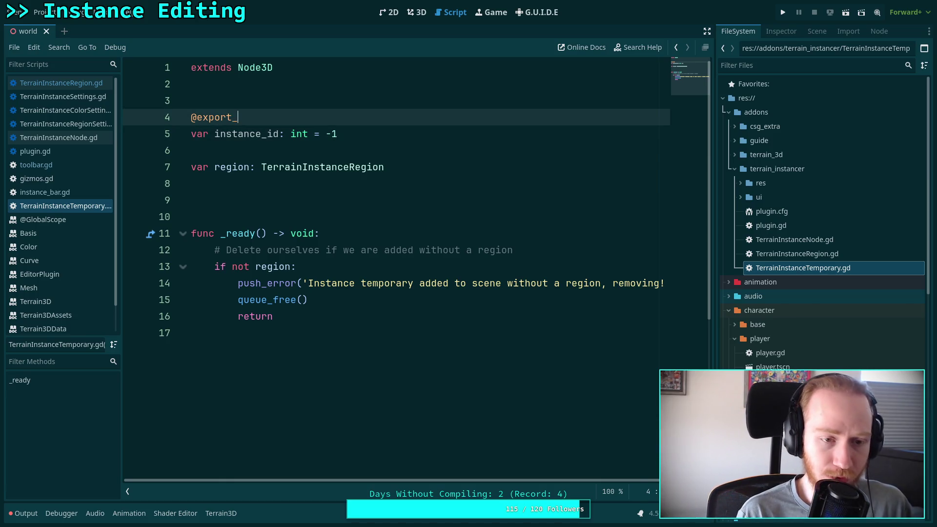
text(c)
key(Down)
key(Down)
key(Return)
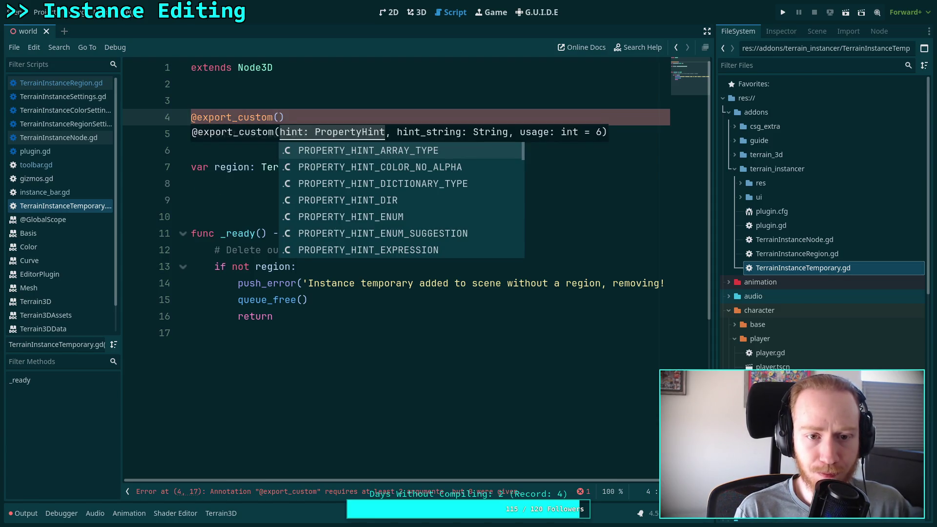
text(PRO)
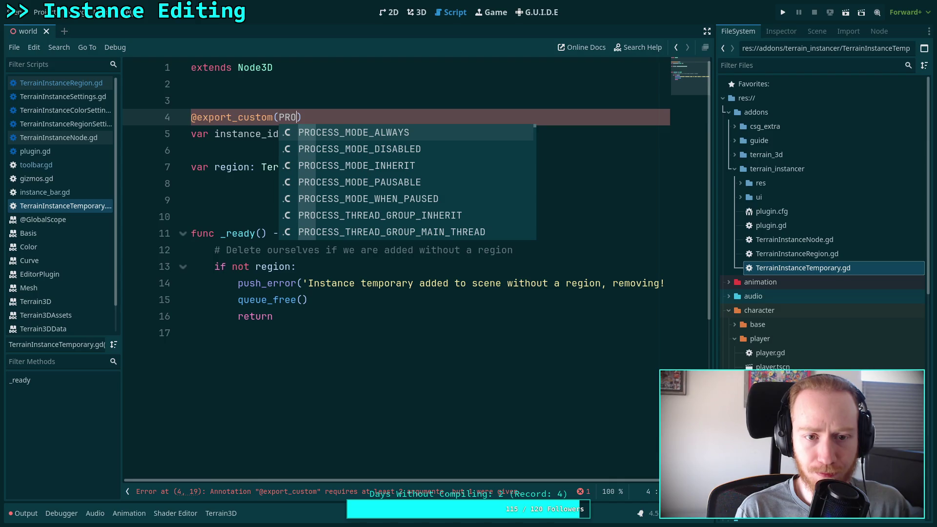
text(PERTY)
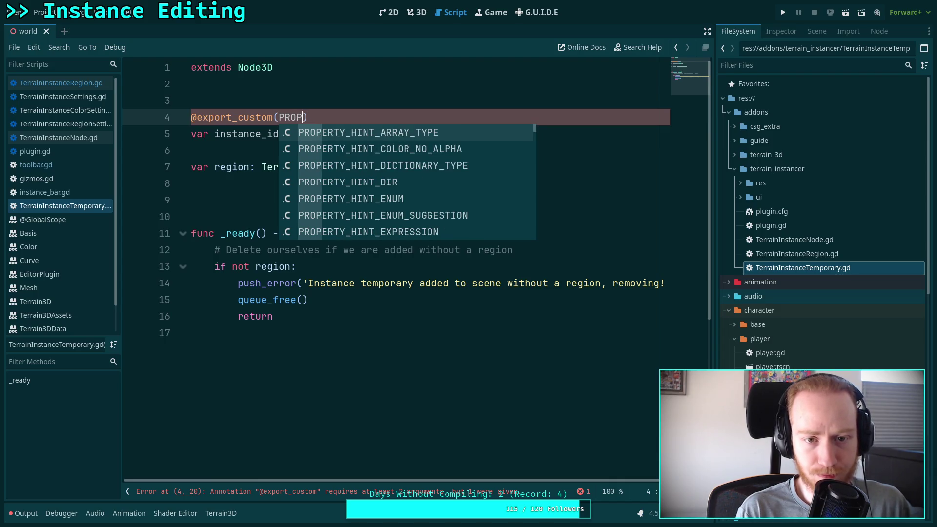
text(_NON)
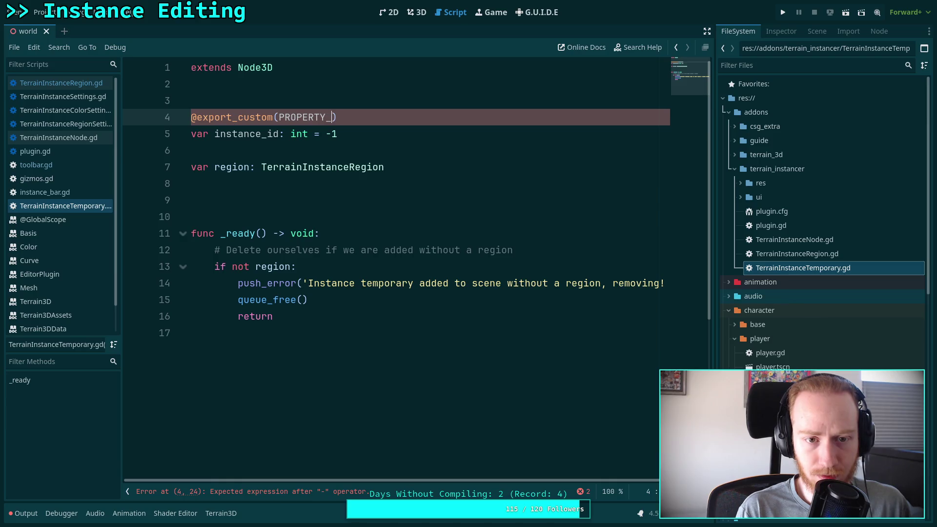
key(Return)
text(, '')
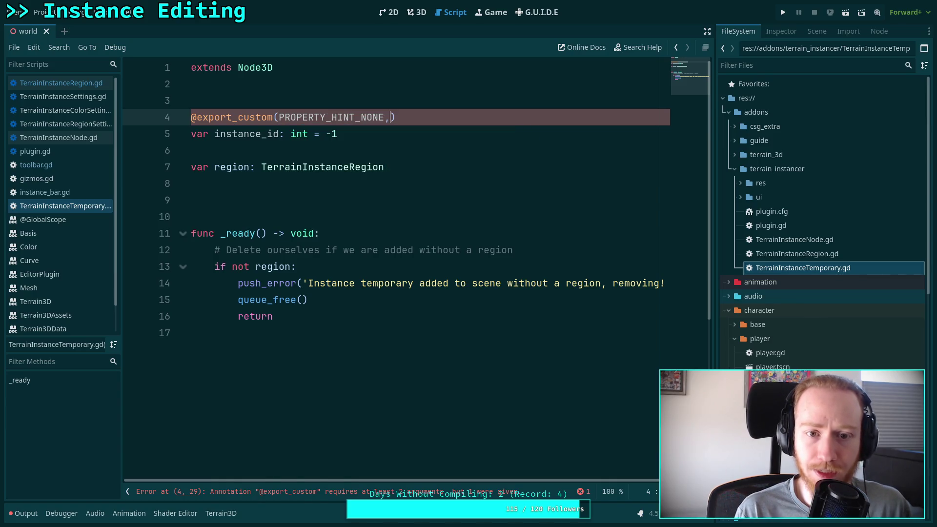
text(,)
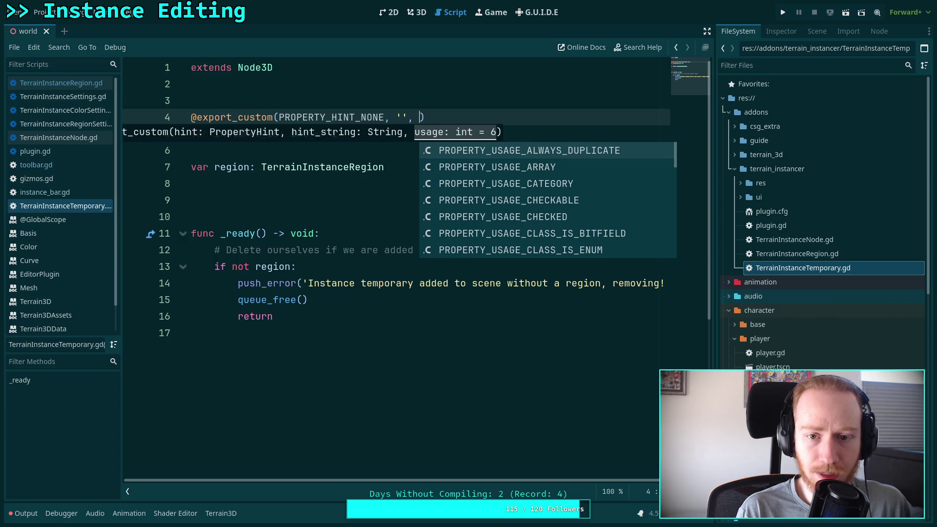
key(Down)
key(Down)
key(Down)
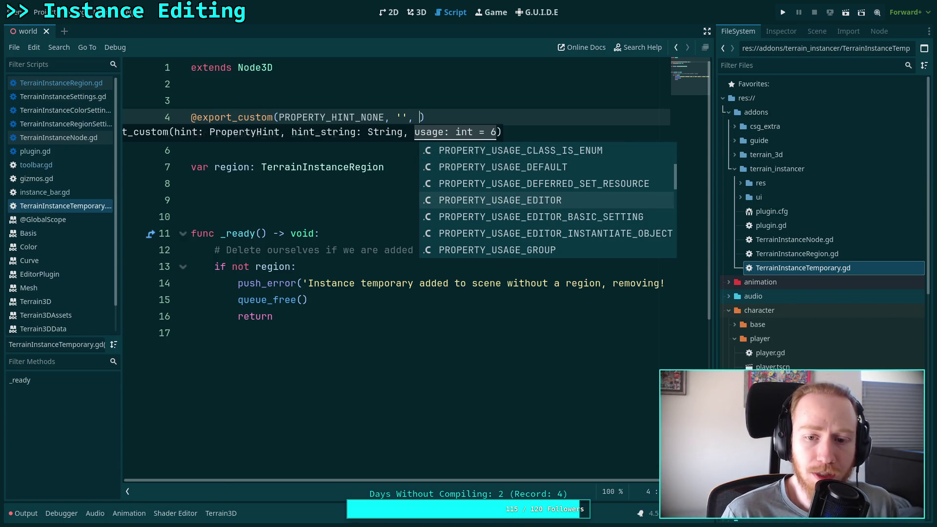
key(Down)
key(Up)
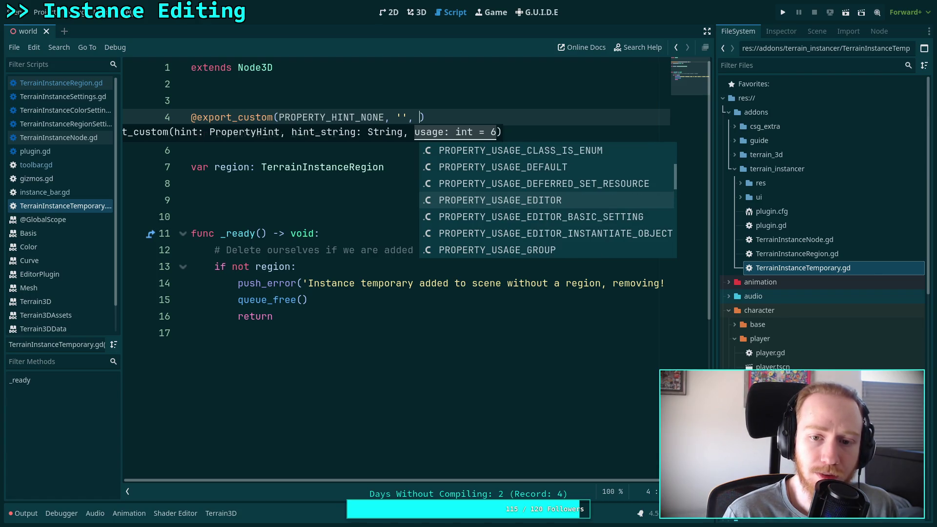
key(Return)
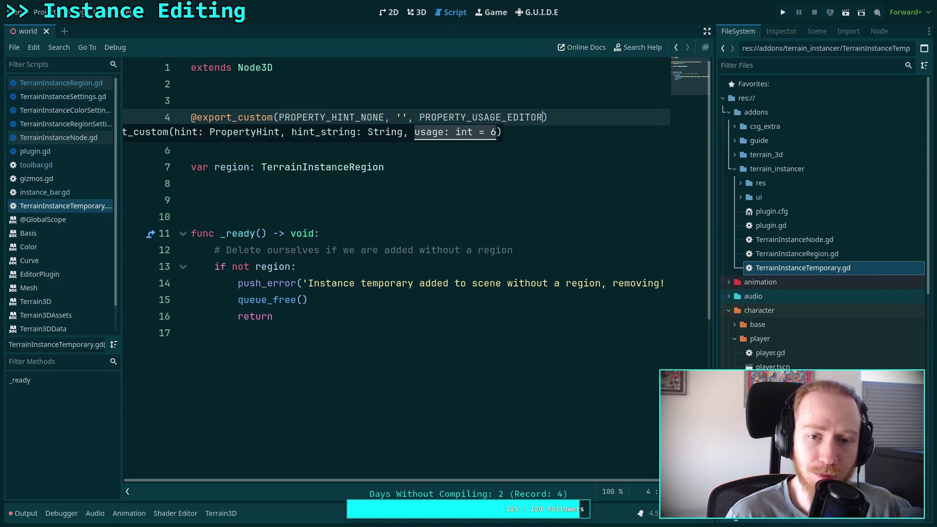
click(191, 150)
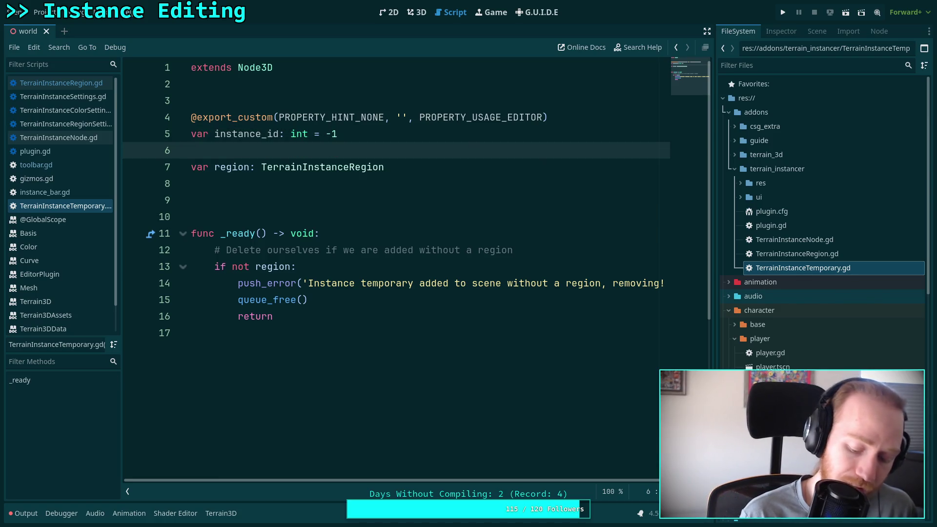
key(ctrl+s)
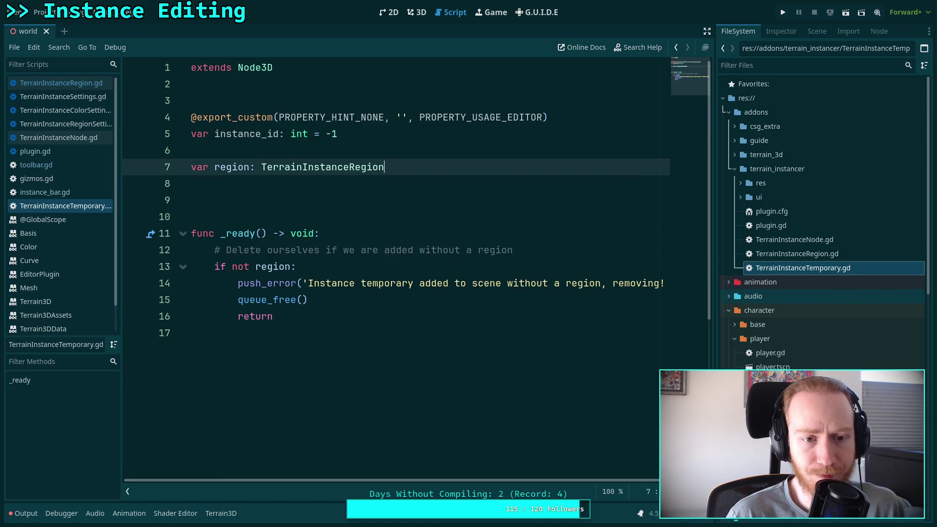
Start a '# If no' comment below the return in _ready.
click(274, 317)
key(Return)
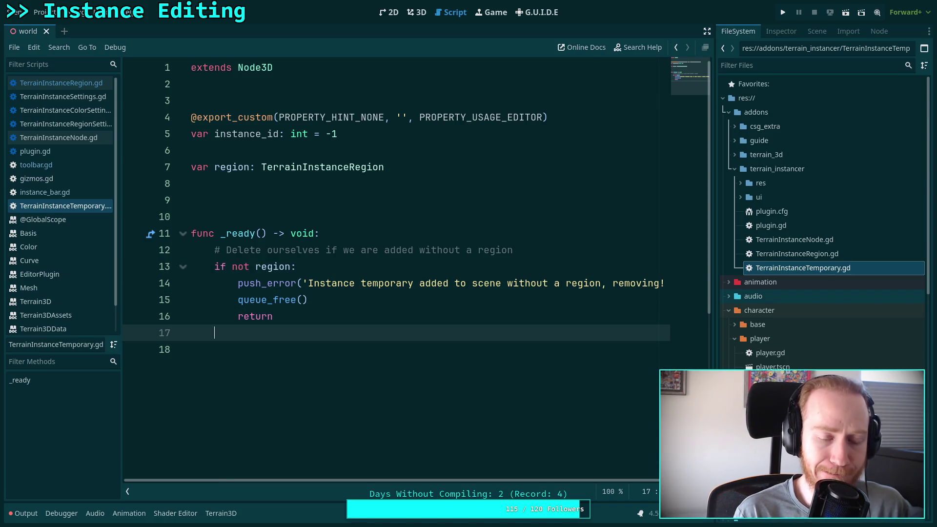
key(Return)
text(# If n)
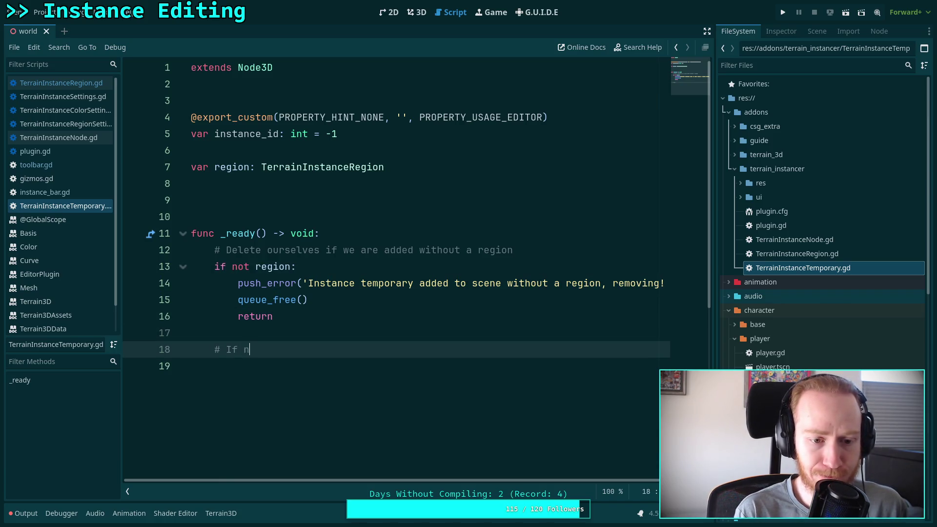
text(o)
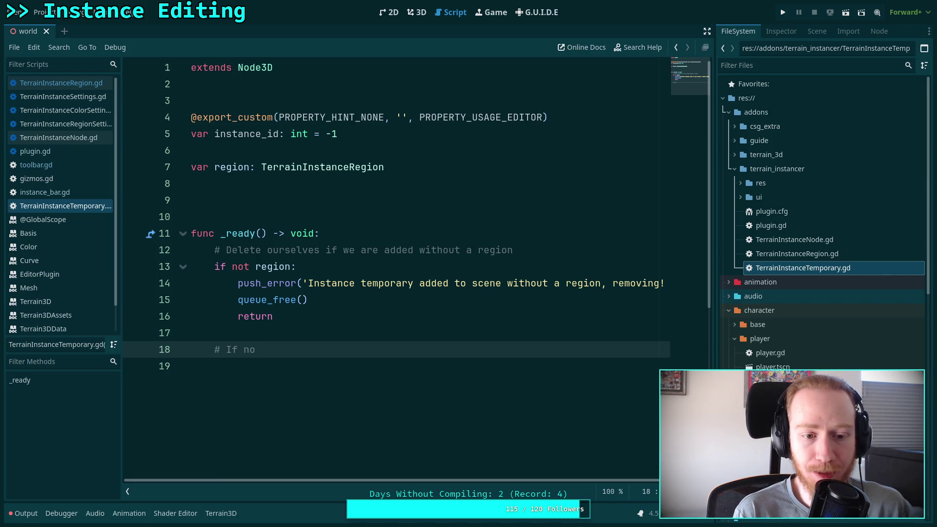
Give instance_id a set(value) setter beginning with an 'if not region:' check.
click(431, 136)
text(:)
key(Return)
text(set(v)
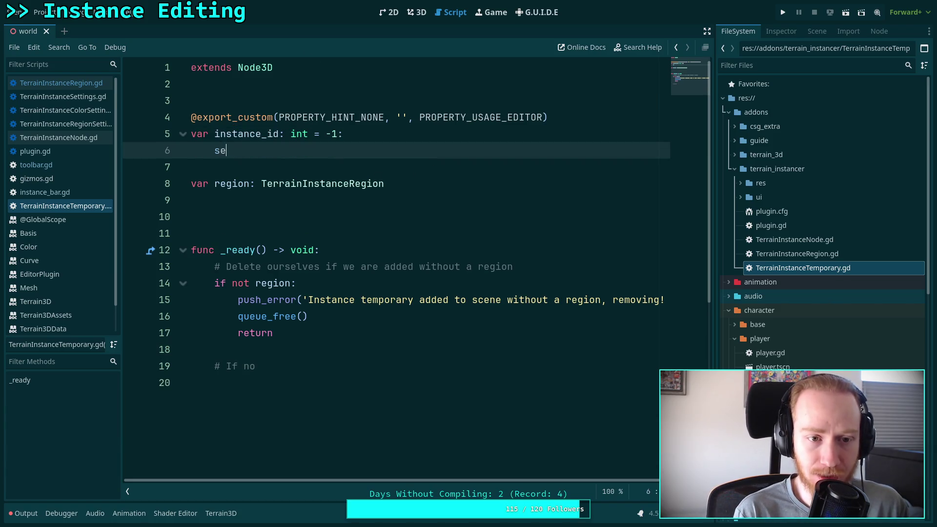
text(alue))
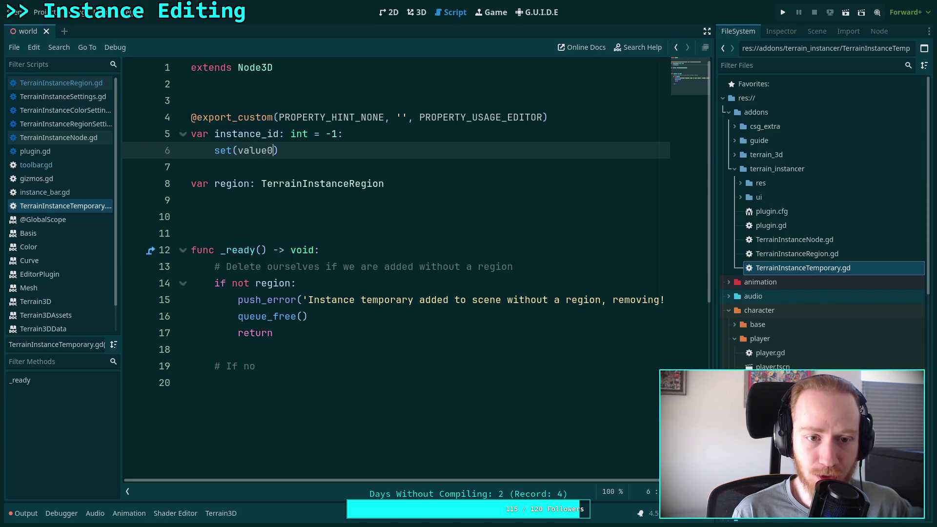
text(:)
key(Return)
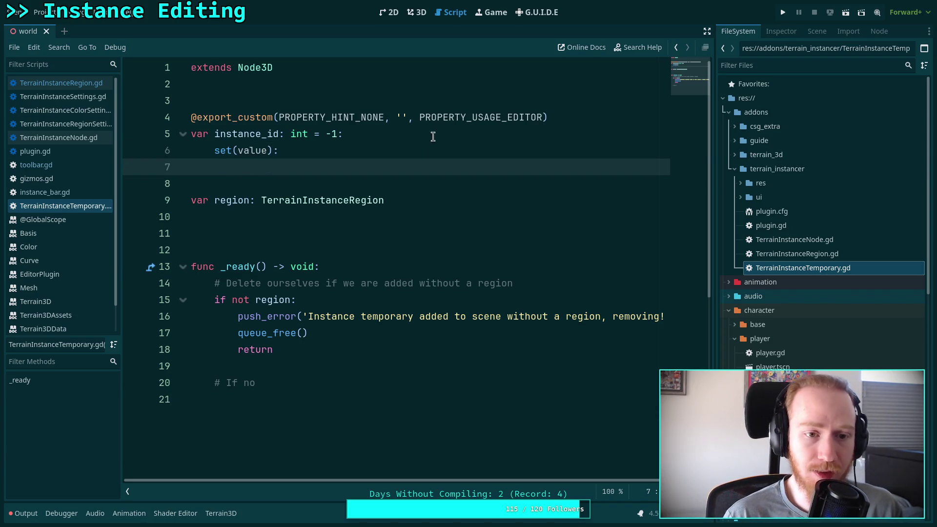
text(if not regi)
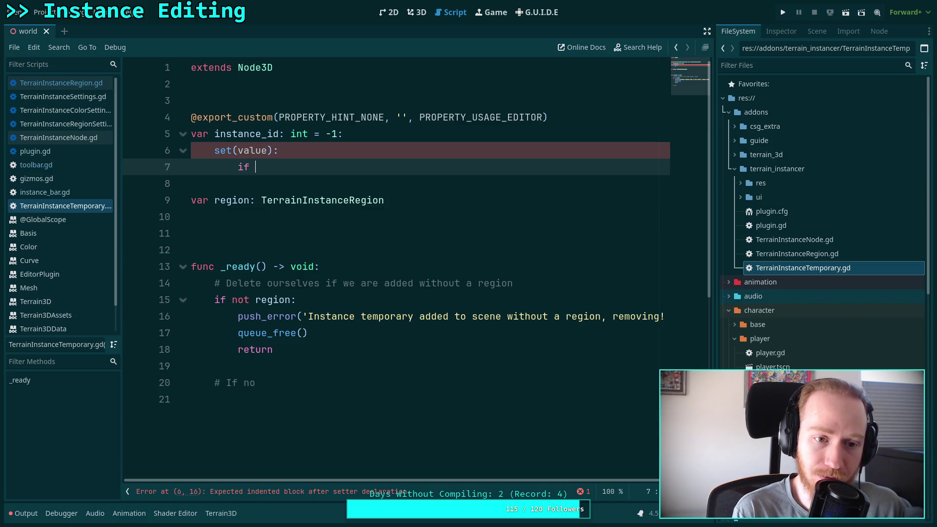
text(on:)
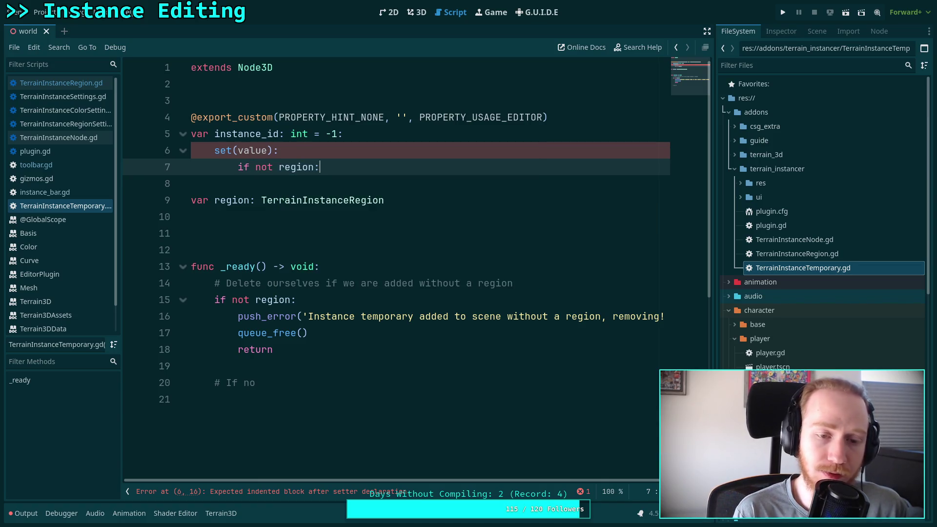
key(Return)
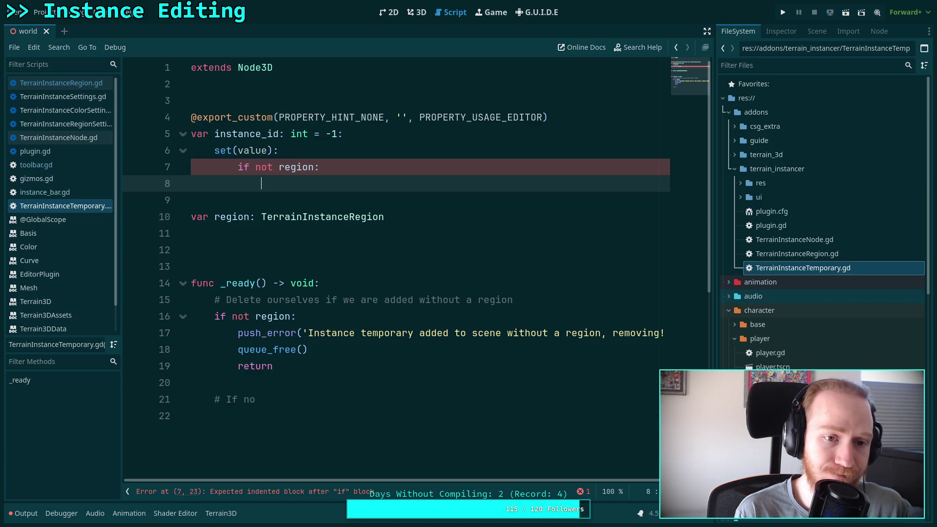
In that branch assign instance_id = value and return.
text(ins)
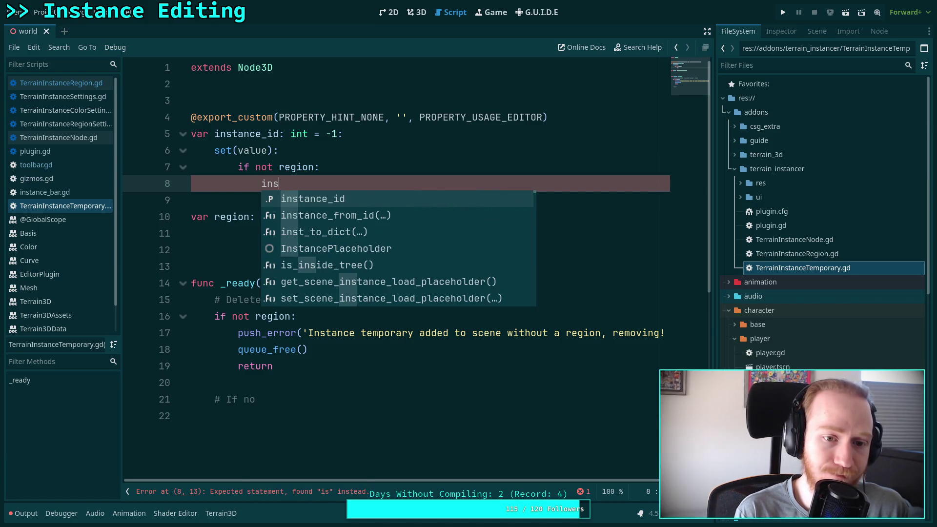
key(Return)
text(= val)
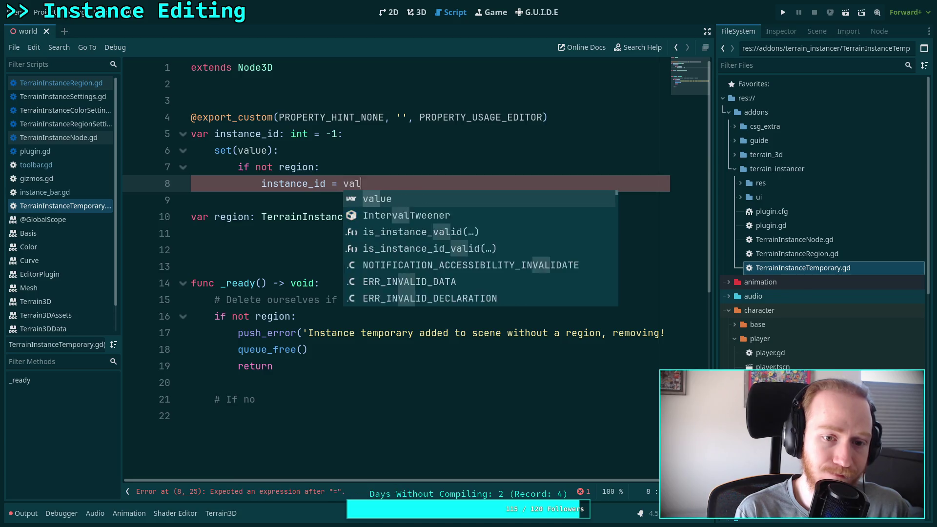
text(ue)
key(Return)
key(Return)
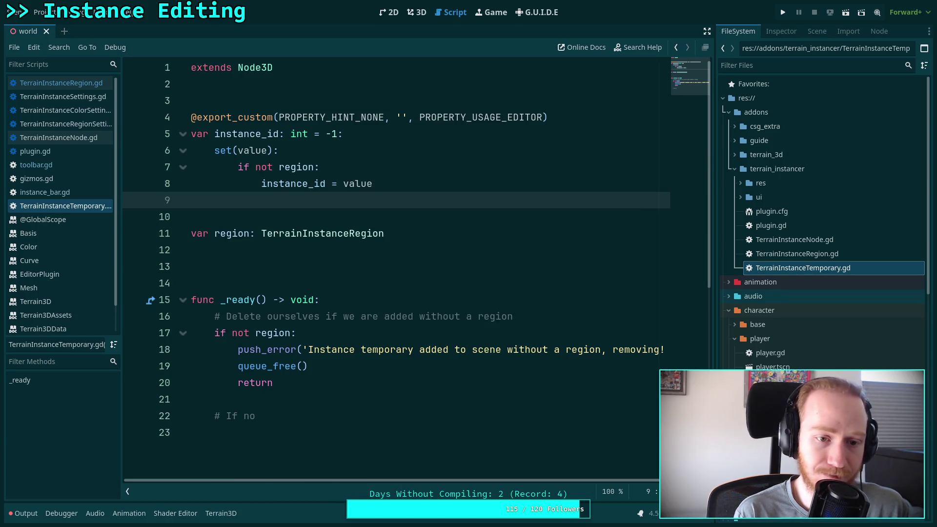
text(return)
key(Return)
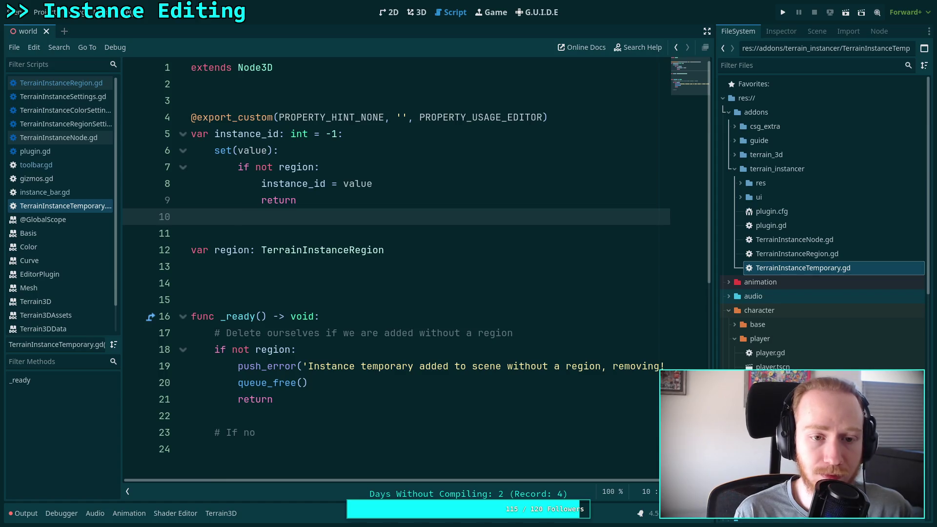
key(Return)
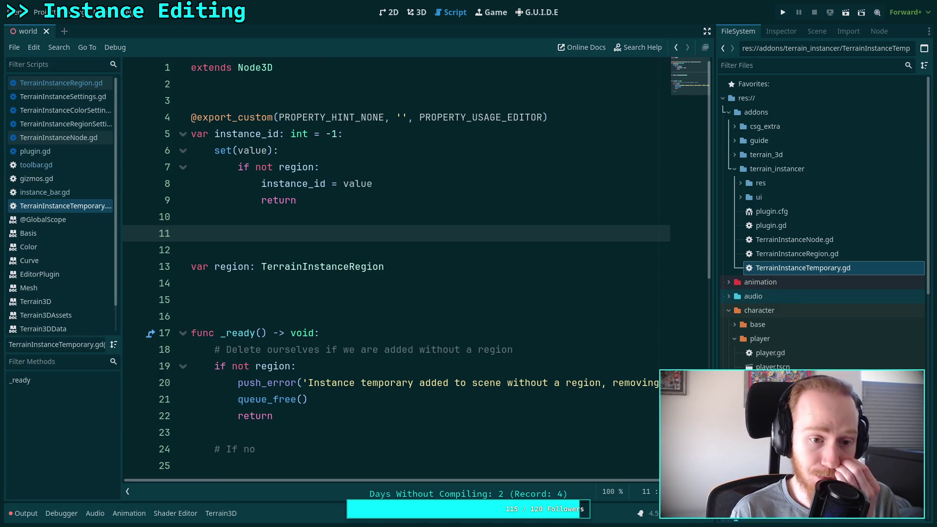
Declare 'var is_valid: bool = false' and loop over region.settings.instances.
text(var is)
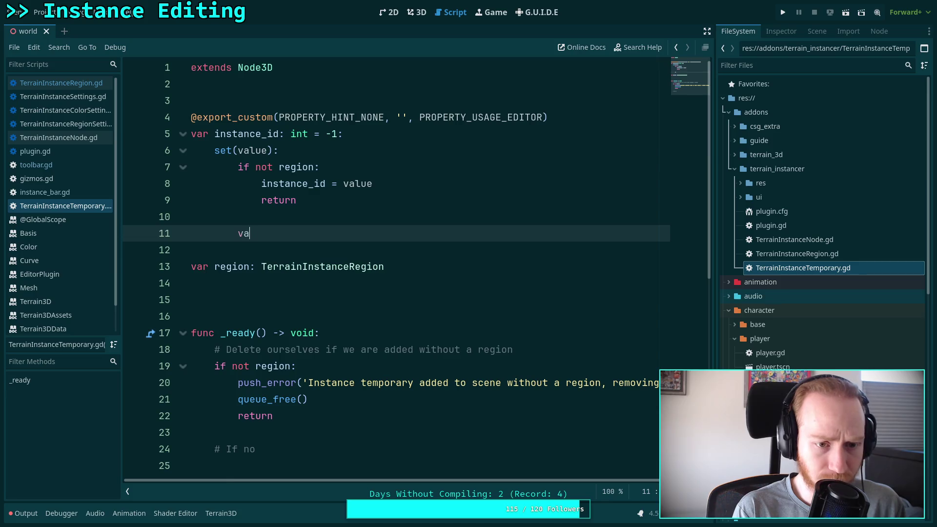
text(_valid: bo)
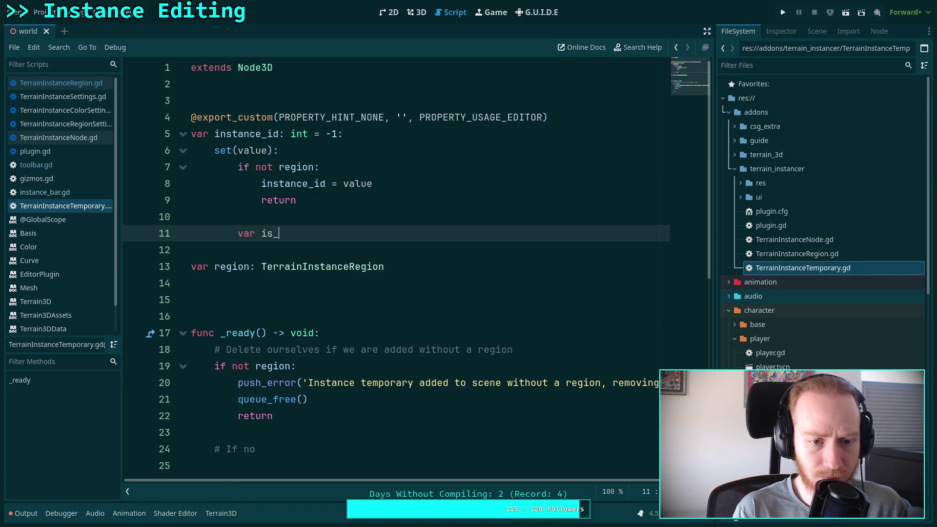
text(ol = false)
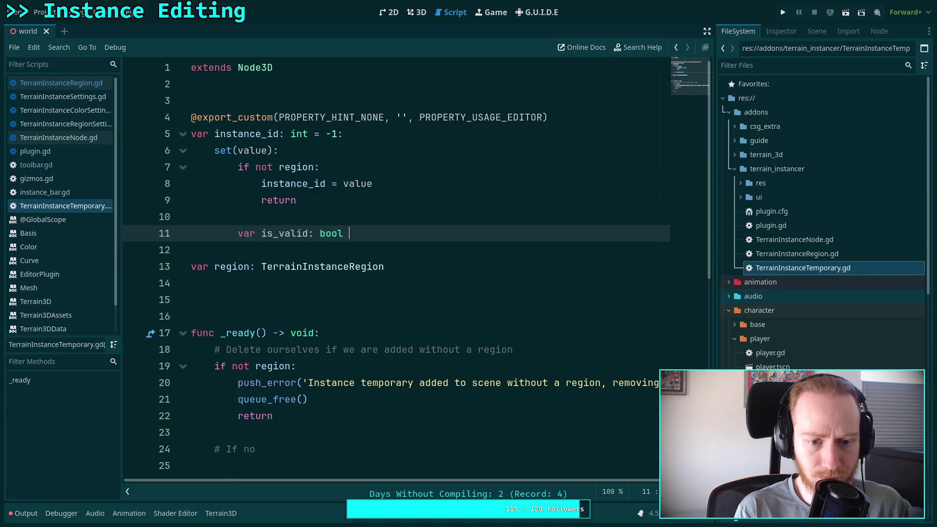
key(Return)
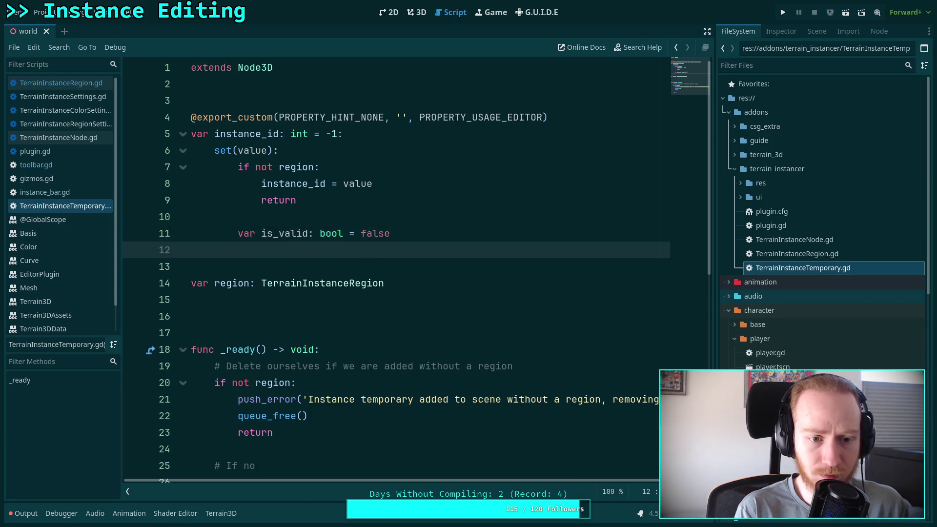
text(for )
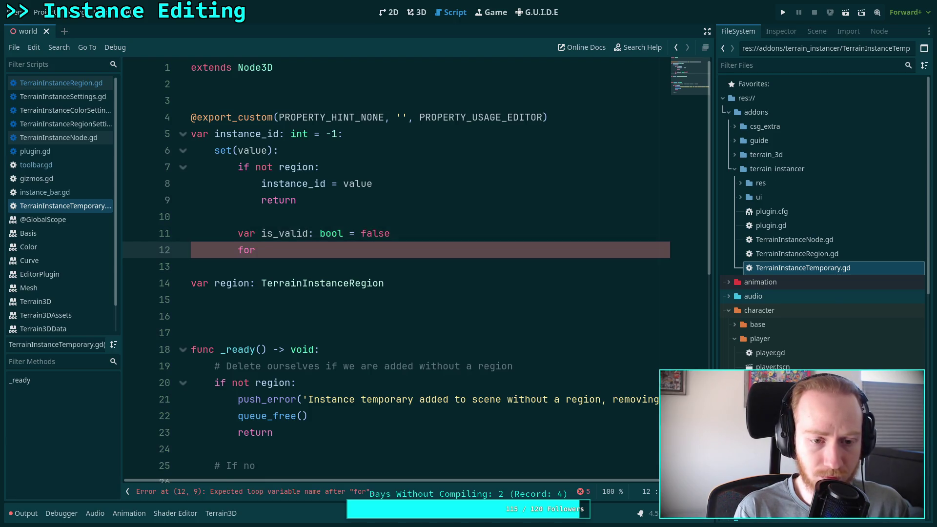
text(option in reg)
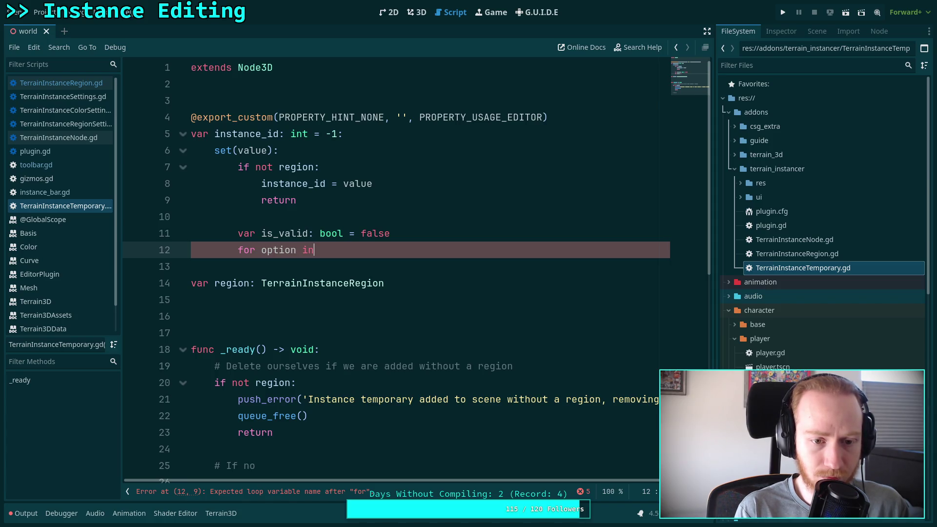
text(ion.set)
key(Return)
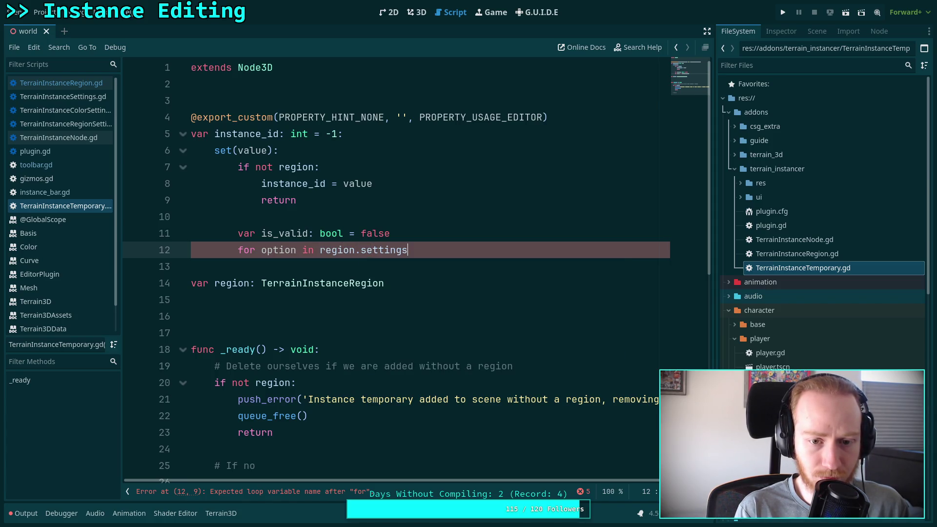
text(.)
key(Return)
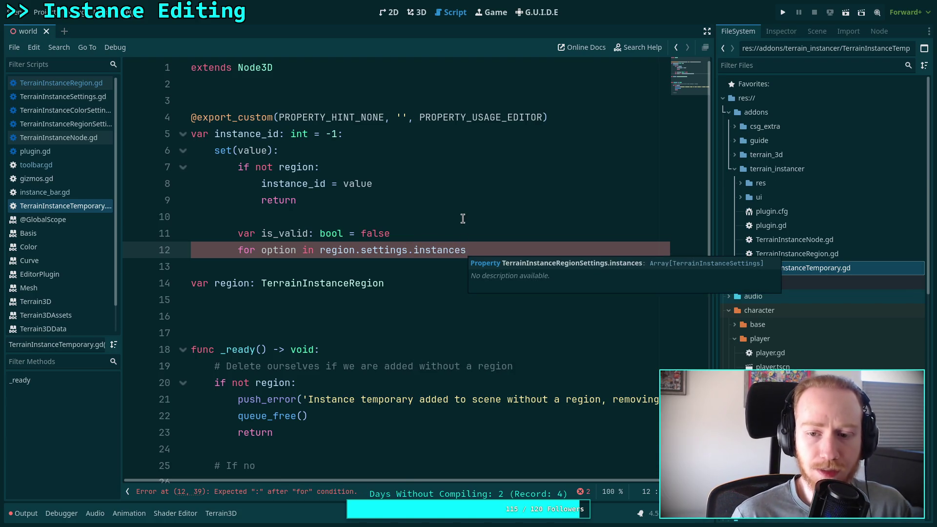
text(:)
key(Return)
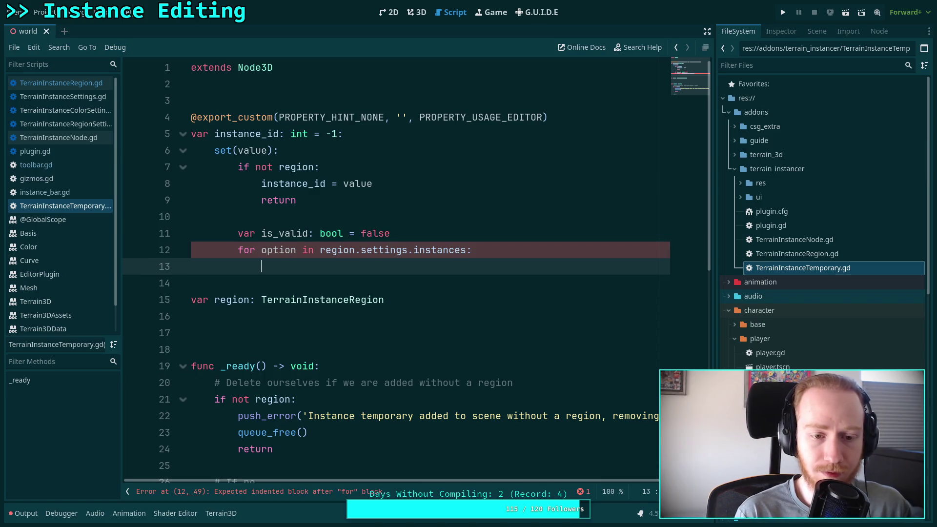
Inside the loop, set is_valid = true and break when option.id == value.
text(if option.)
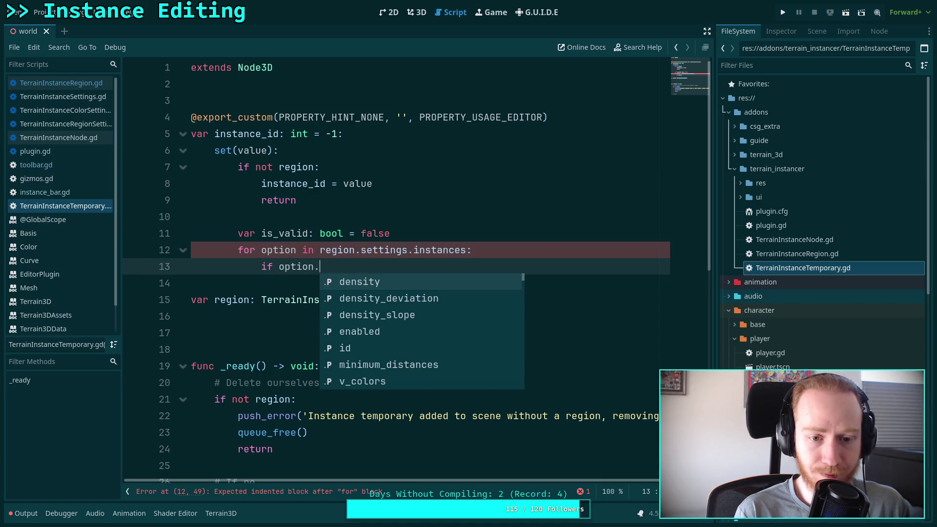
text(id)
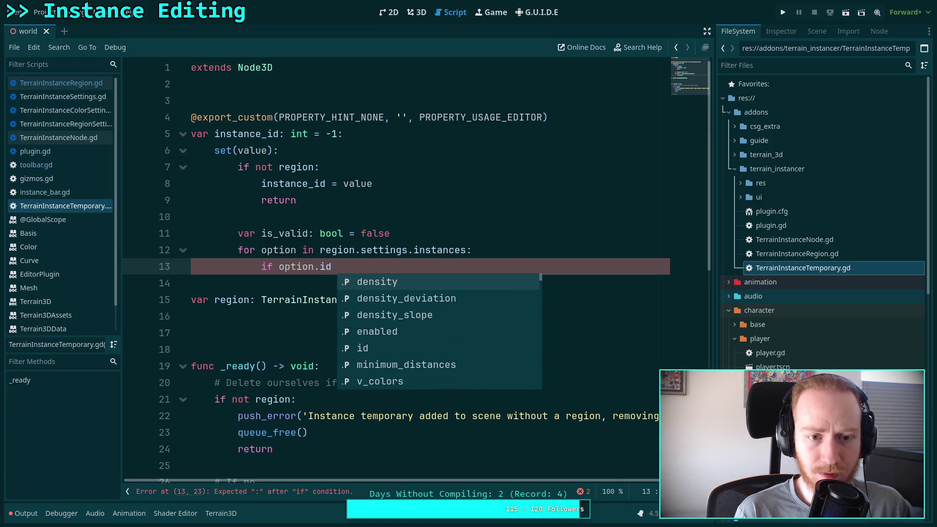
text( == in)
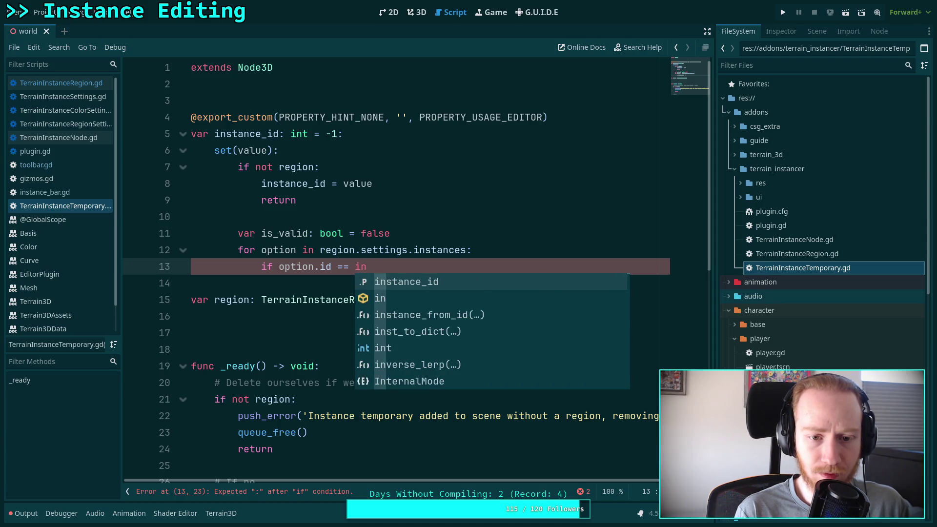
key(BackSpace)
key(BackSpace)
text(value:)
key(Return)
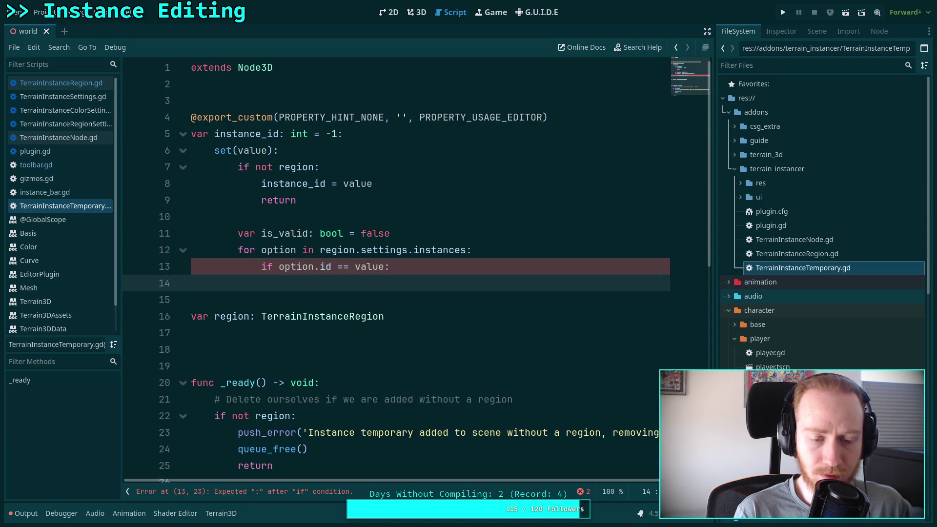
text(is_z)
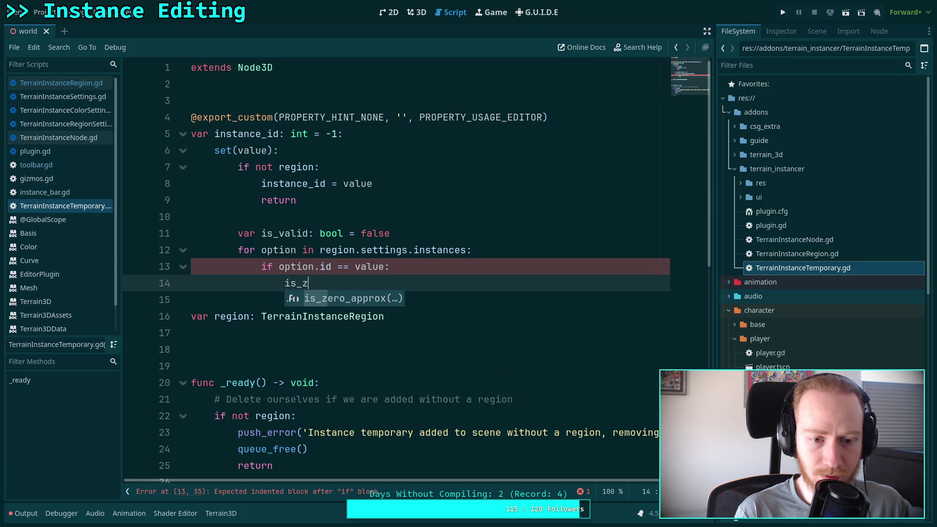
key(BackSpace)
text(valid = true)
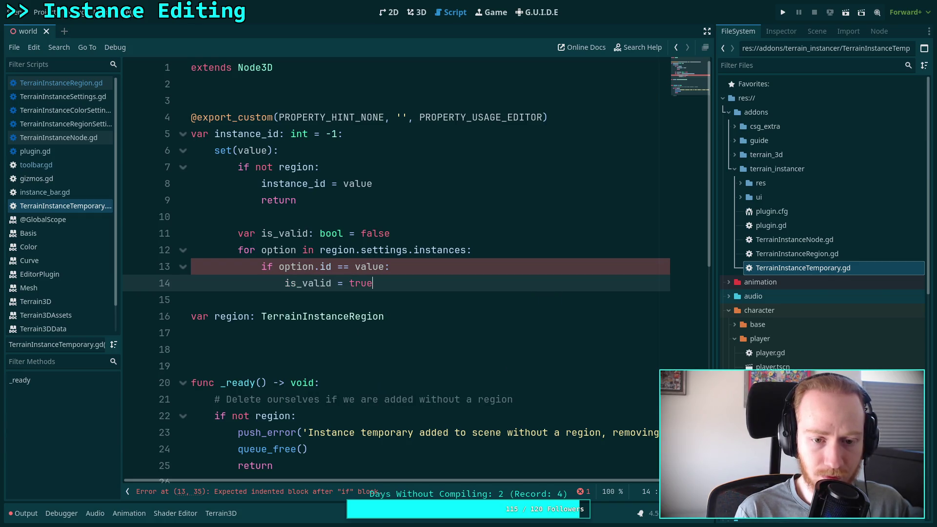
key(Return)
text(break)
key(Return)
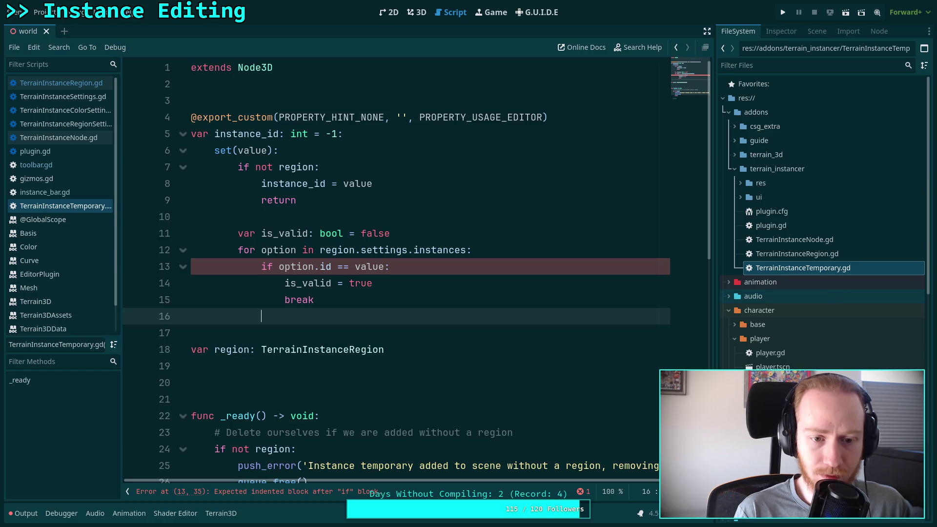
After the loop, return early with 'if not is_valid: return'.
key(Return)
text(if not )
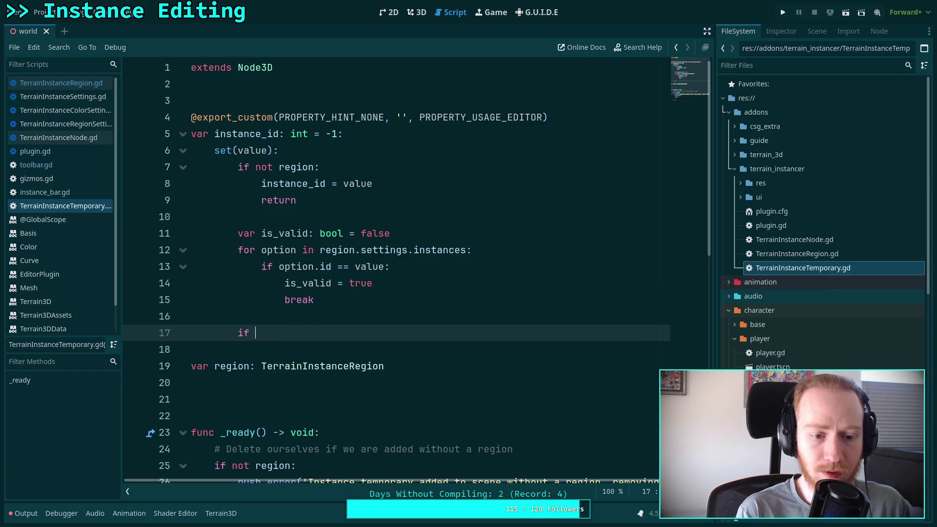
text(is_valid)
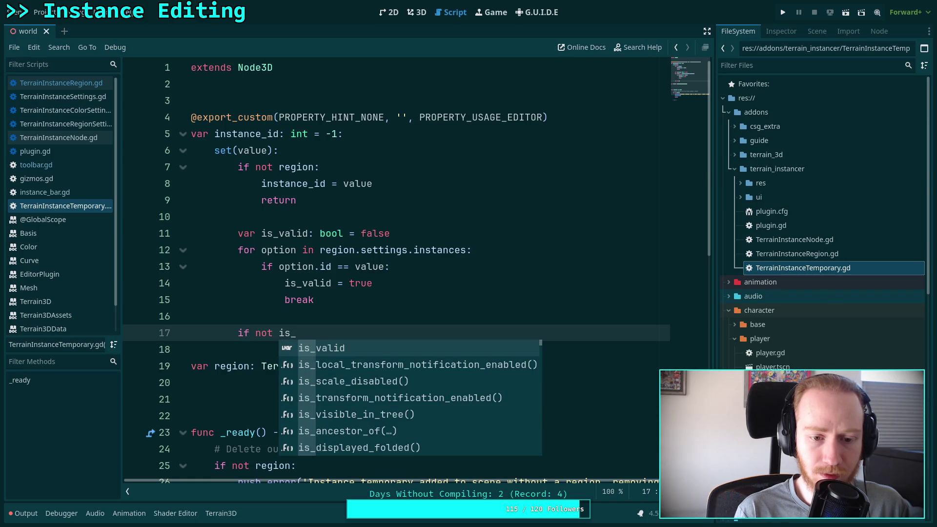
text(:)
key(Return)
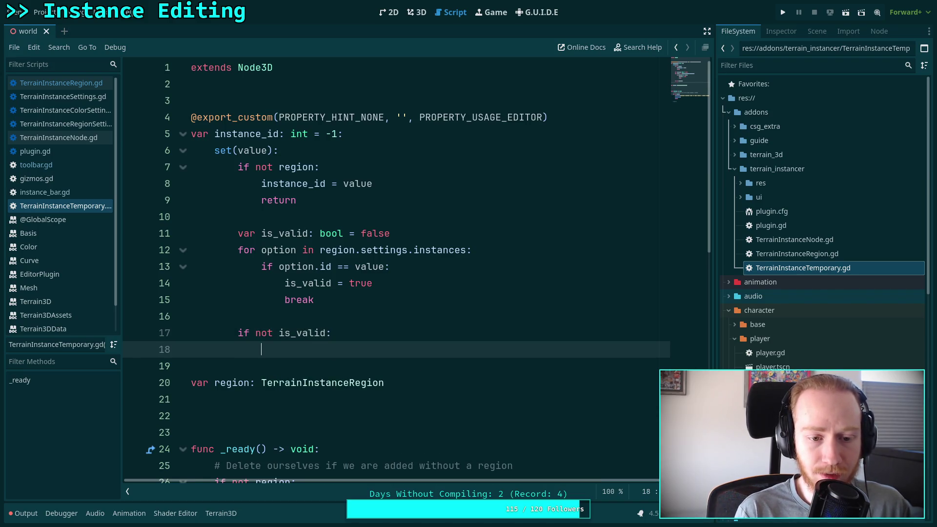
text(return)
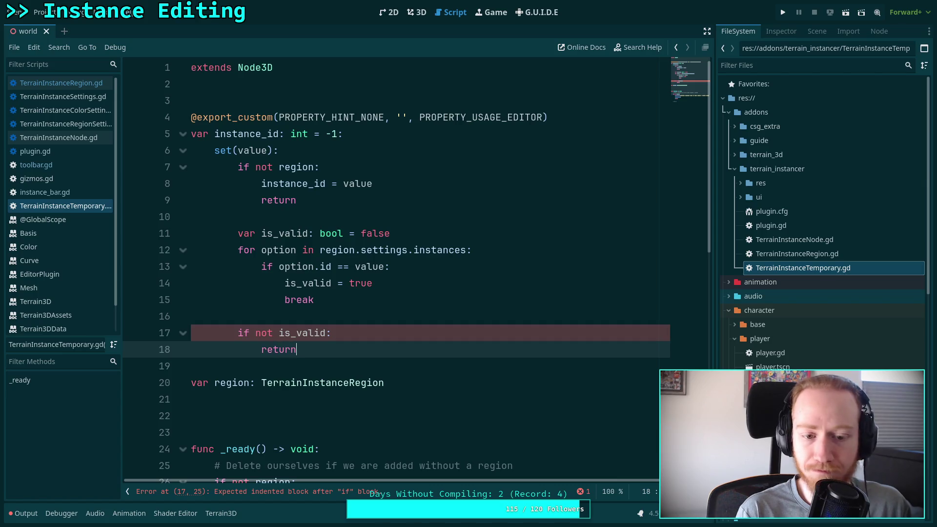
key(Return)
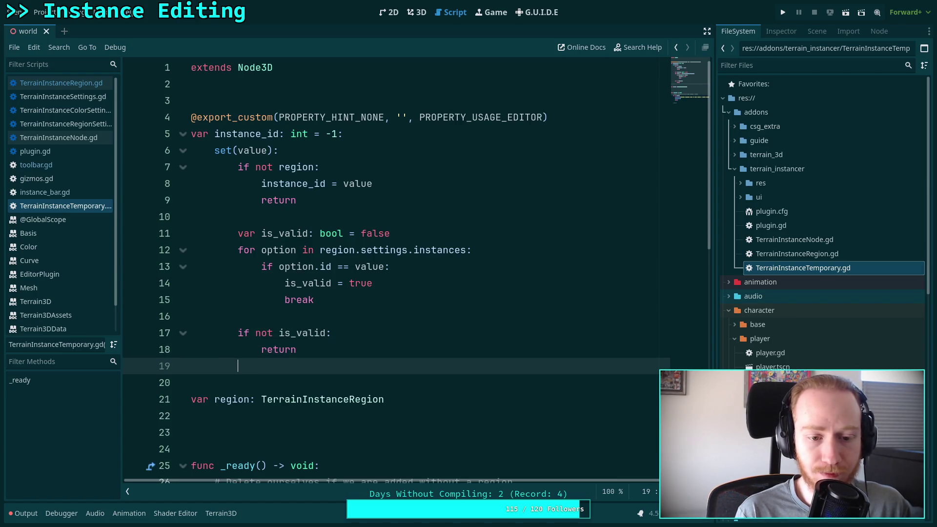
key(Return)
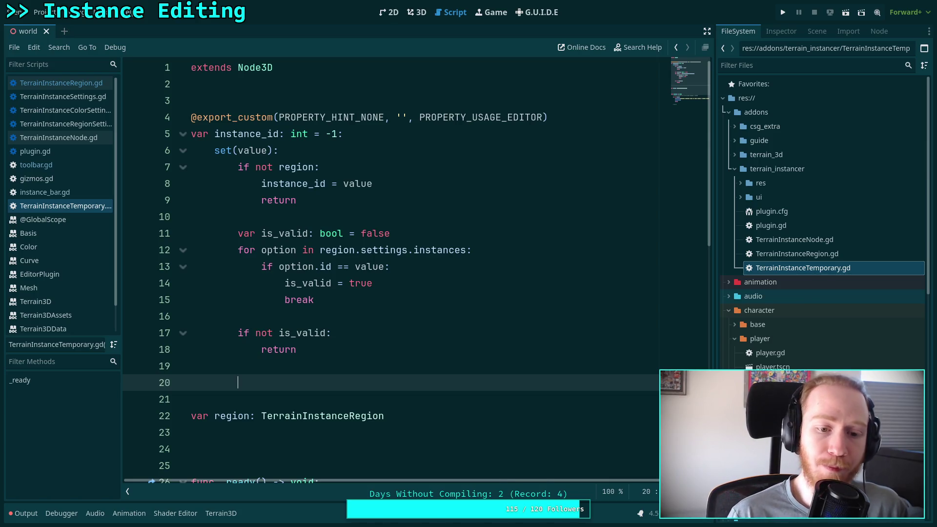
scroll(364, 281, down, 1)
Insert an EditorInterface.get_editor_toaster().push_toast( call before the early return.
click(364, 282)
key(Return)
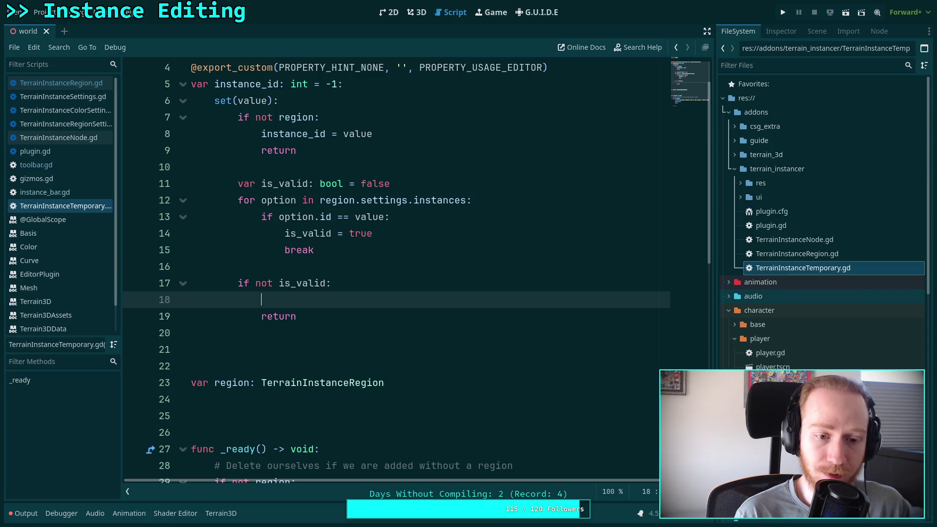
text(Editor)
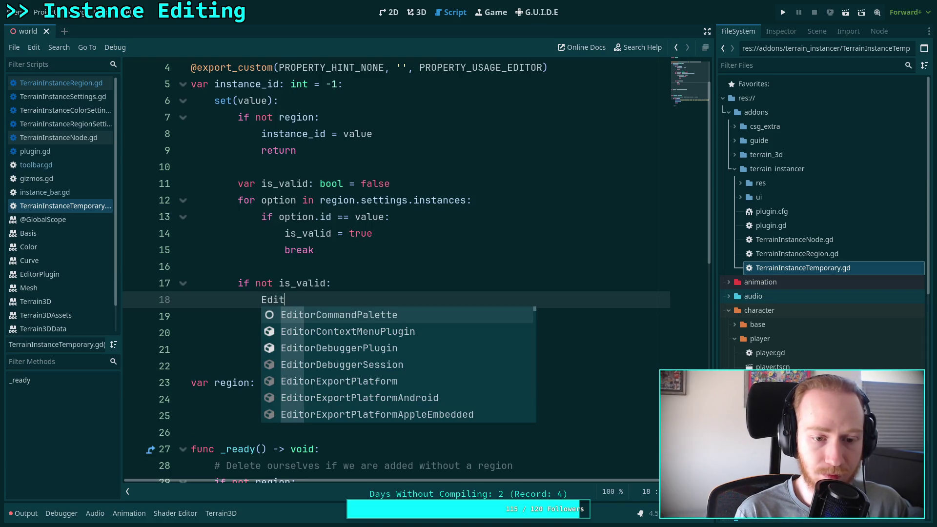
text(In)
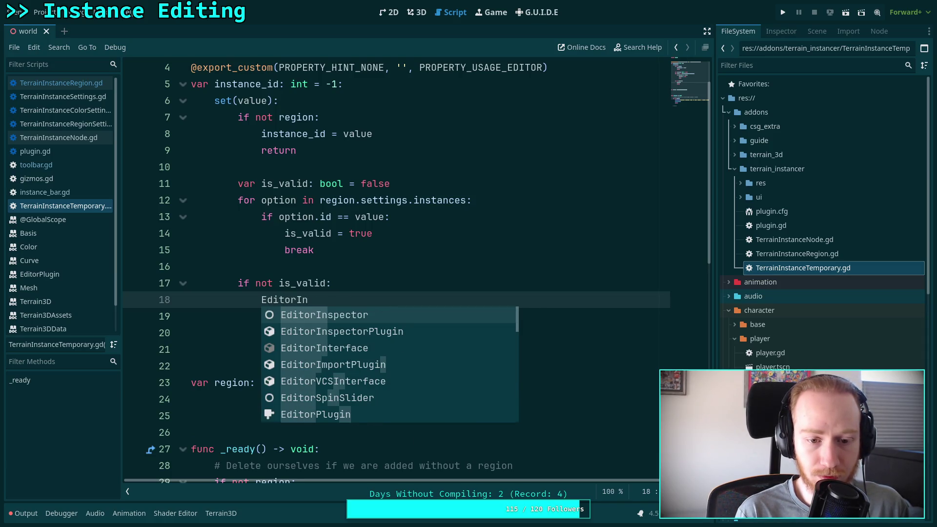
key(Return)
text(.)
key(BackSpace)
key(BackSpace)
key(BackSpace)
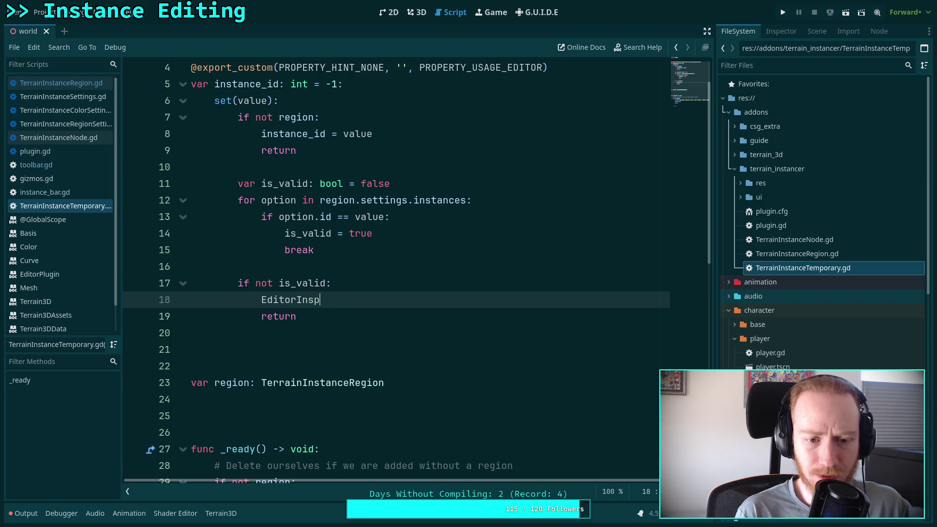
key(BackSpace)
key(BackSpace)
text(t)
key(Return)
text(.)
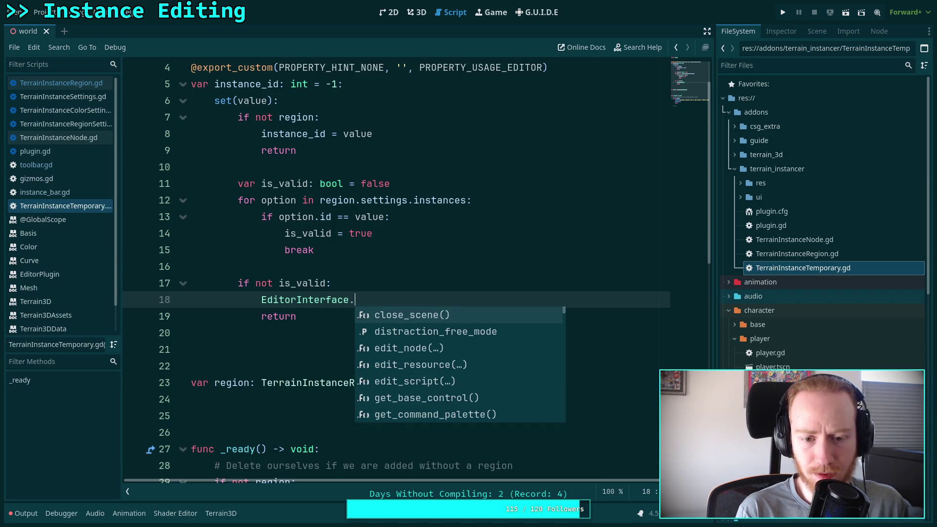
text(toa)
key(Return)
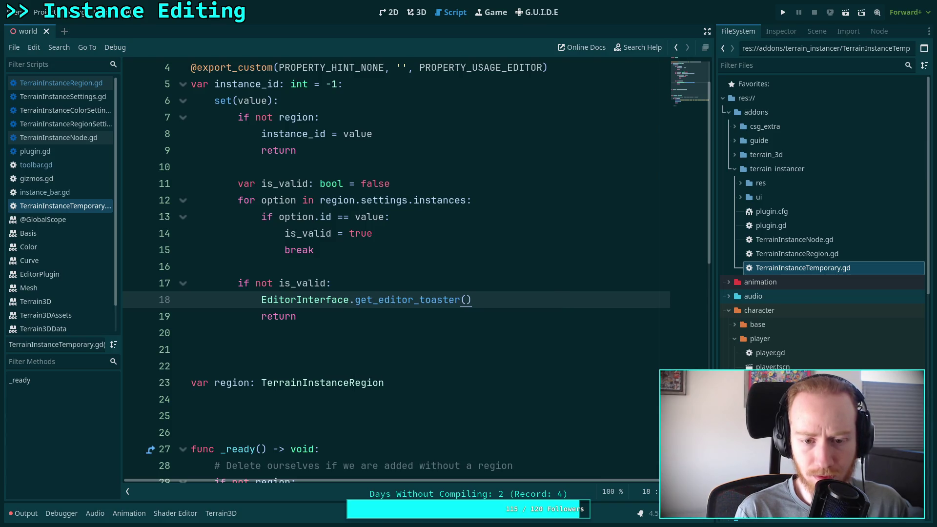
text(.)
key(Return)
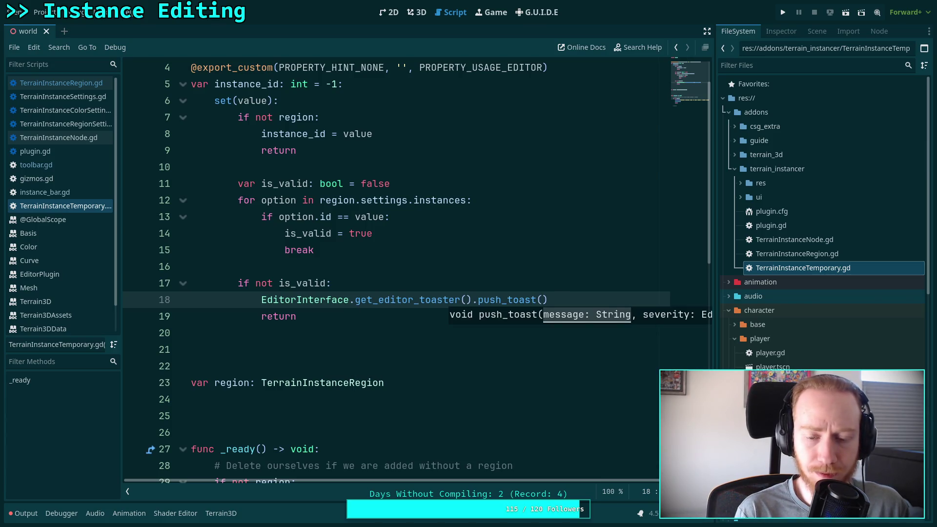
Write the toast message 'ID %d is not in the region's instance settings!'.
key(Return)
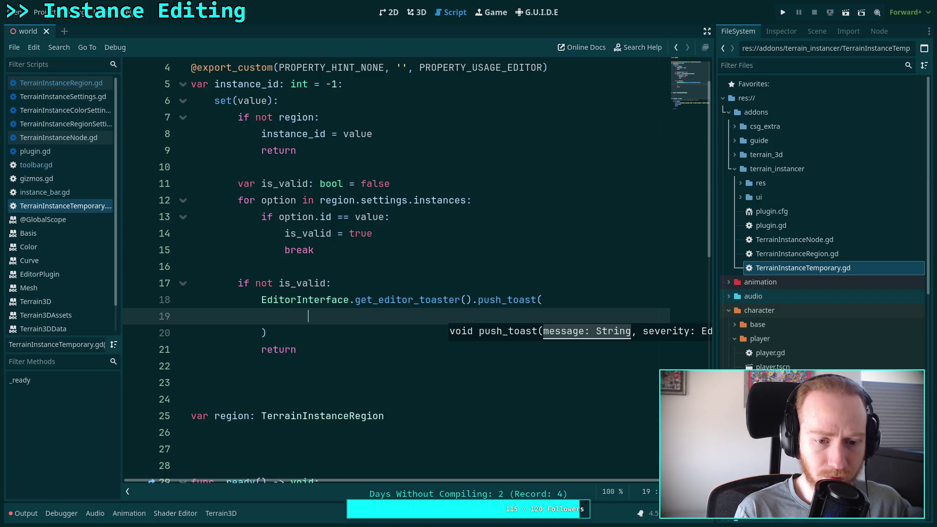
text(')
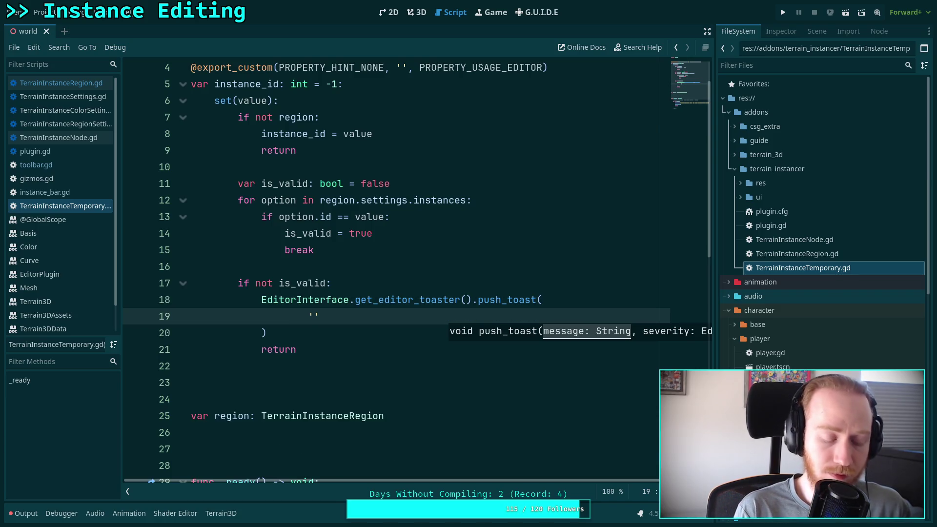
text(ID )
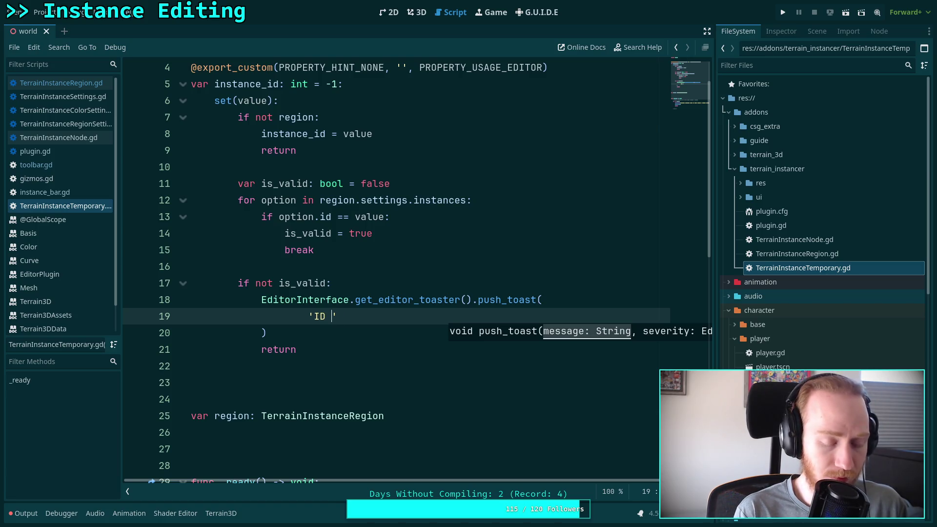
text(%d is n)
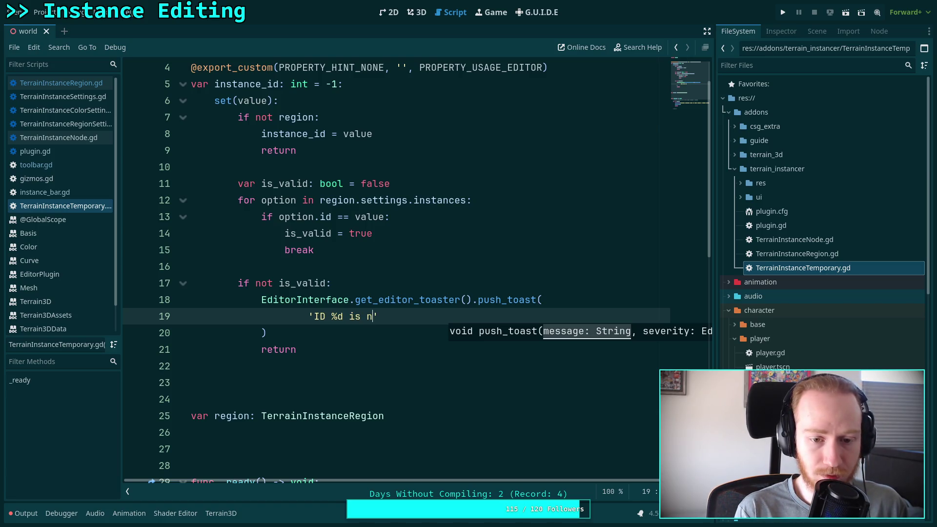
text(ot a)
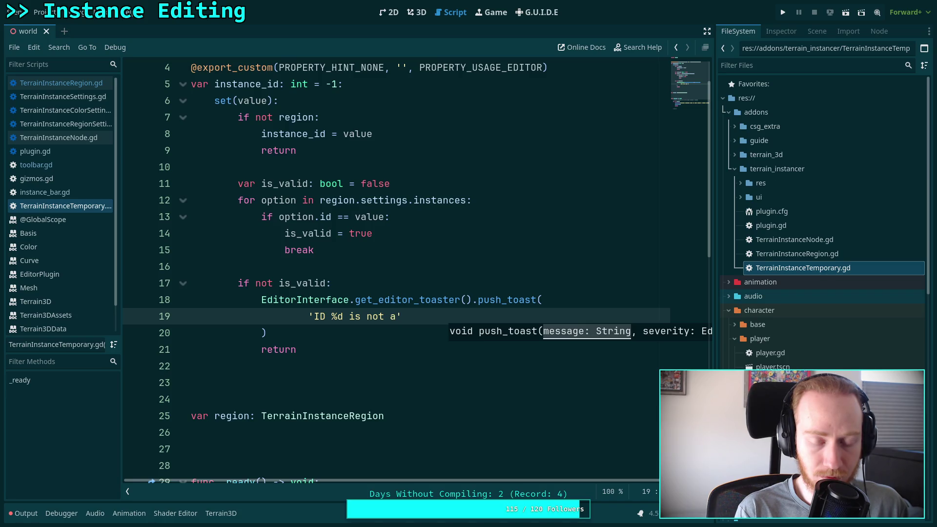
key(BackSpace)
text(in the )
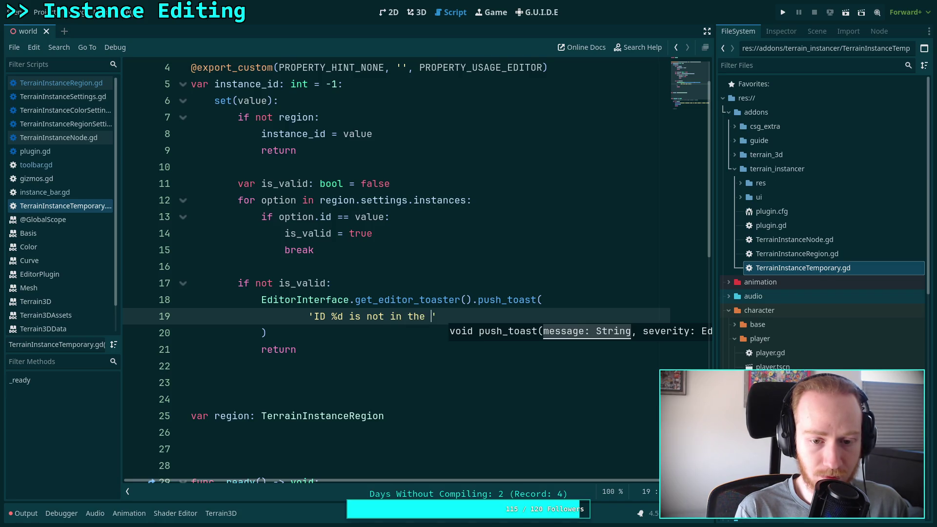
text(region's)
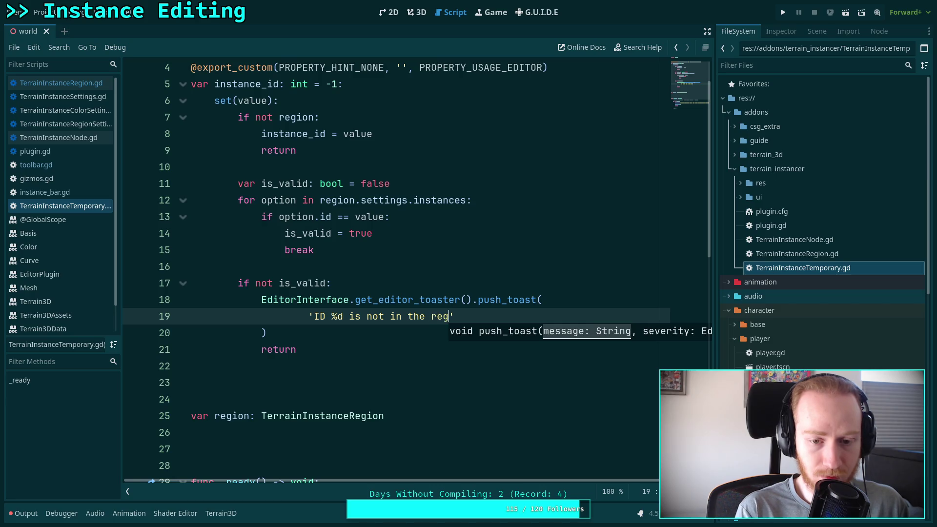
key(BackSpace)
key(BackSpace)
key(BackSpace)
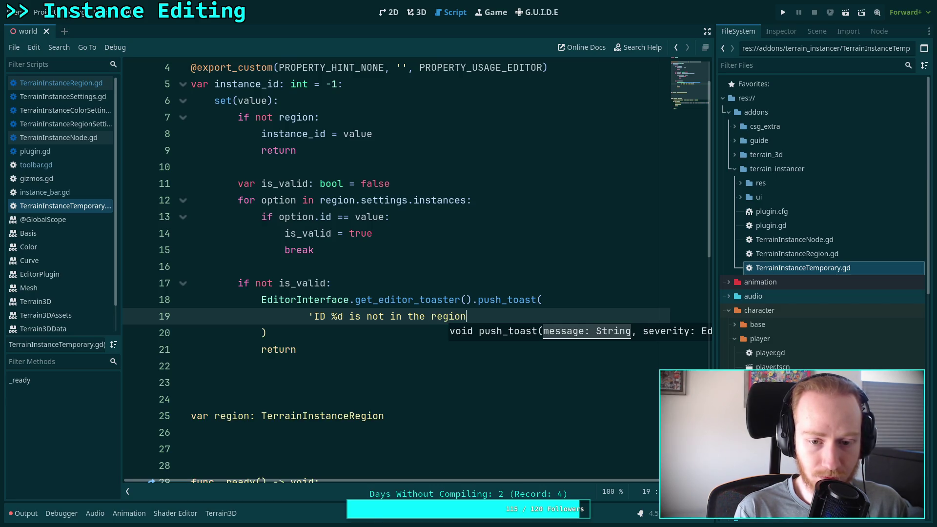
text('s)
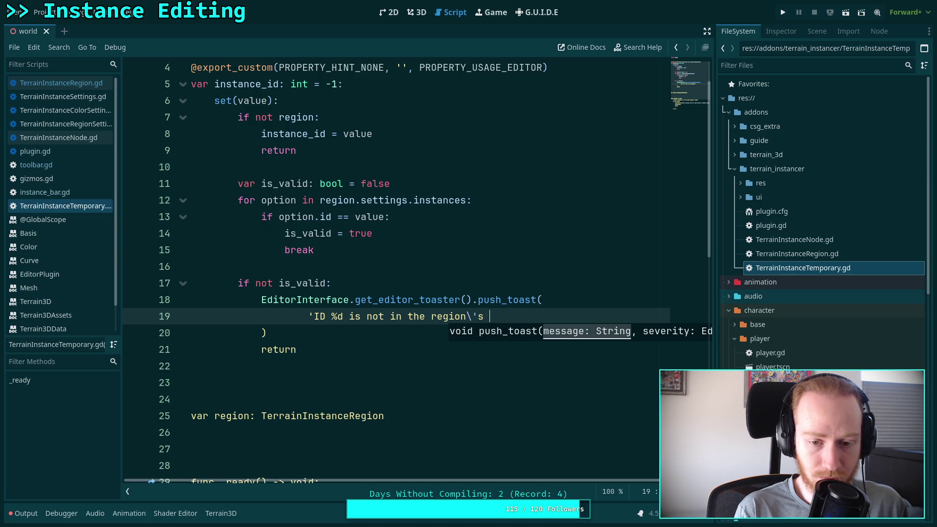
key(BackSpace)
key(BackSpace)
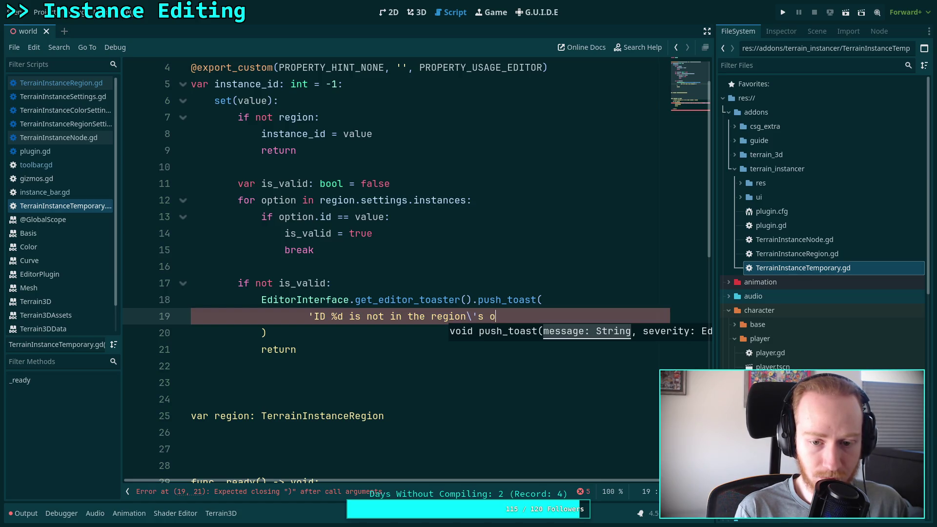
text(instan)
text(ce setti)
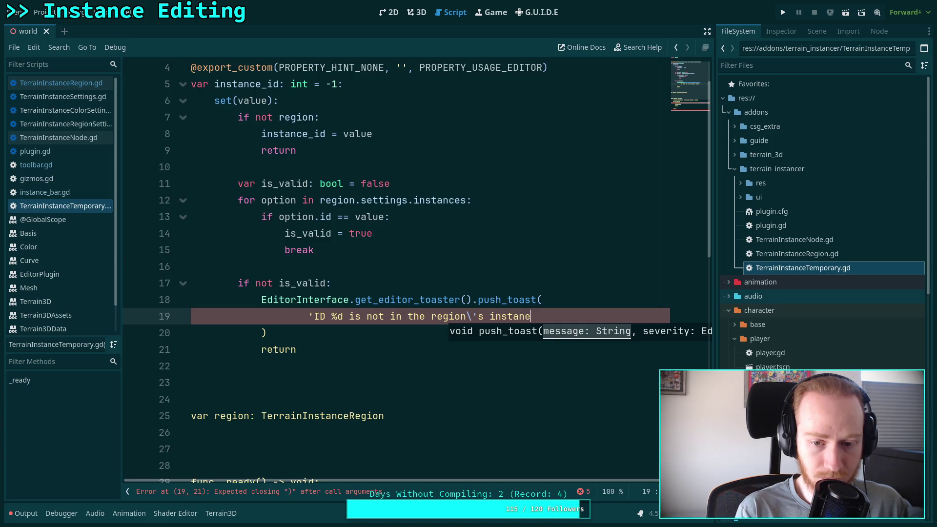
text(ngs)
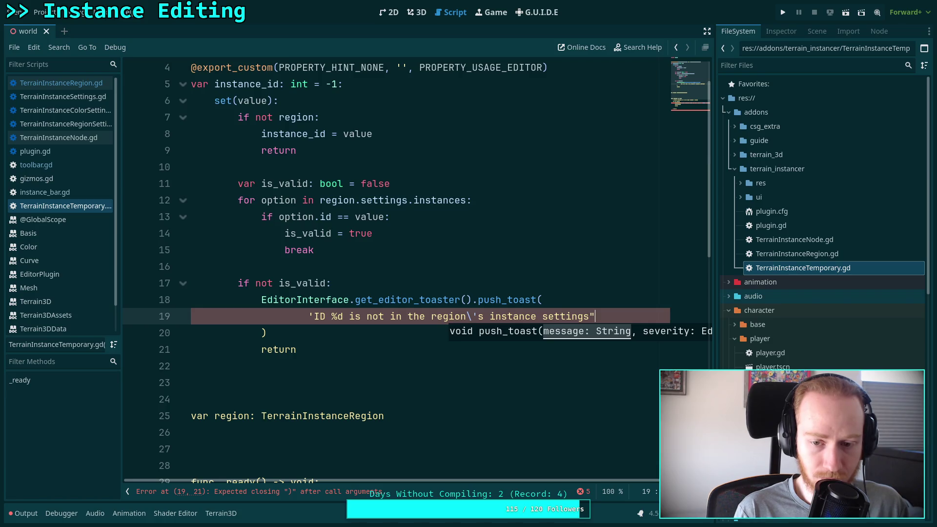
text(!')
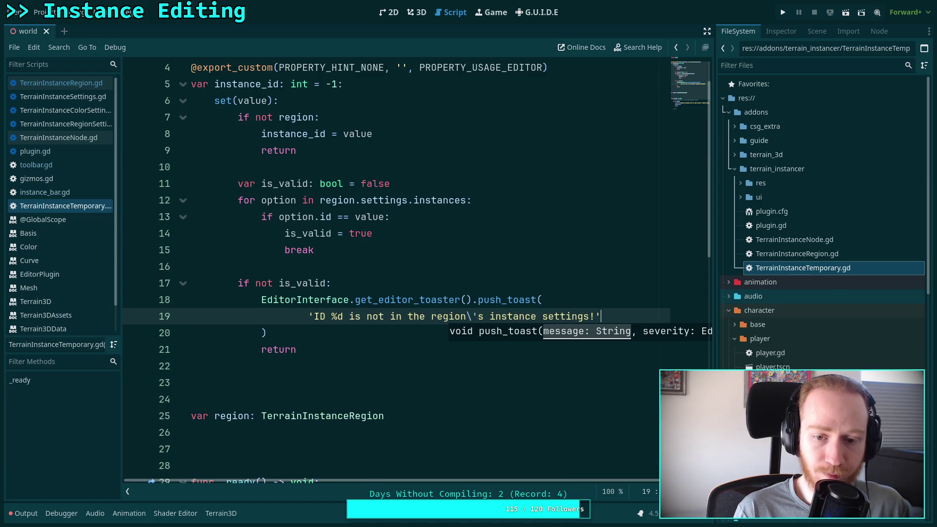
text(,)
Pass EditorToaster.SEVERITY_ERROR as the toast's second argument.
key(Return)
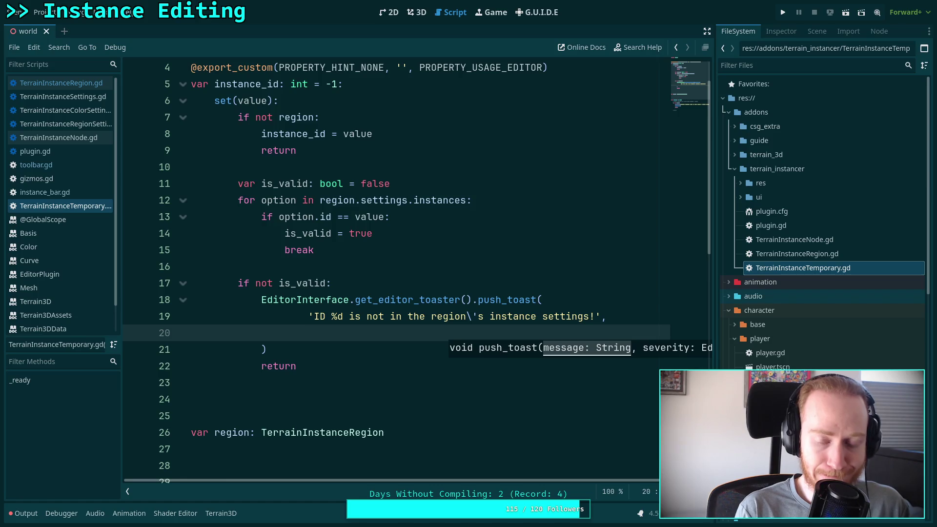
text(Edit)
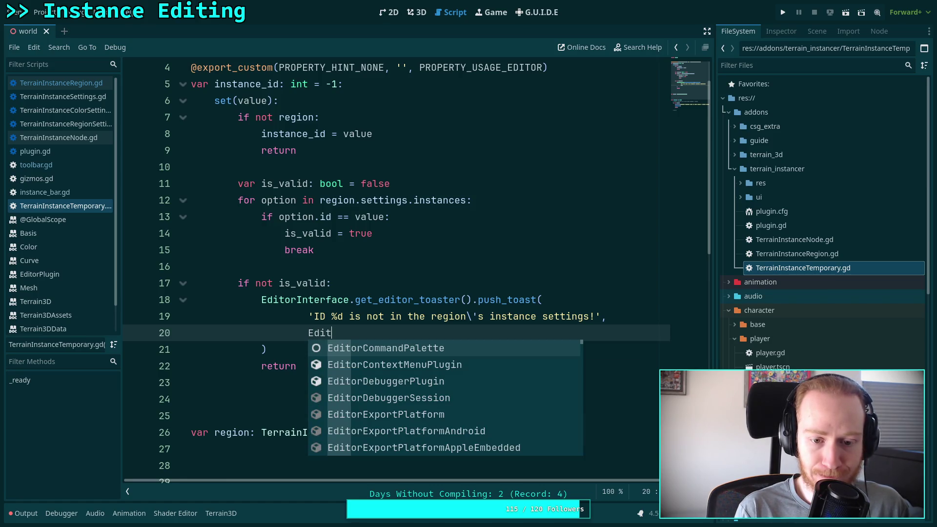
text(orTo)
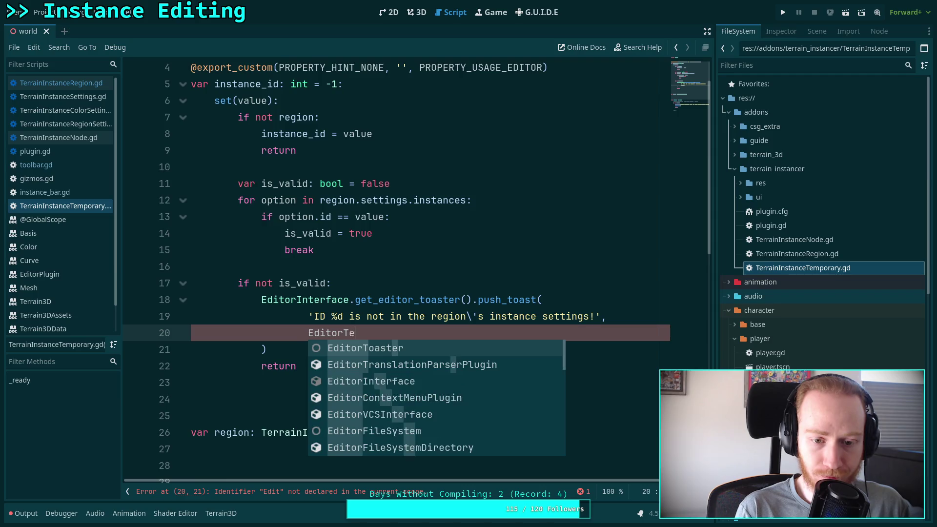
key(Return)
text(.)
key(Down)
key(Down)
key(Down)
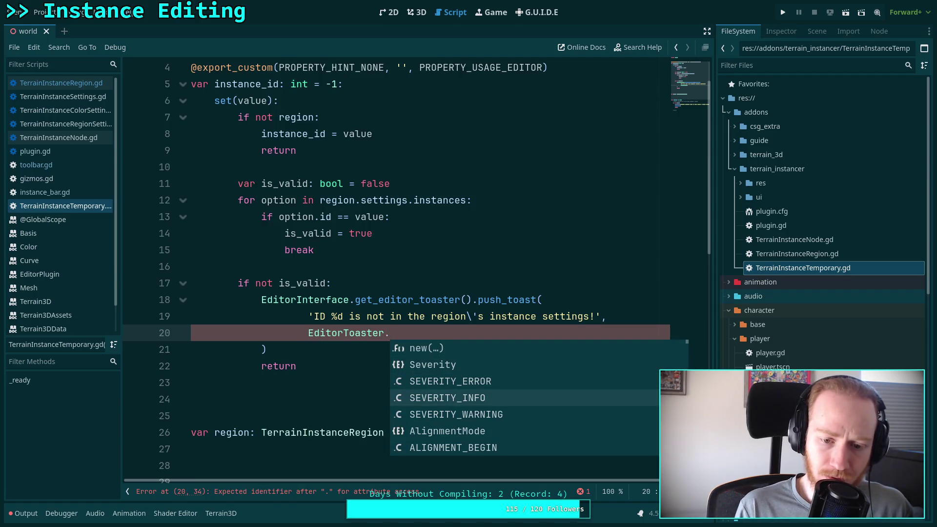
key(Up)
key(Return)
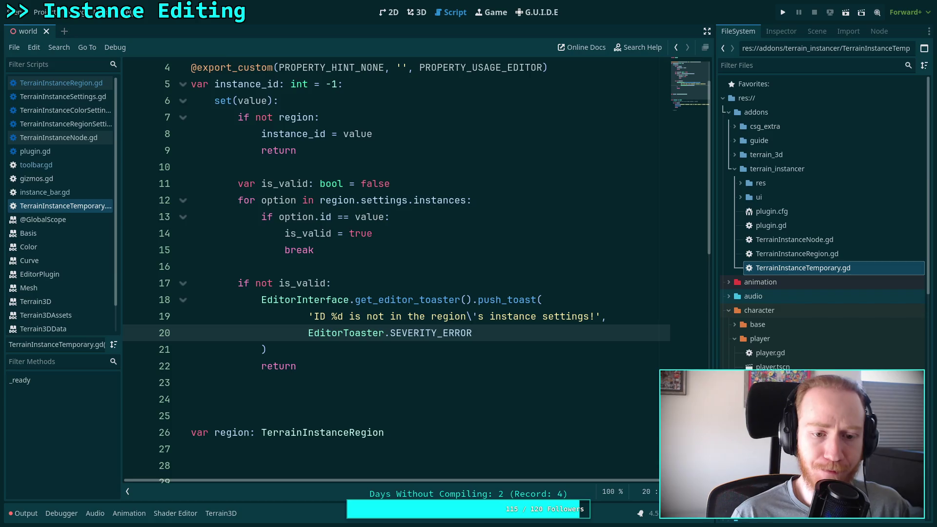
Add 'instance_id = value' after the validation block.
scroll(184, 303, down, 1)
click(332, 333)
key(Return)
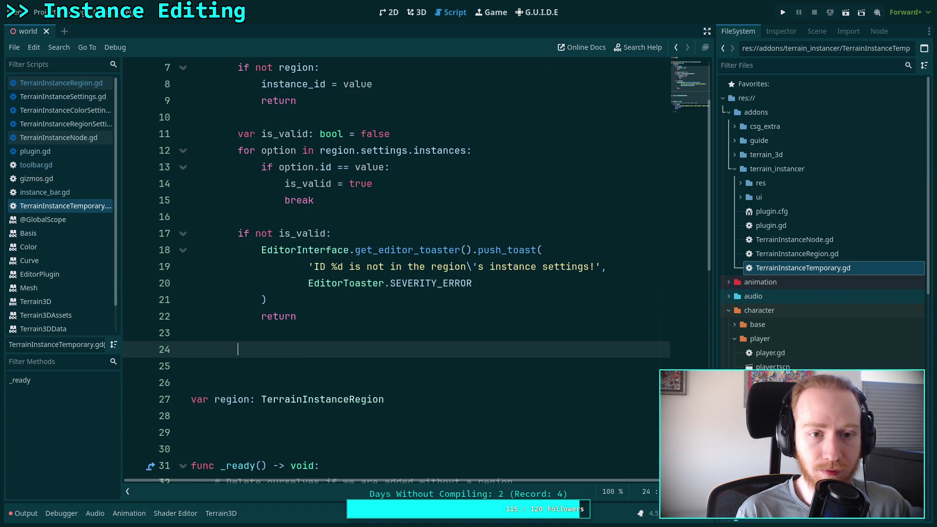
text(instance_id )
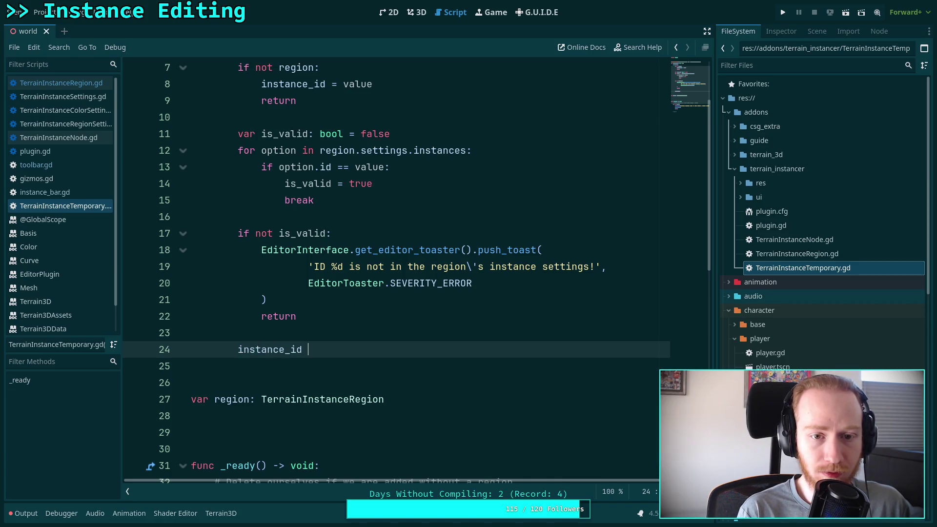
text(= value)
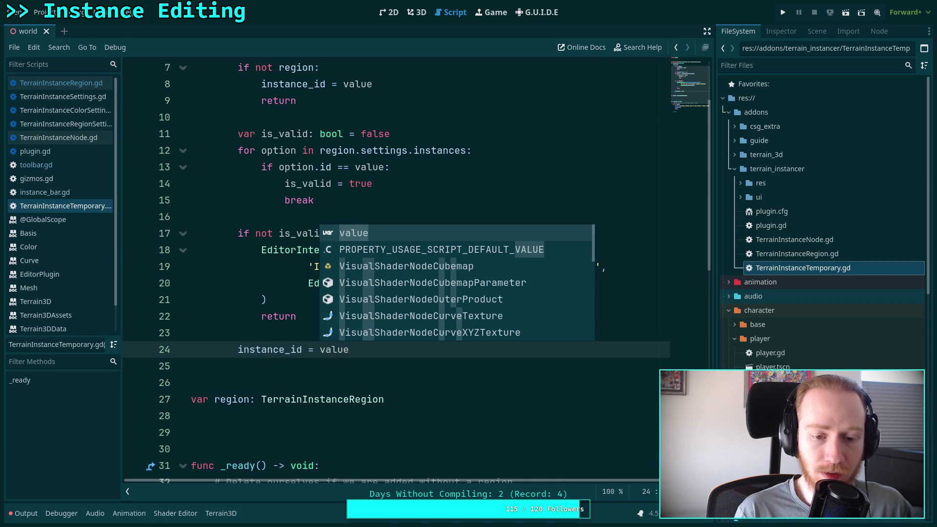
click(221, 251)
scroll(253, 254, up, 2)
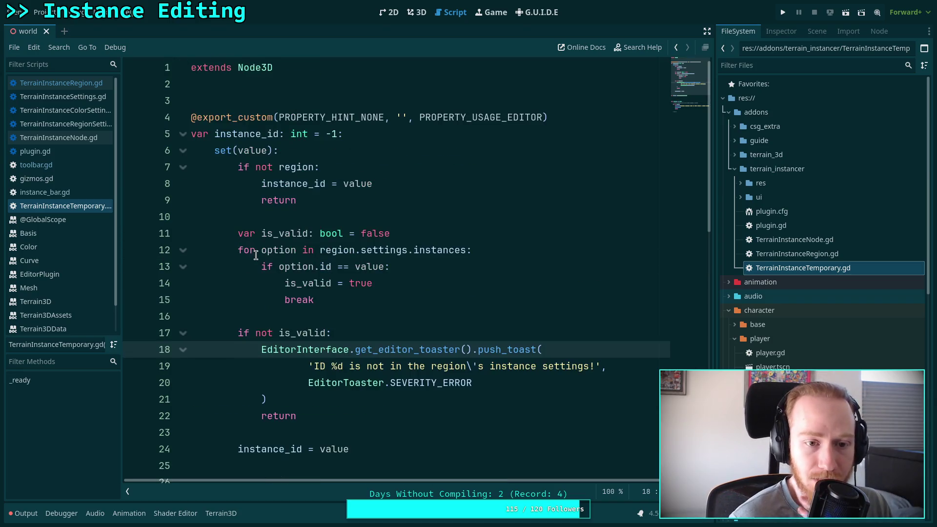
Point the instance_id setter at set_instance_id and cut out the inline setter body.
drag(279, 150, 232, 150)
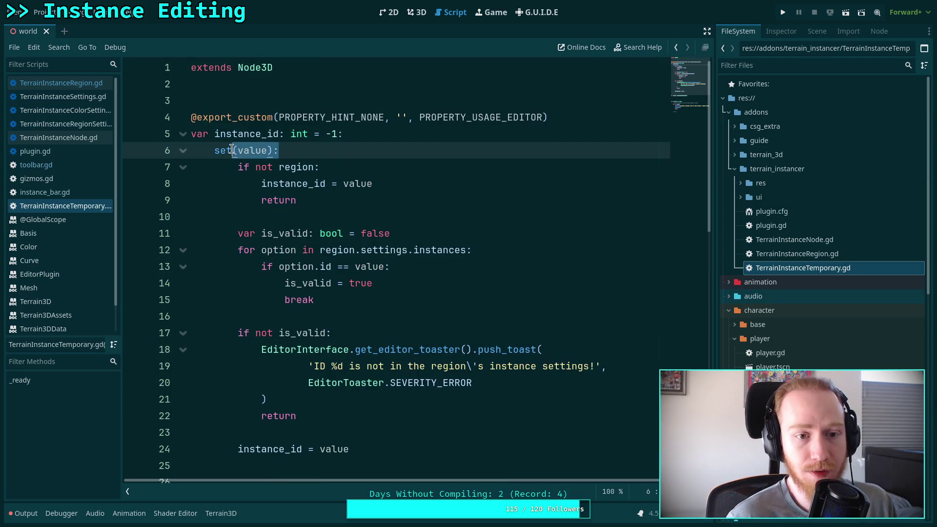
text(= set_instan)
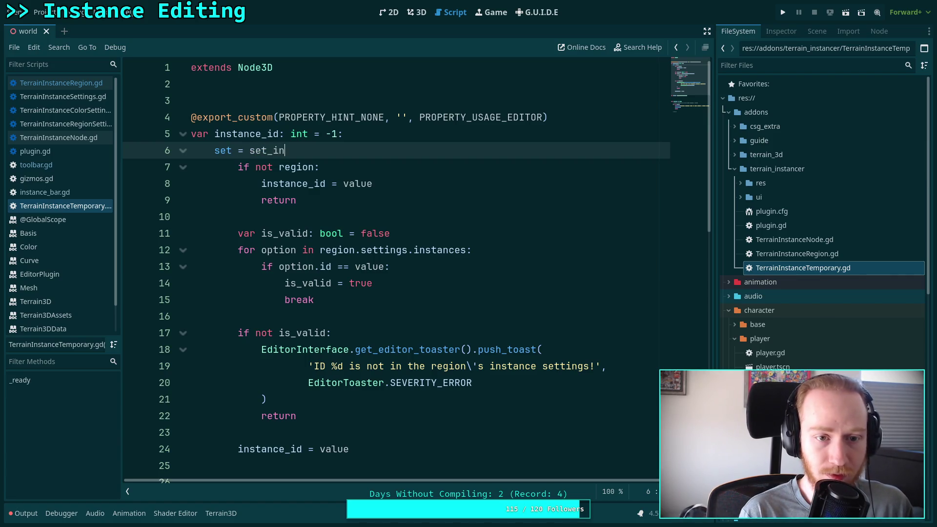
text(ce_id)
key(BackSpace)
key(BackSpace)
key(BackSpace)
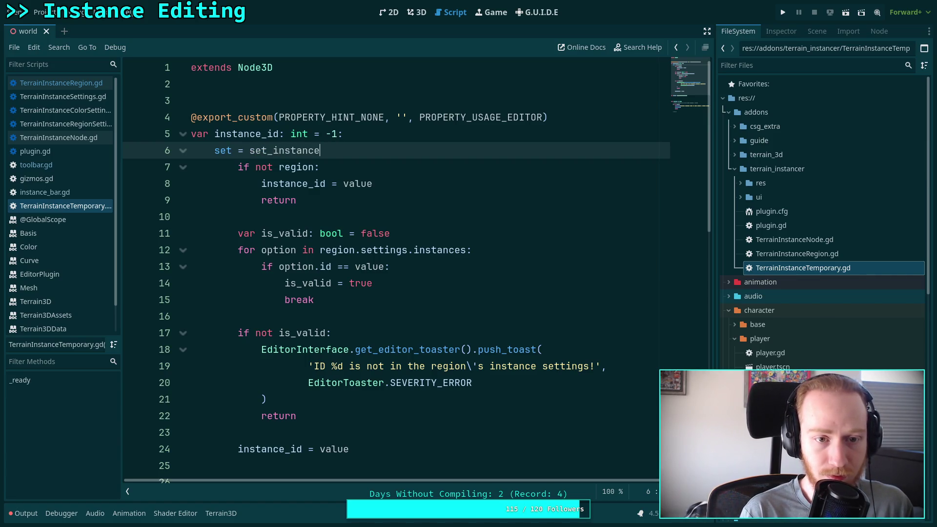
text(_id)
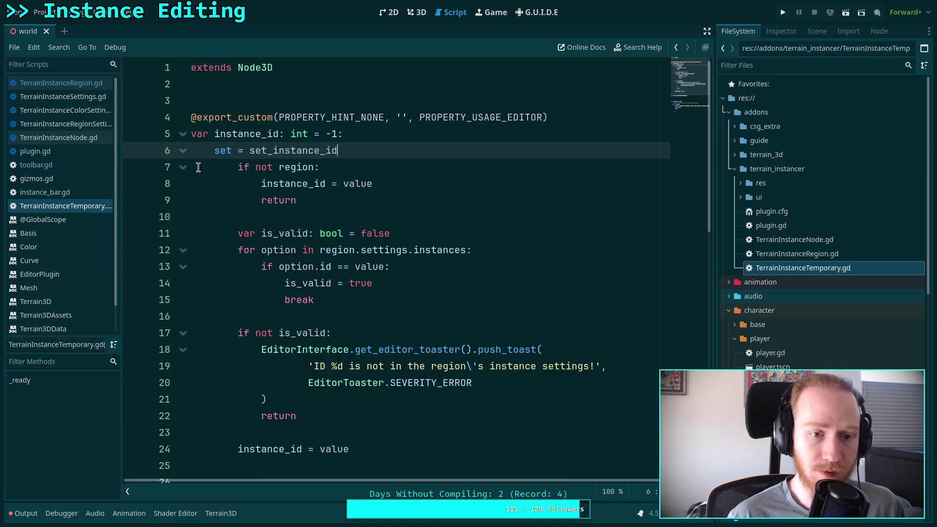
mouse_move(198, 167)
mouse_down()
mouse_move(302, 202)
mouse_move(391, 446)
mouse_up()
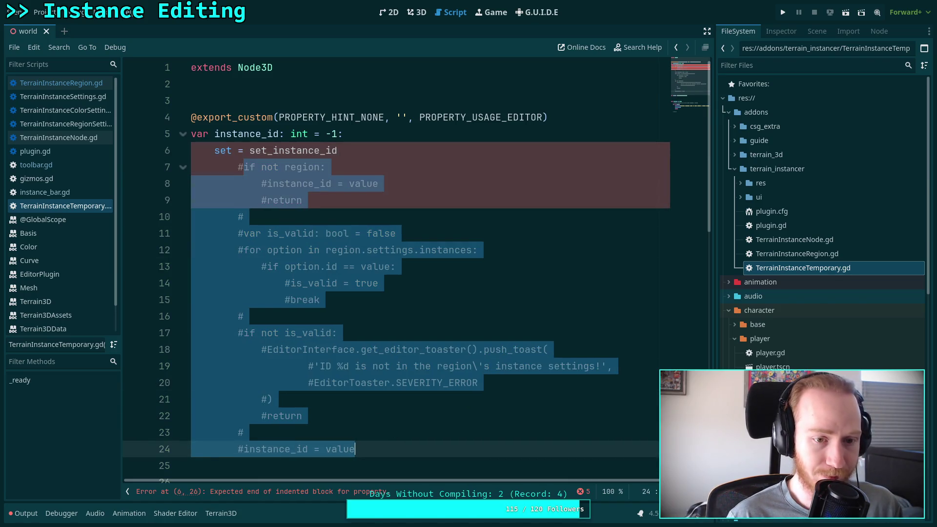
key(ctrl+x)
key(BackSpace)
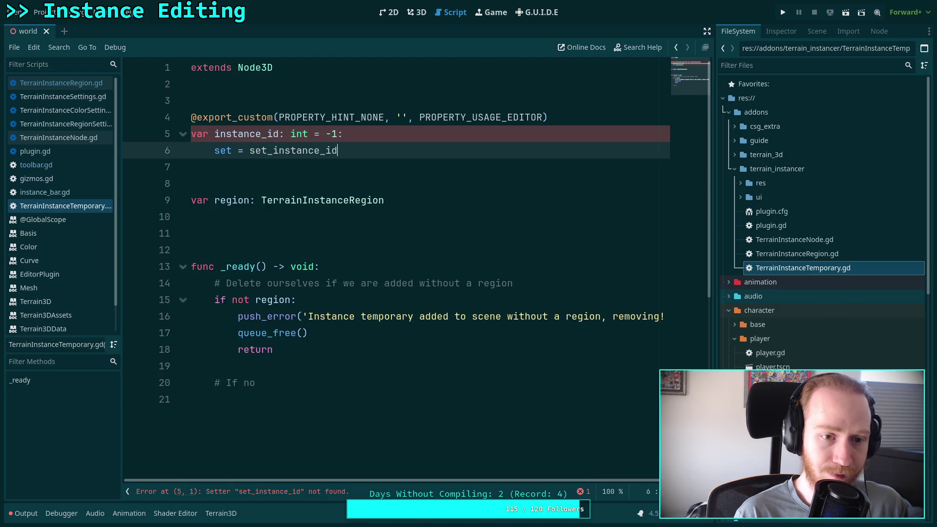
Declare func set_instance_id(id: int) -> void: at the end of the script.
click(324, 440)
key(Return)
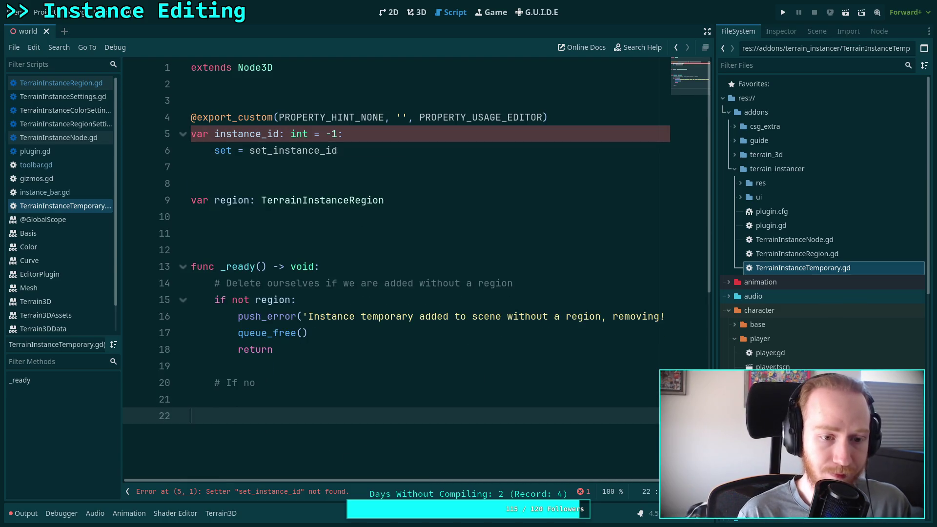
text(func i)
key(BackSpace)
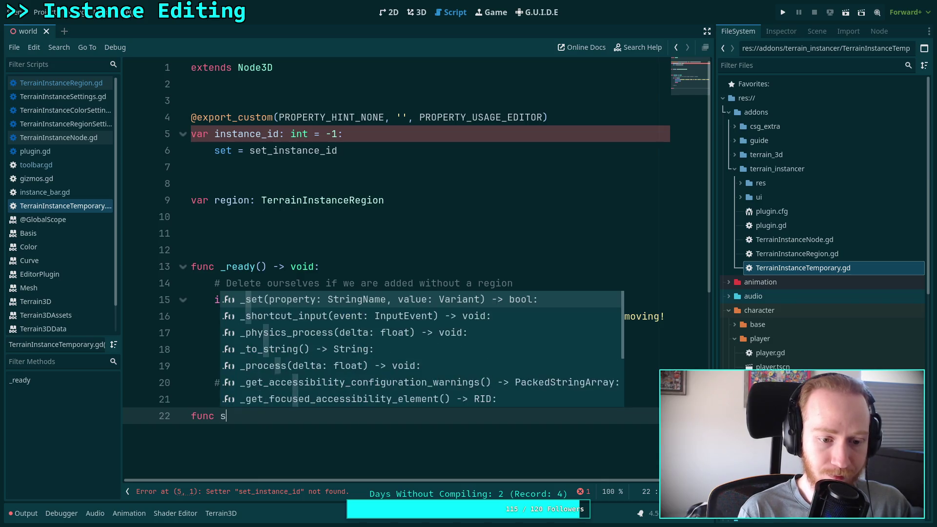
text(set_instance_id())
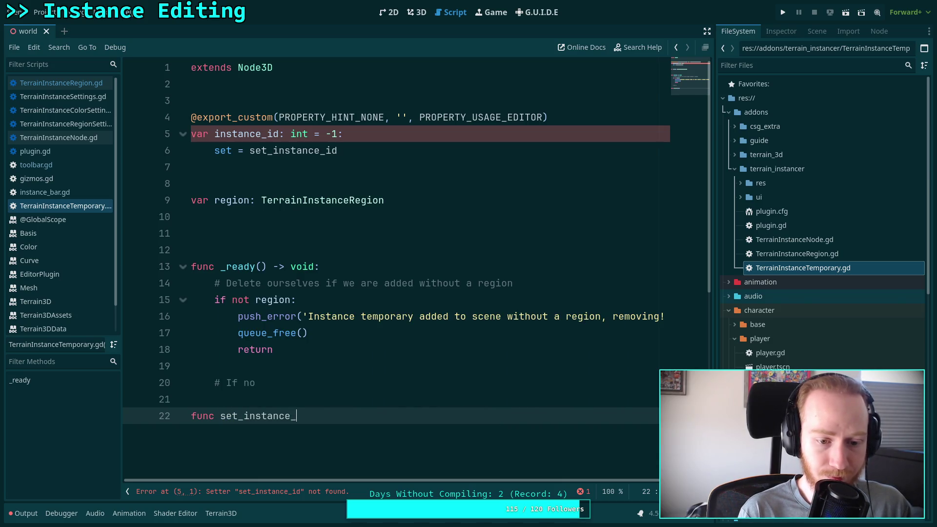
text(ins)
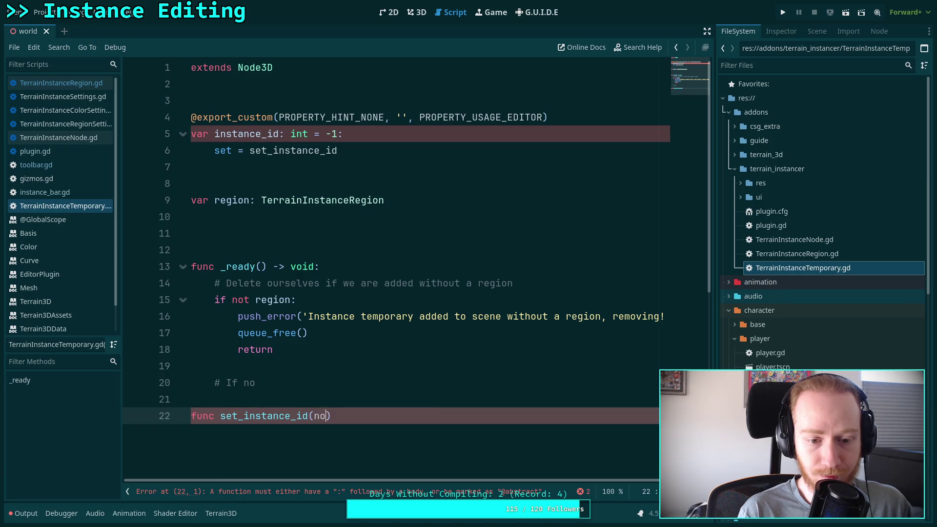
key(BackSpace)
key(BackSpace)
key(BackSpace)
text(id: int)
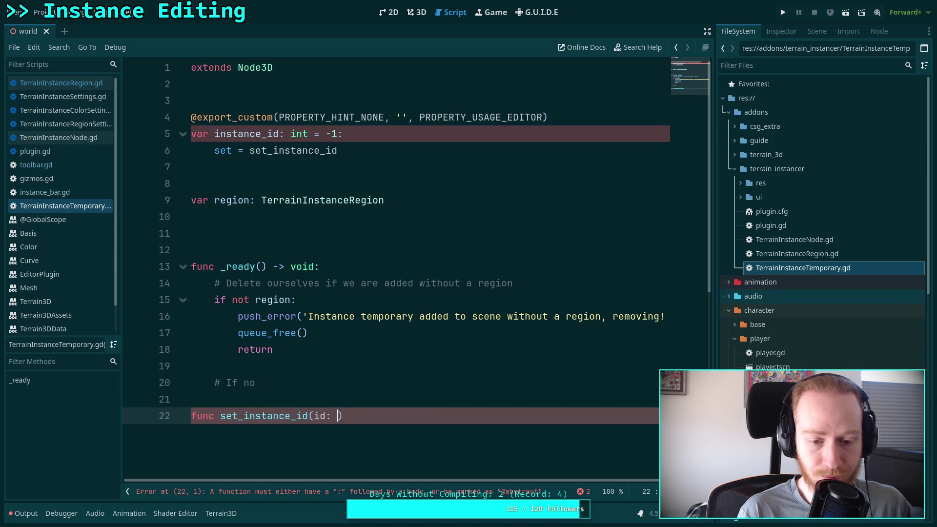
key(Right)
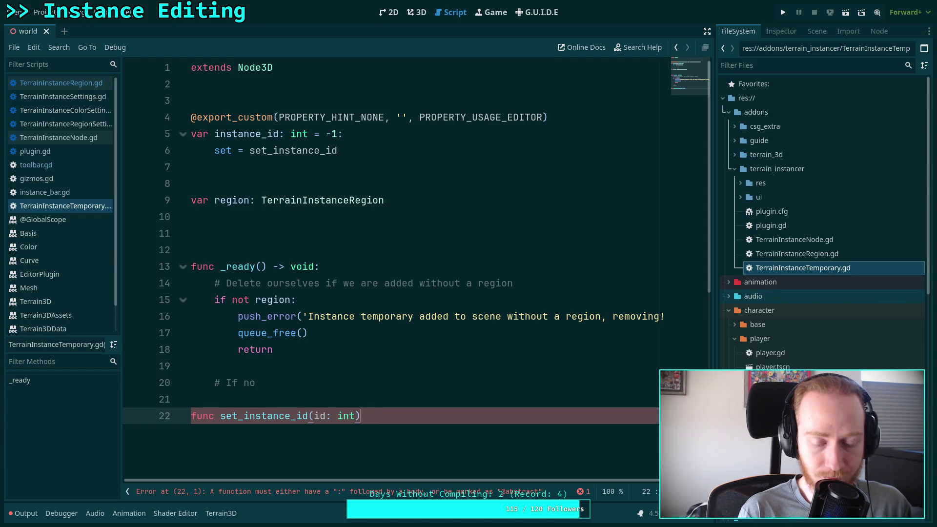
text(-> void)
text(:)
key(Return)
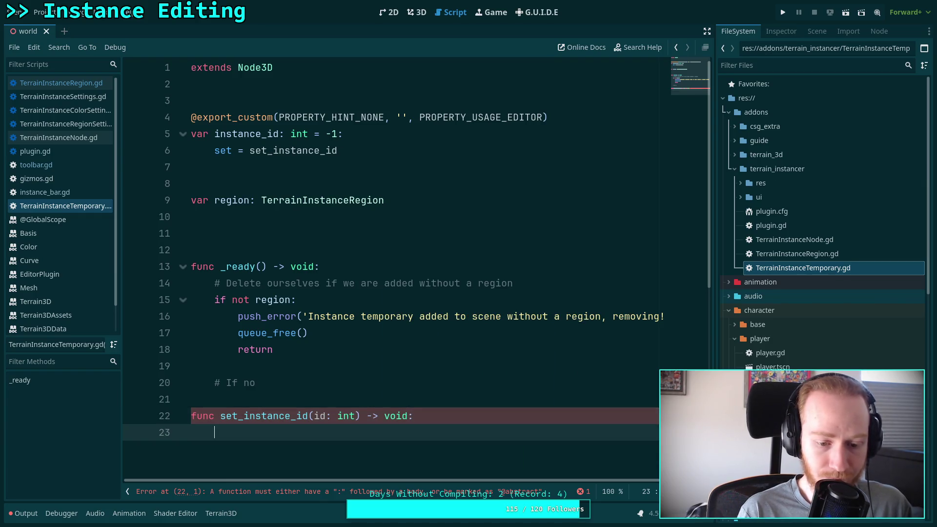
Paste the cut validation code into set_instance_id and fix its indentation.
key(ctrl+v)
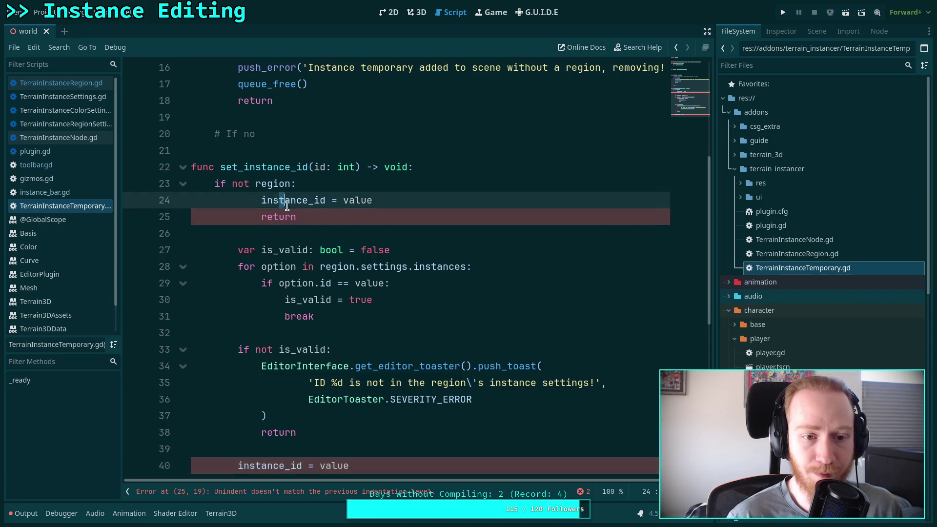
mouse_move(264, 199)
mouse_down()
mouse_move(273, 352)
mouse_move(290, 367)
mouse_up()
key(Tab)
key(shift+Tab)
key(shift+Tab)
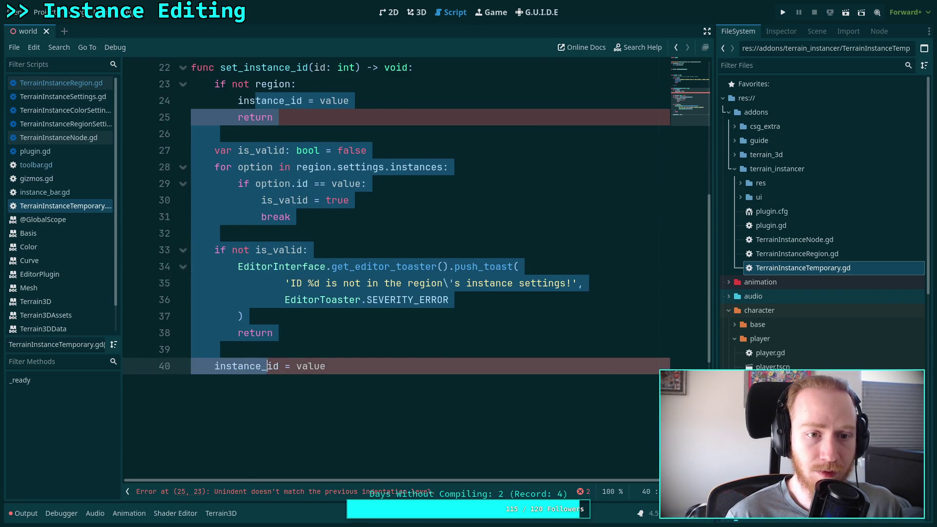
Replace 'value' with 'id' on lines 24, 29 and 40.
scroll(324, 195, up, 2)
double_click(323, 198)
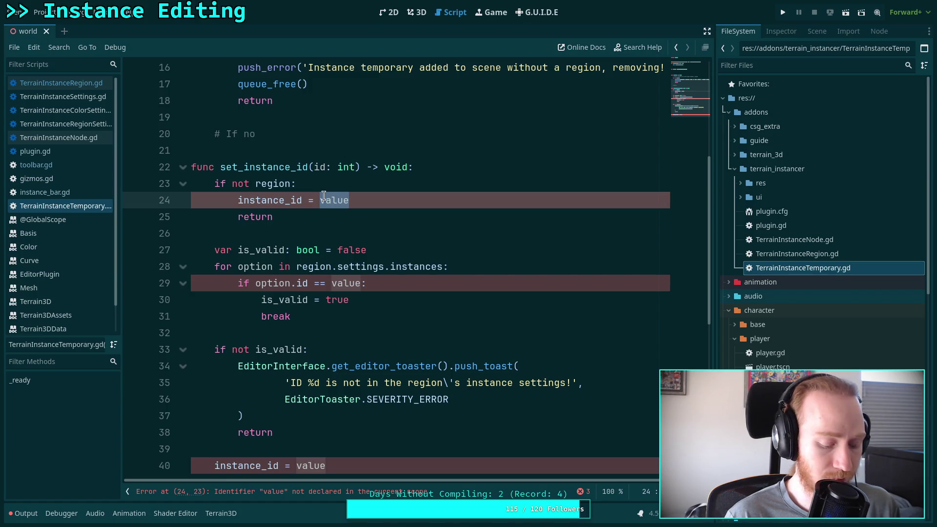
text(id)
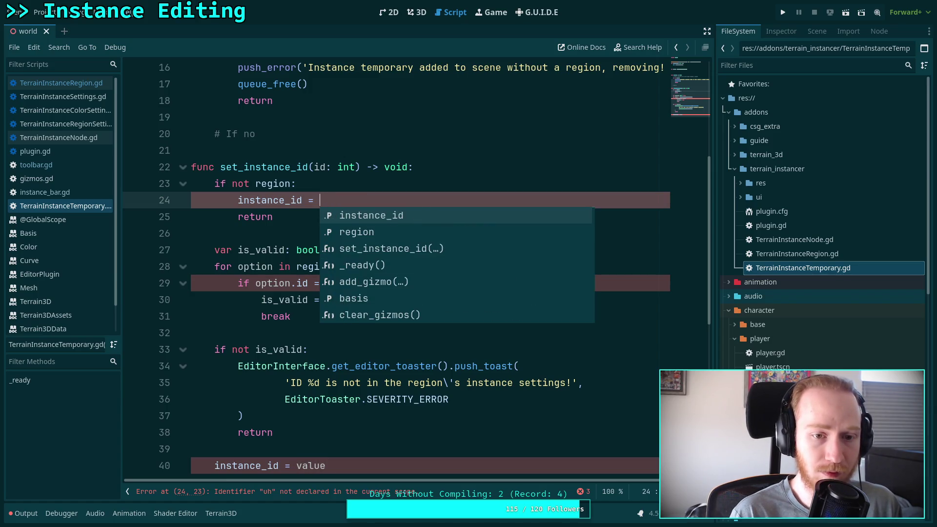
key(Escape)
double_click(347, 283)
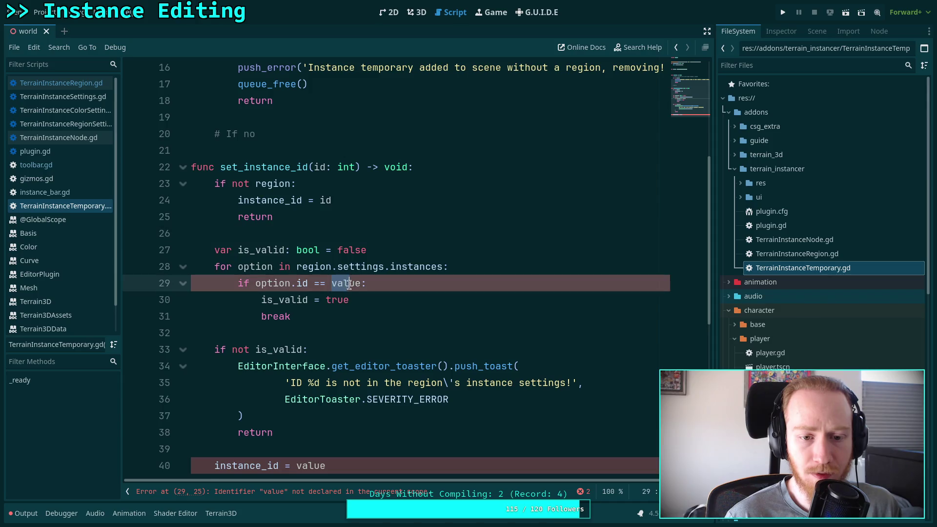
text(id)
key(Escape)
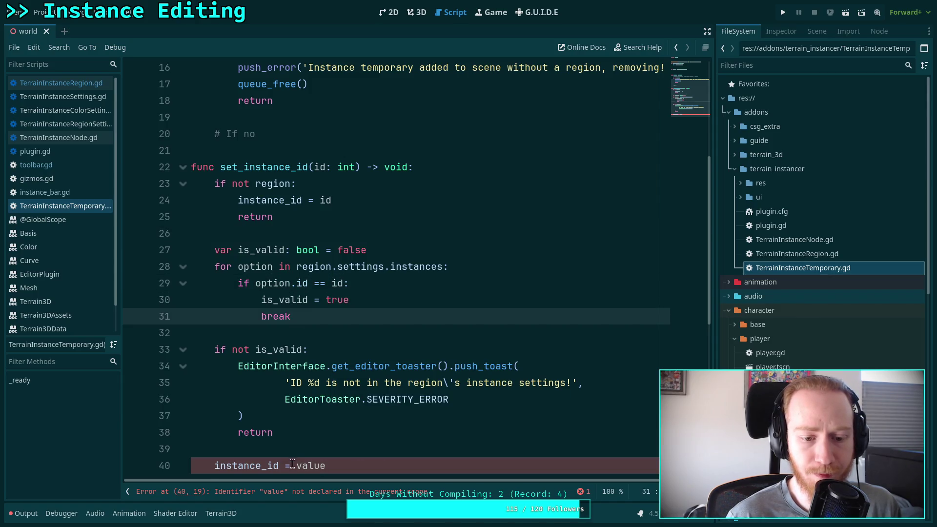
double_click(321, 465)
text(id)
scroll(390, 408, down, 1)
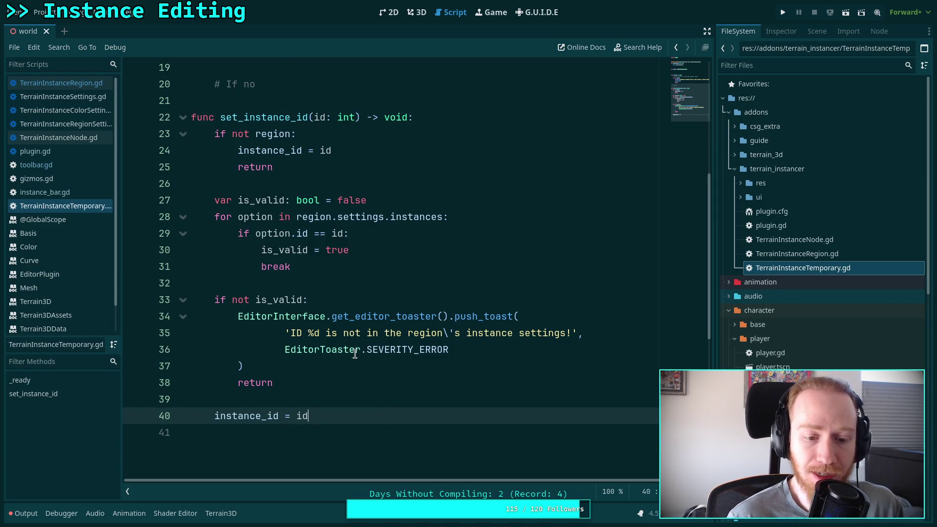
click(345, 384)
scroll(360, 364, up, 6)
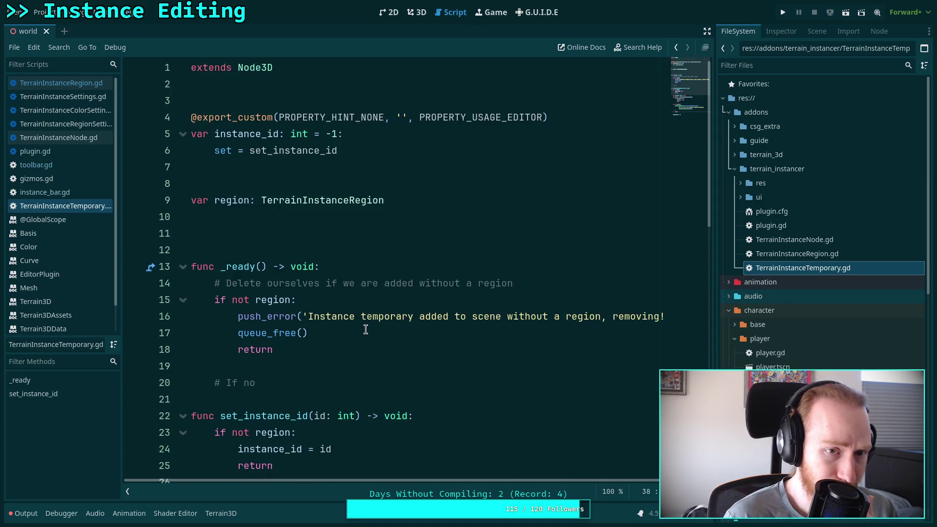
Add 'var mesh_instance: MeshInstance3D' on a new line below the region variable.
click(430, 224)
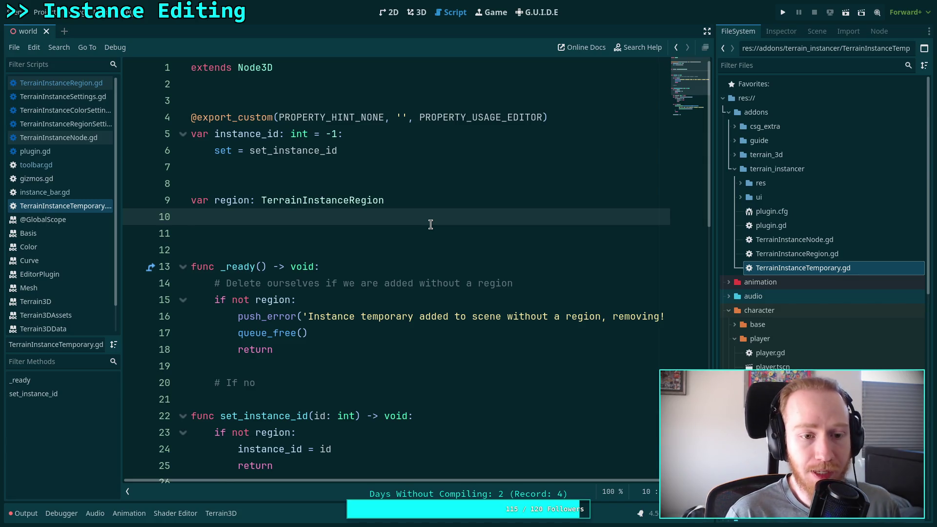
key(Return)
text(var)
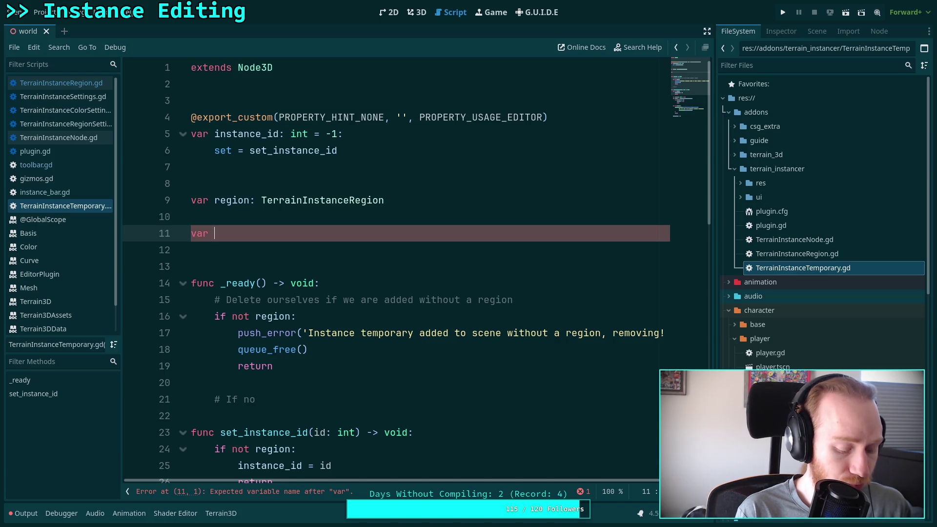
text(mesh_instan)
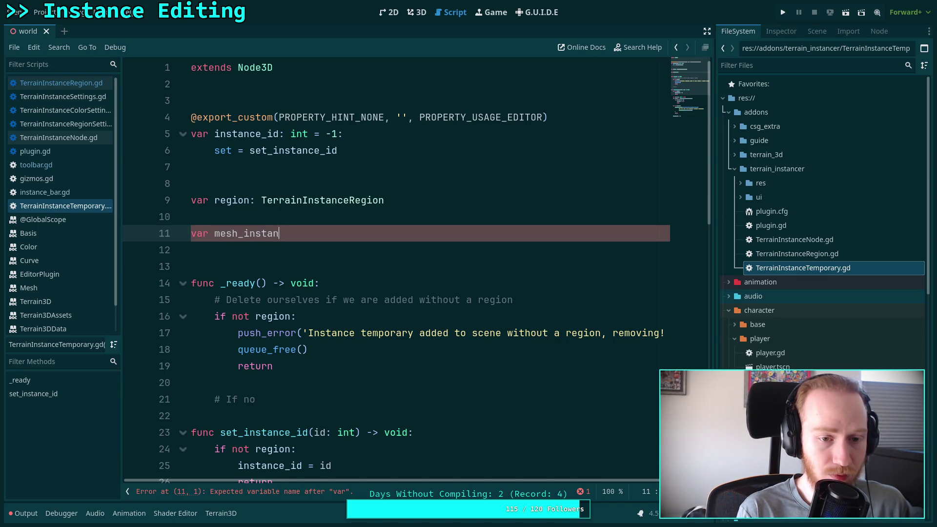
text(ce: MeshIn)
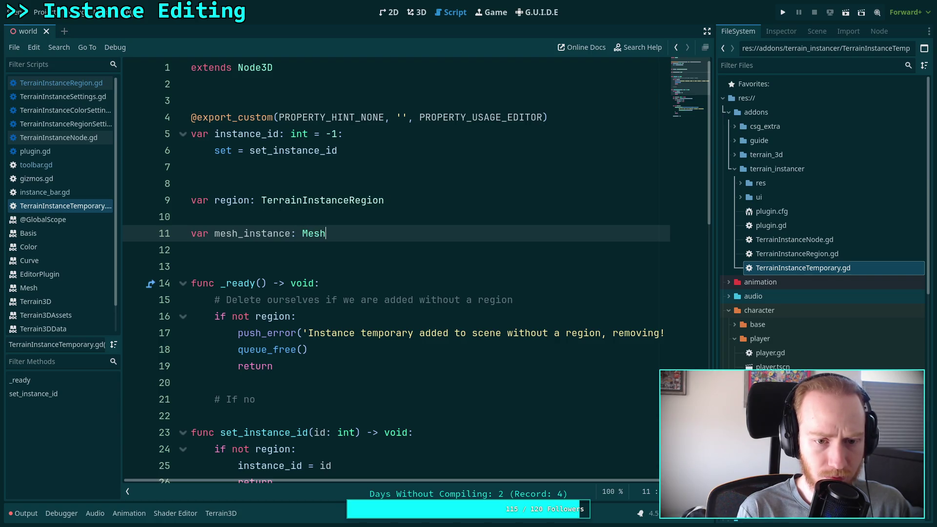
key(Return)
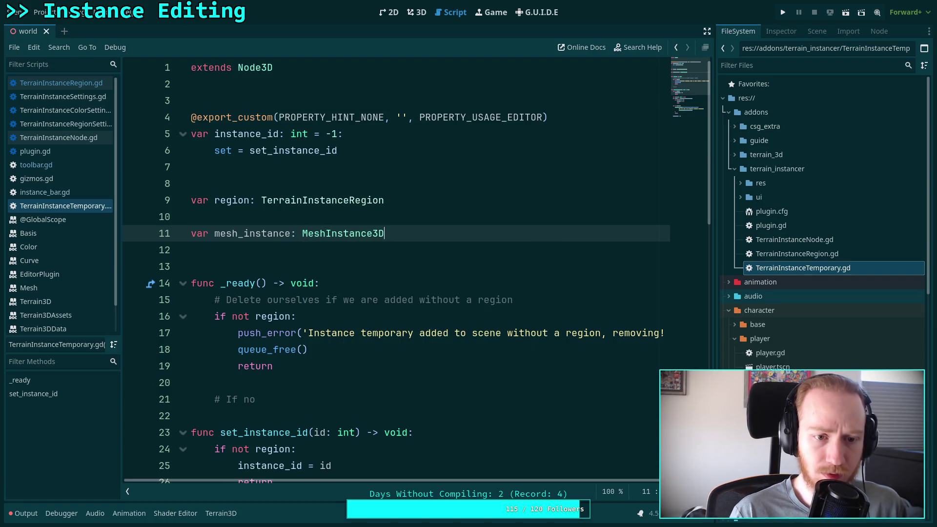
scroll(370, 259, down, 1)
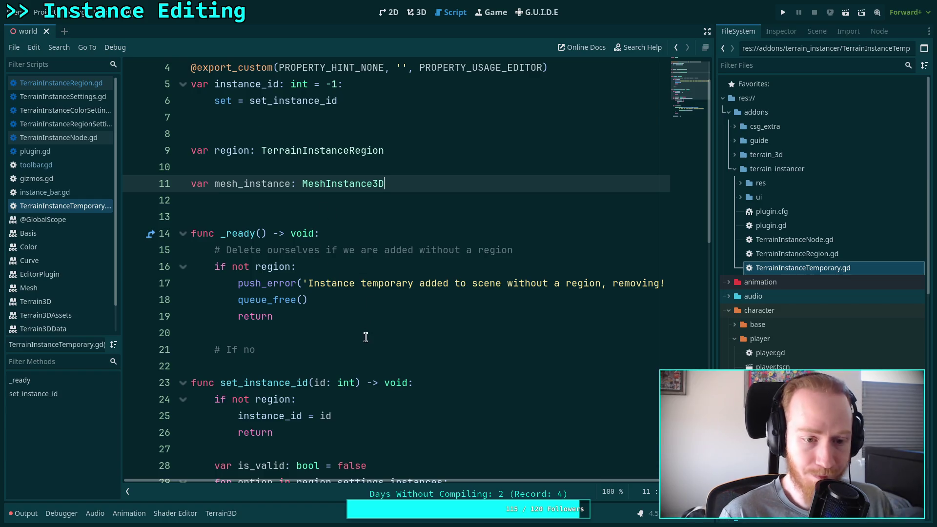
click(348, 353)
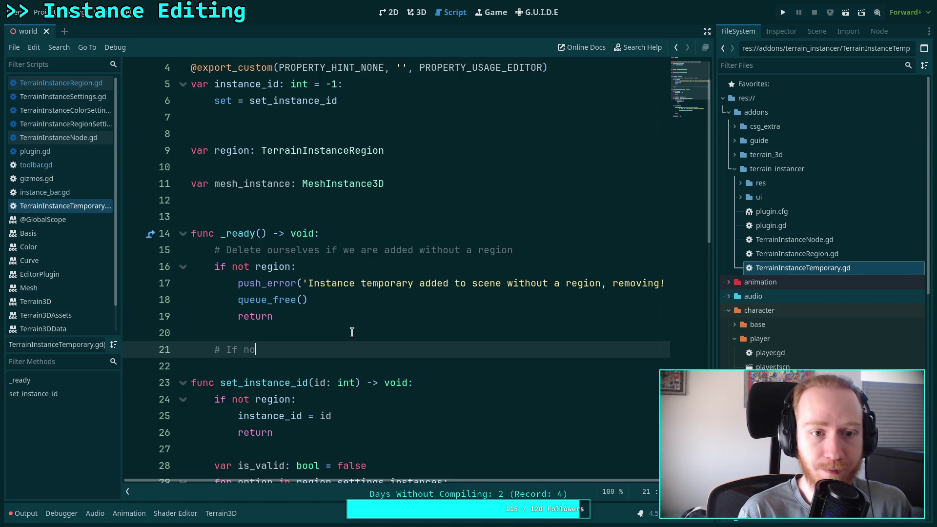
Complete the comment as '# If no valid instance id, push errors' and move to the line below.
text(in)
key(BackSpace)
key(BackSpace)
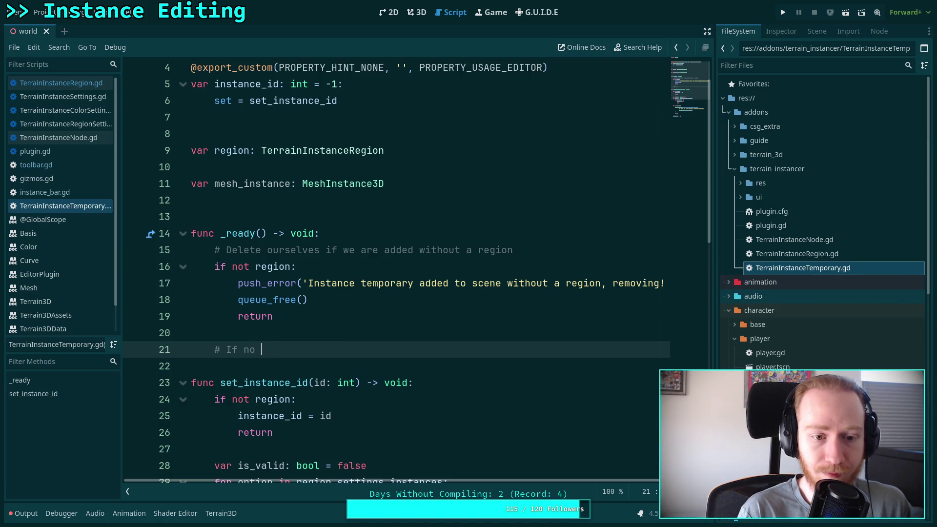
text(valid instance id, )
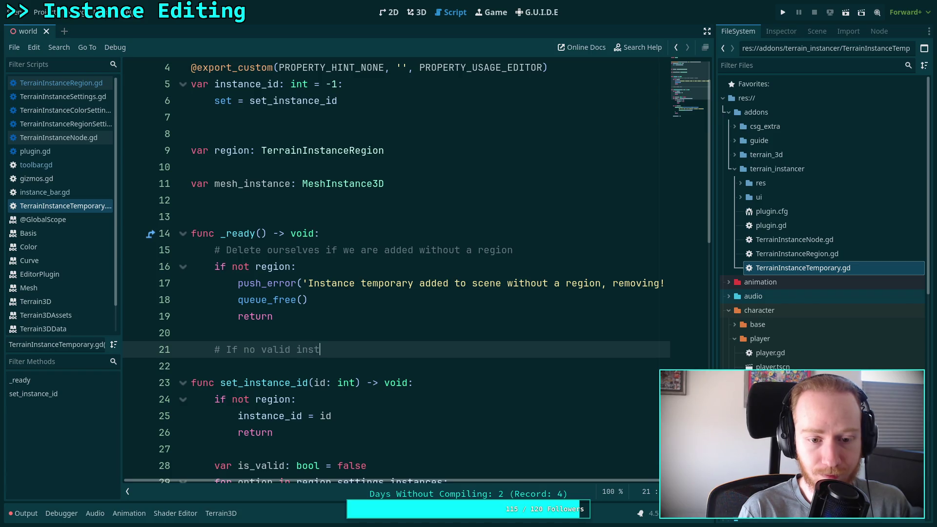
text(delete our)
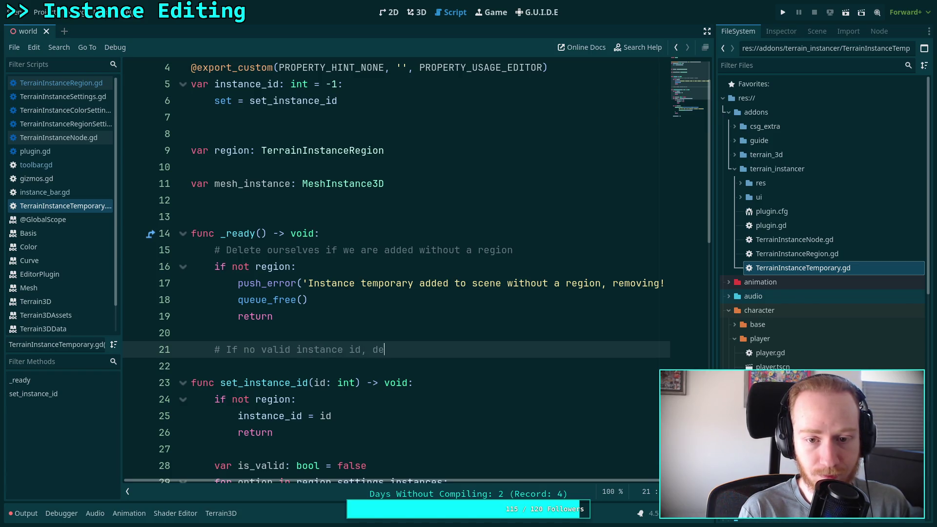
text(selves)
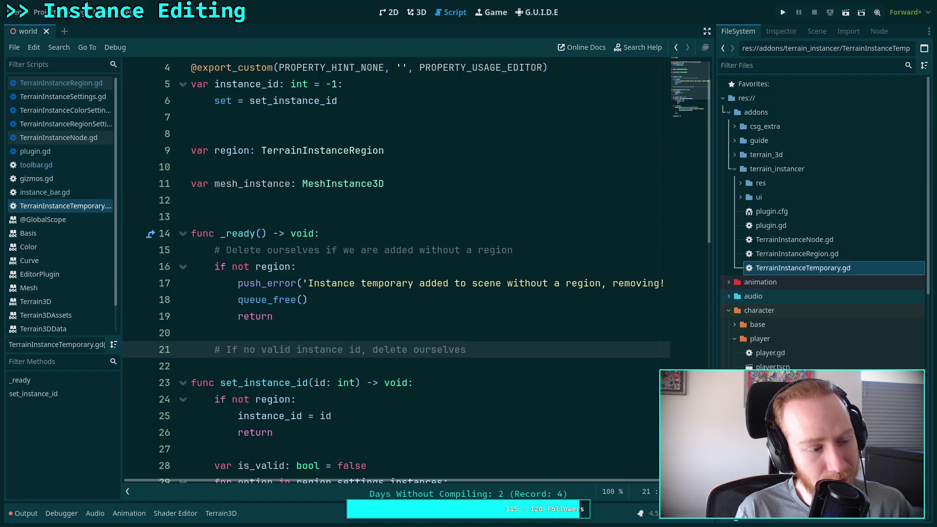
key(BackSpace)
key(BackSpace)
key(BackSpace)
text(push)
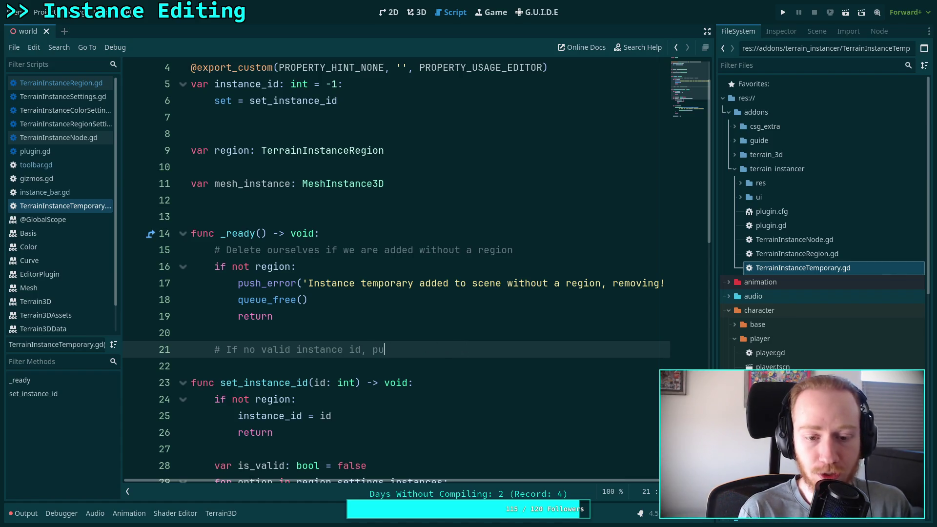
key(BackSpace)
key(BackSpace)
key(BackSpace)
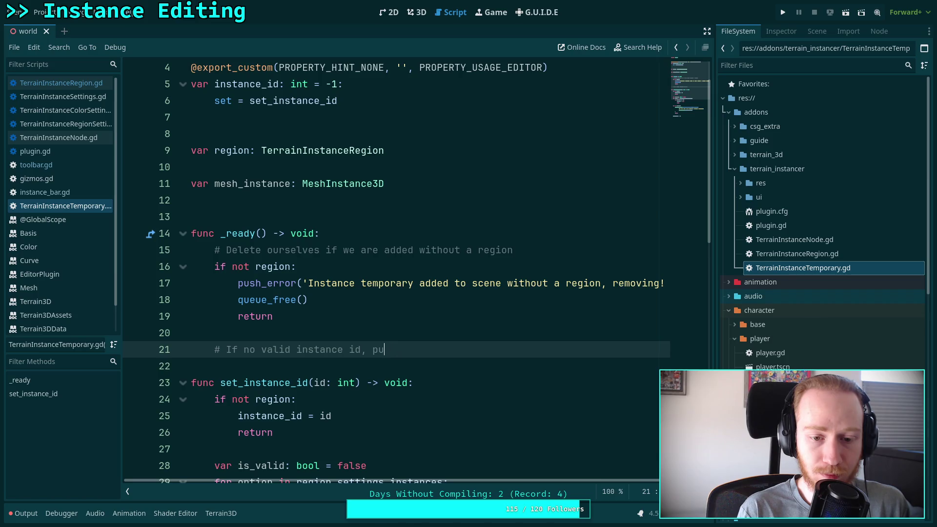
text(ush toa)
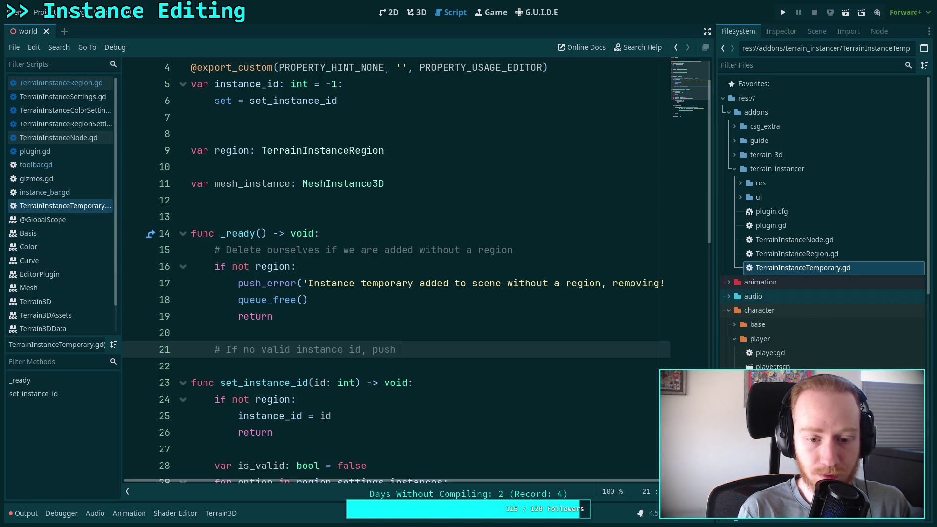
text(st error )
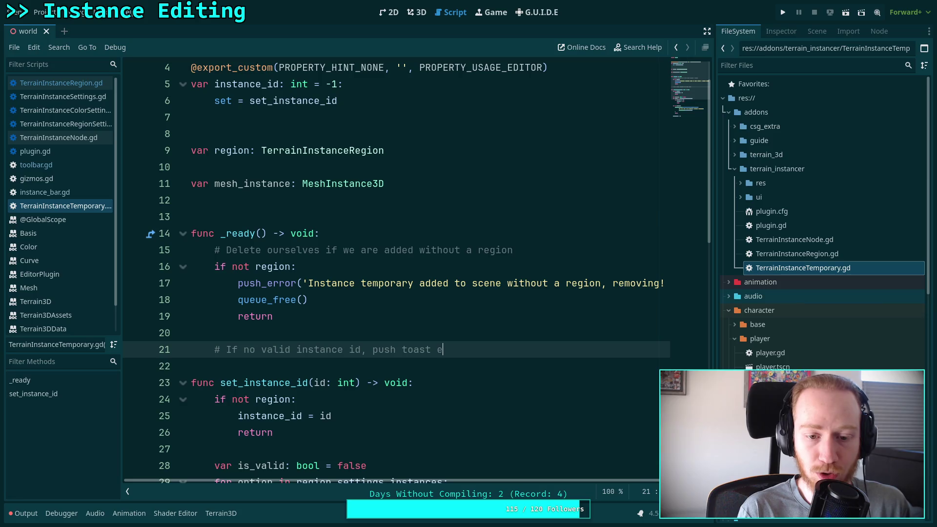
text(and e)
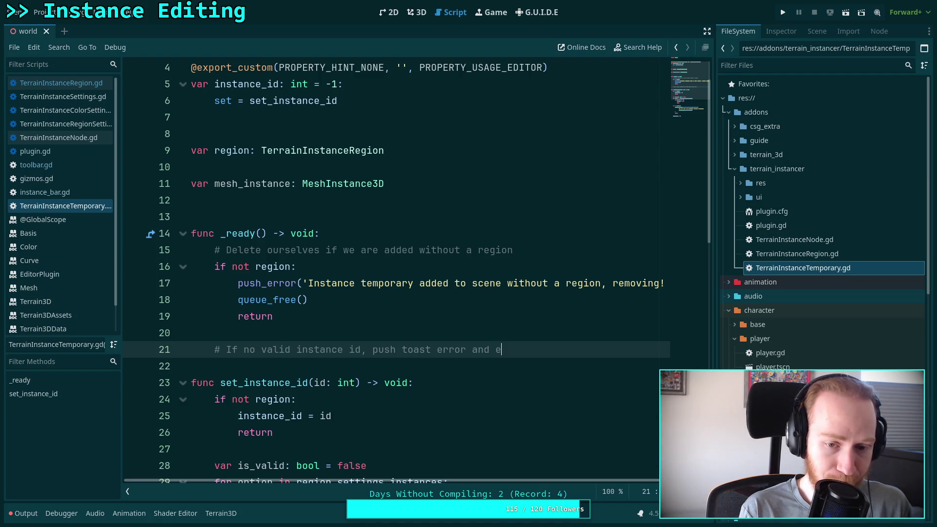
key(BackSpace)
key(BackSpace)
key(BackSpace)
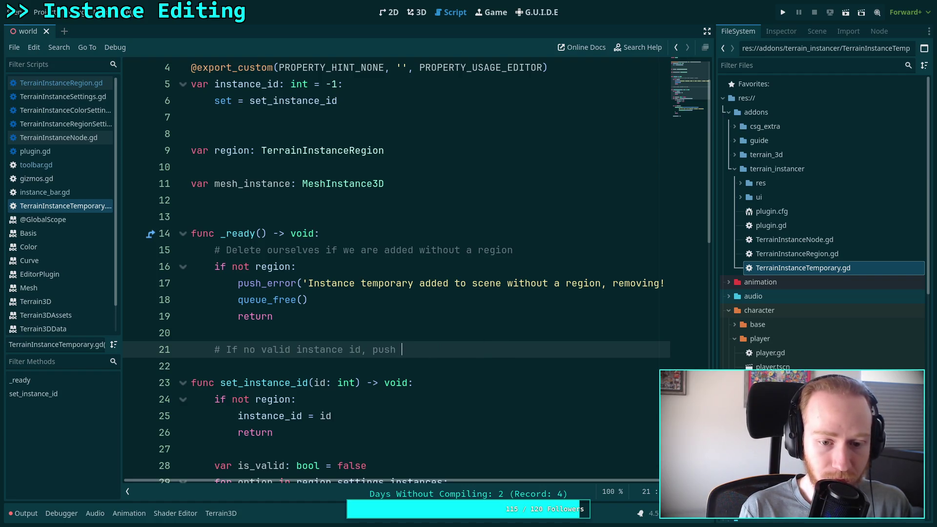
text(errors)
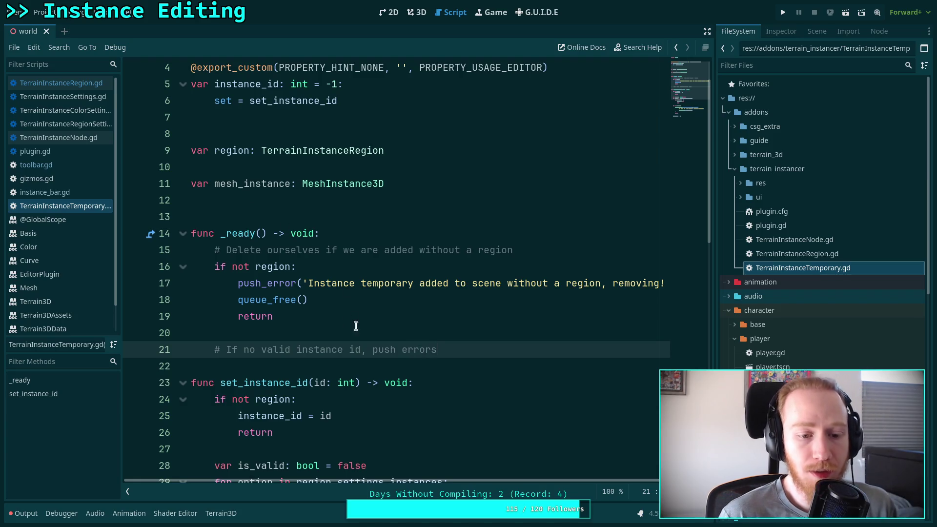
click(395, 367)
key(Return)
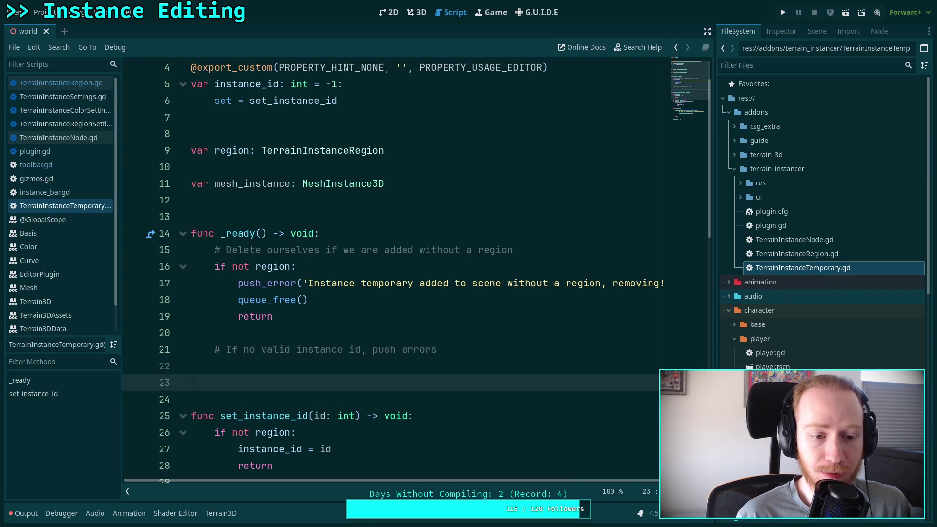
text(func _)
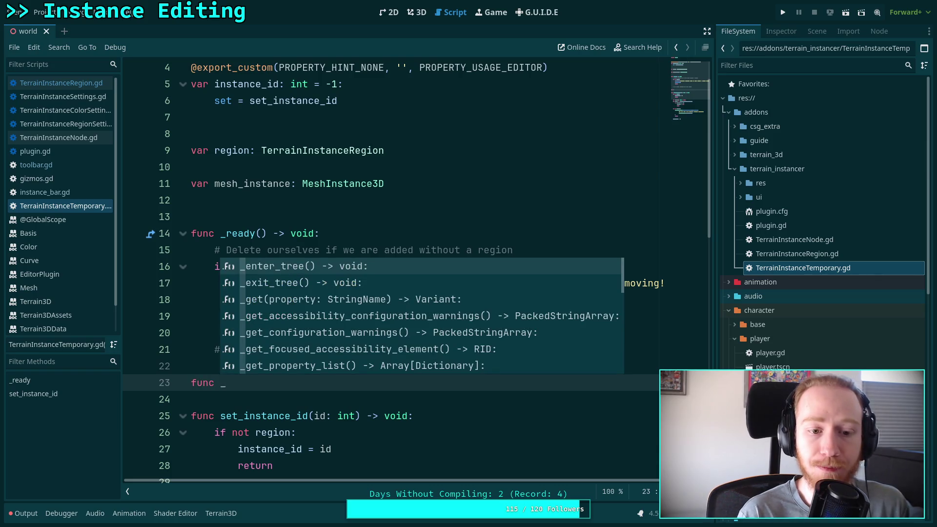
key(Down)
key(Down)
key(Down)
key(Return)
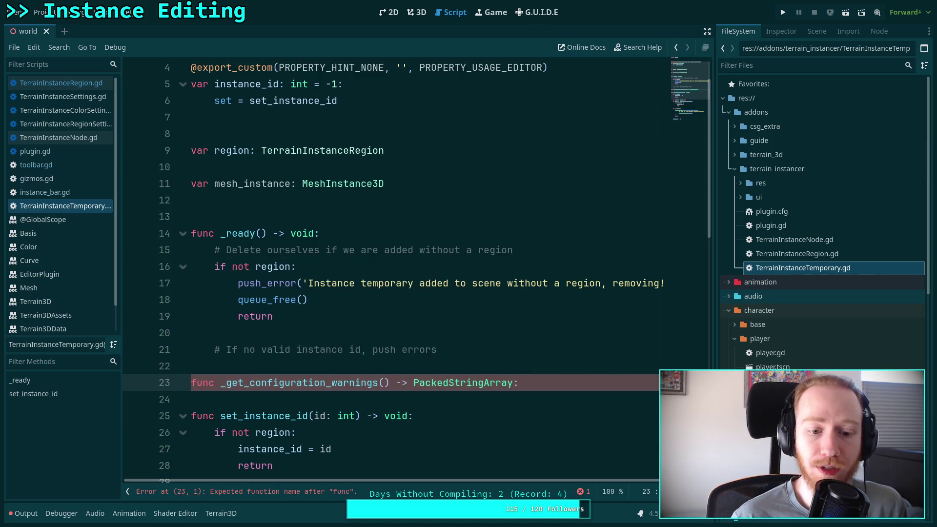
scroll(428, 353, down, 2)
key(Return)
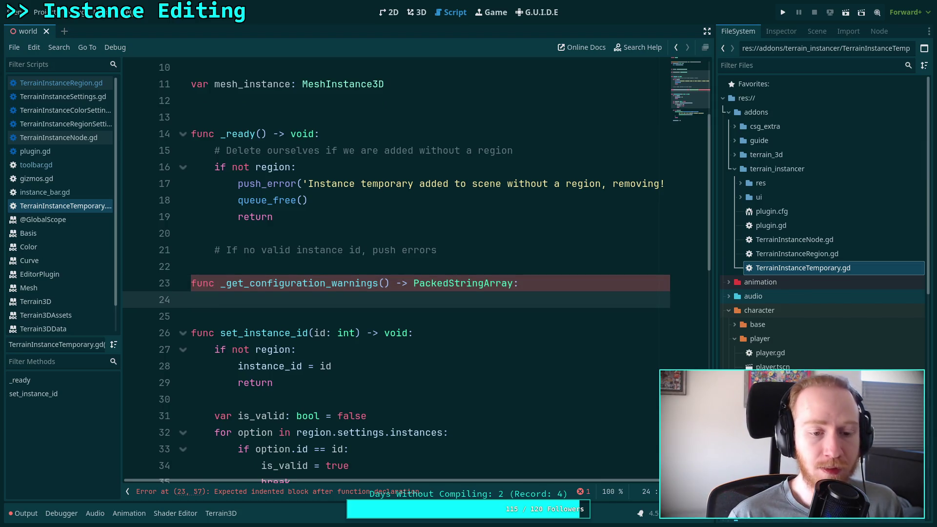
scroll(449, 359, up, 2)
text(if)
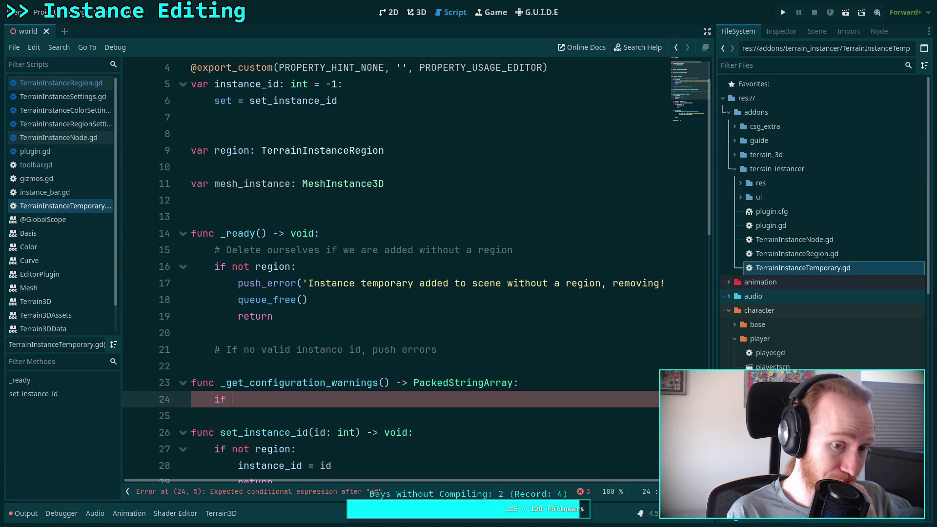
scroll(415, 349, down, 3)
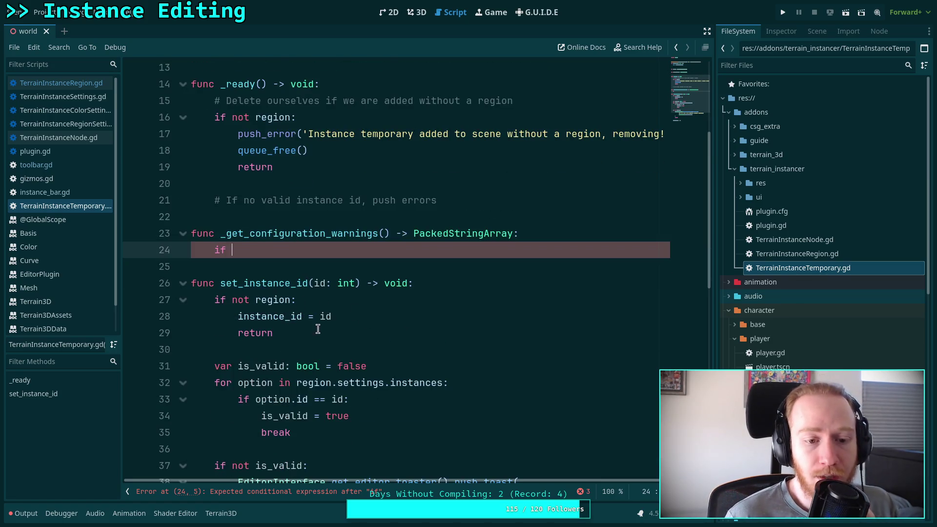
drag(280, 337, 217, 303)
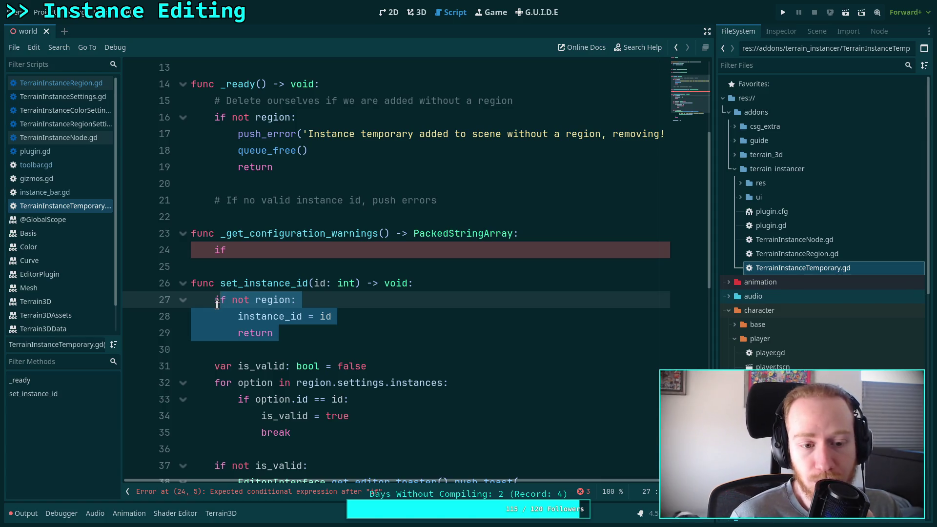
click(316, 349)
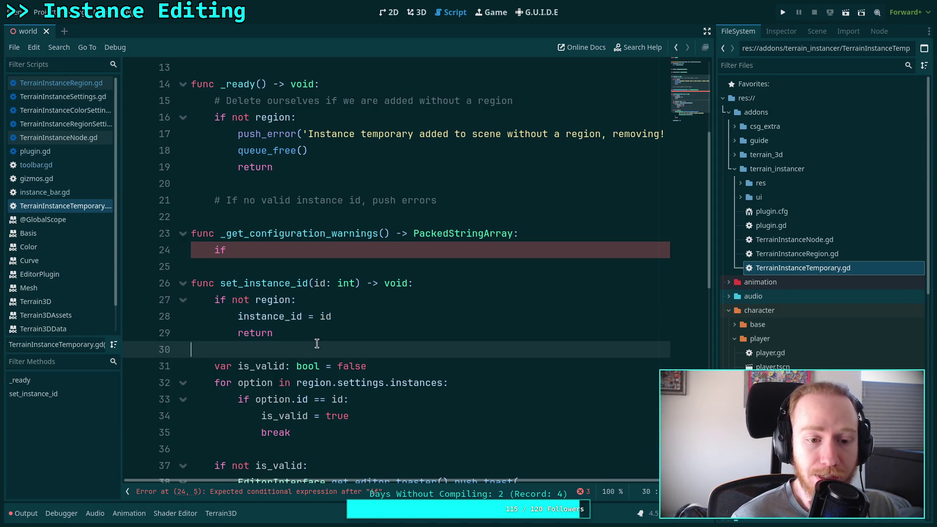
scroll(317, 343, up, 1)
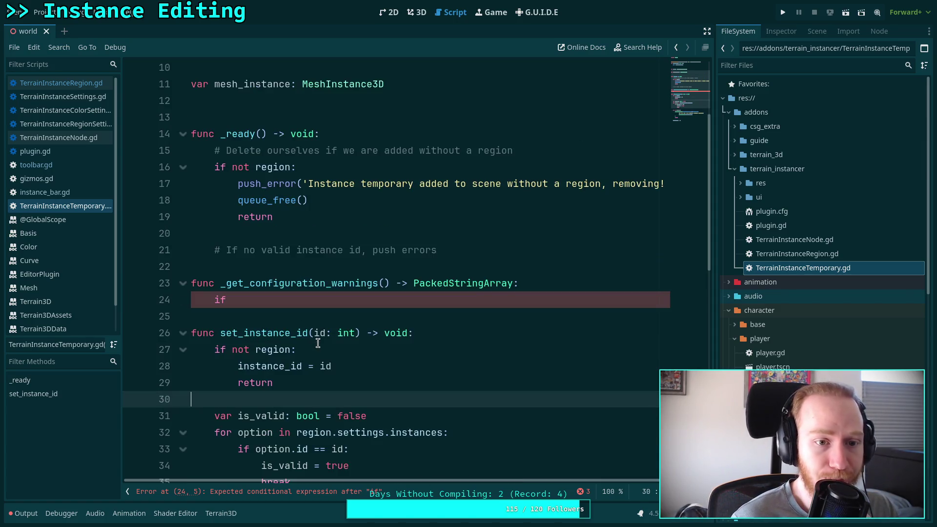
click(452, 256)
scroll(452, 257, down, 4)
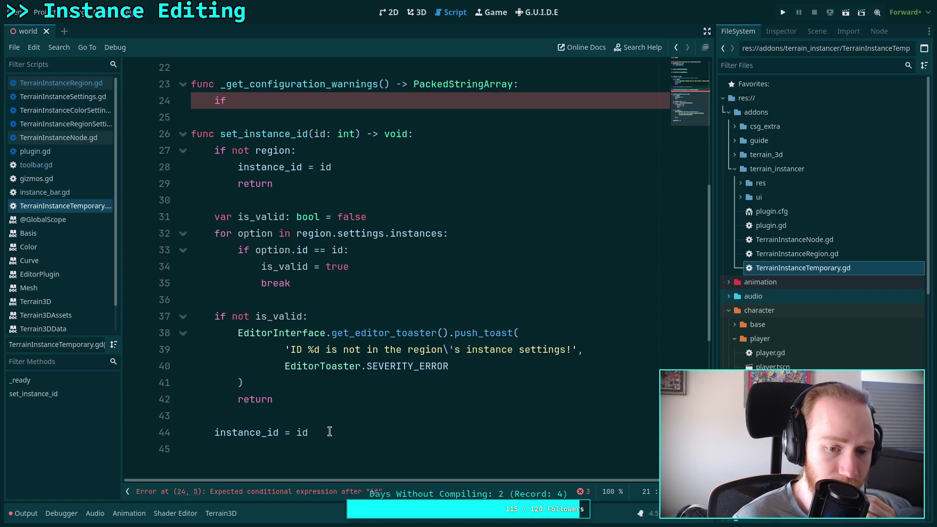
scroll(329, 431, up, 4)
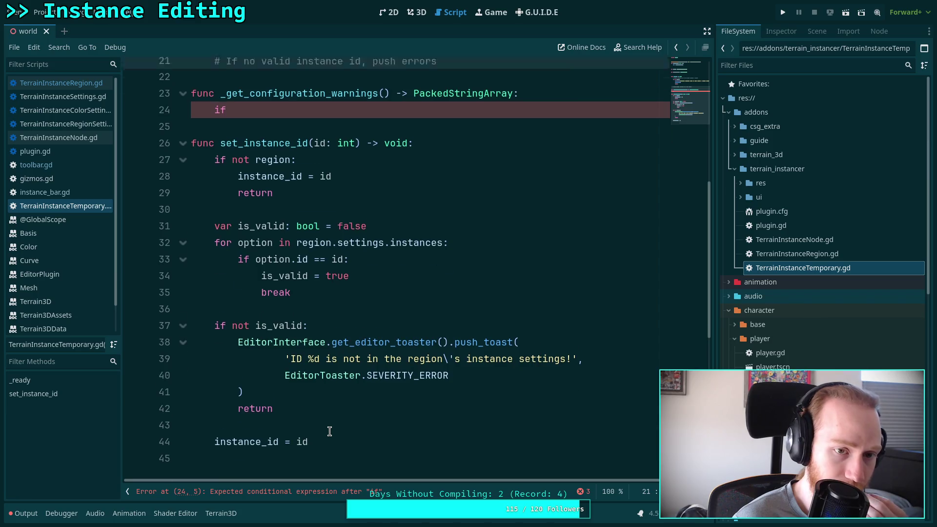
scroll(329, 431, down, 3)
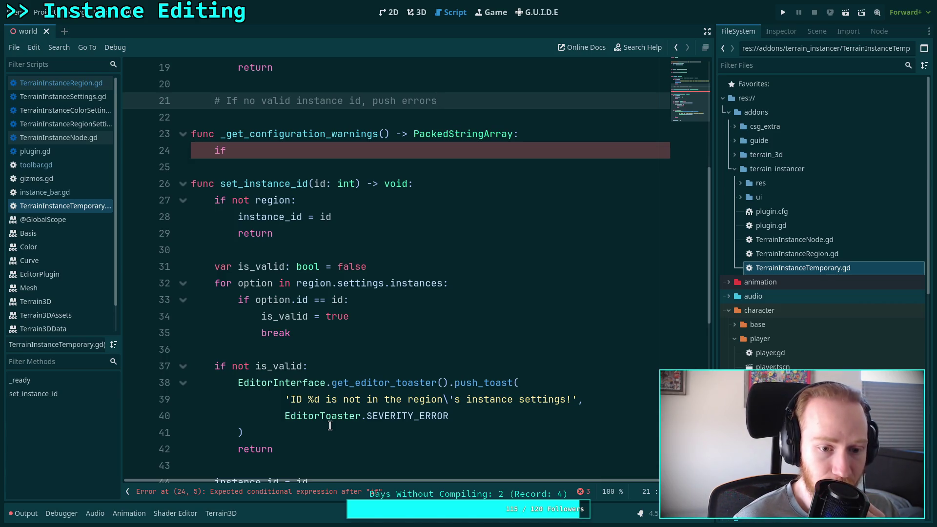
scroll(330, 426, up, 4)
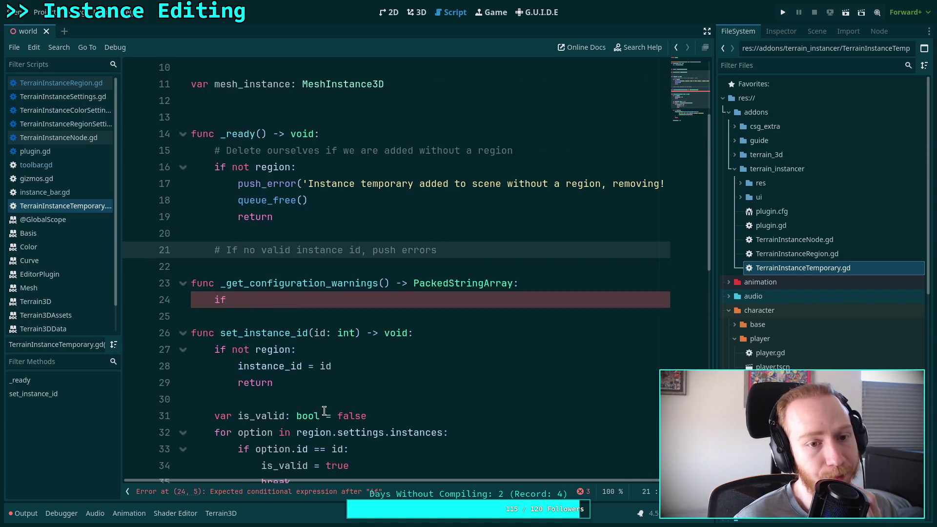
Add a _validate_property(property: Dictionary) -> void method via autocomplete.
click(348, 315)
key(Return)
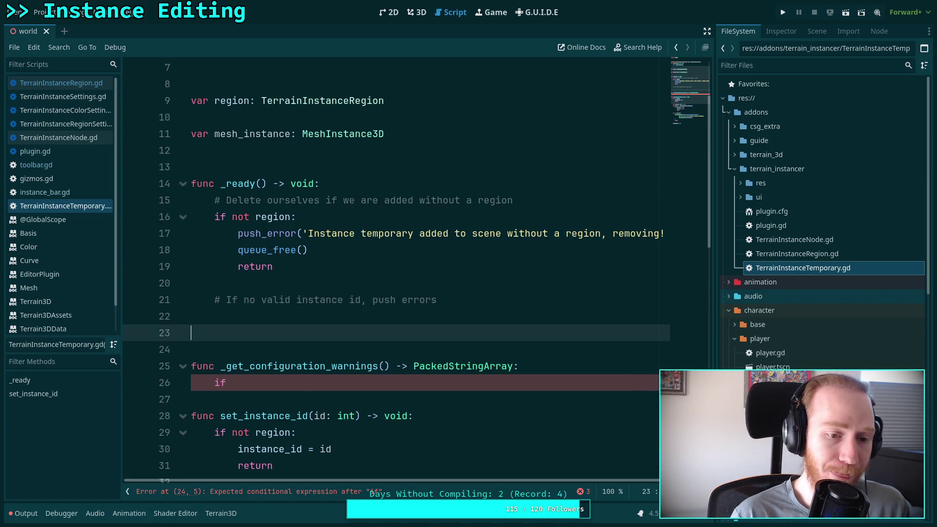
text(func )
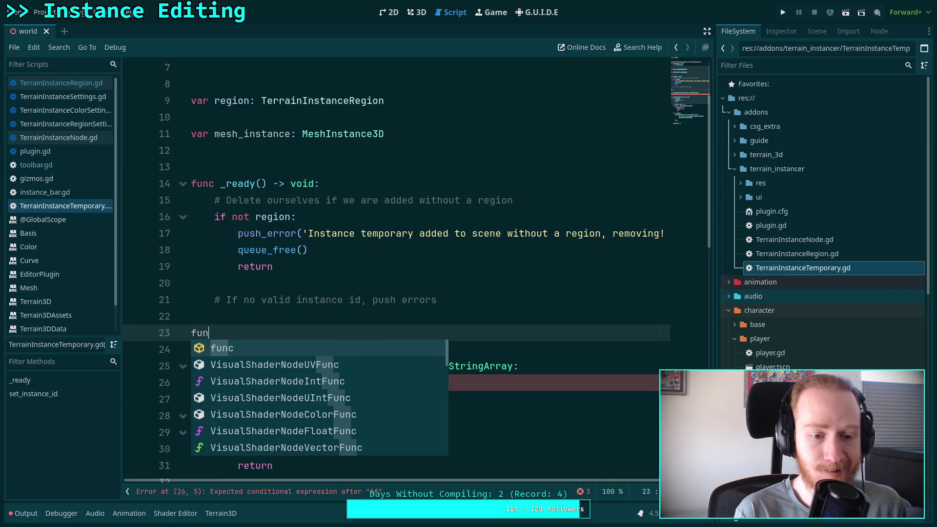
text(_)
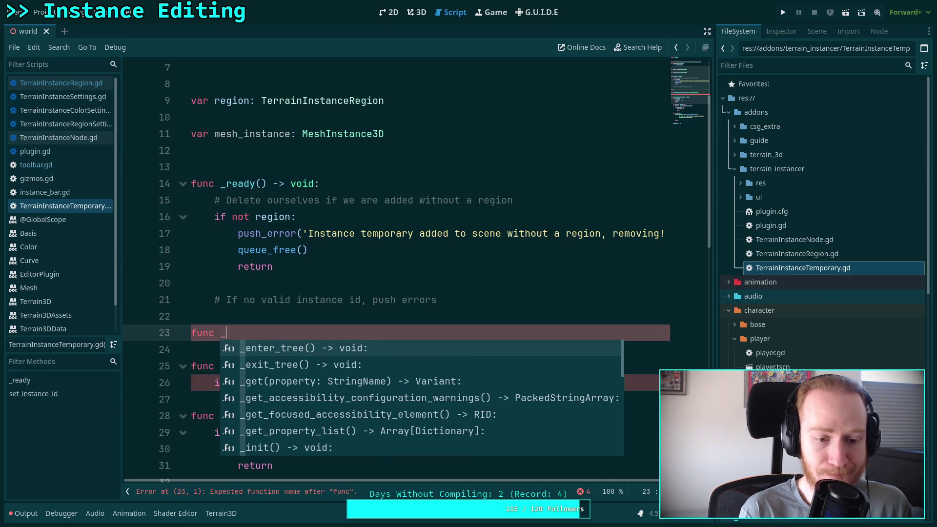
text(pr)
key(Down)
key(Down)
key(Down)
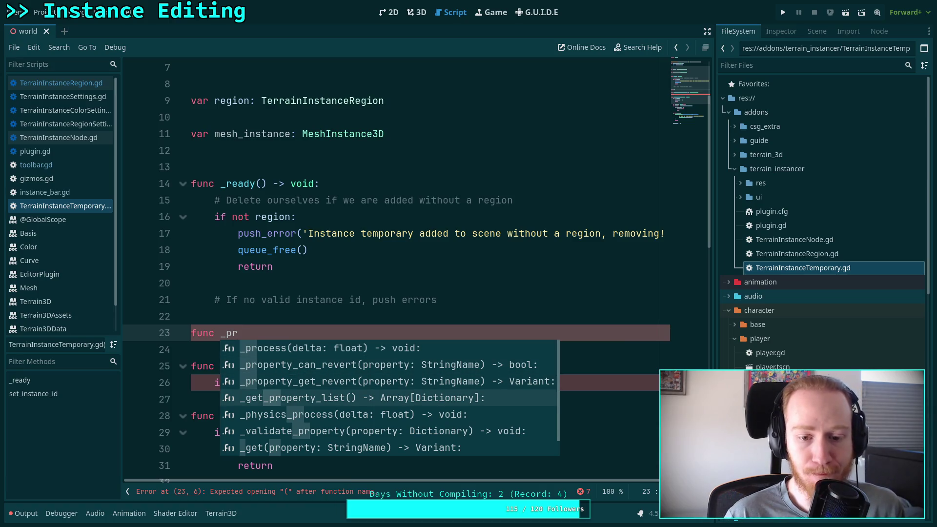
key(Down)
key(Down)
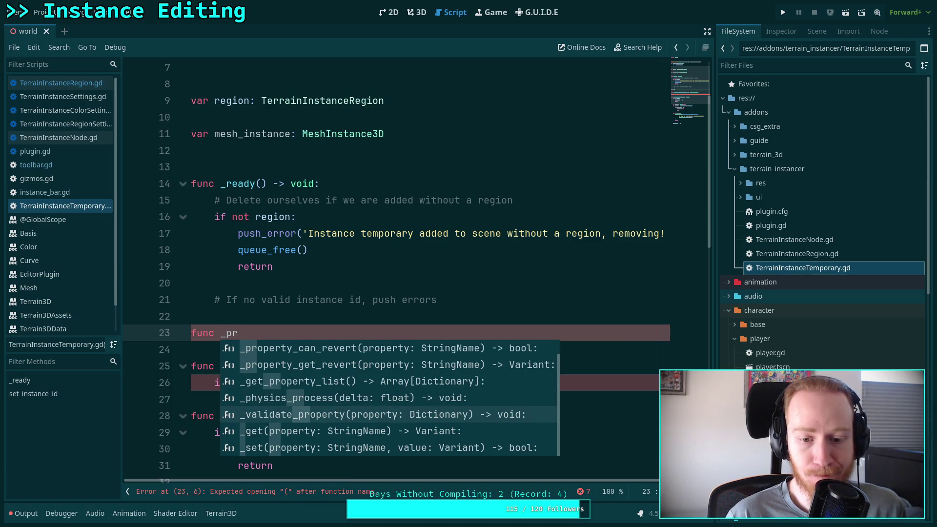
key(Return)
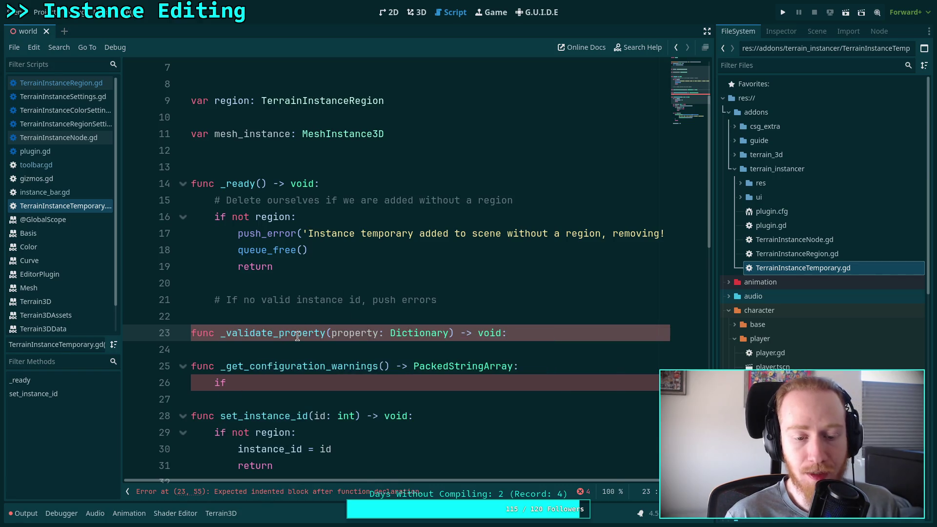
Start the method body with 'if property.name =='.
mouse_move(297, 335)
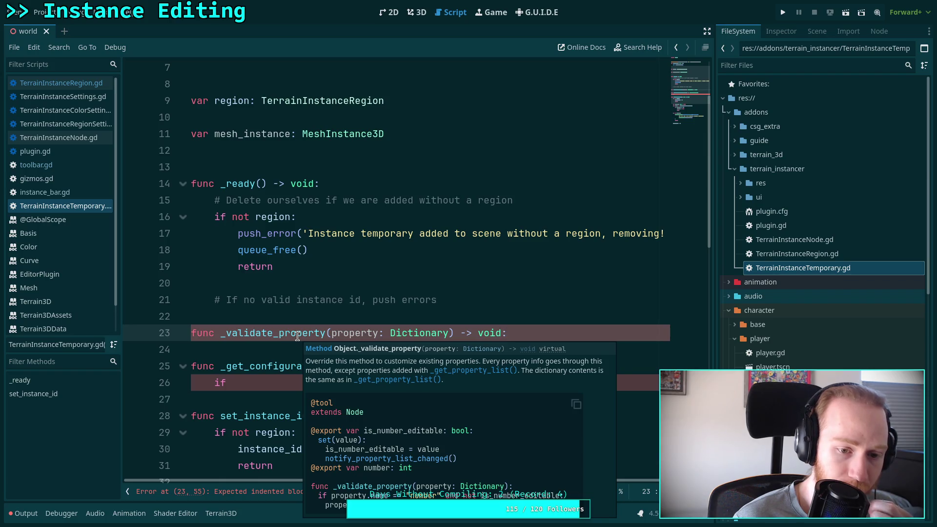
scroll(266, 244, up, 2)
double_click(224, 134)
scroll(371, 249, down, 3)
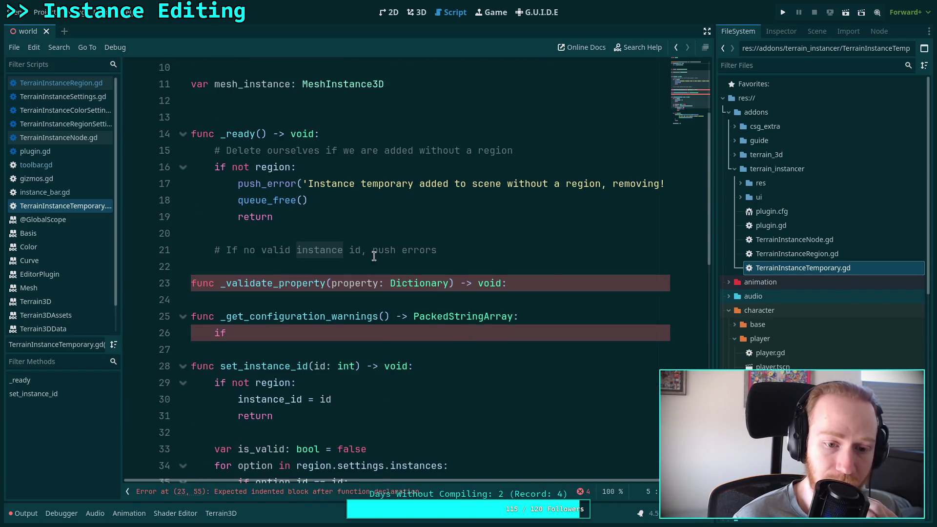
click(553, 282)
key(Return)
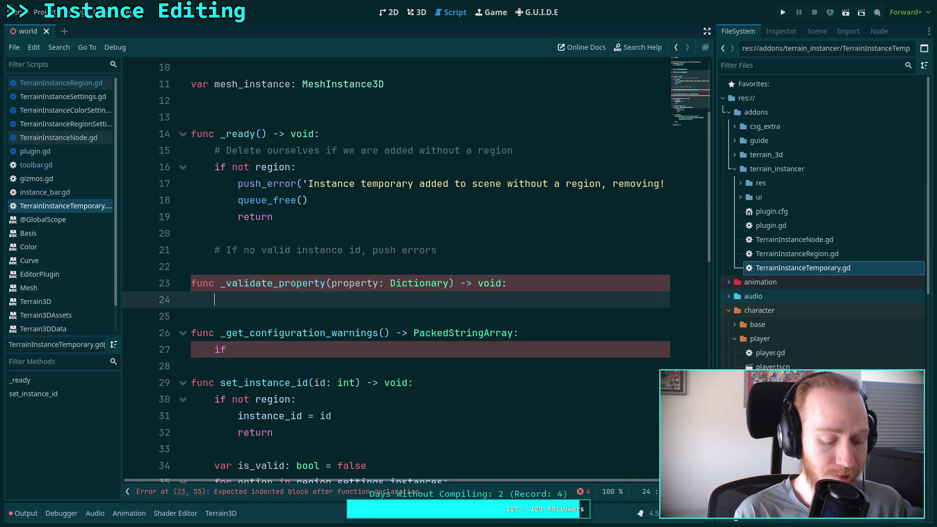
text(if property.)
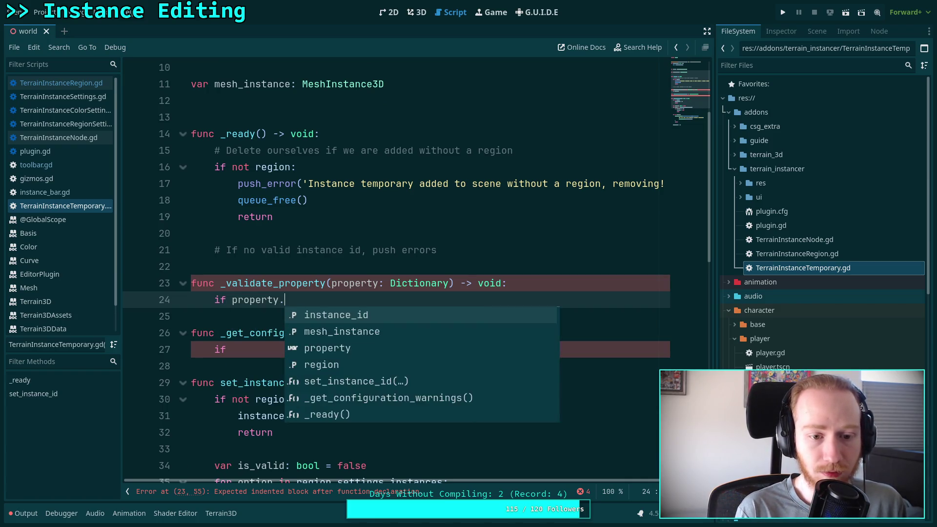
text(name ==)
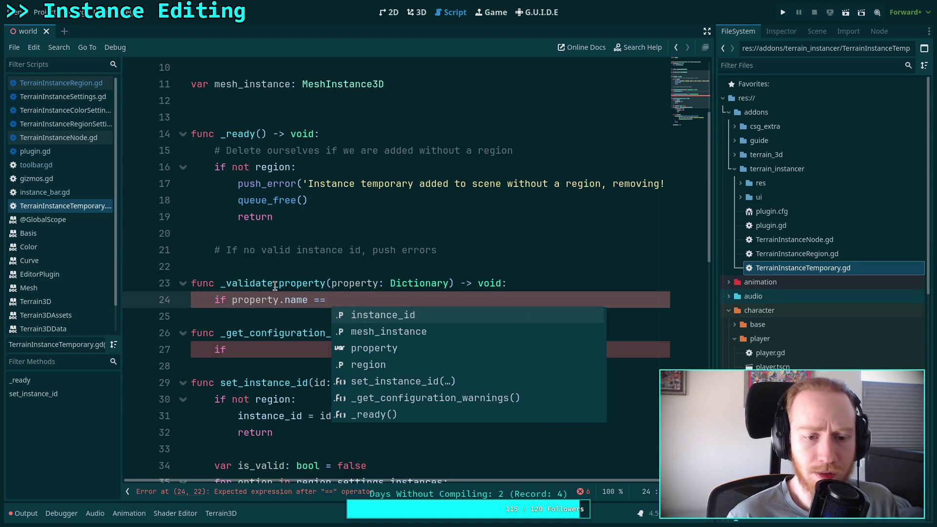
Check the _validate_property documentation and move TerrainInstanceTemporary.gd higher in the script list.
mouse_move(276, 285)
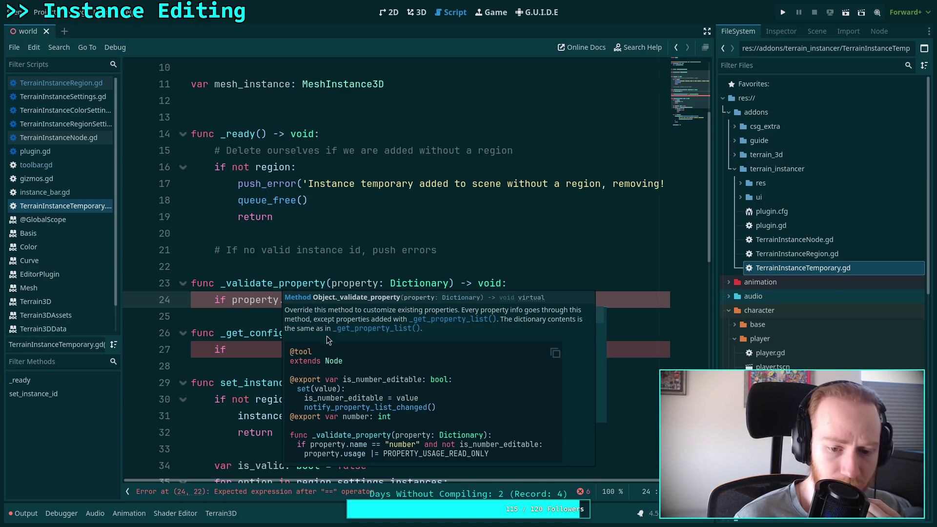
click(359, 298)
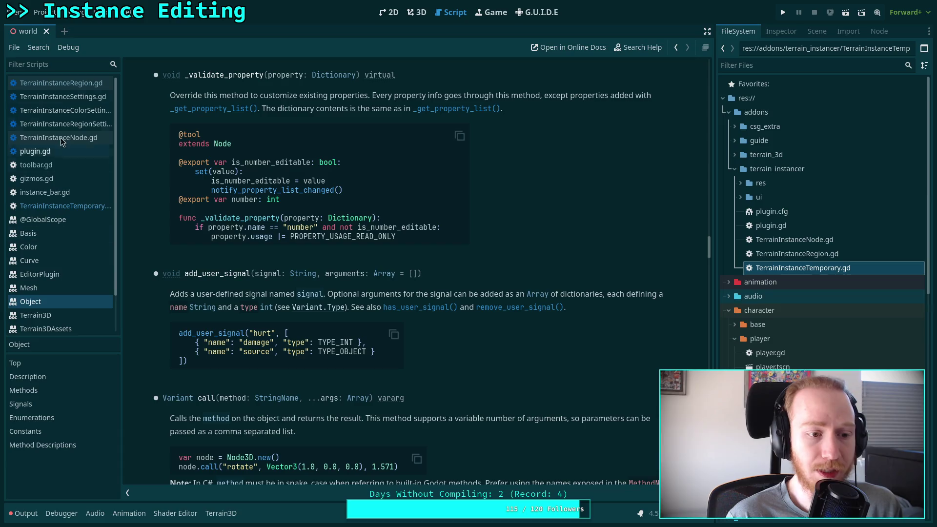
click(54, 83)
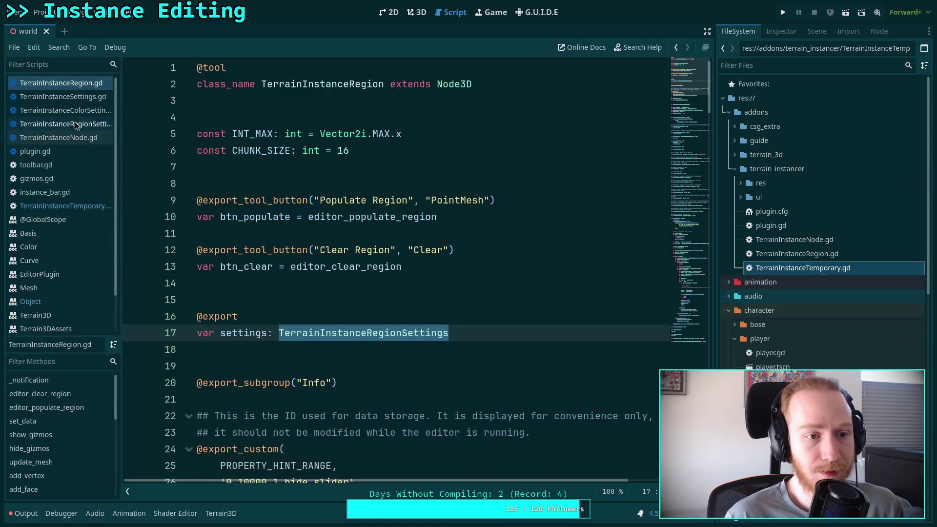
click(73, 206)
drag(60, 218, 76, 142)
Complete the guard as if property.name != 'instance_id': return.
text('instance)
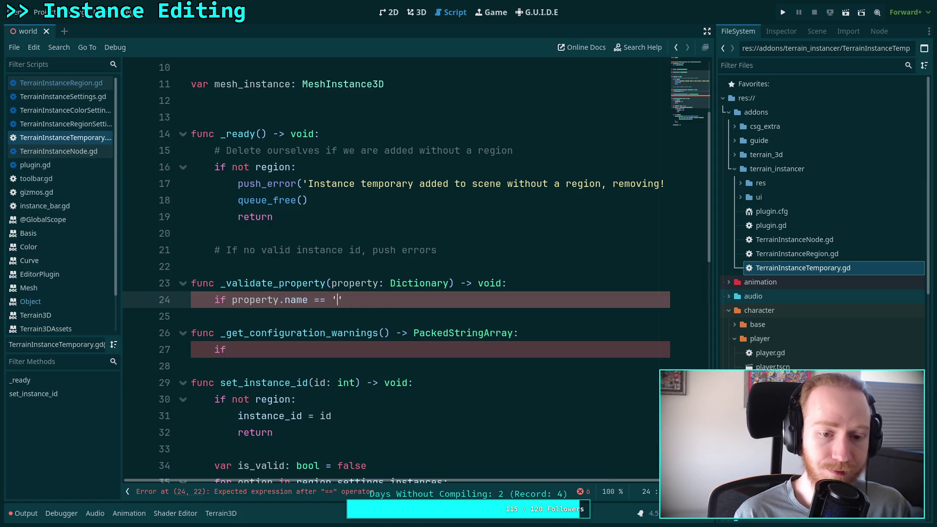
text(_id':)
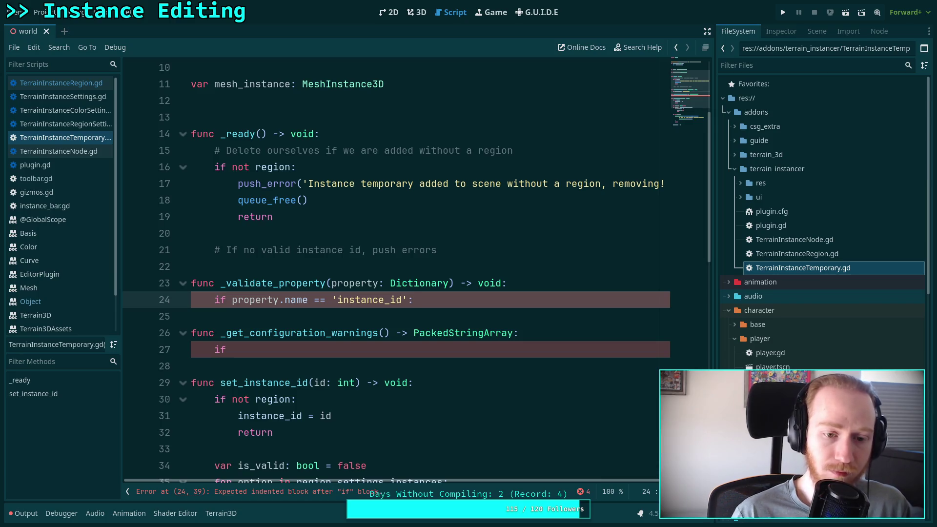
drag(322, 303, 314, 303)
text(!)
click(457, 303)
key(Return)
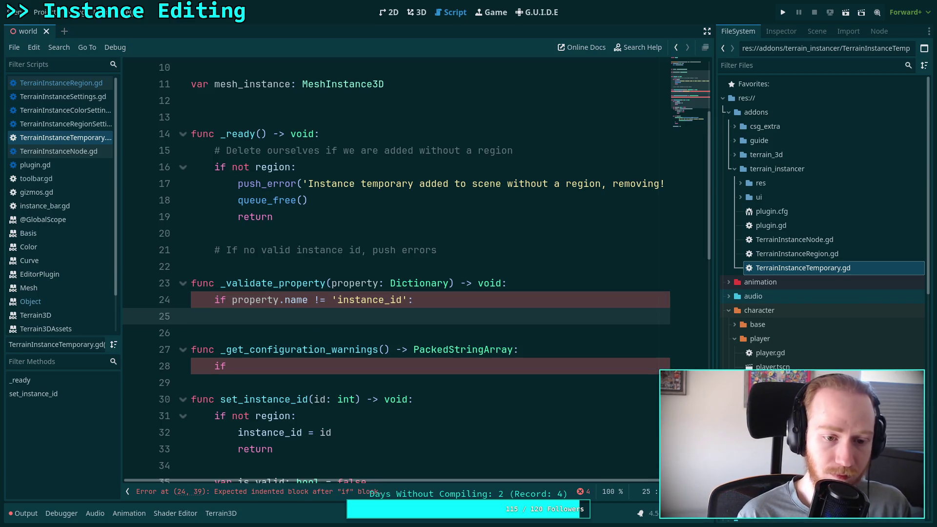
text(return)
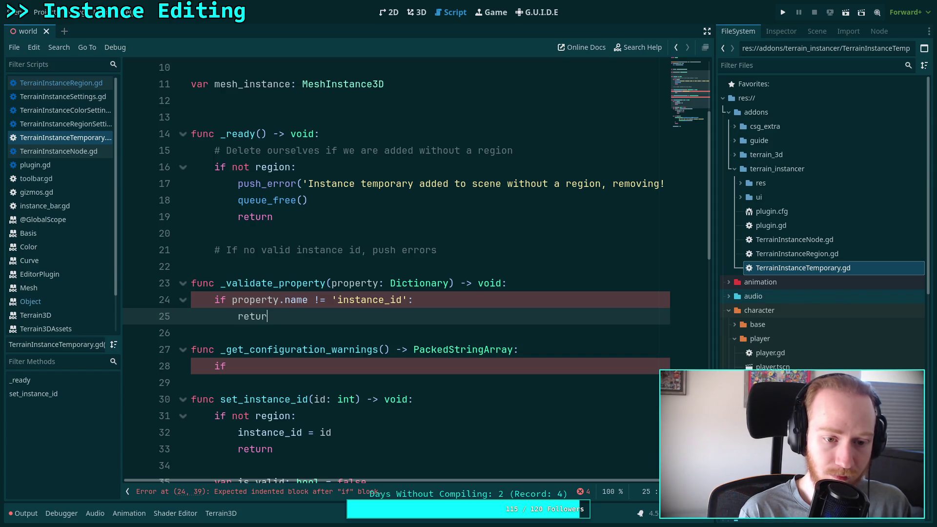
key(Return)
key(Return)
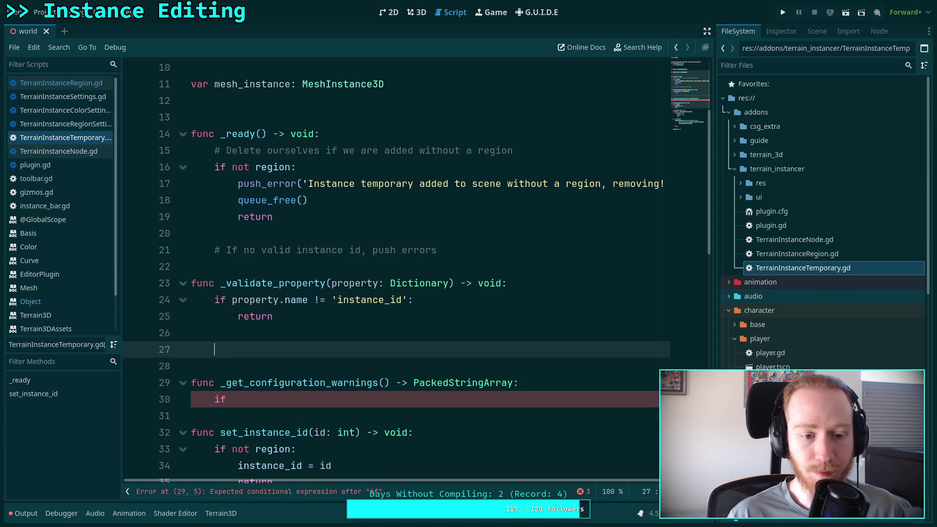
Add 'return' under the 'if not region:' check in _validate_property.
scroll(443, 306, up, 1)
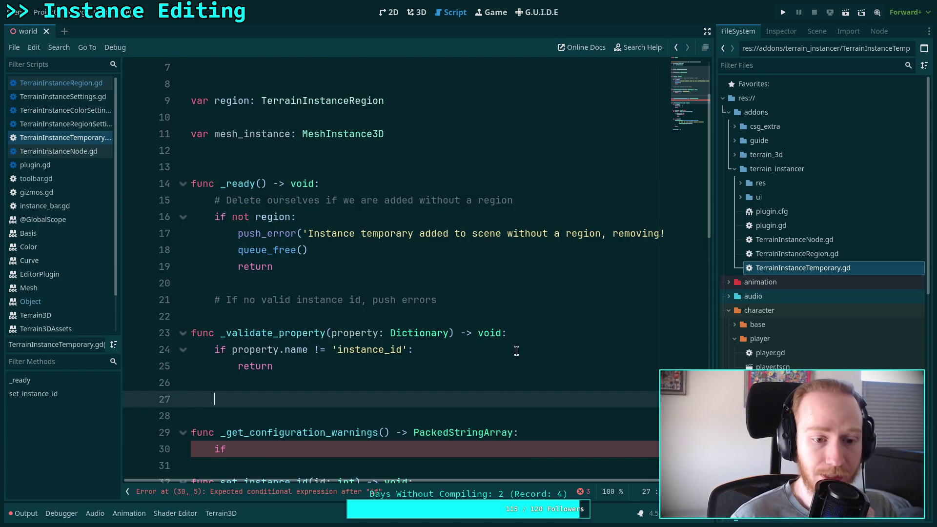
scroll(429, 257, up, 2)
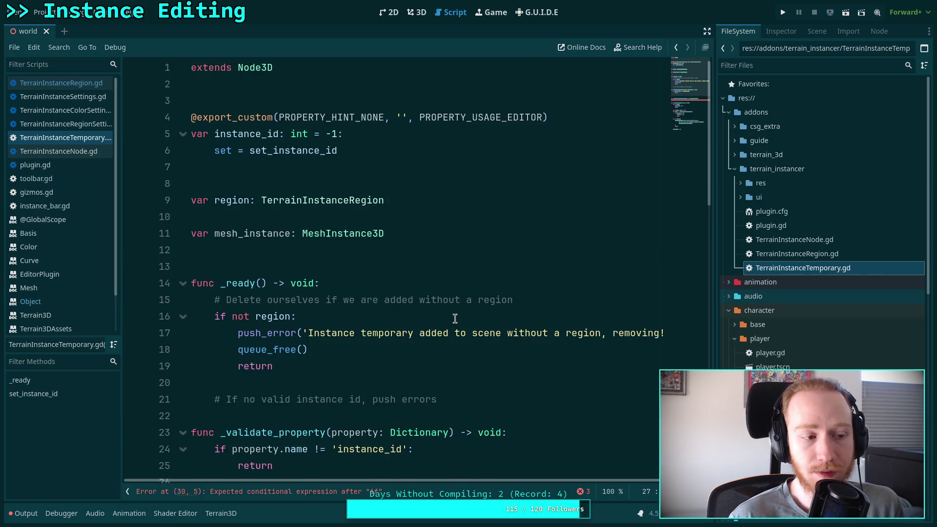
scroll(450, 311, down, 2)
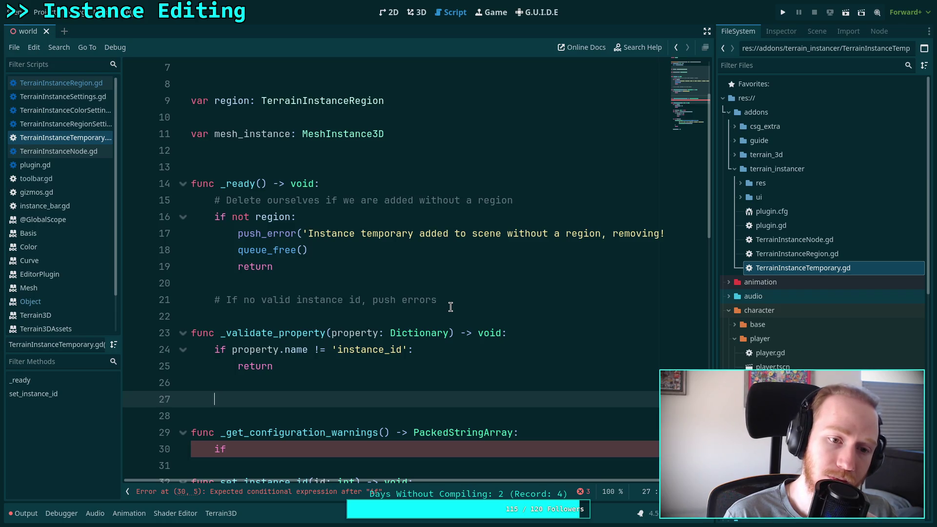
scroll(450, 307, up, 2)
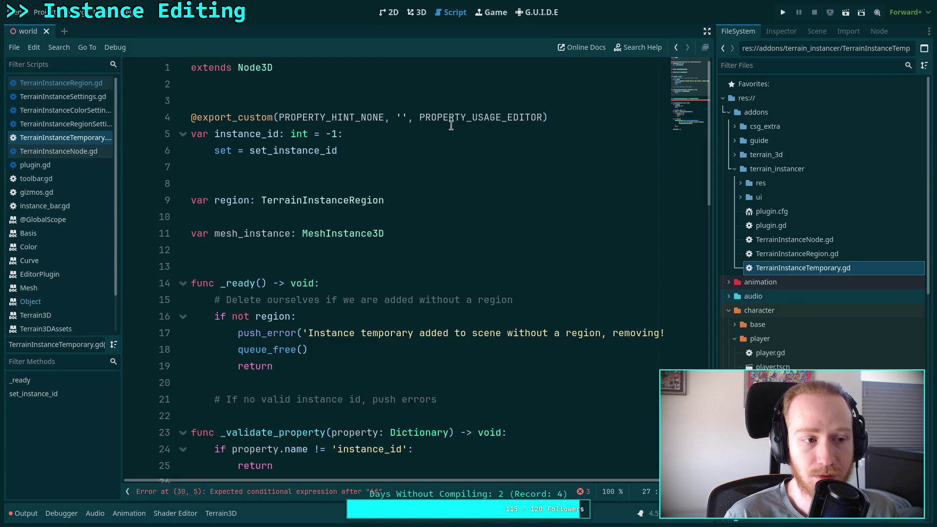
mouse_move(451, 124)
drag(391, 151, 344, 133)
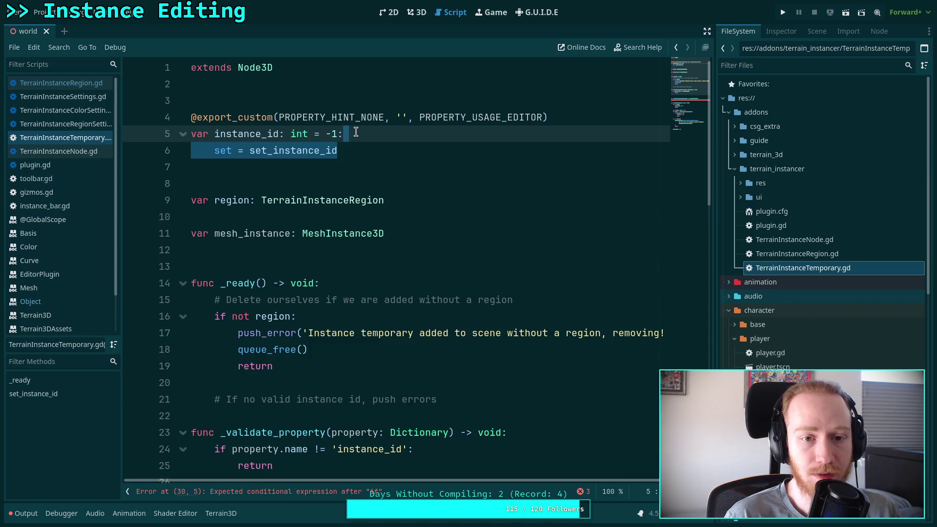
click(345, 134)
drag(541, 117, 260, 119)
key(ctrl+z)
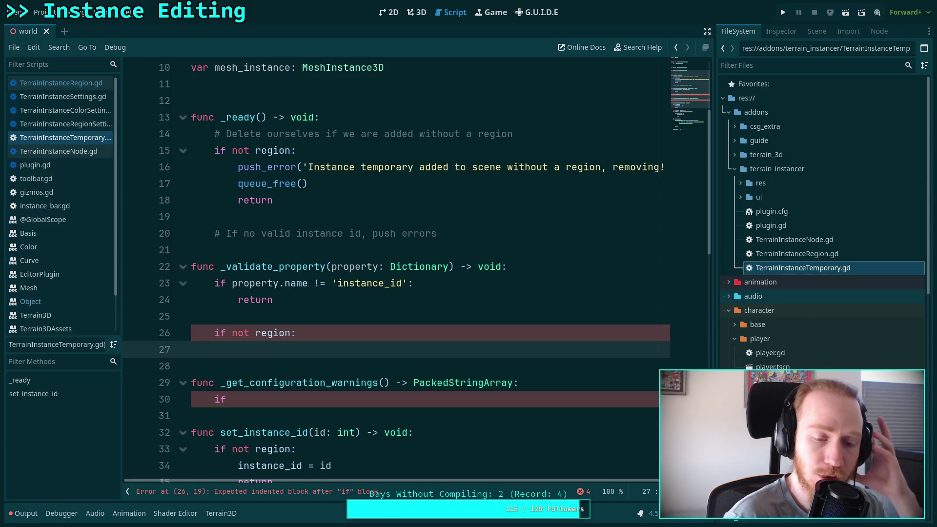
text(return)
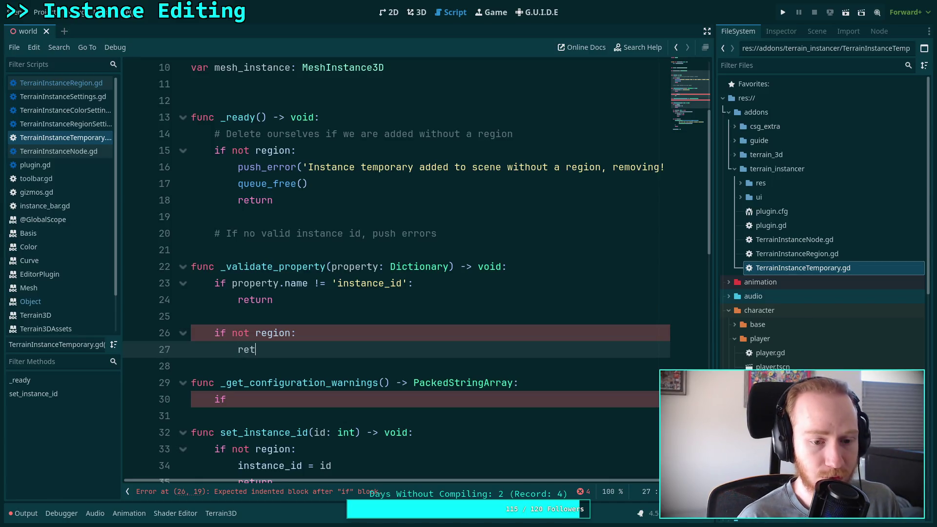
key(Return)
key(Return)
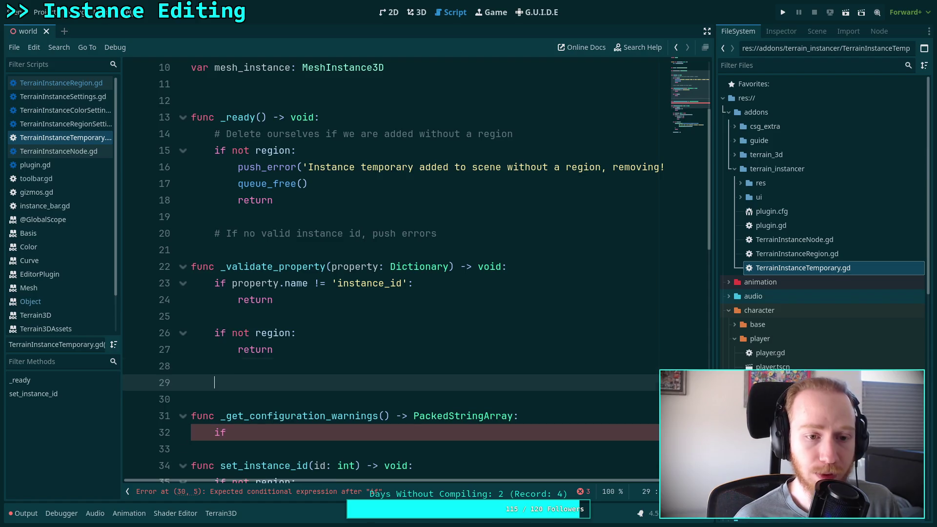
Begin the next line with 'property.hint'.
scroll(464, 319, down, 1)
scroll(464, 320, up, 4)
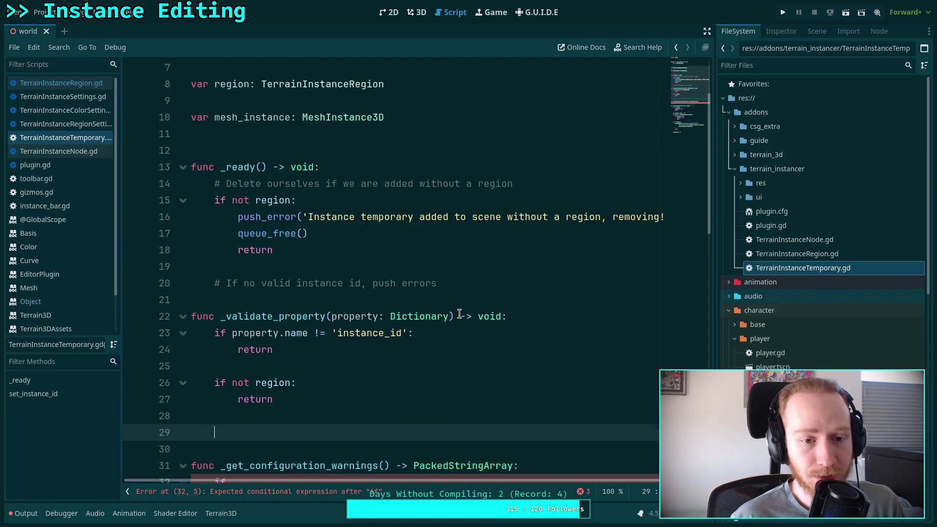
scroll(457, 314, down, 3)
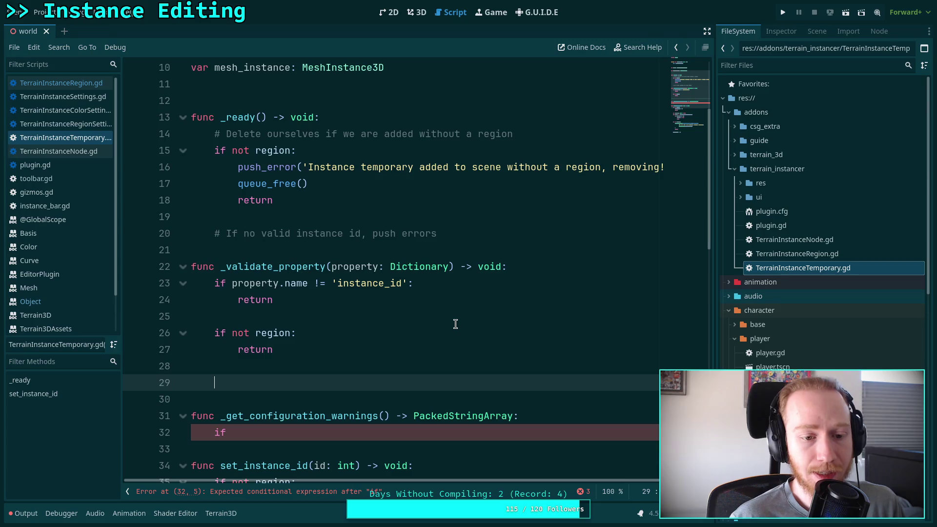
text(prop)
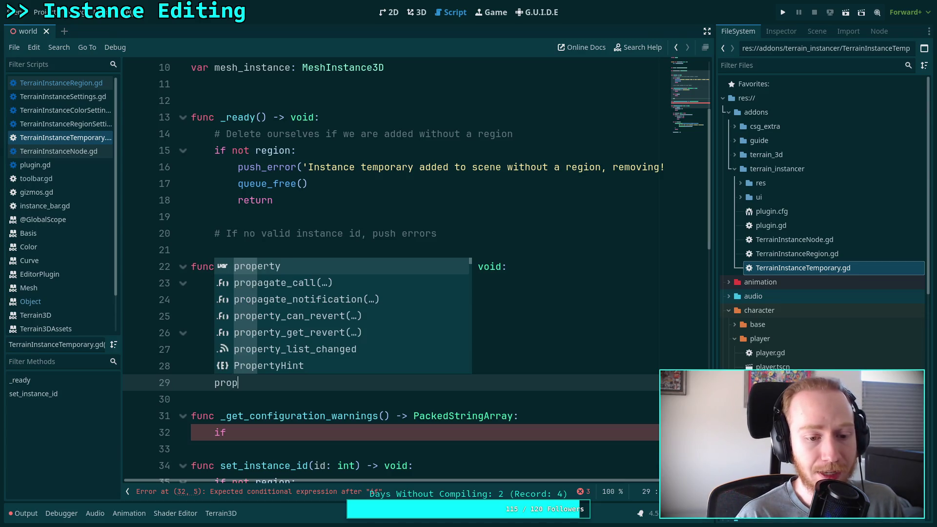
key(Return)
text(.)
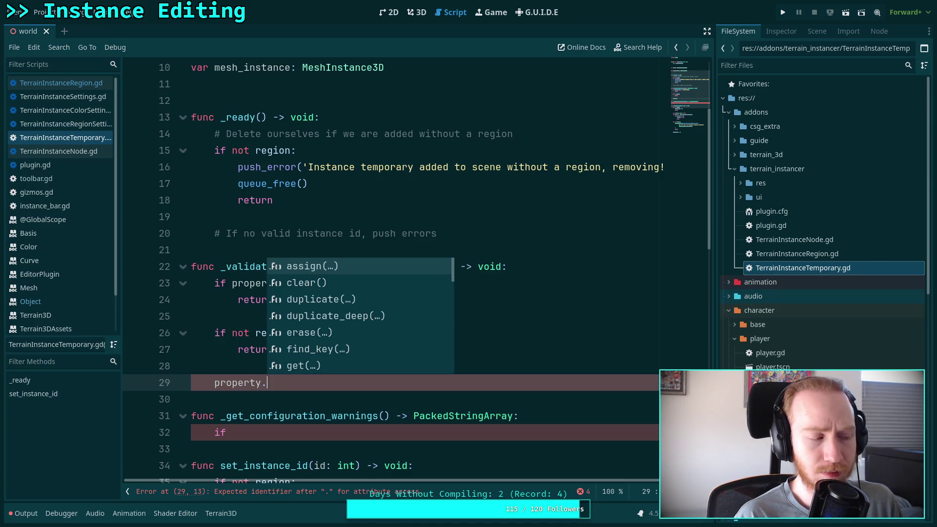
text(hi)
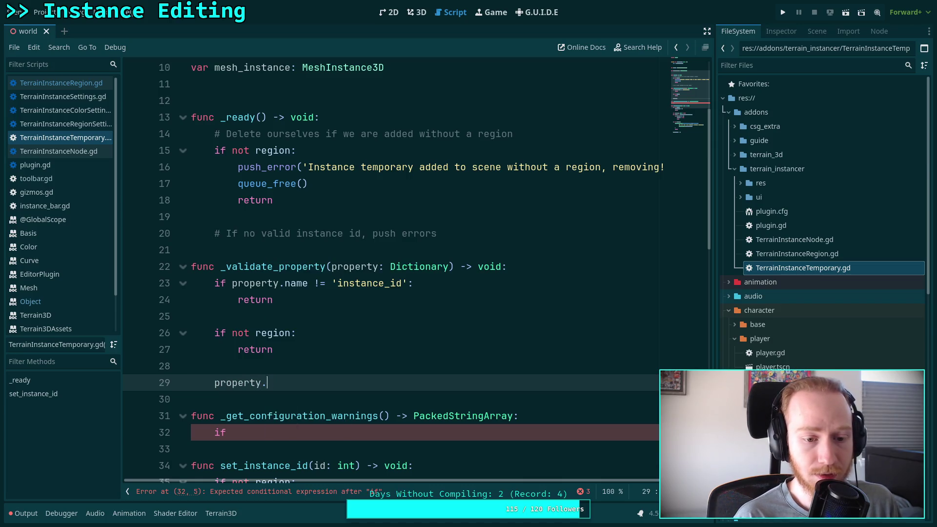
text(hint)
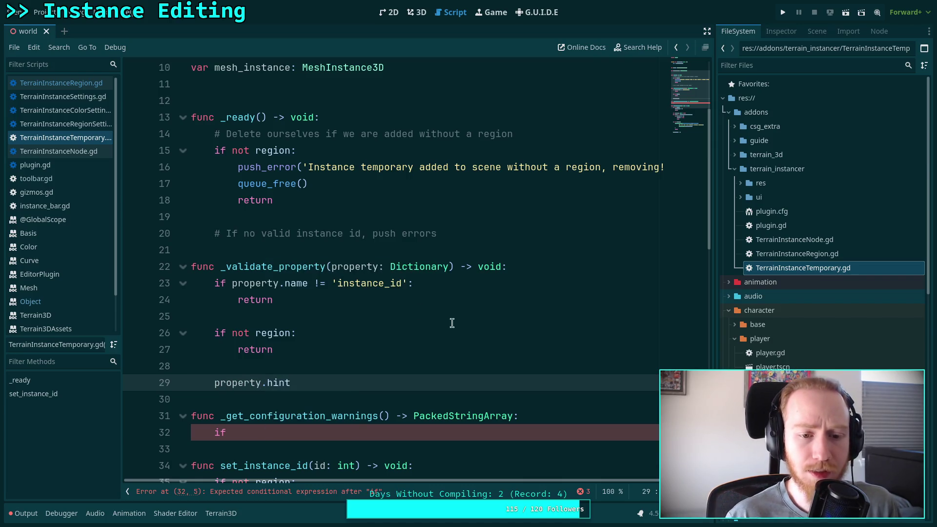
mouse_move(287, 269)
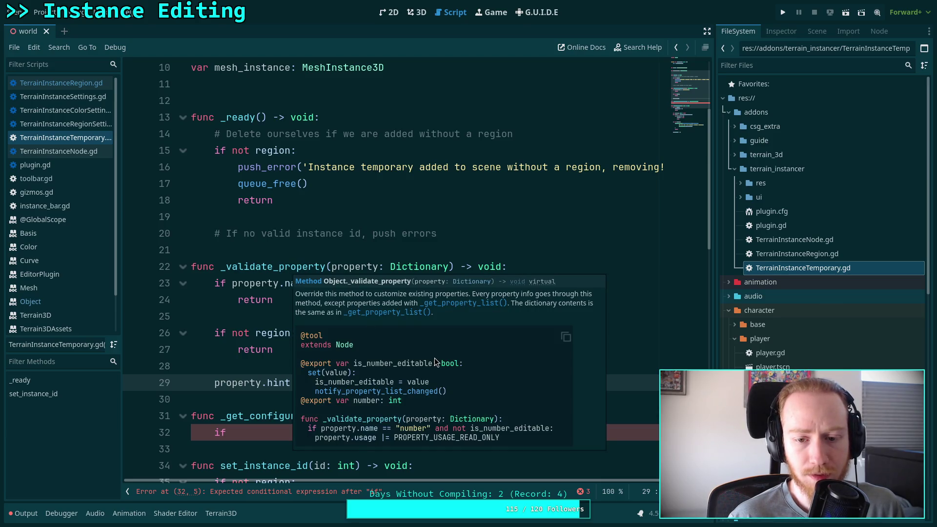
Check the PROPERTY_HINT_ENUM and hint_string example in the _get_property_list documentation.
click(411, 317)
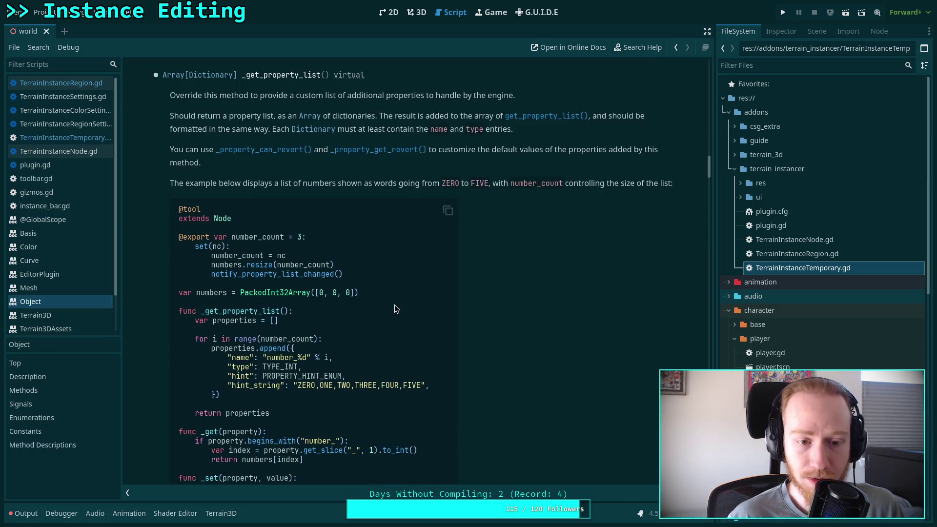
drag(264, 378, 336, 378)
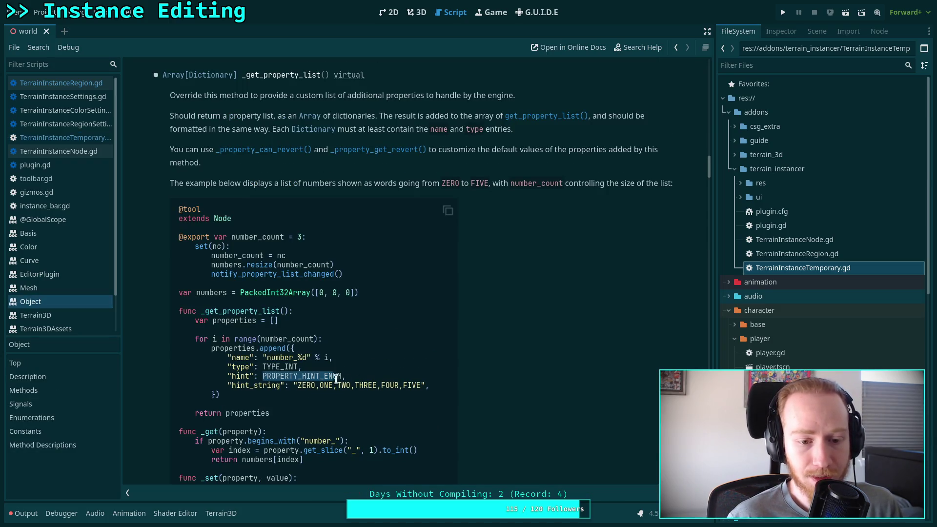
drag(228, 385, 425, 385)
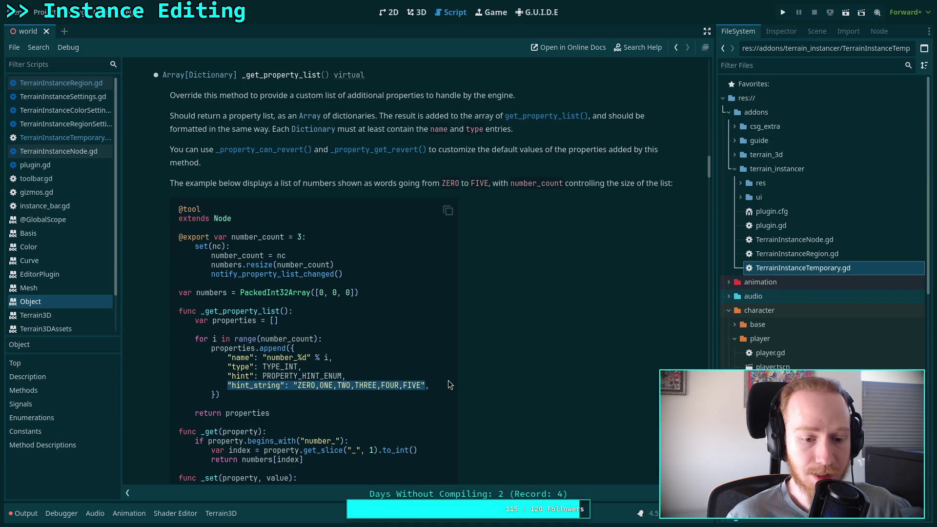
scroll(448, 381, down, 3)
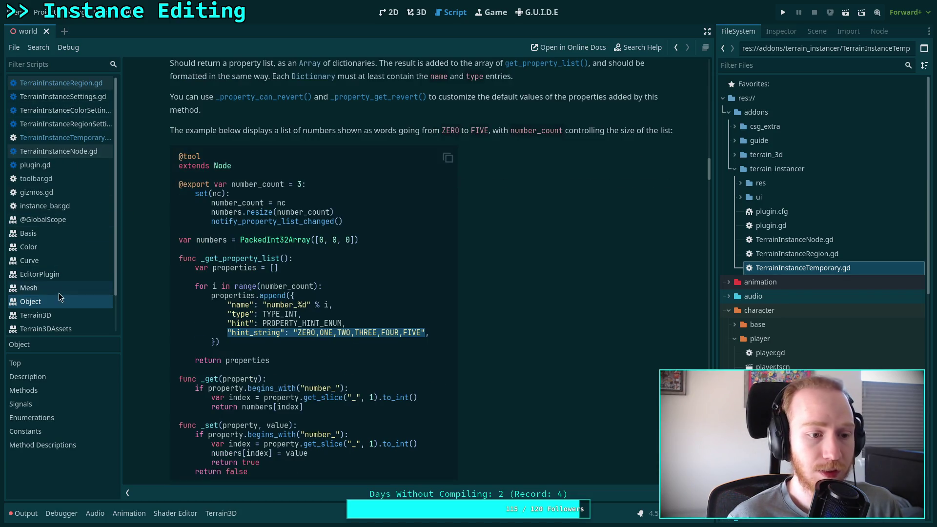
Back in TerrainInstanceTemporary.gd, set the property's hint to PROPERTY_HINT_ENUM.
click(73, 83)
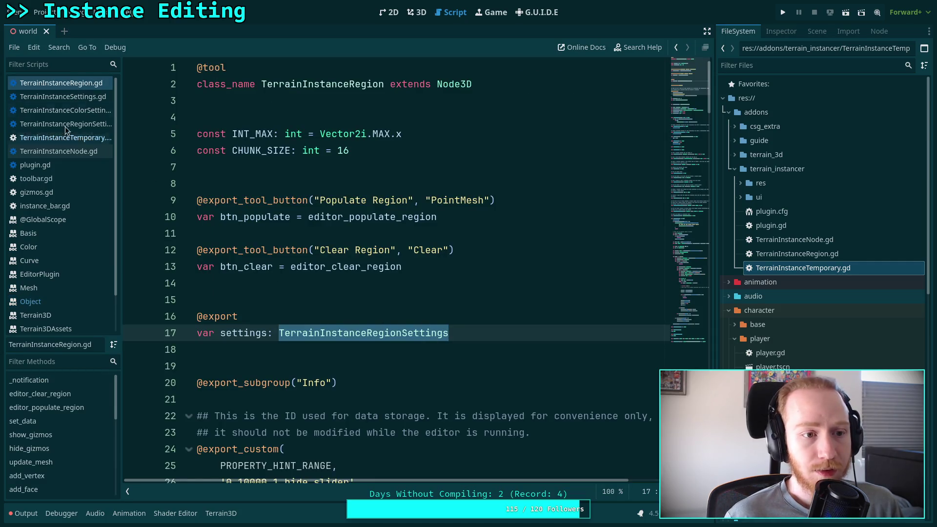
click(69, 141)
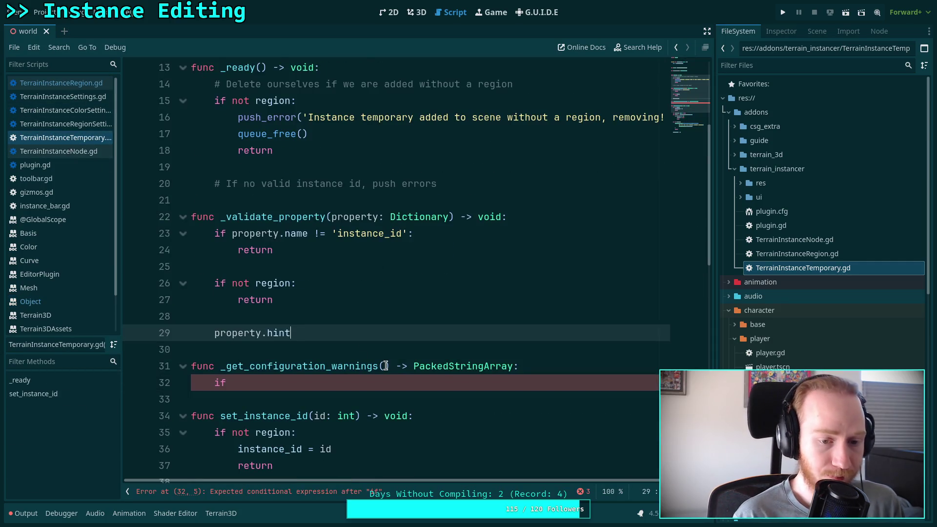
text(PROPRE)
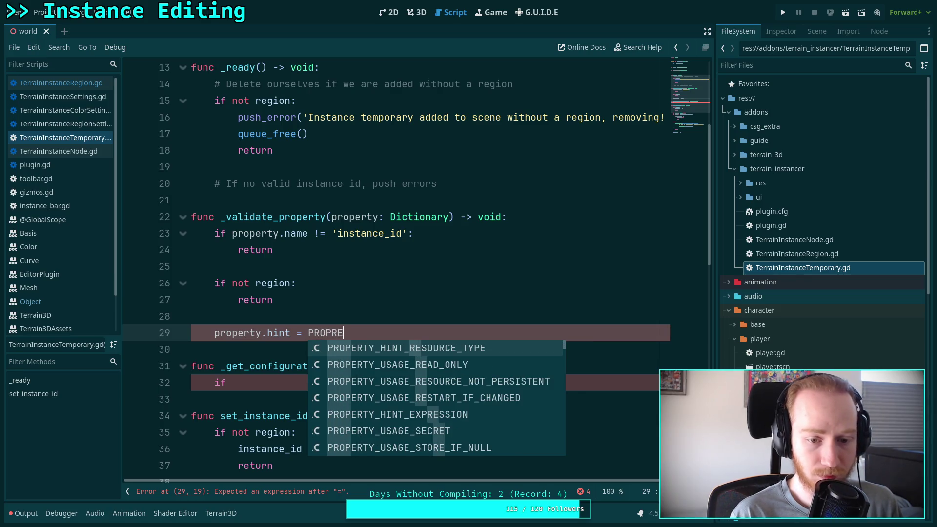
key(BackSpace)
text(E)
key(Down)
key(Down)
key(Down)
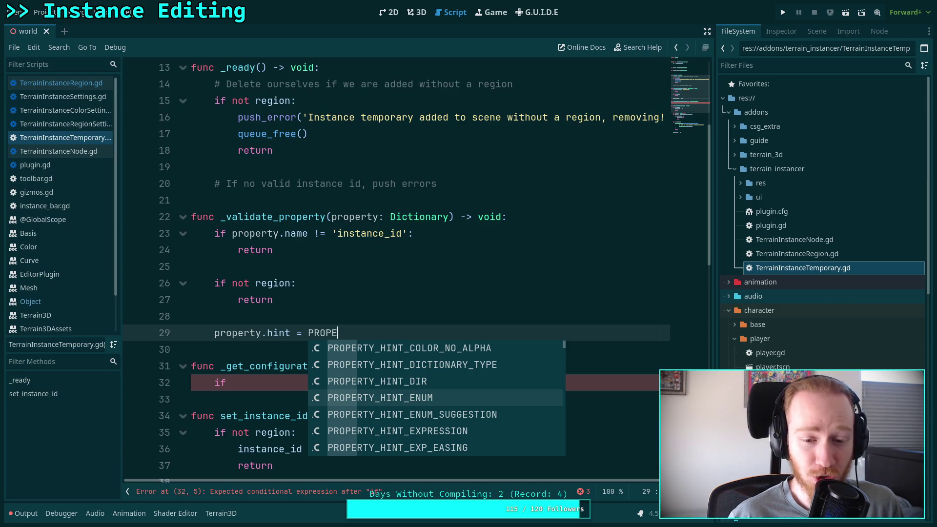
key(Return)
Start a new 'property.hint_string =' line, consulting the Object class docs along the way.
key(Return)
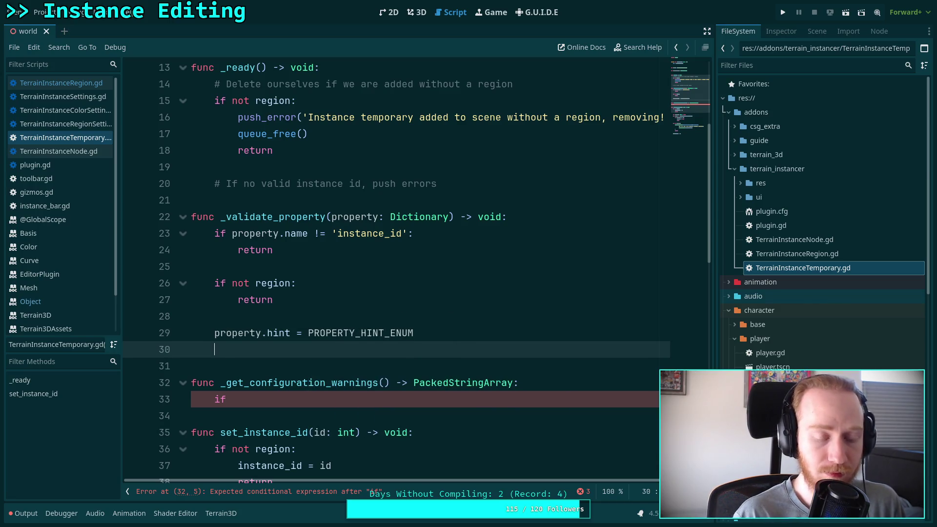
text(pr)
key(Return)
text(.hint)
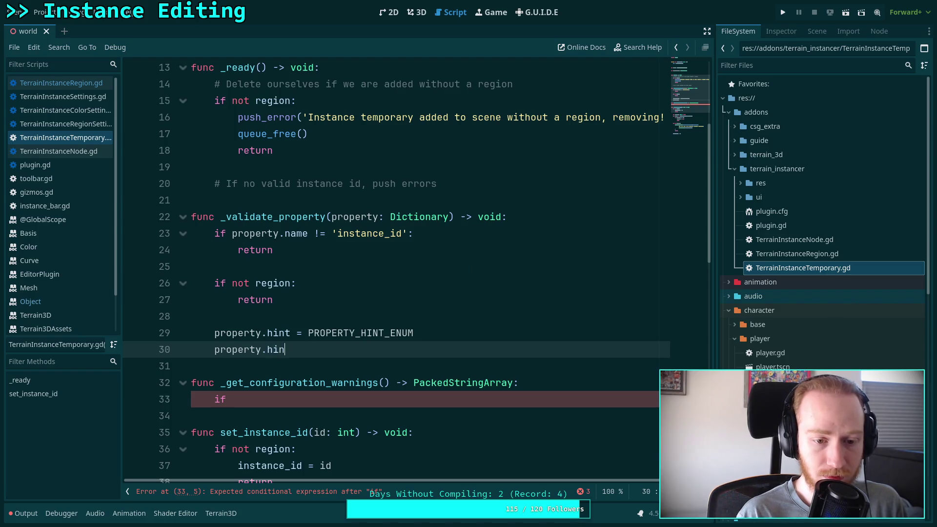
text(_string =)
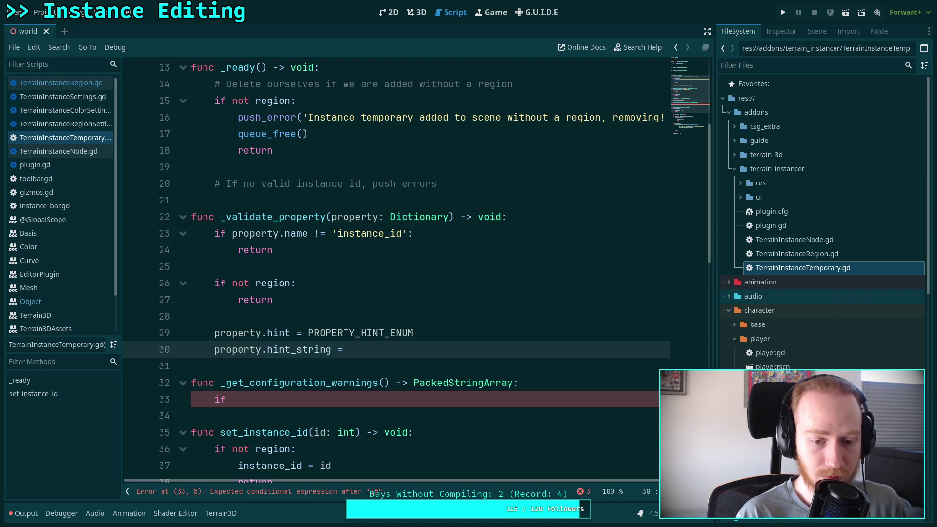
click(50, 304)
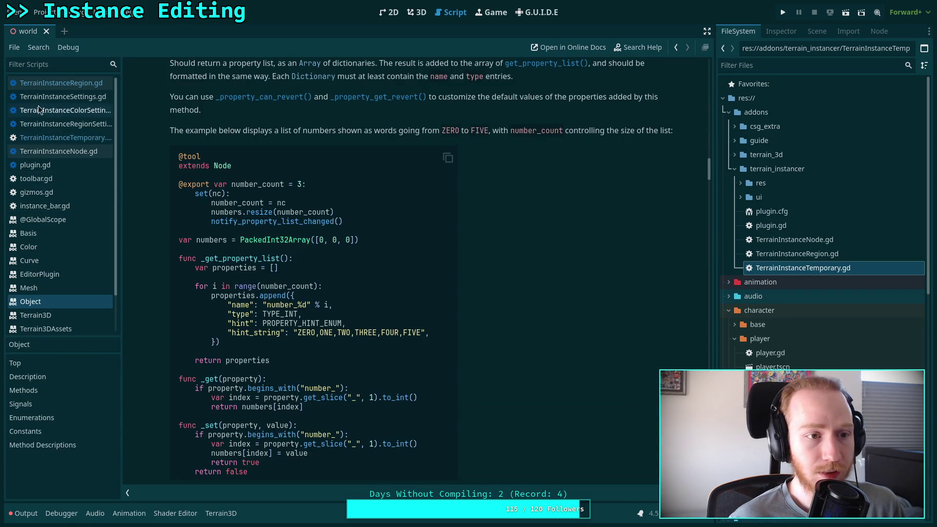
click(61, 83)
click(64, 138)
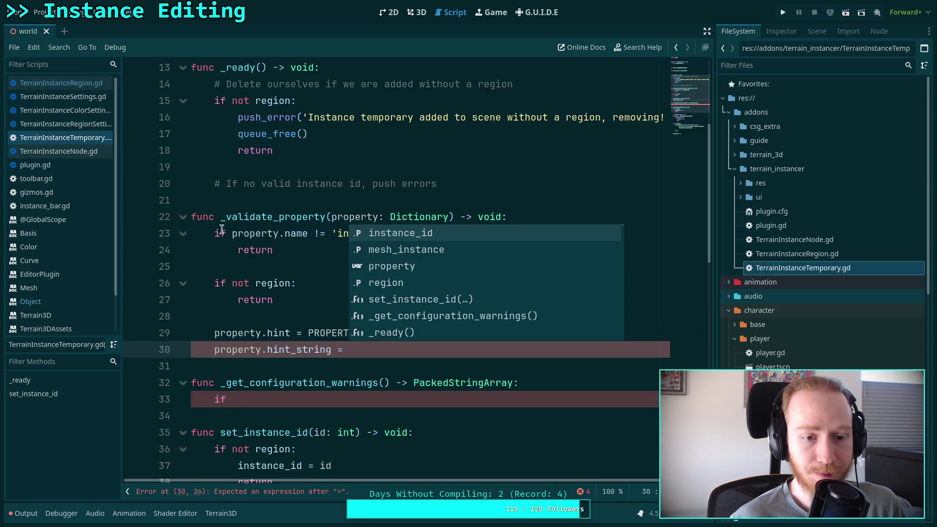
click(383, 352)
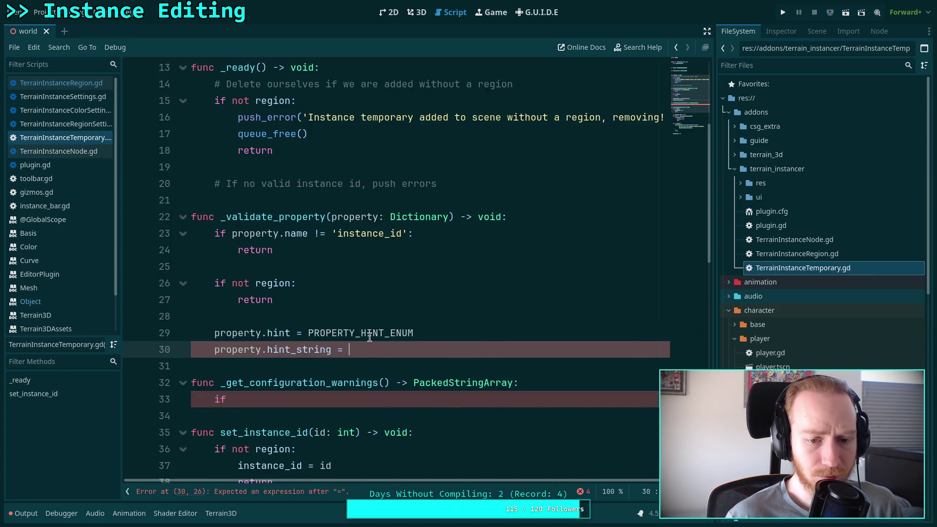
mouse_move(371, 335)
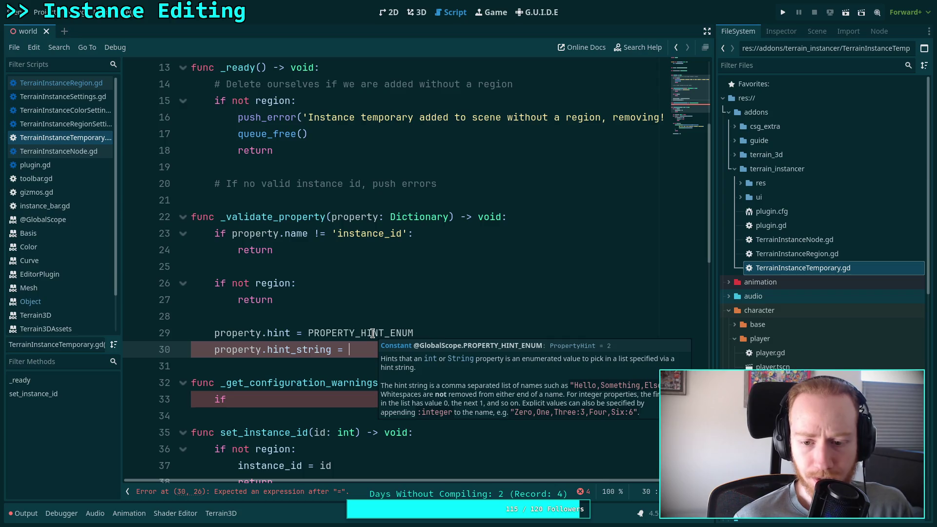
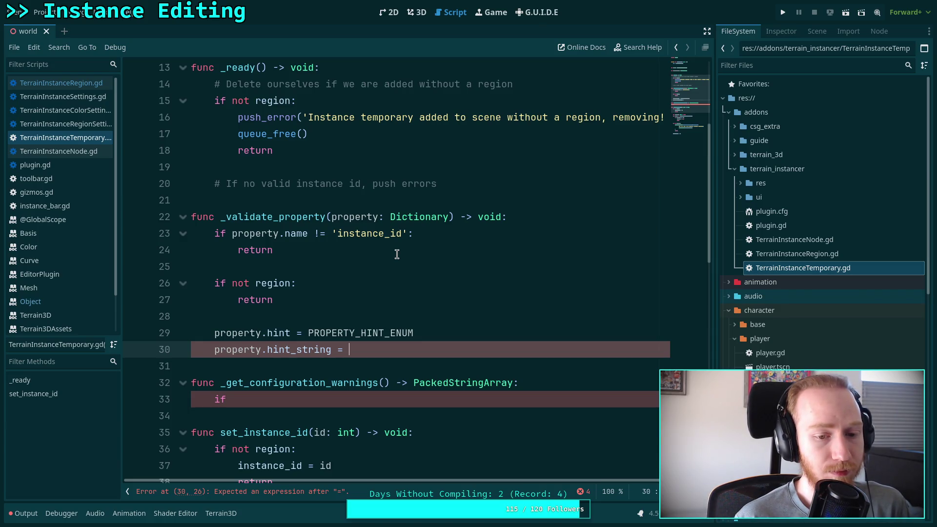
Replace line 30 with 'var hint_str: String' set to an empty string, and start a for loop below it.
key(BackSpace)
key(BackSpace)
key(BackSpace)
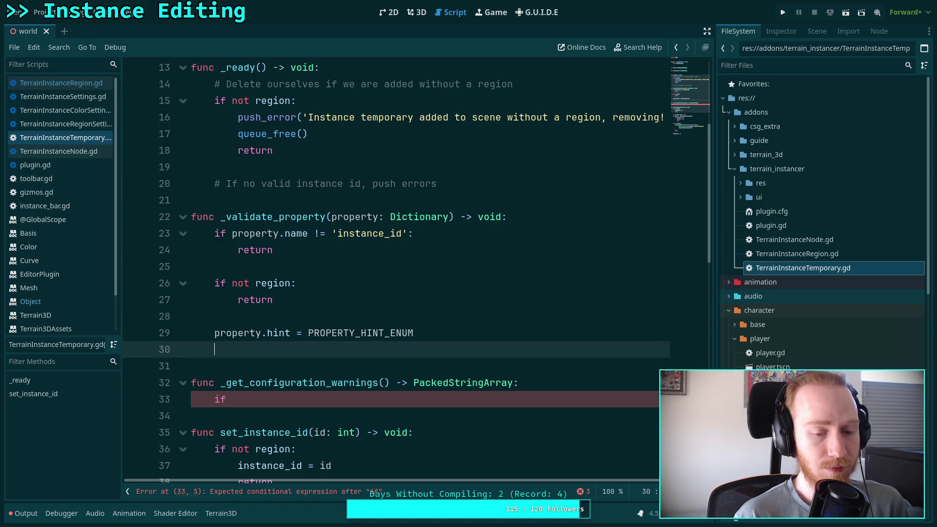
text(prop)
key(Return)
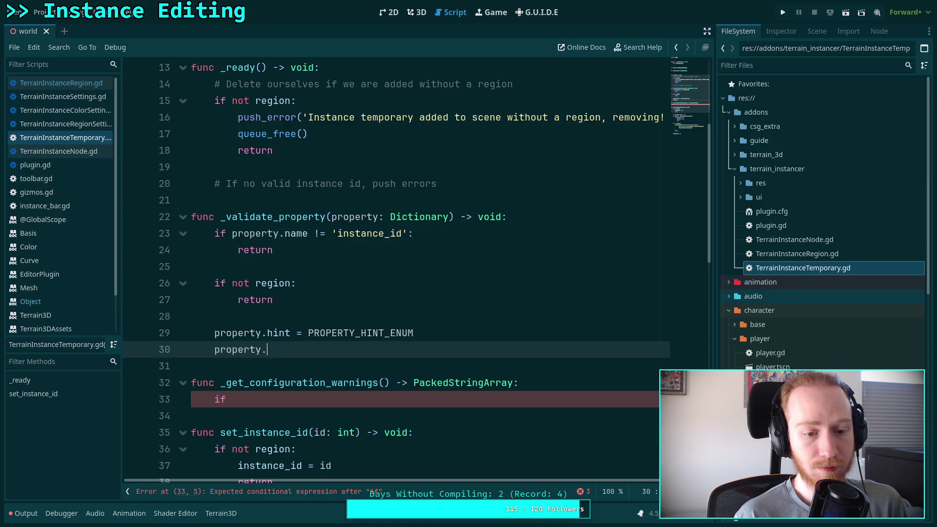
text(.hint_str)
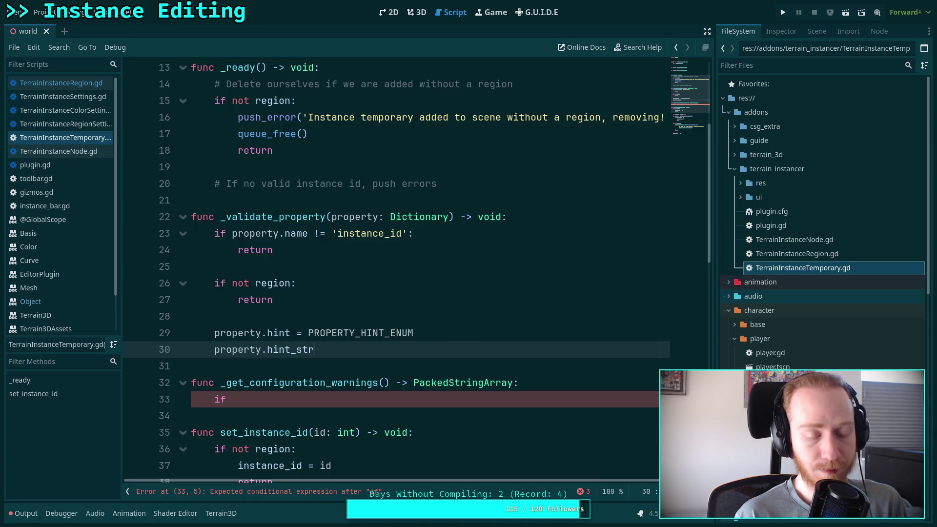
key(BackSpace)
key(BackSpace)
key(BackSpace)
text(var )
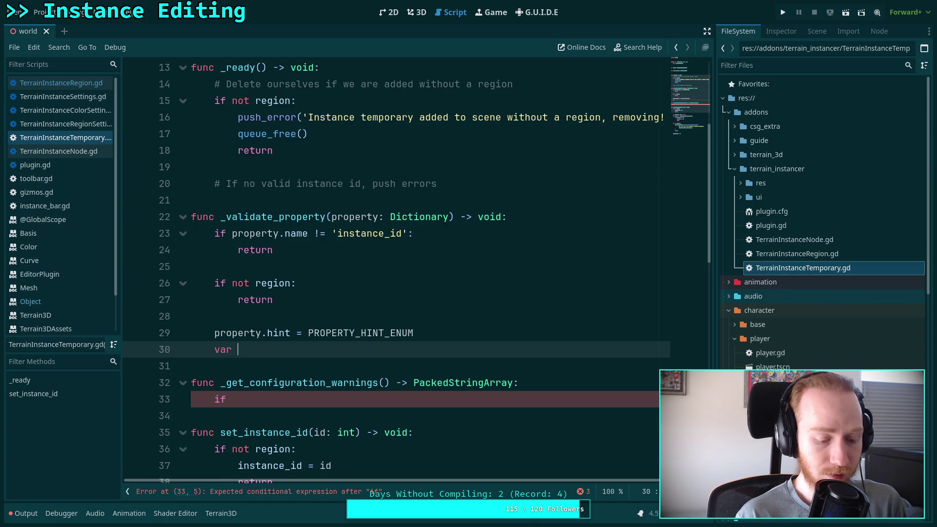
text(hint_s)
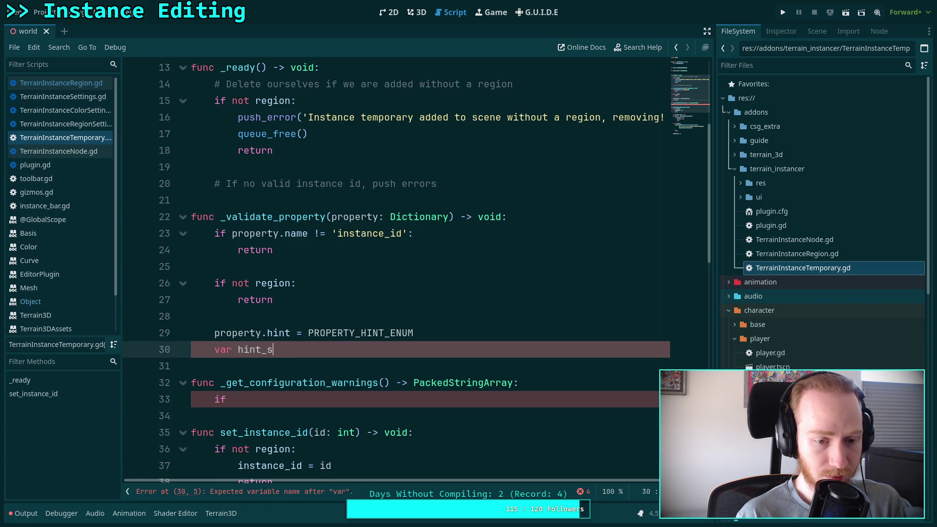
text(tr: String)
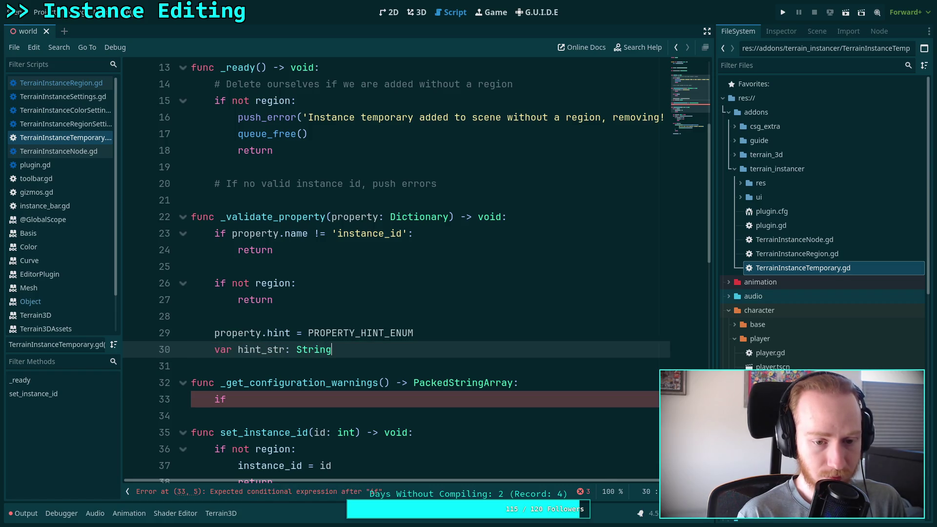
key(Escape)
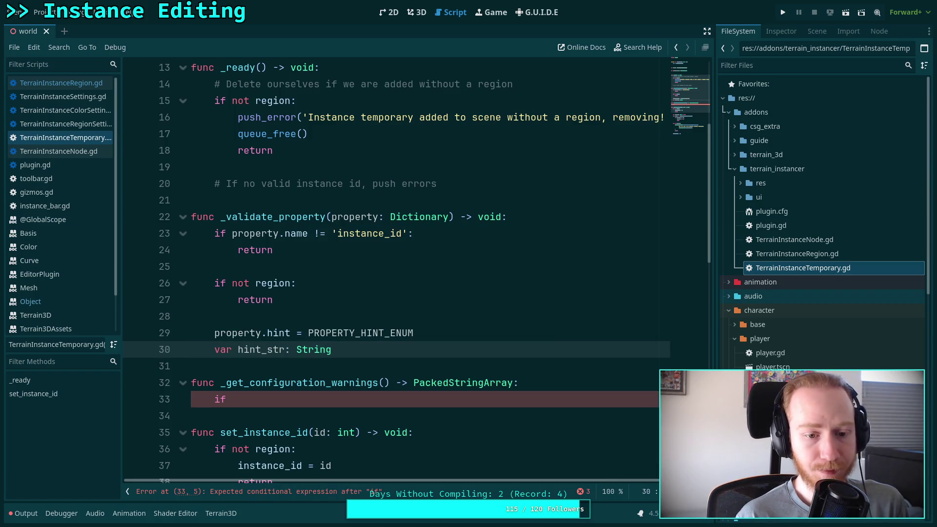
text(= 1)
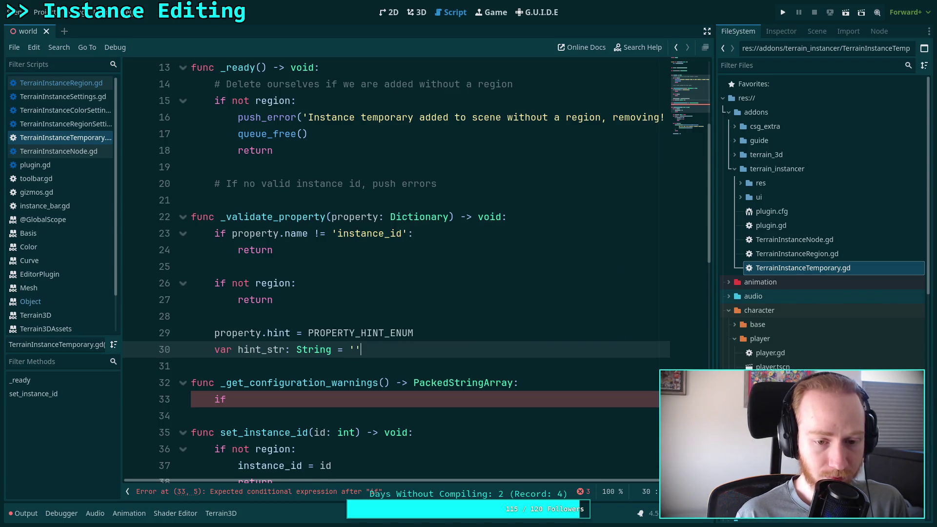
key(Return)
text(for)
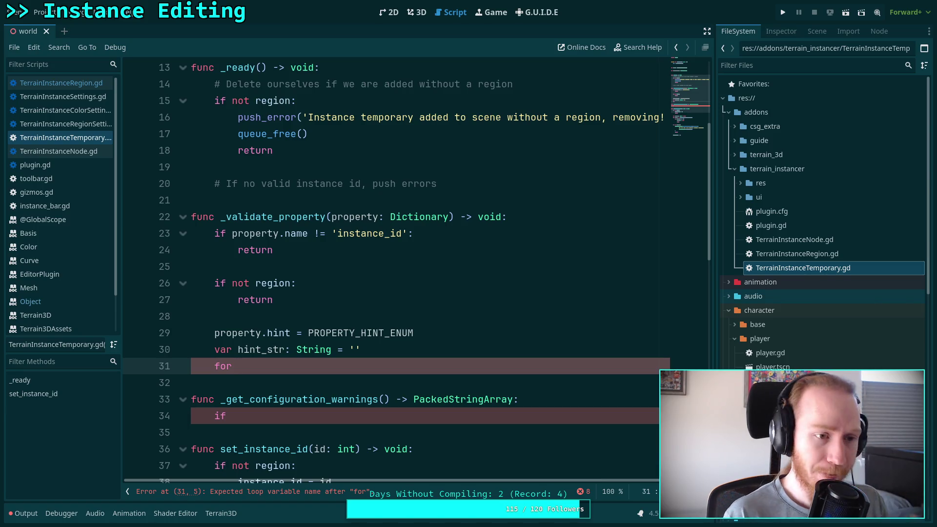
Check the mesh assets in the Terrain3D asset library, then open the Terrain3DAssets class reference.
click(221, 513)
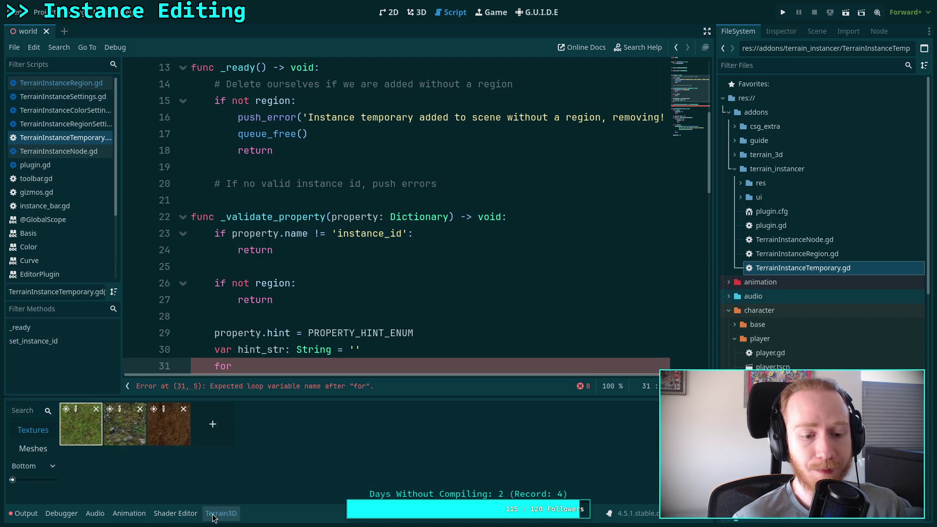
click(42, 450)
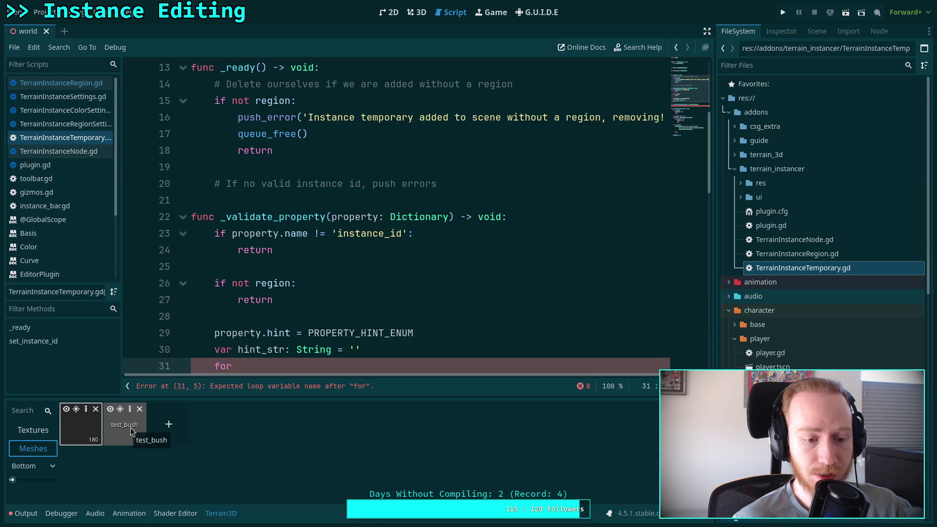
click(219, 513)
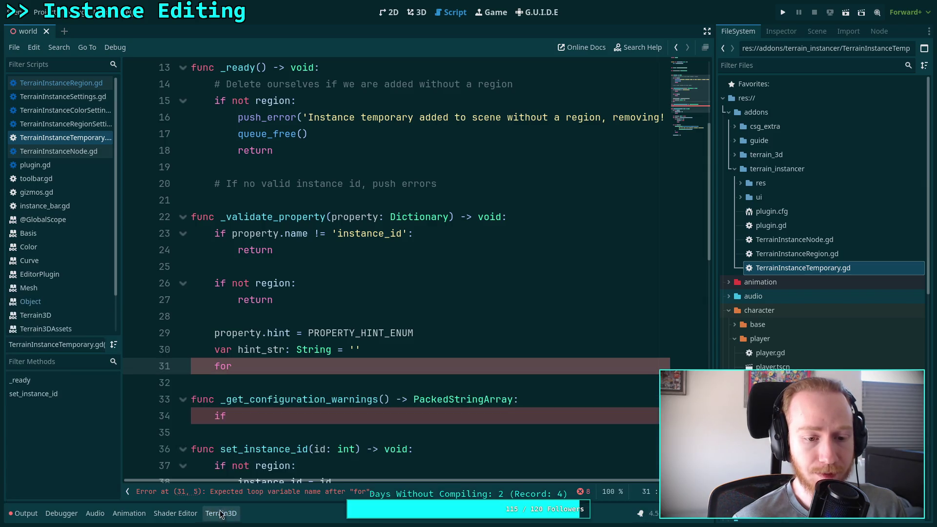
click(84, 325)
Read the Terrain3DAssets reference and follow its link to the Terrain3DMeshAsset class reference.
scroll(322, 181, down, 5)
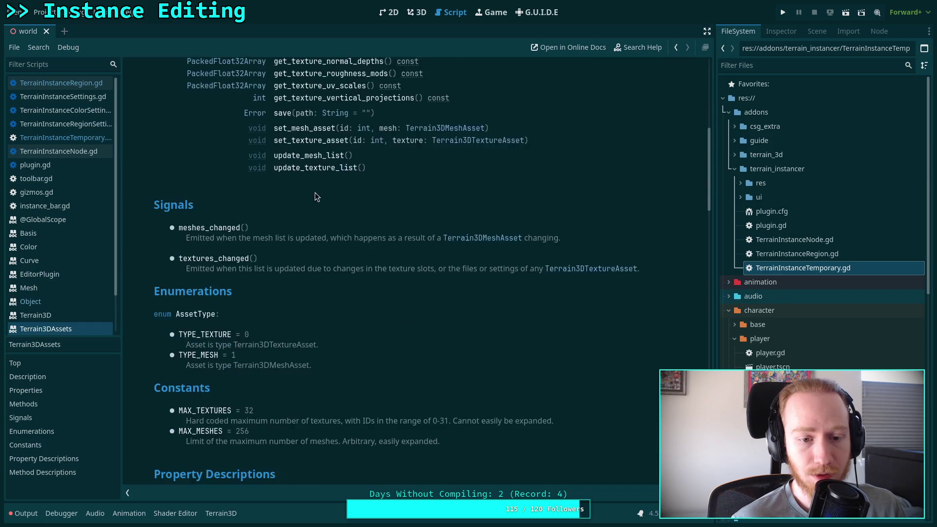
scroll(293, 228, down, 10)
scroll(260, 250, up, 12)
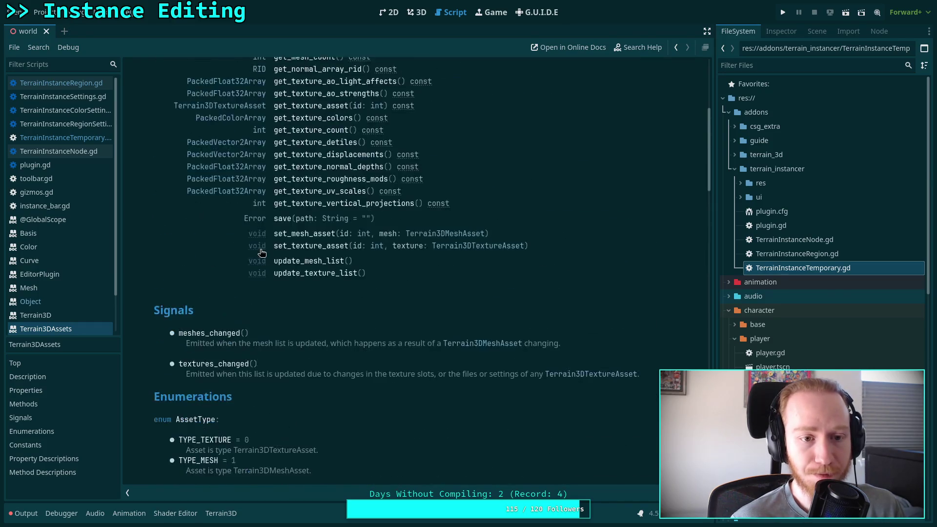
scroll(261, 253, up, 8)
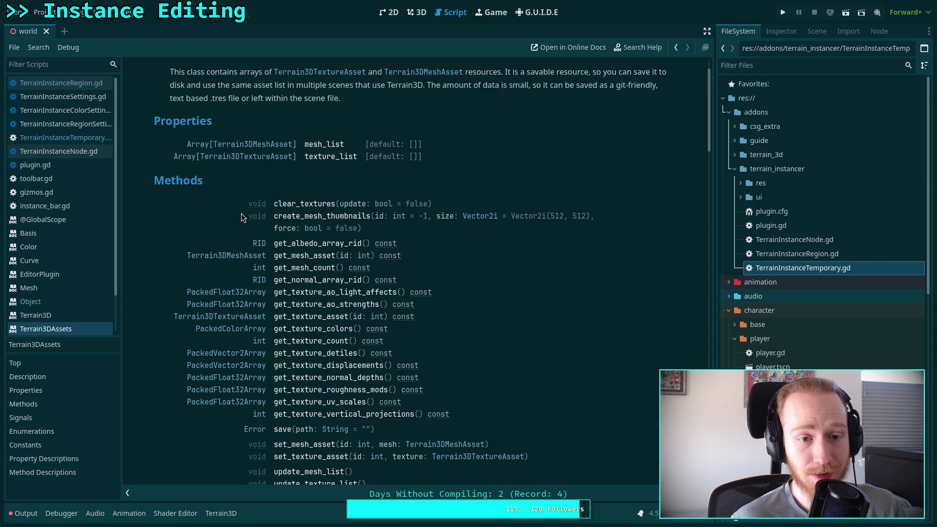
click(229, 256)
scroll(233, 271, down, 5)
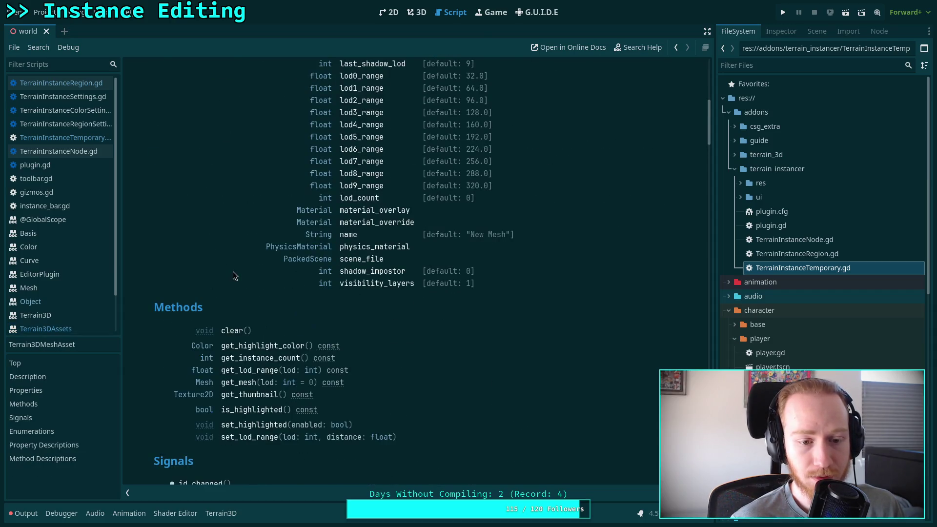
scroll(315, 318, up, 4)
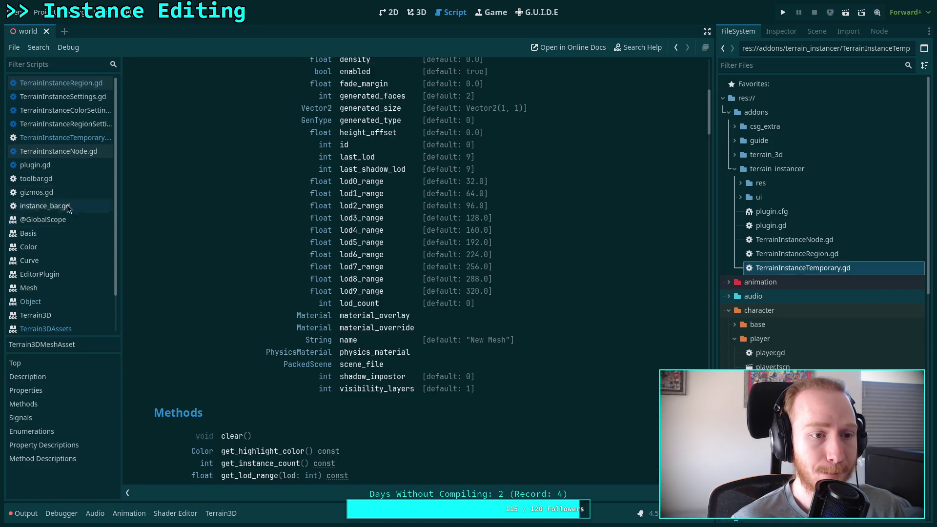
In TerrainInstanceNode.gd, add 'func get_instance_name(instance_id: int) -> String:' after add_instances.
click(84, 84)
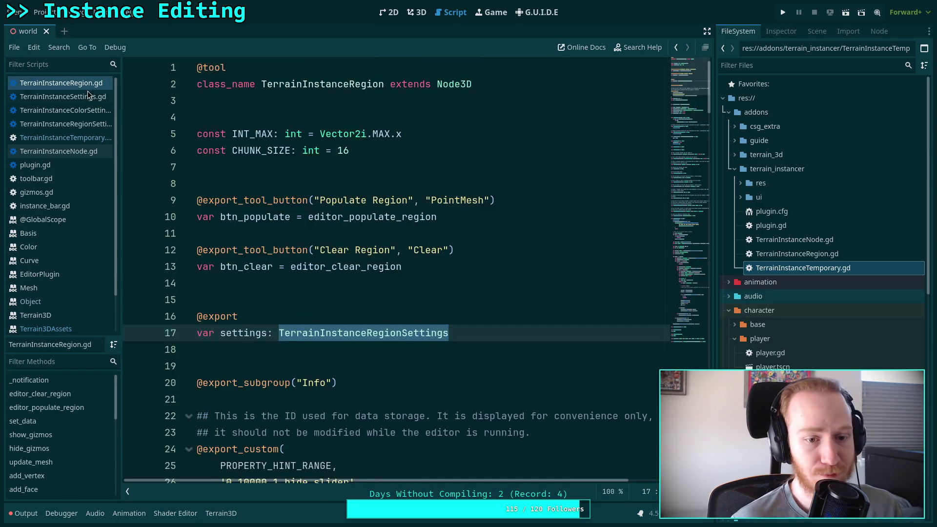
click(68, 152)
scroll(348, 271, up, 5)
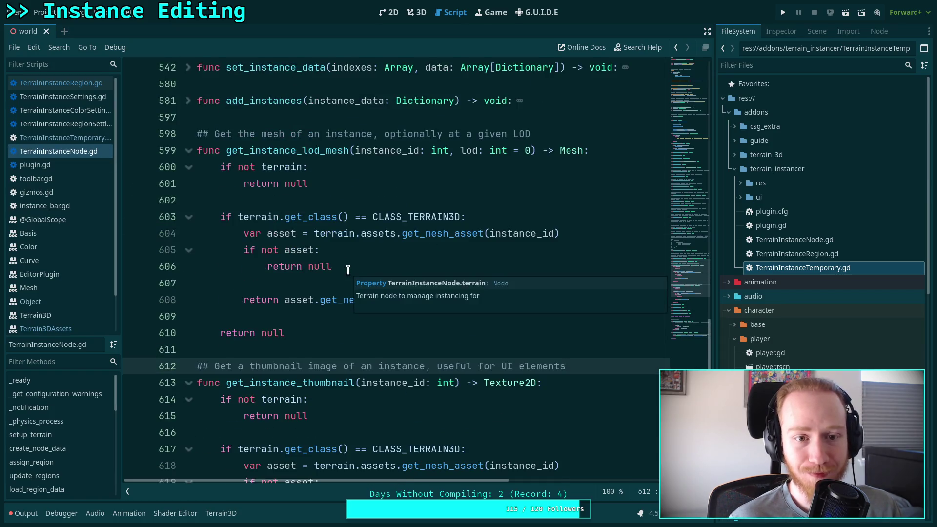
click(311, 166)
key(Return)
key(Return)
key(Up)
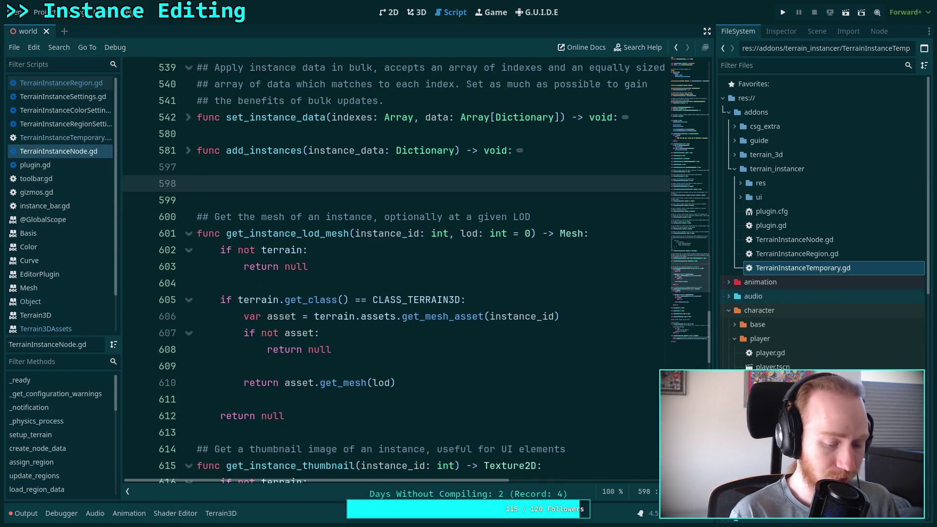
text(func get_instance_)
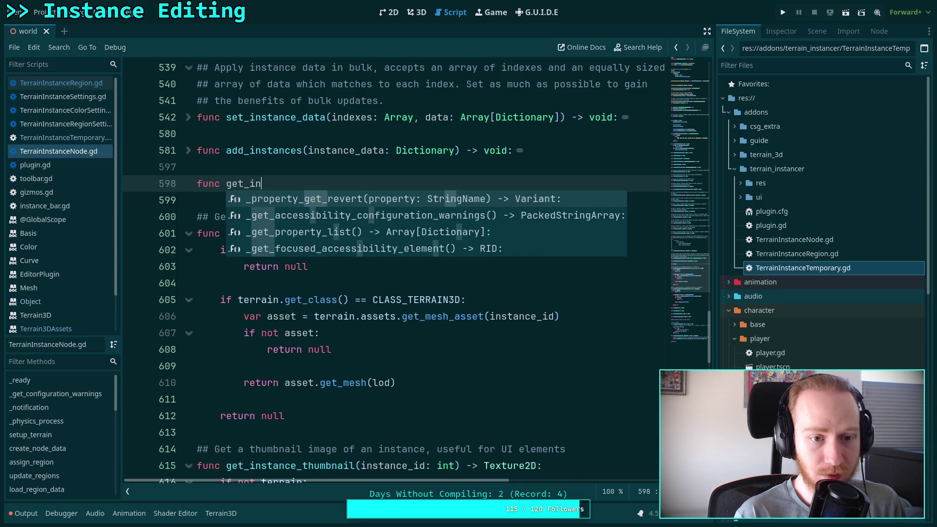
text(name(i)
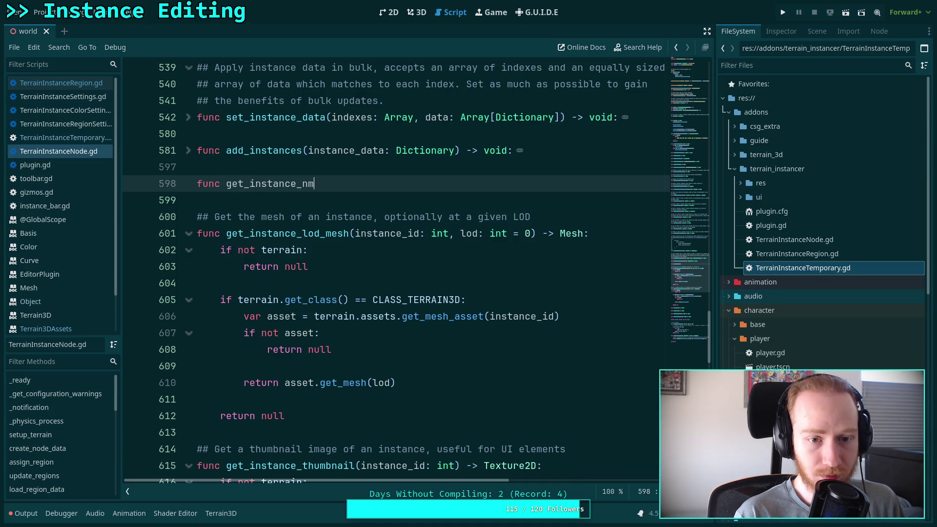
text(nstance_id: )
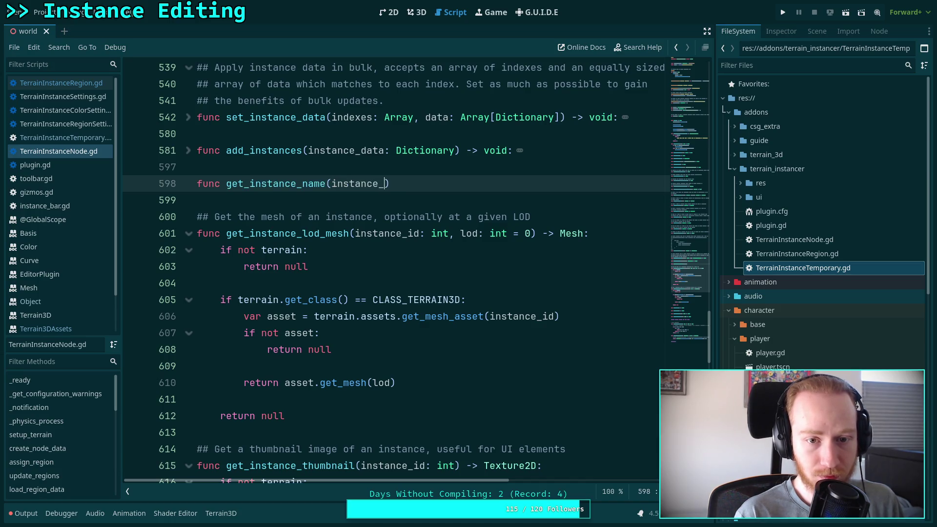
text(int) -> )
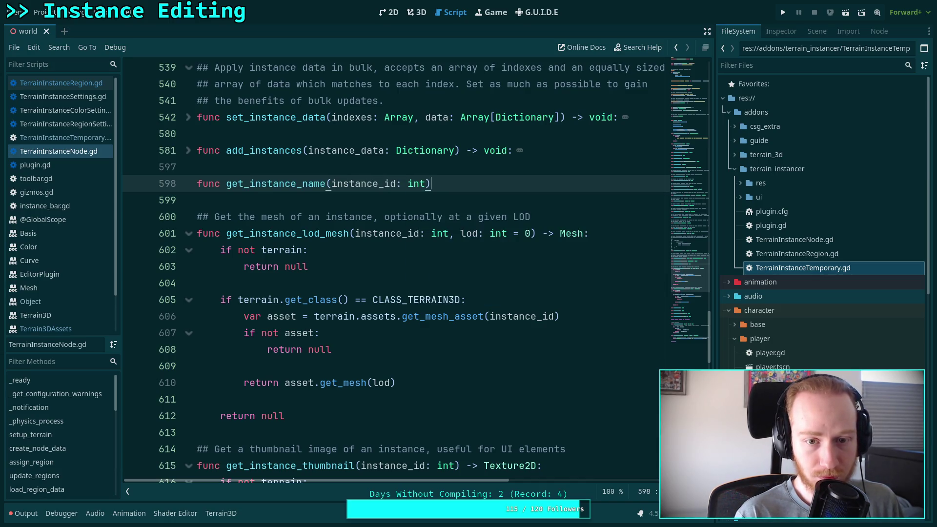
text(String:)
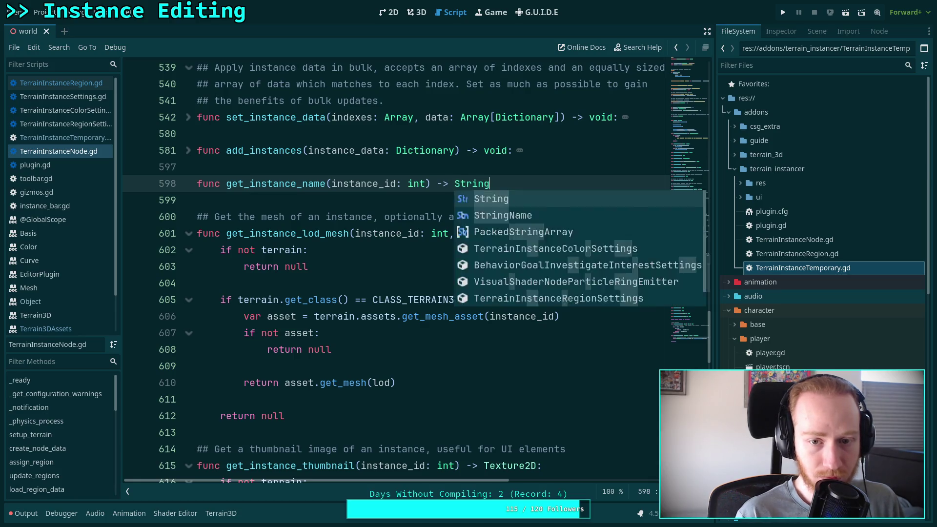
key(Return)
Add a ## doc comment: returns the number as a string if missing or unnamed.
key(Up)
key(ctrl+shift+Return)
text(Get the )
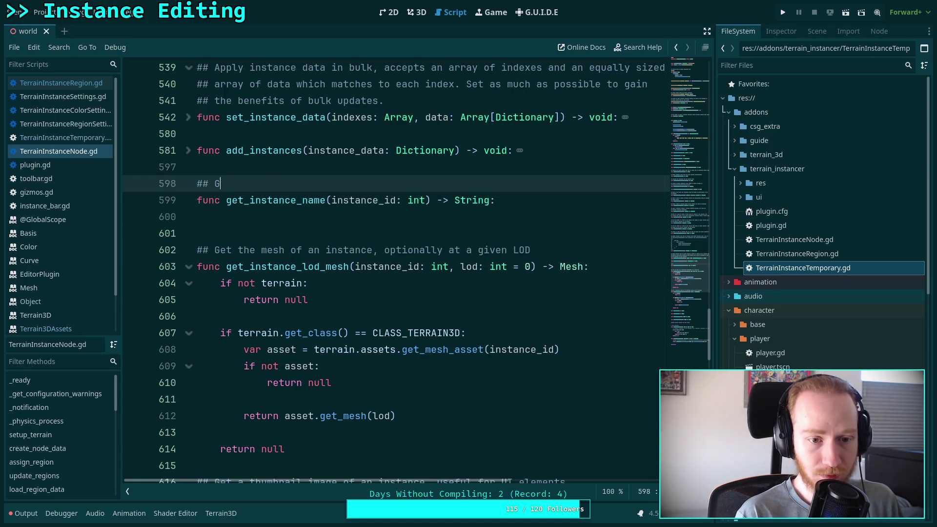
text(use)
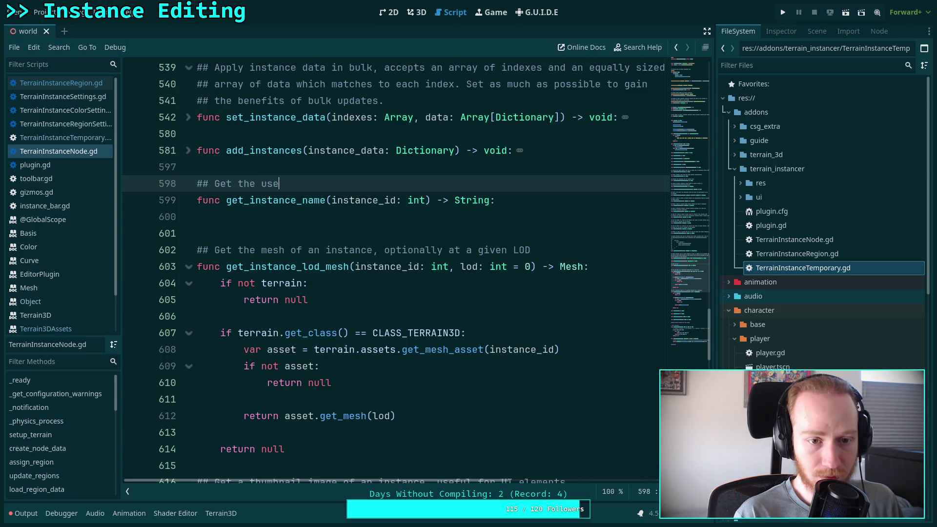
text(cifie)
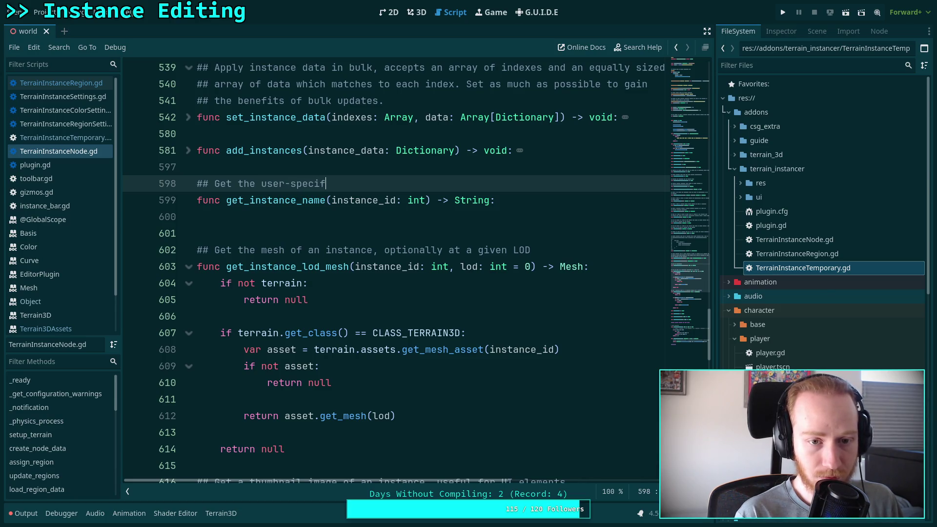
text(name o)
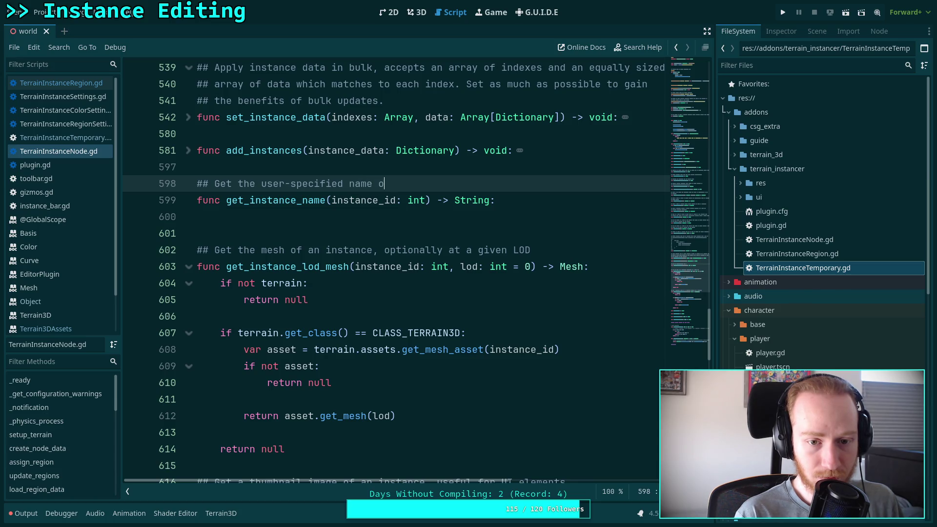
text(f an an)
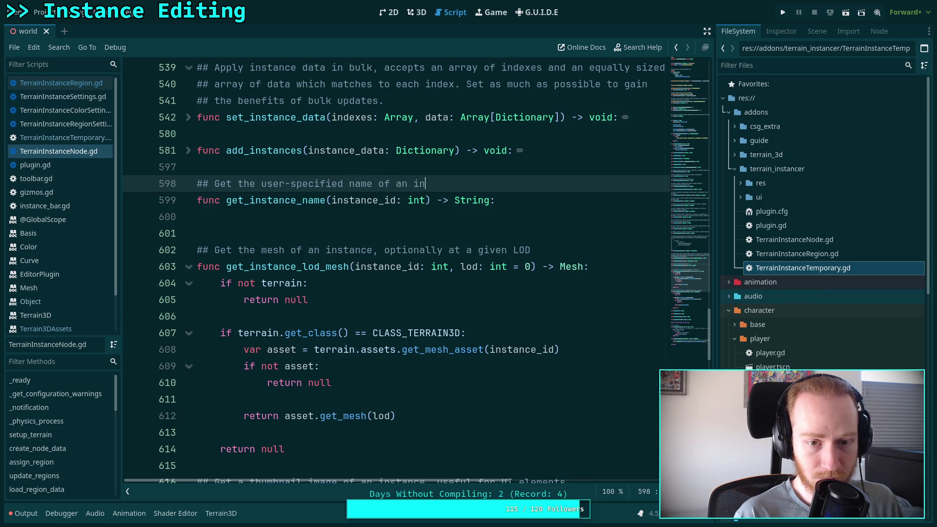
text(stance, return )
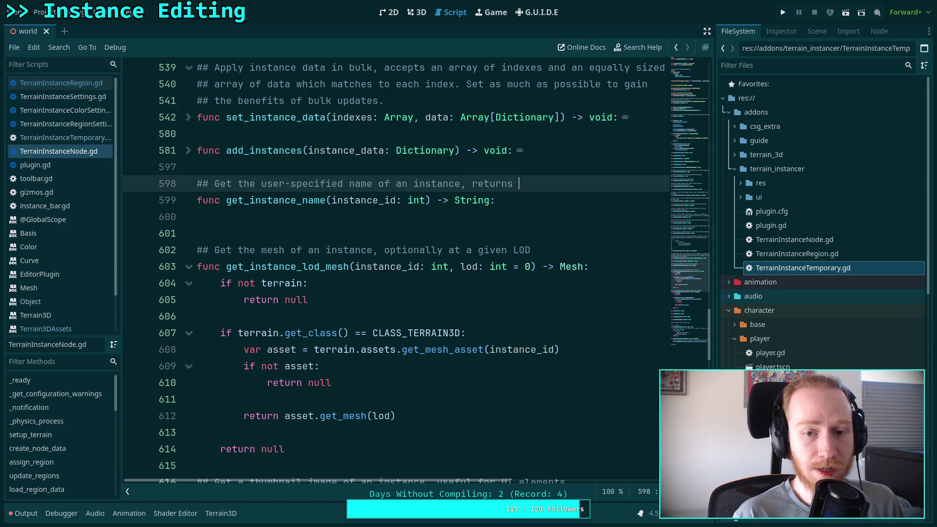
text(thu)
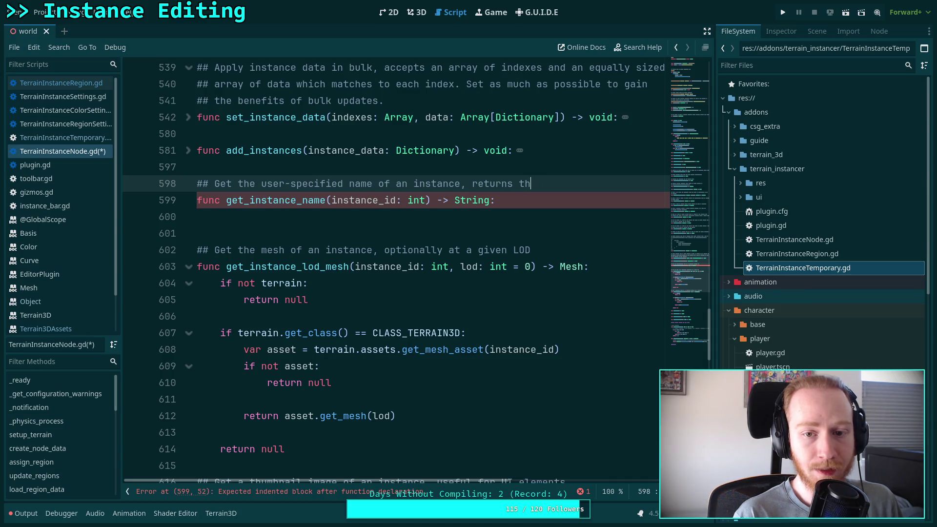
text(e number asa)
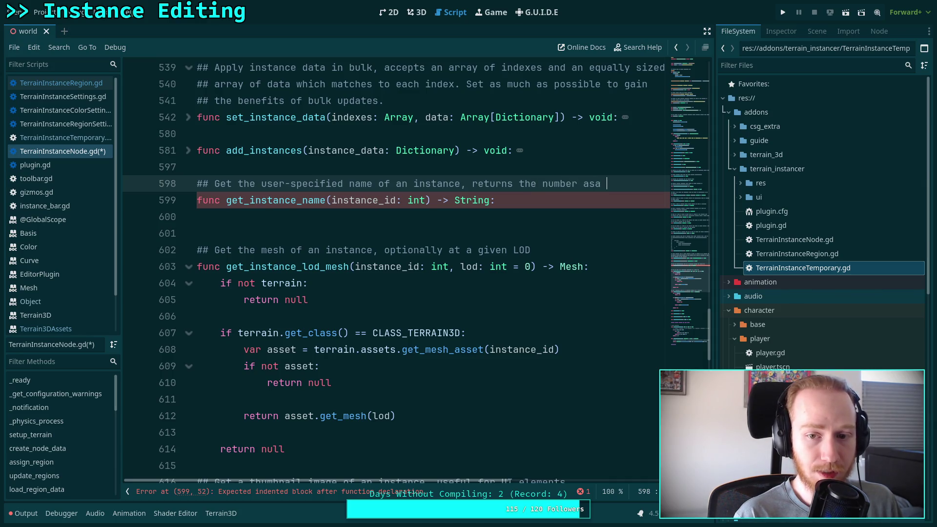
text( stir)
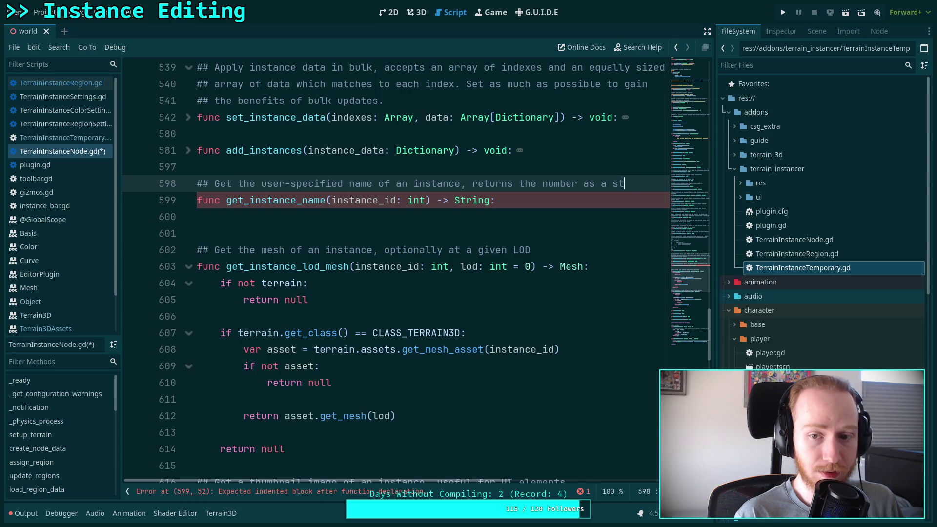
text(ri)
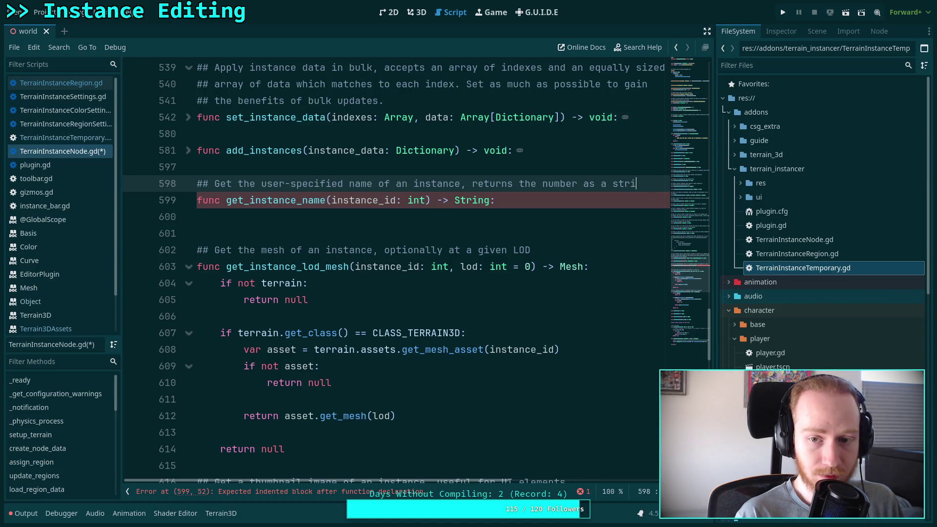
text(ng)
key(Return)
text(## if i)
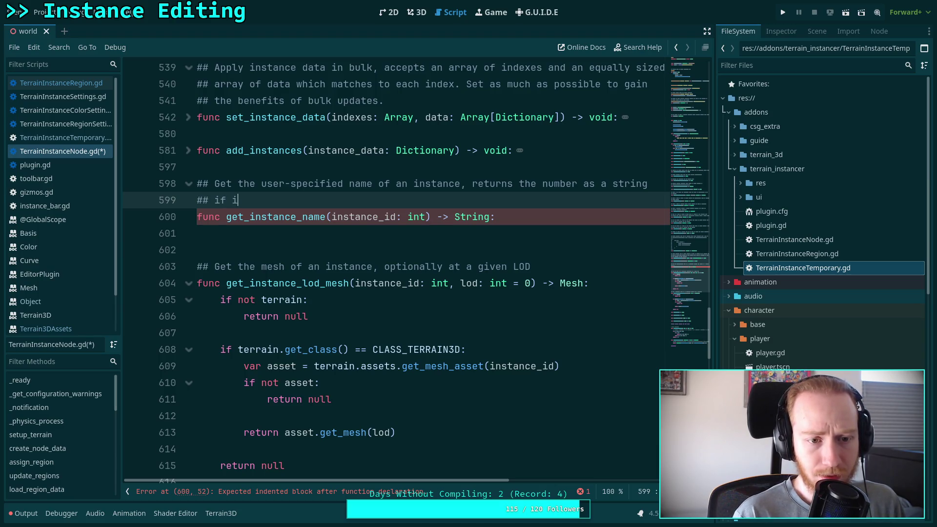
text(t does not exi)
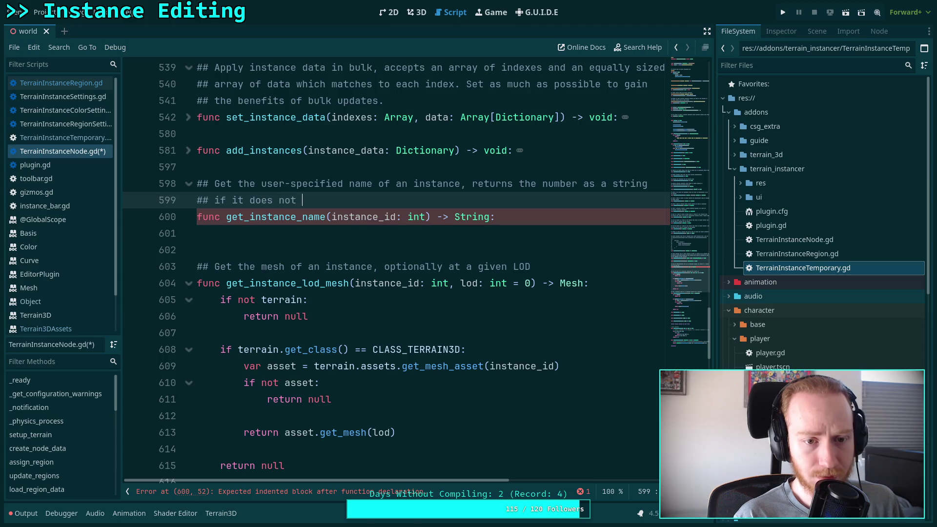
text(st or has )
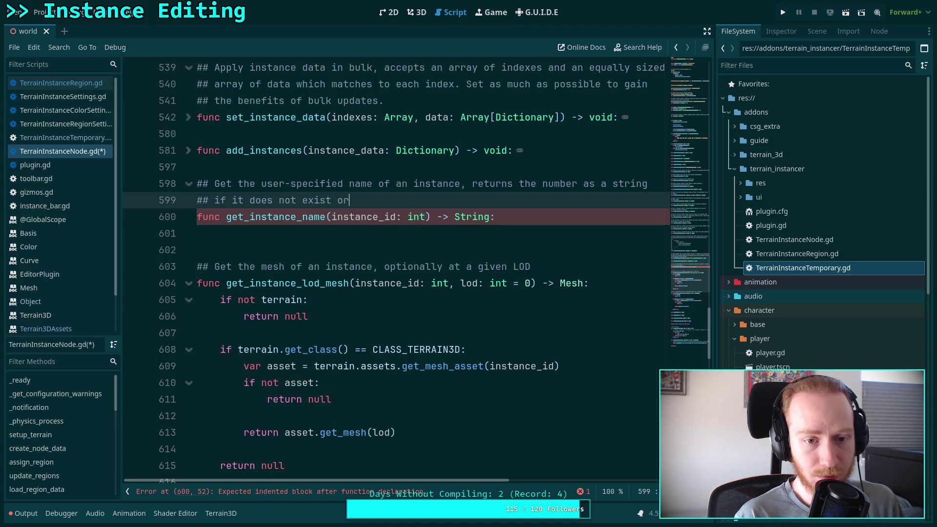
text(an em)
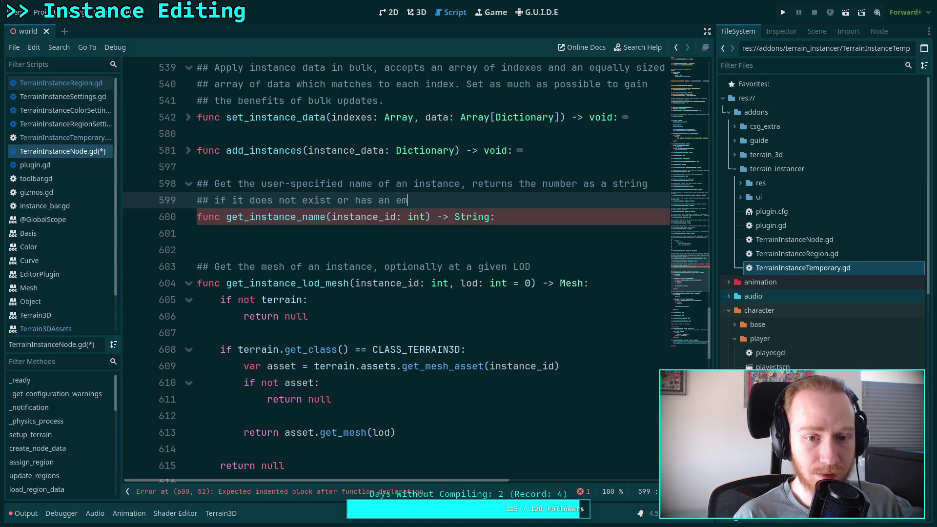
text(pty name.)
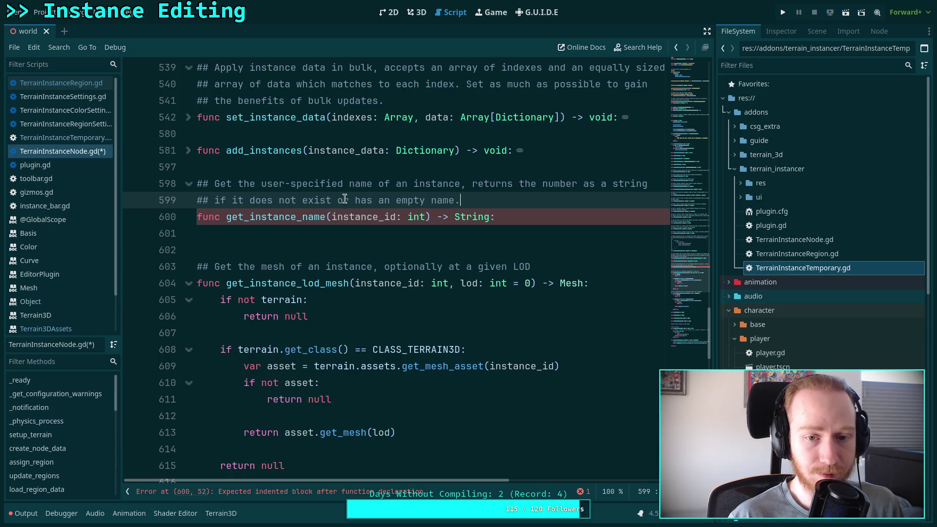
click(533, 227)
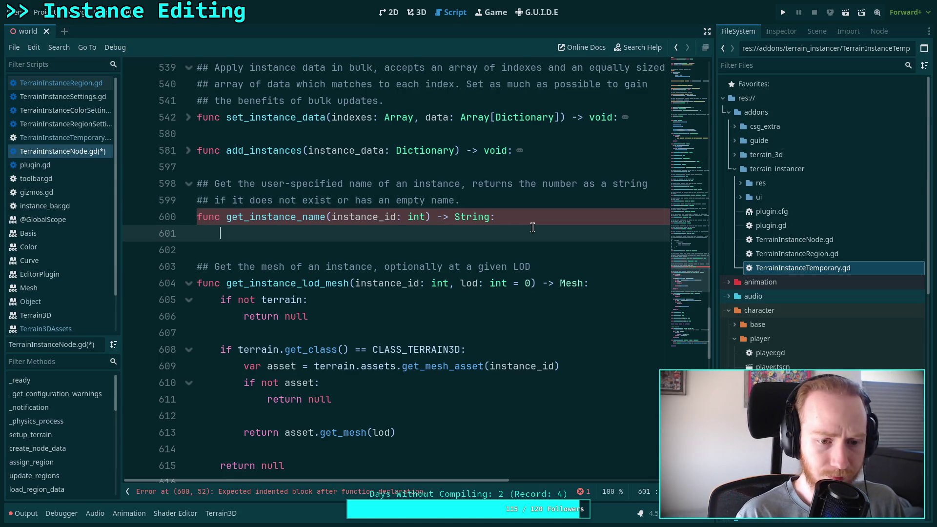
Add 'if not terrain: return str(instance_id)' plus an outdented final 'return str(instance_id)' fallback.
text(if not terrain:)
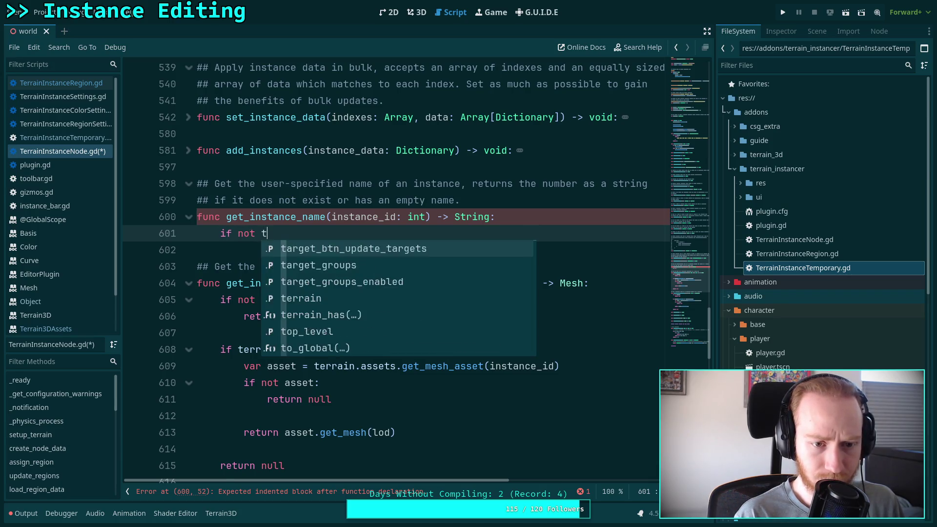
key(Return)
text(return )
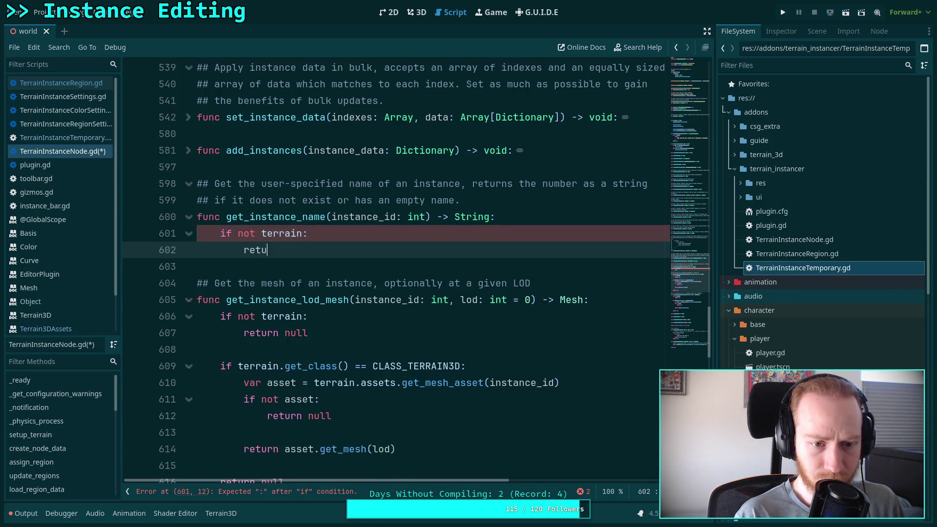
text(str(inst)
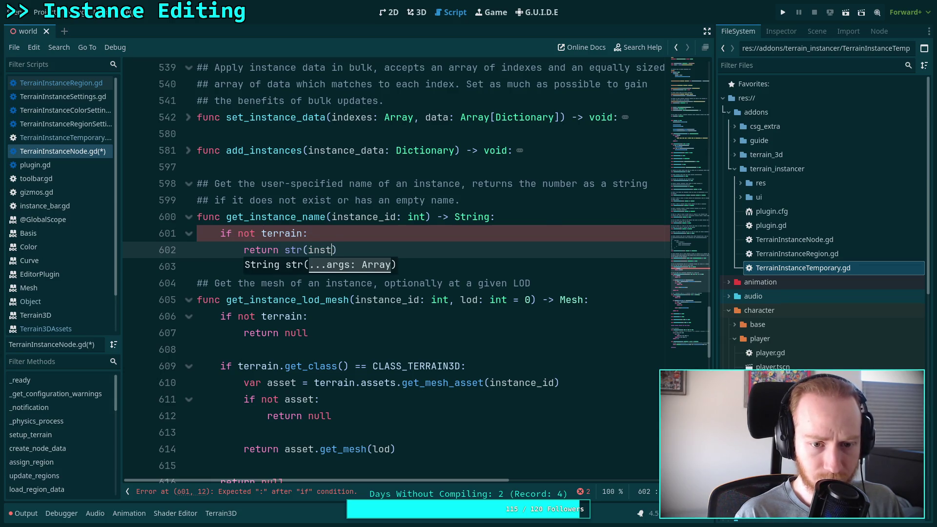
key(Return)
key(End)
key(Return)
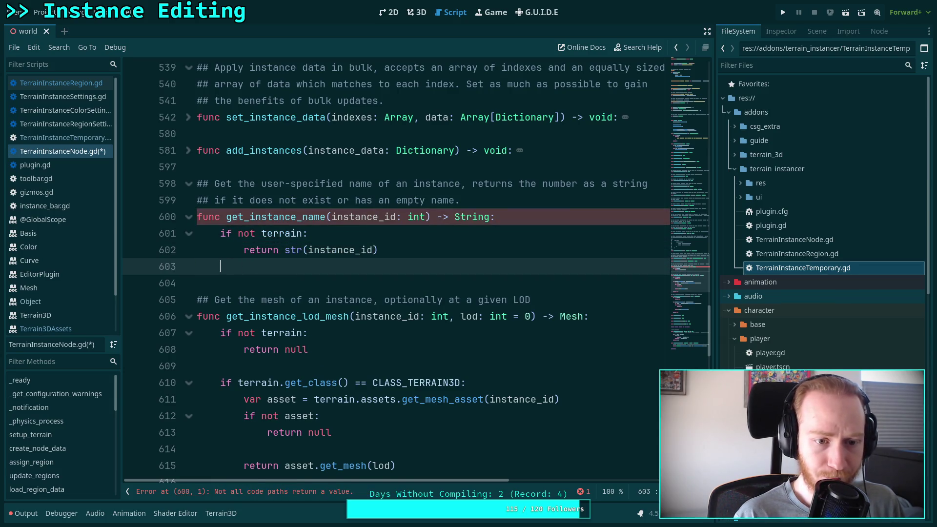
key(Return)
text(if)
key(BackSpace)
key(BackSpace)
key(BackSpace)
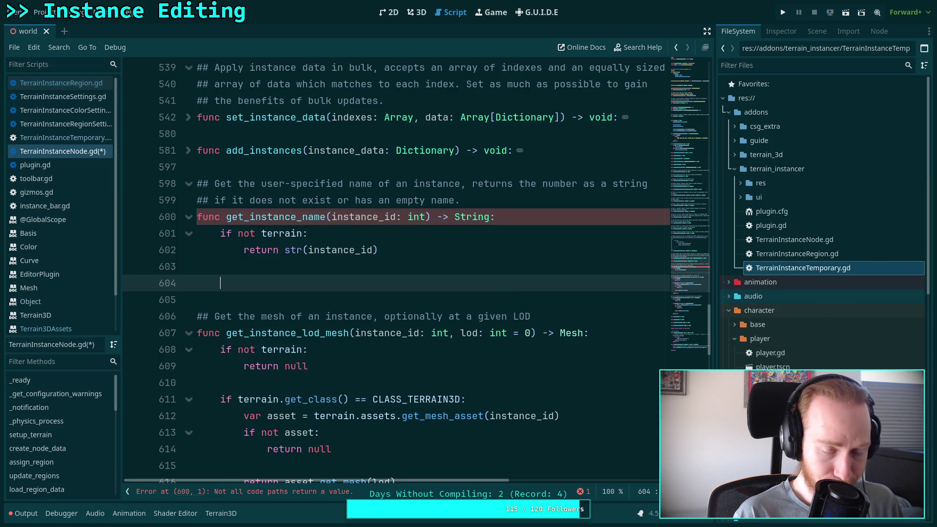
key(Up)
key(Up)
key(Down)
key(Down)
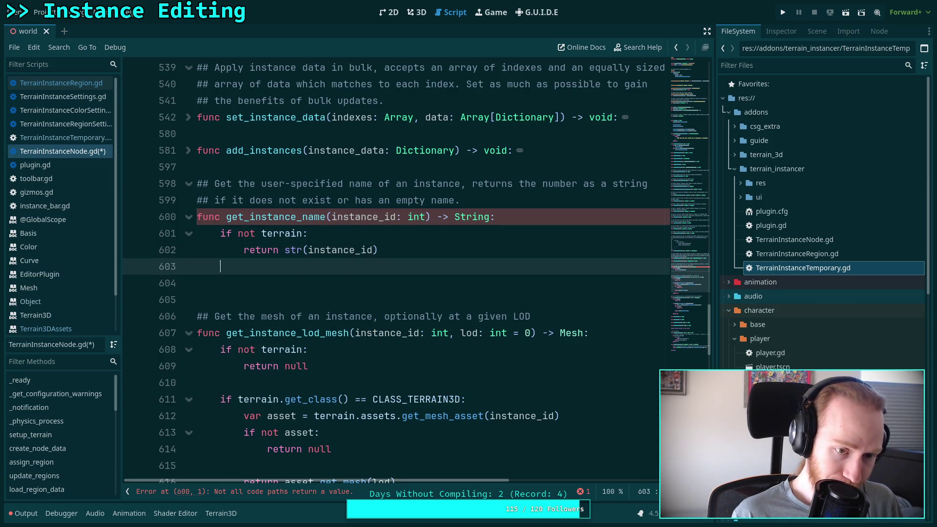
key(ctrl+v)
key(shift+Tab)
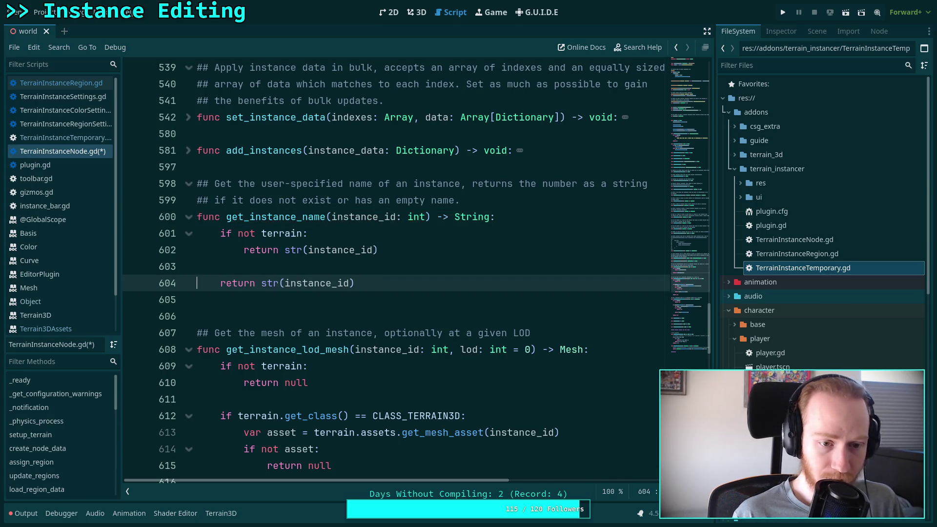
Insert an 'if terrain.get_class() == CLASS_TERRAIN3D:' check above the final return.
key(Return)
key(Return)
key(Up)
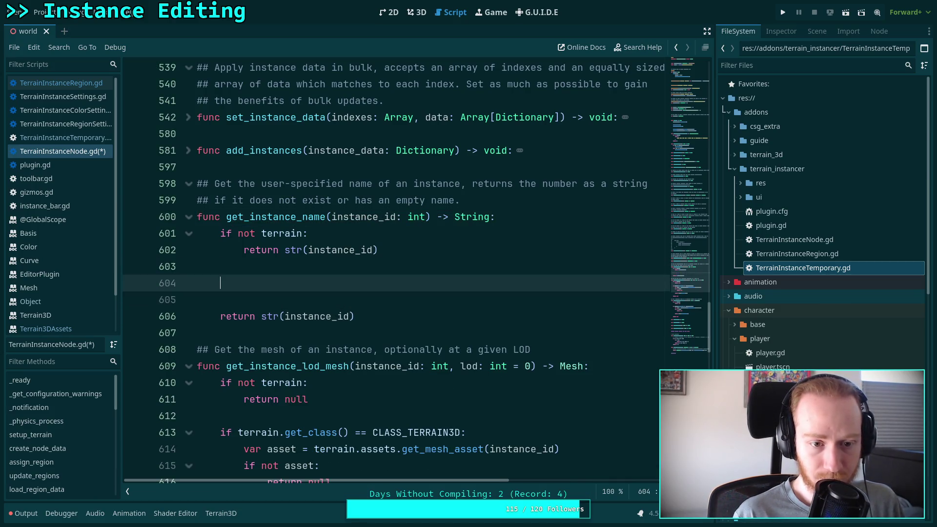
text(terrain.get_)
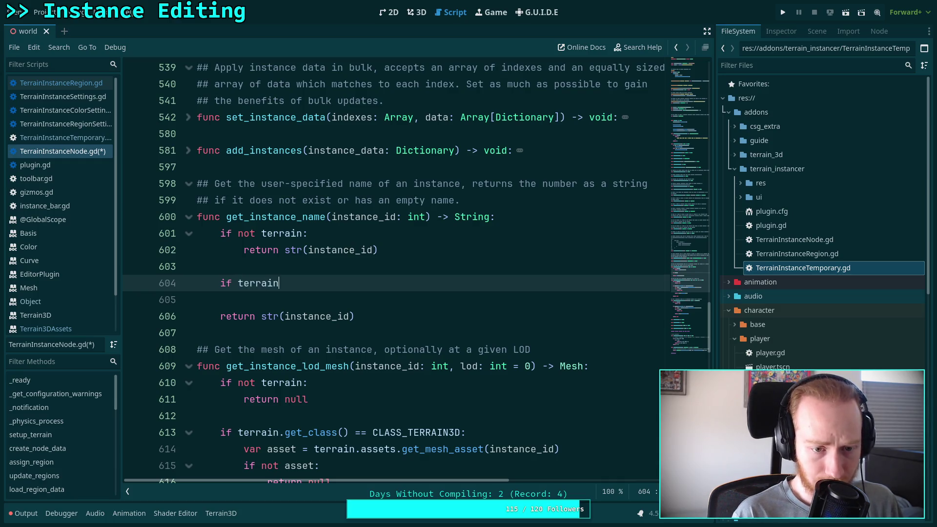
text(cl)
key(Return)
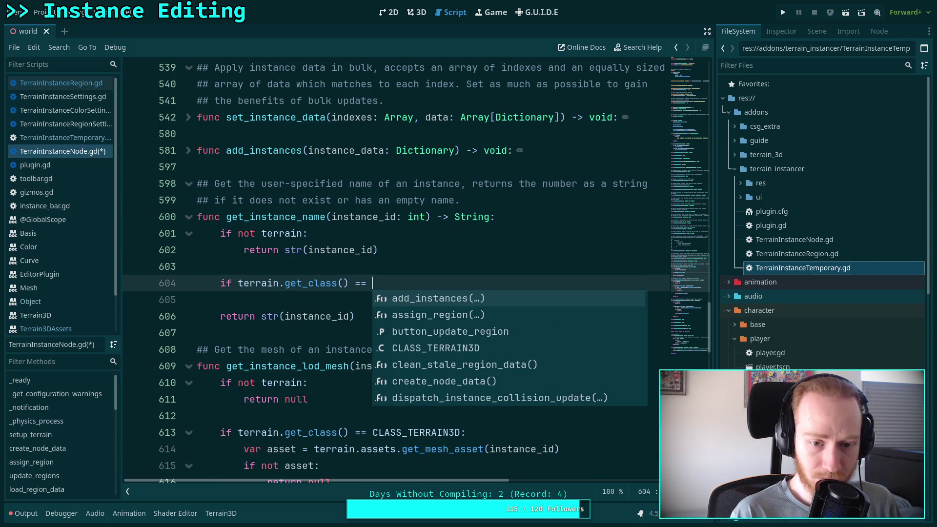
text(CL)
key(Return)
text(:)
key(Return)
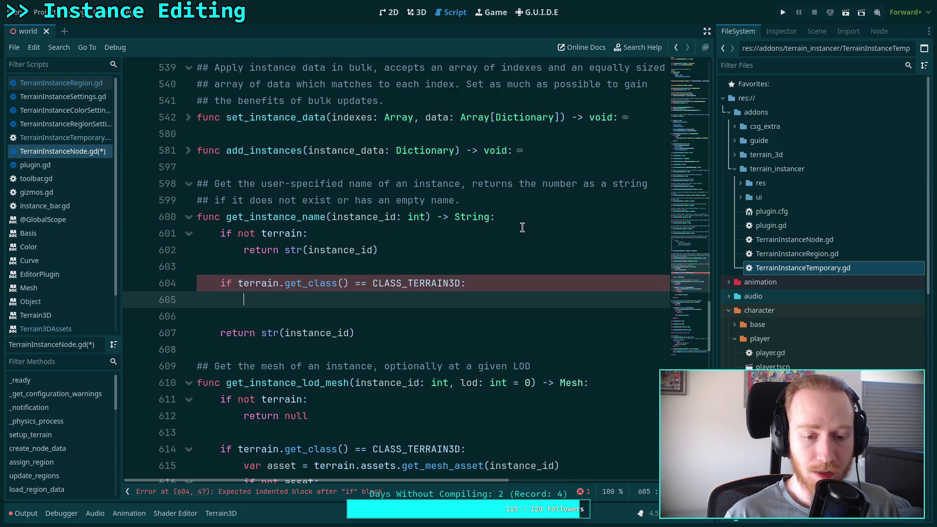
Copy the existing mesh-asset lookup code into the CLASS_TERRAIN3D branch.
scroll(532, 227, down, 15)
mouse_move(419, 336)
mouse_down()
mouse_move(361, 332)
mouse_move(244, 266)
mouse_up()
right_click(250, 267)
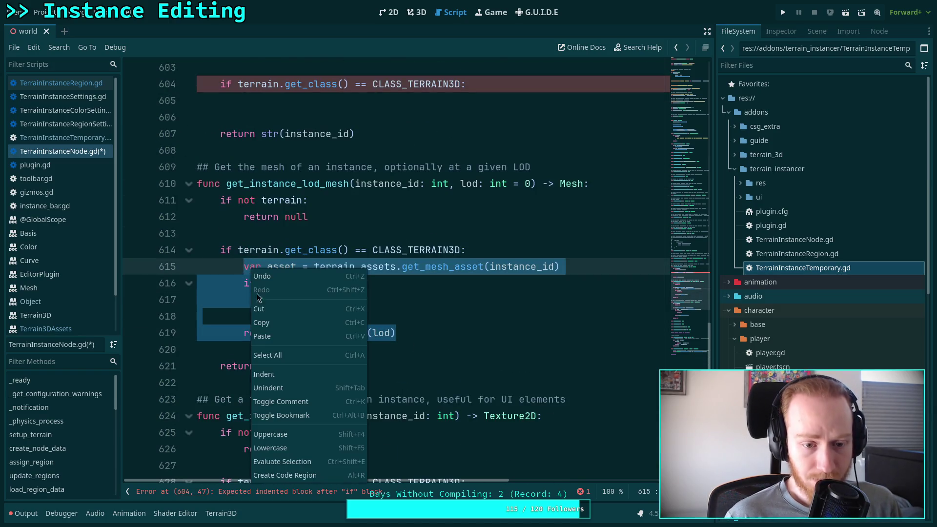
click(275, 300)
scroll(277, 307, up, 2)
scroll(277, 308, up, 2)
click(288, 251)
right_click(289, 254)
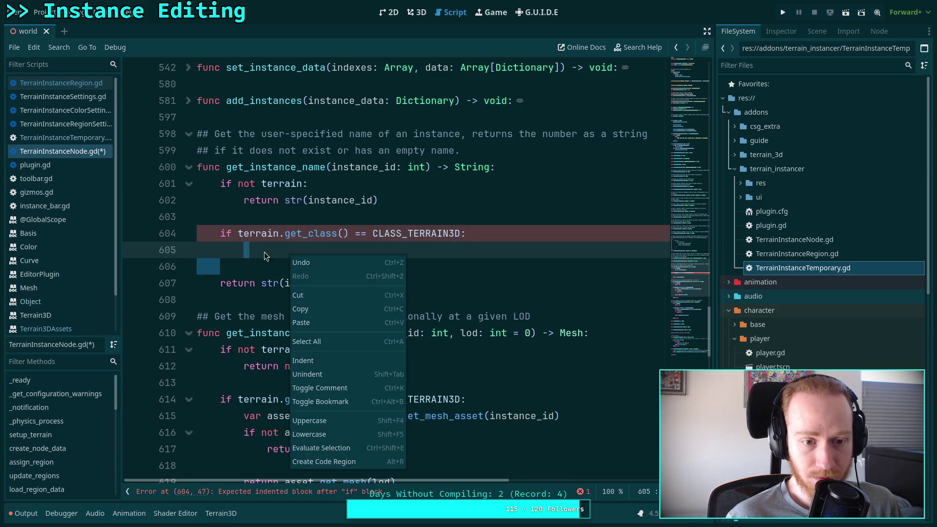
click(263, 251)
right_click(264, 251)
click(290, 324)
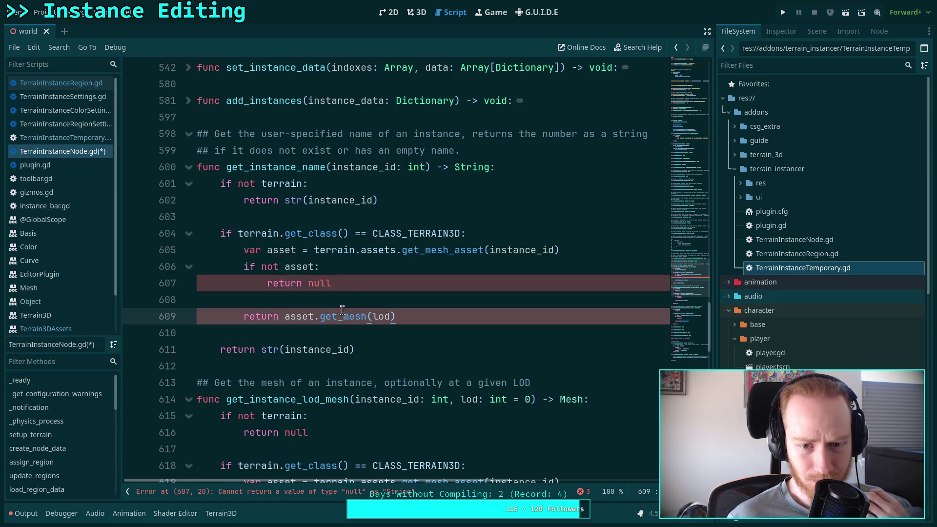
Make the pasted code return str(instance_id) instead of null and use name instead of get_mesh(lod); save.
drag(332, 284, 307, 286)
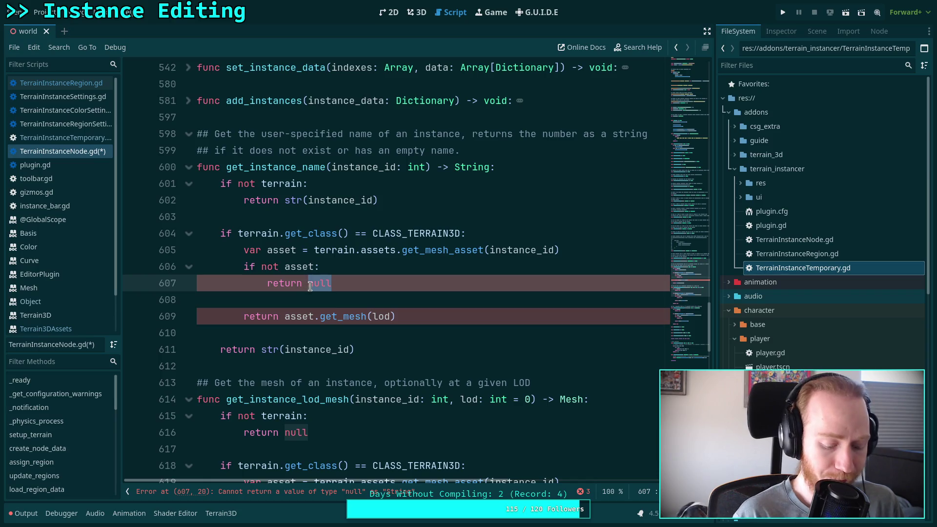
text(str(instance_)
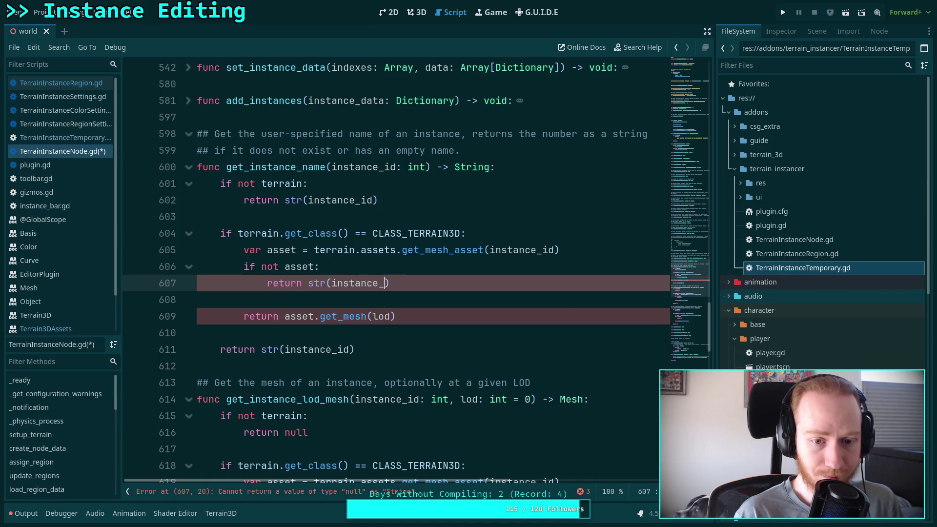
text(id)
drag(398, 316, 320, 318)
key(BackSpace)
text(na)
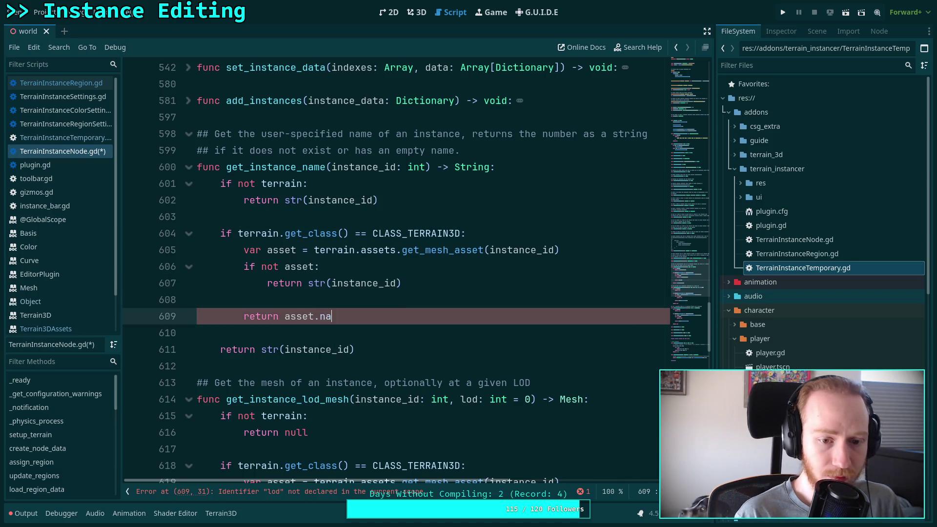
text(me)
key(ctrl+s)
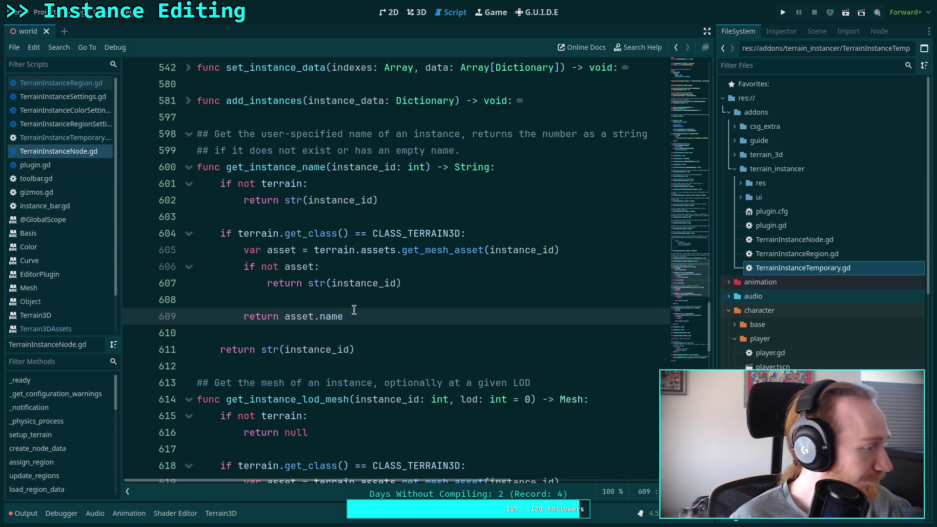
Turn the asset-name return on line 609 into 'var n: String =' assignment.
double_click(276, 316)
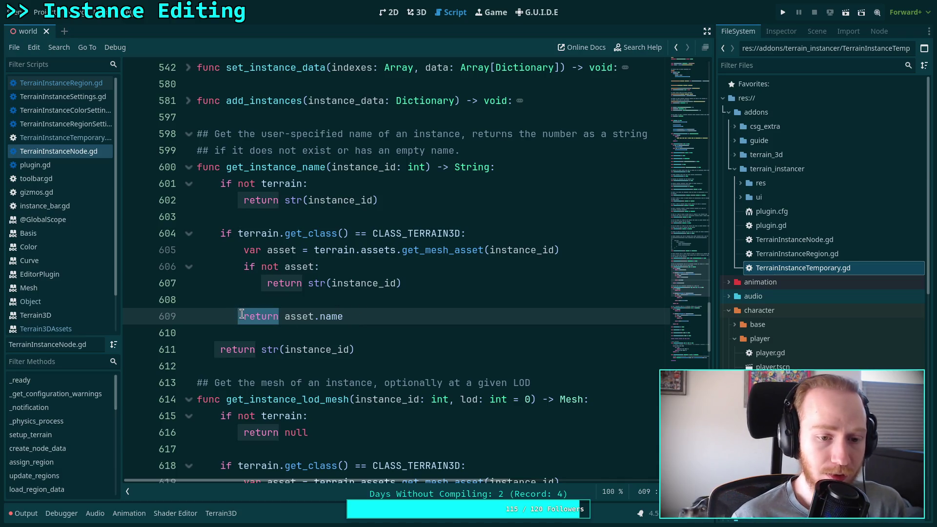
double_click(242, 316)
text(var )
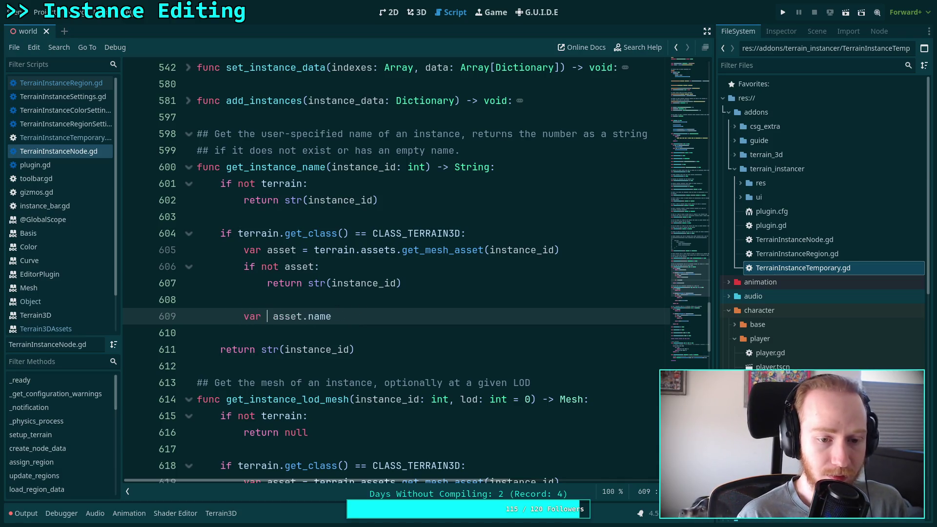
text(name)
key(BackSpace)
key(BackSpace)
key(BackSpace)
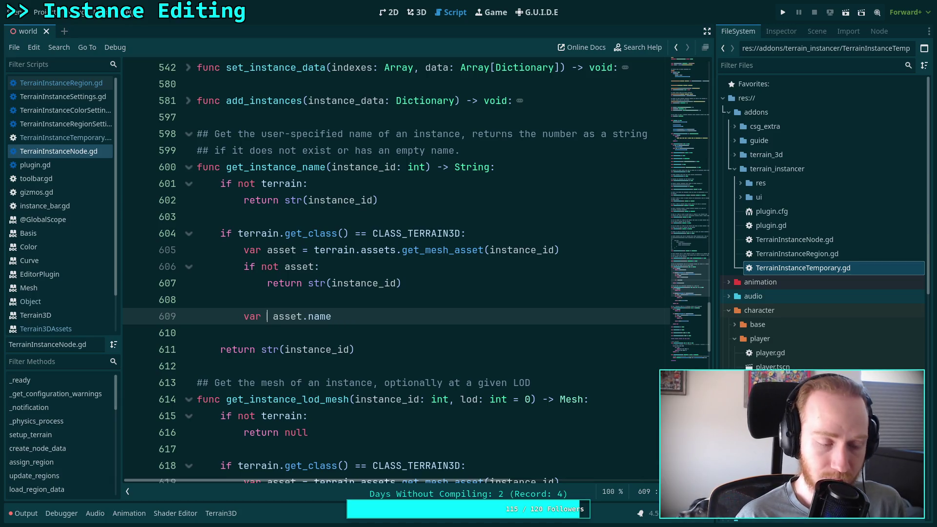
text(res)
key(BackSpace)
key(BackSpace)
key(BackSpace)
text(n: S_t)
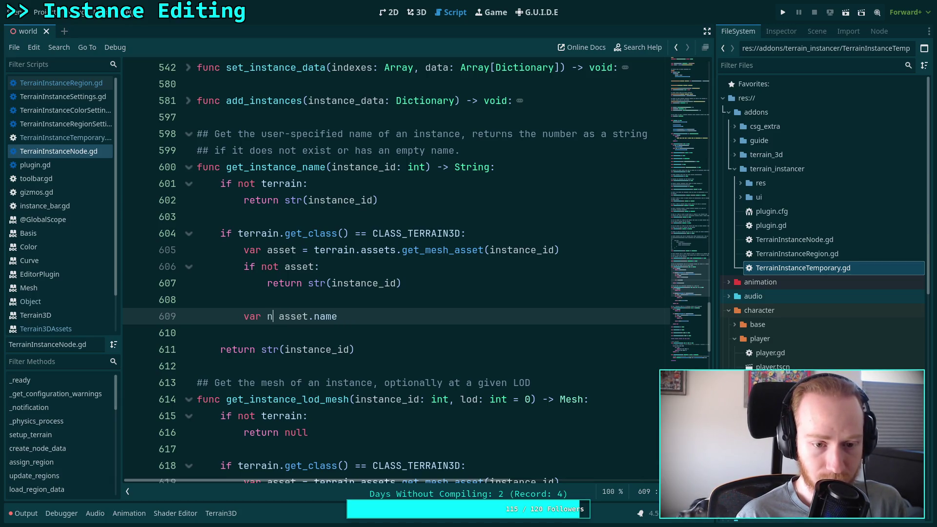
key(BackSpace)
key(BackSpace)
text(Tri)
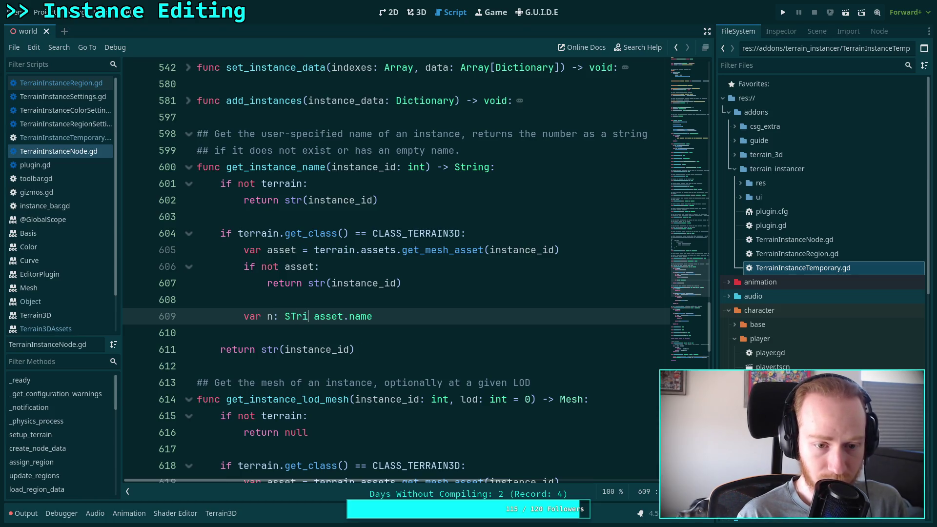
key(BackSpace)
key(BackSpace)
key(BackSpace)
text(tring)
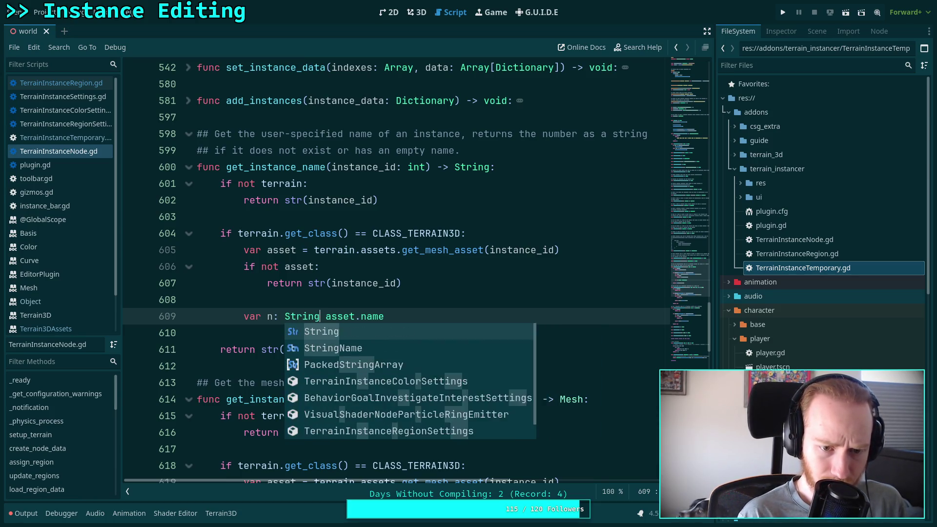
text( =)
key(Escape)
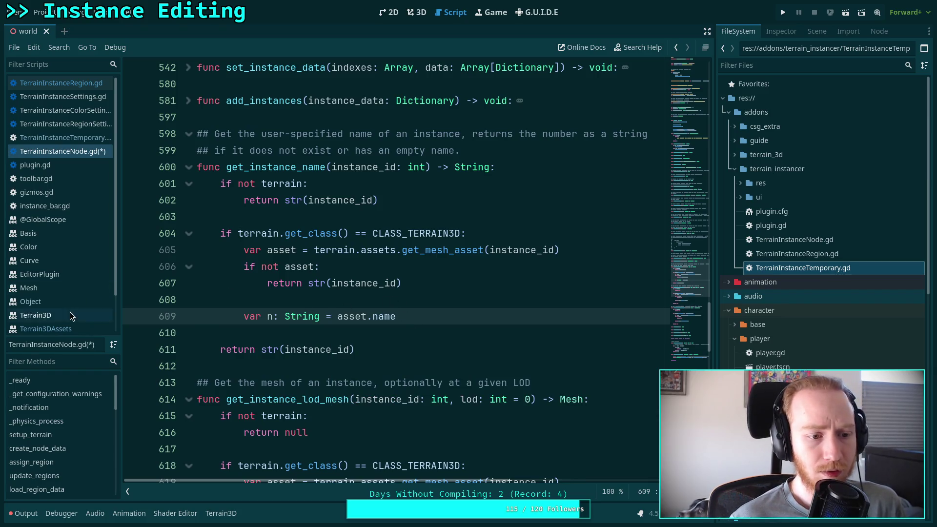
Check the Terrain3DMeshAsset name property documentation, then go back to line 609.
click(54, 328)
scroll(54, 327, down, 1)
click(52, 327)
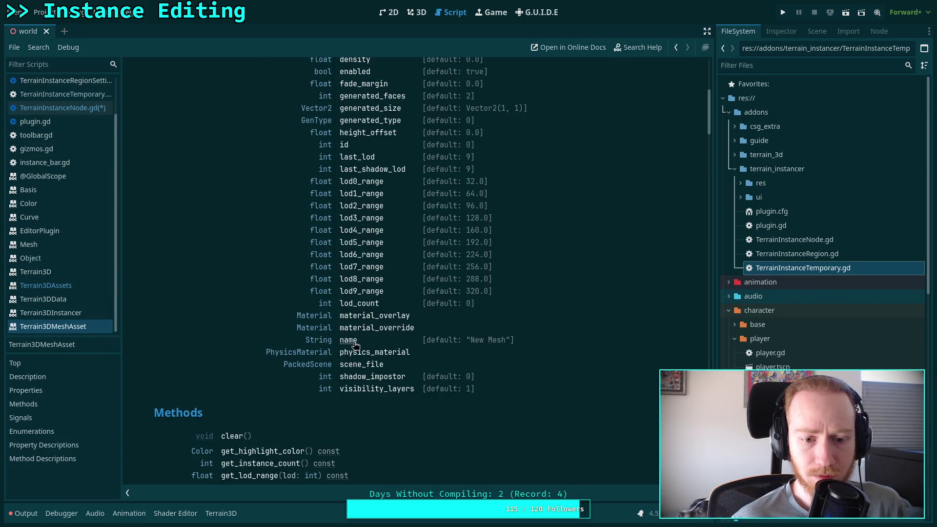
click(70, 108)
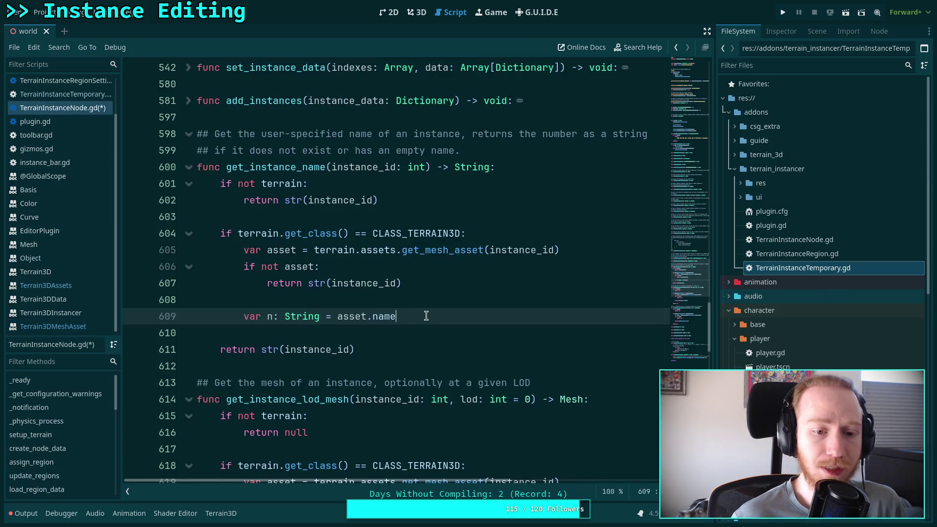
Add 'if not n: return str(instance_id)' and 'return n', save, and switch to TerrainInstanceTemporary.gd.
key(Return)
text(if not n:)
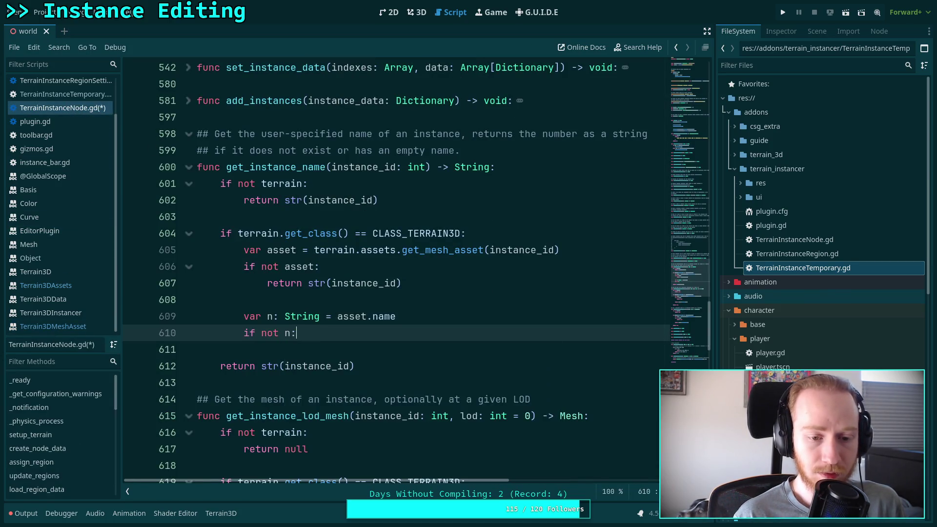
key(Return)
text(eturn str(in)
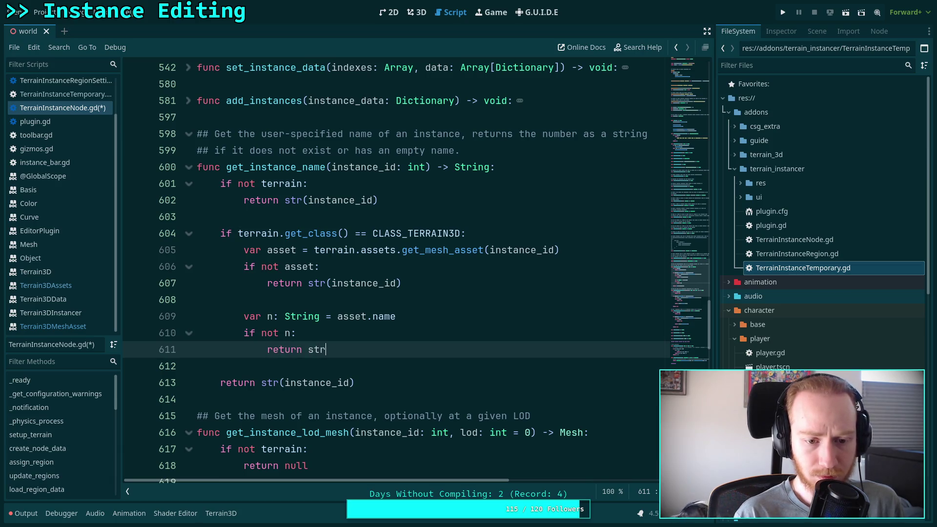
text(stance_id))
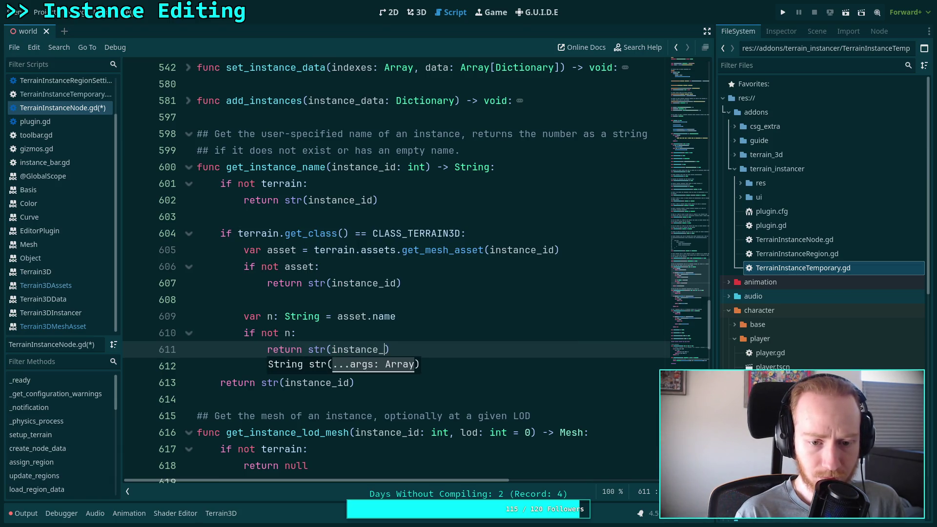
key(Return)
text(retur)
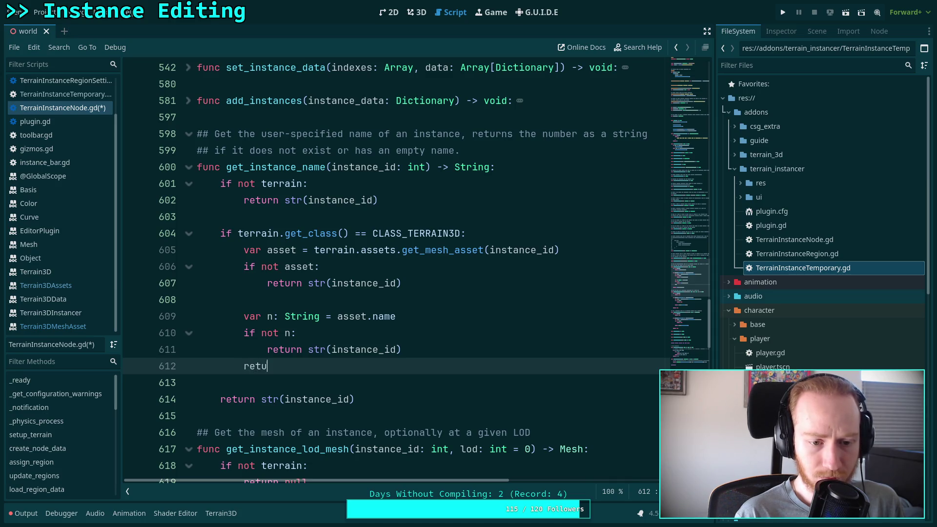
text(n n)
key(ctrl+s)
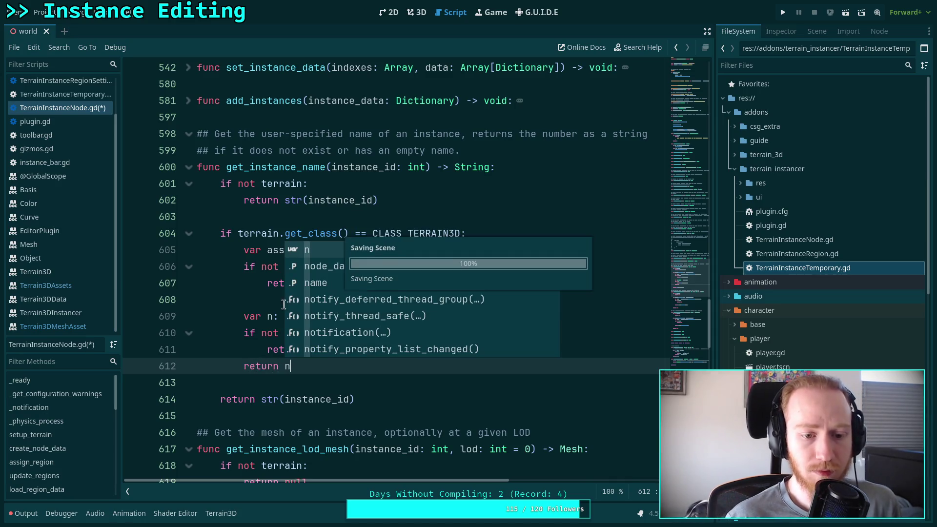
click(231, 285)
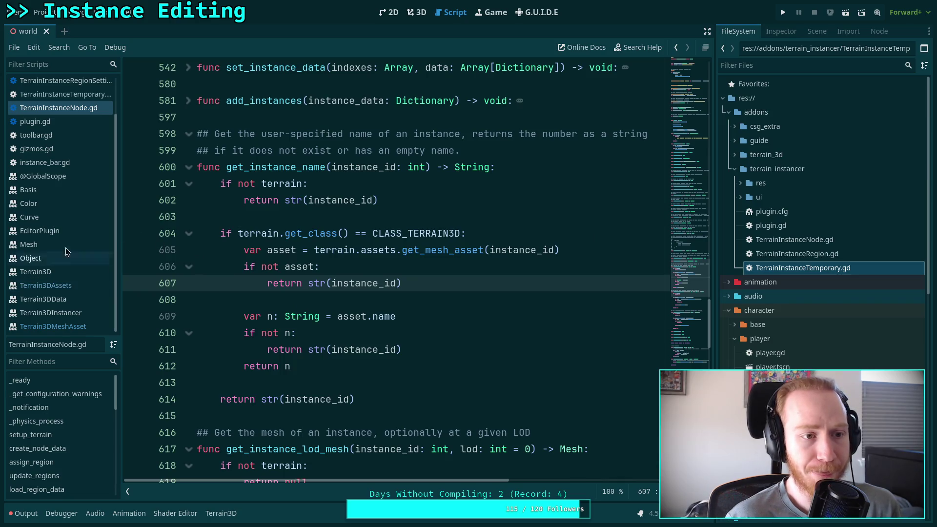
click(94, 94)
Complete the loop header as 'for option in region.settings.instances:'.
click(340, 316)
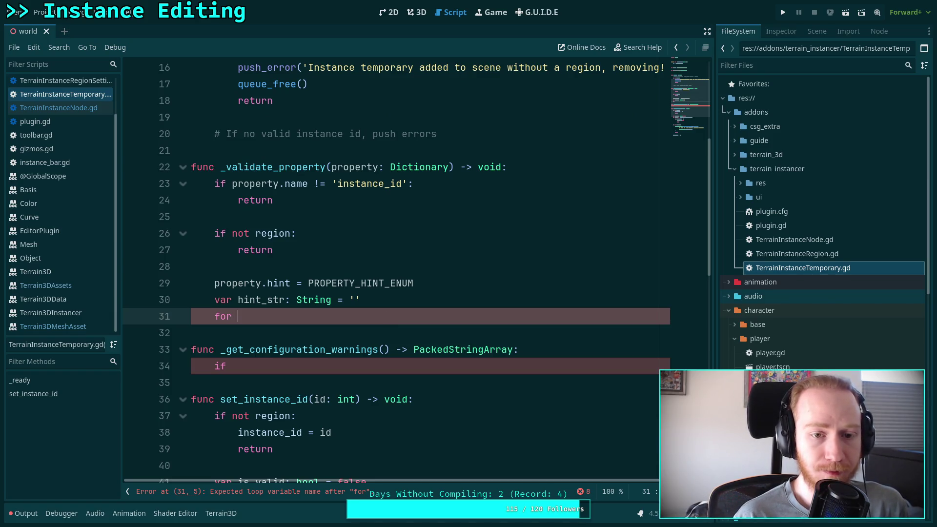
text(option in)
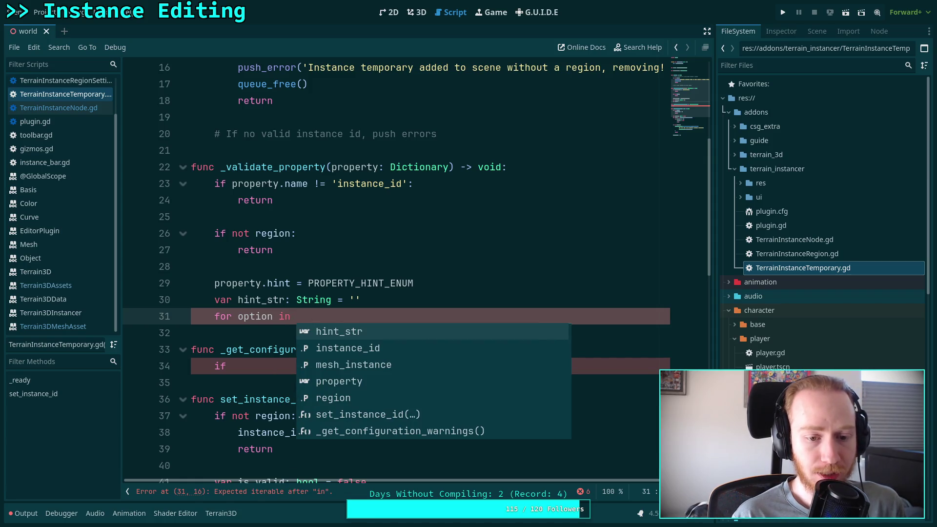
text( region.)
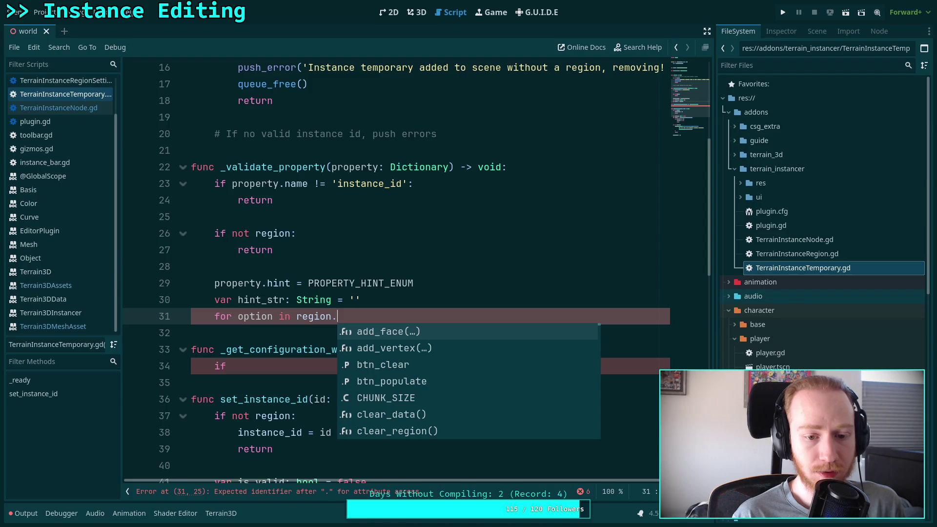
text(settings)
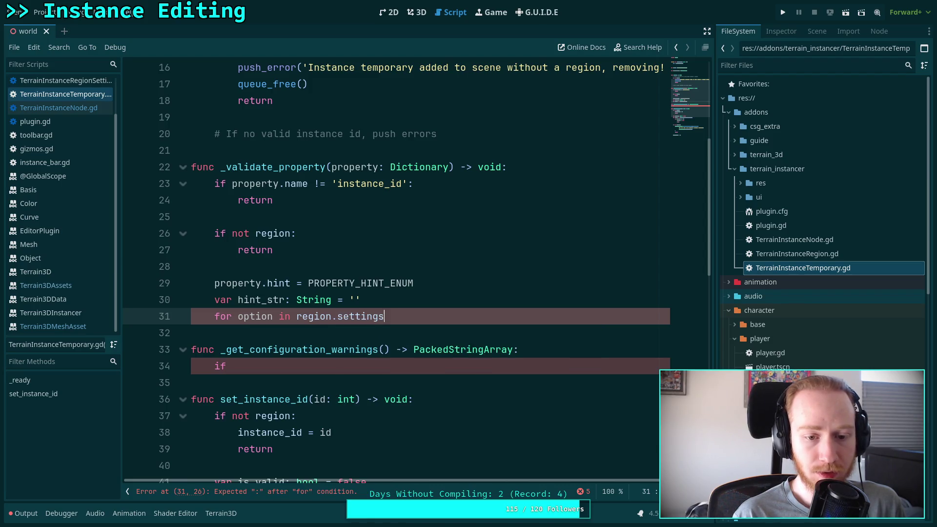
text(.i)
key(Return)
text(:)
key(Return)
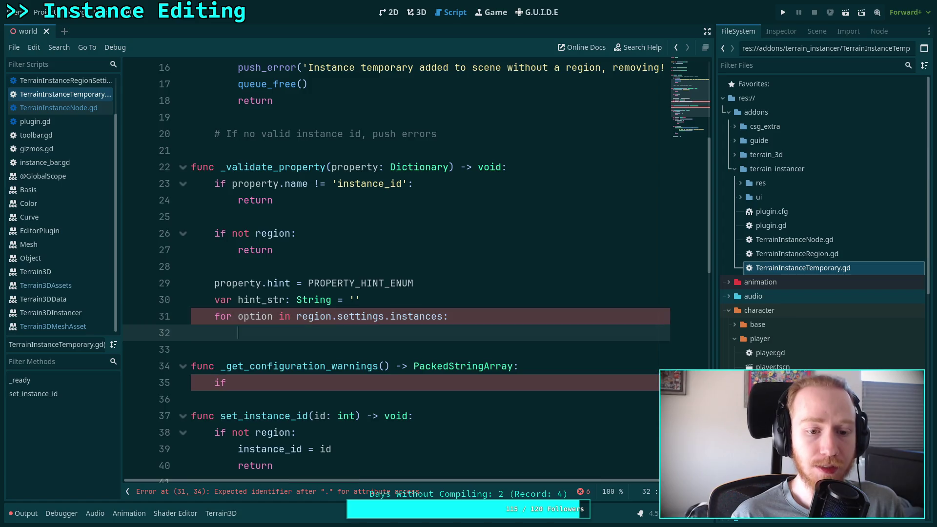
Append region.instance_node.get_instance_name(option.id) to hint_str in the loop, then view the Object docs.
text(hint)
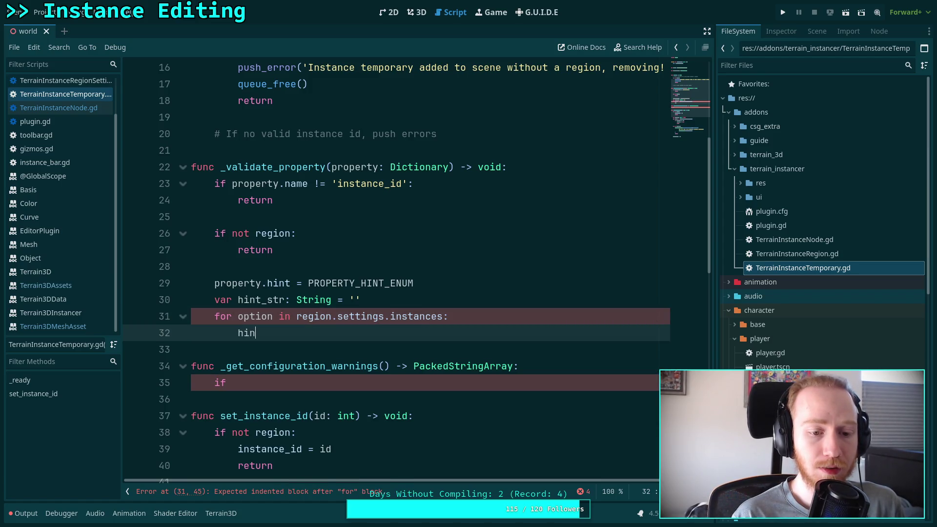
key(Return)
text(.appe)
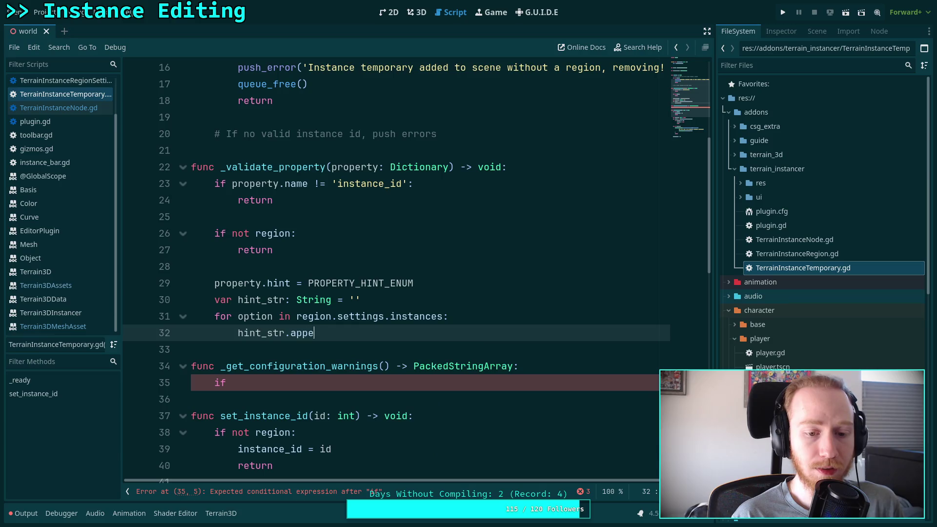
key(BackSpace)
key(BackSpace)
key(BackSpace)
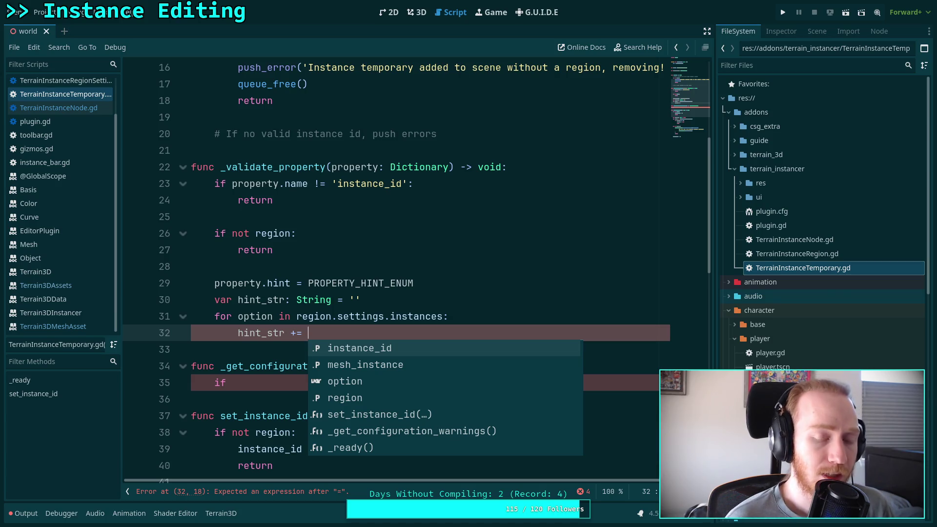
text(get)
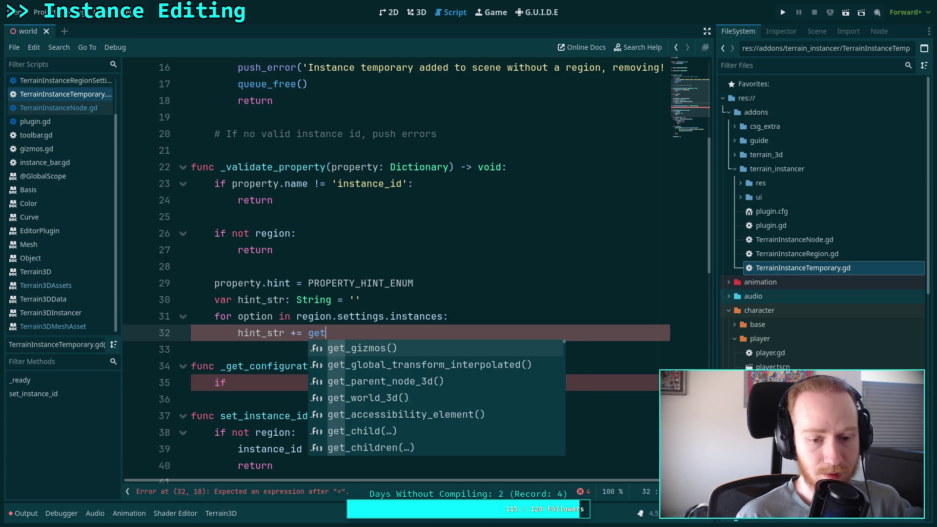
key(BackSpace)
key(BackSpace)
text(region.)
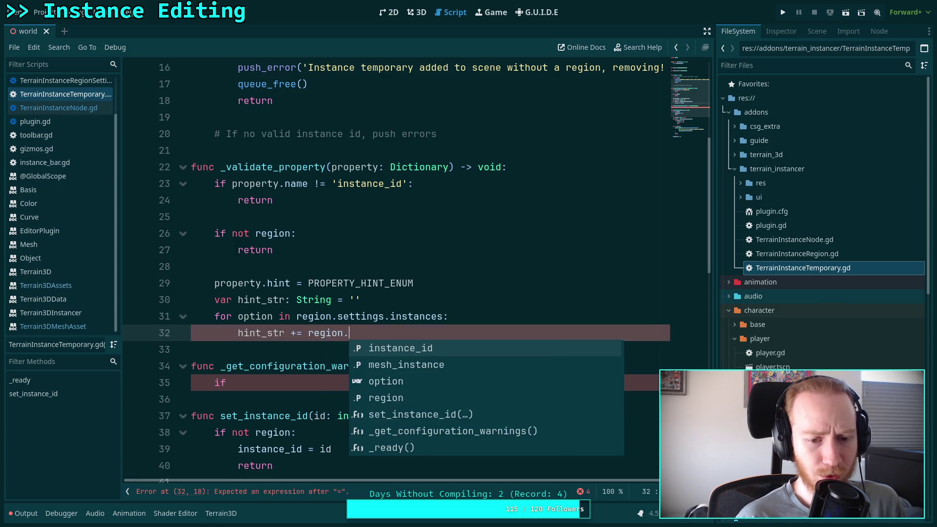
text(inst)
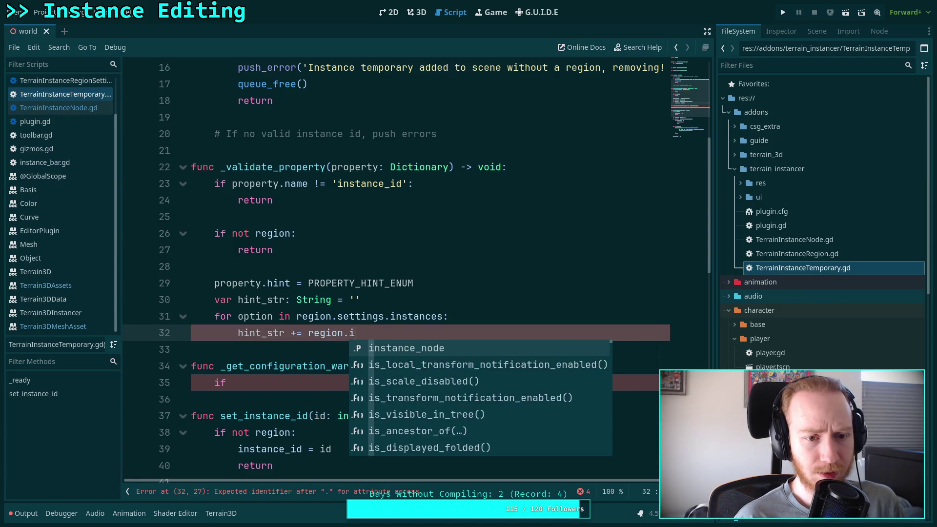
key(Return)
text(.get_inst)
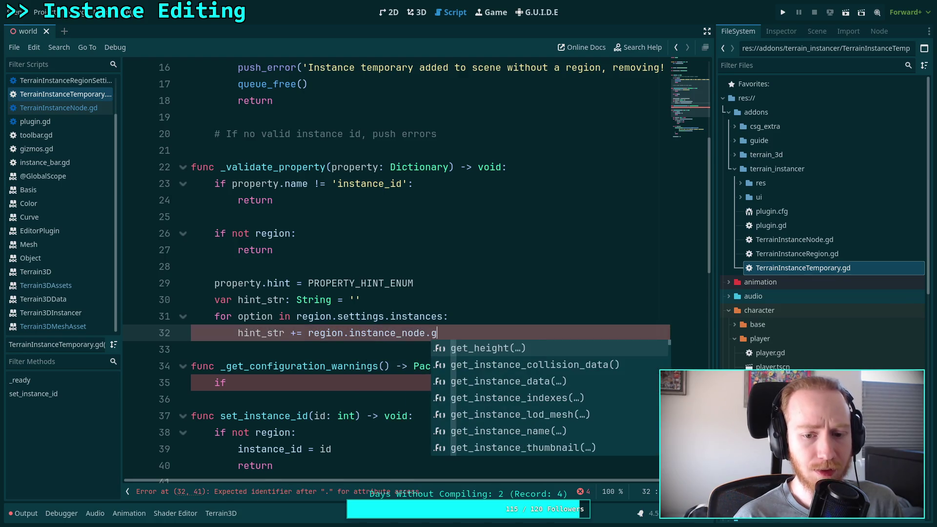
text(a)
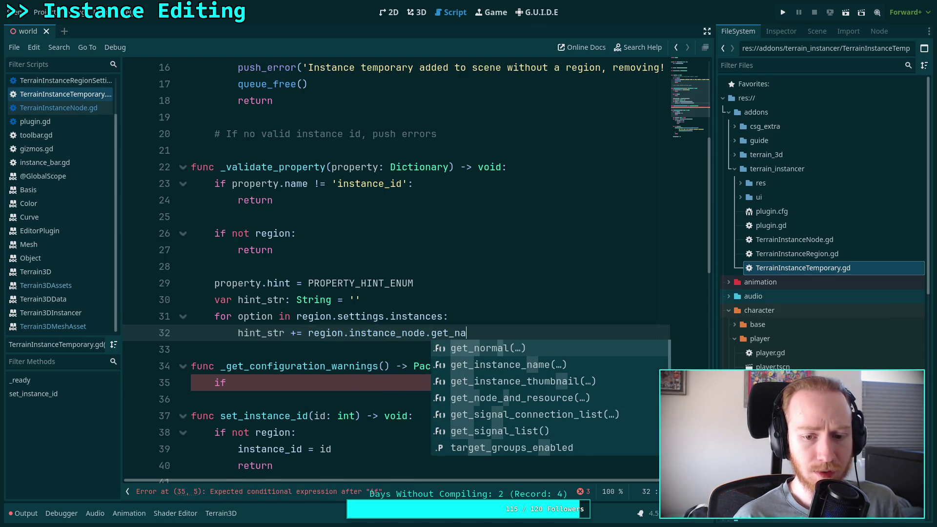
key(Return)
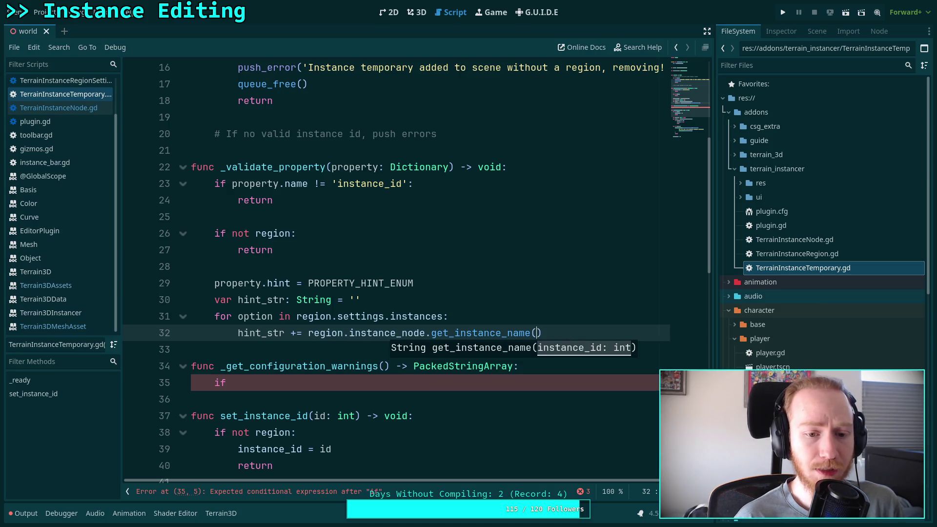
text(option.id)
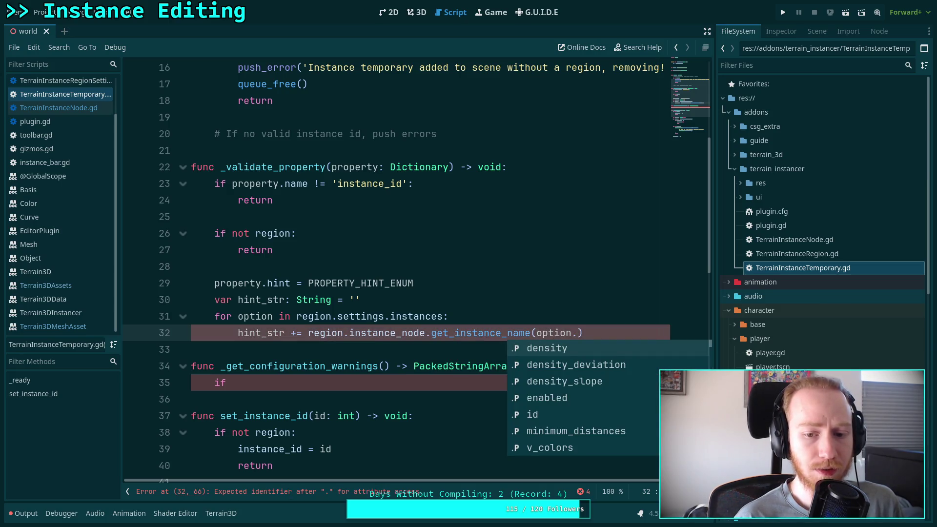
text())
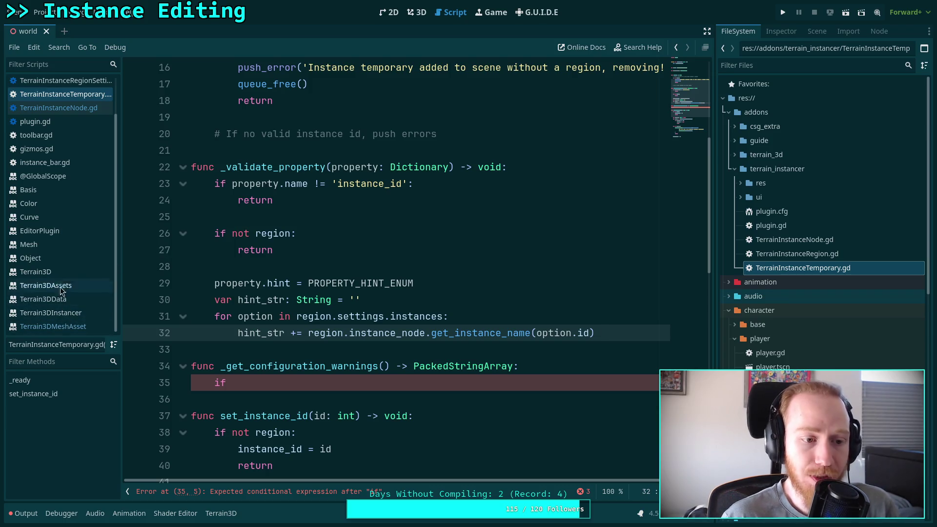
click(57, 259)
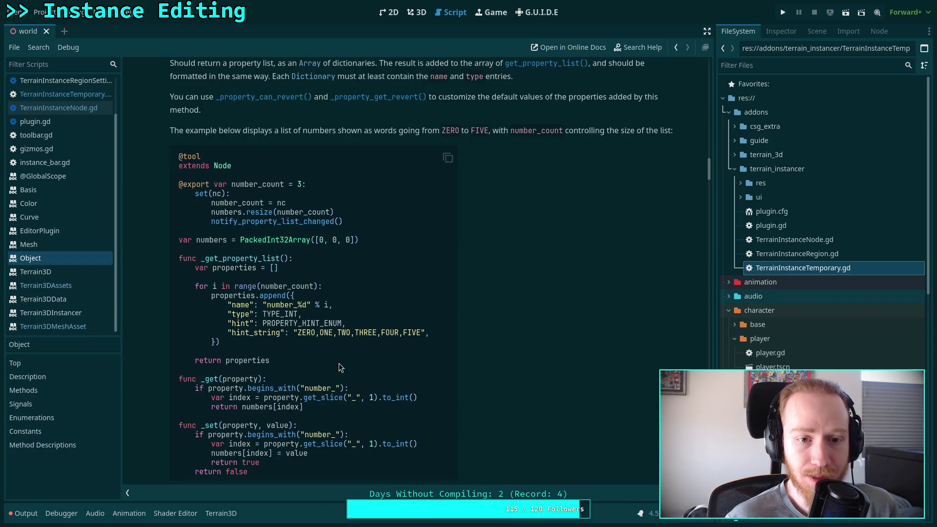
scroll(386, 260, down, 3)
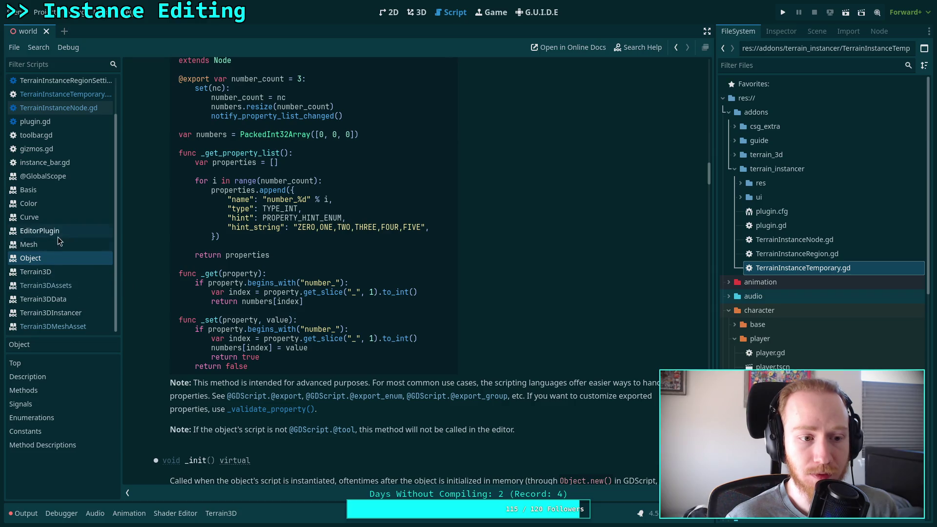
scroll(295, 321, up, 7)
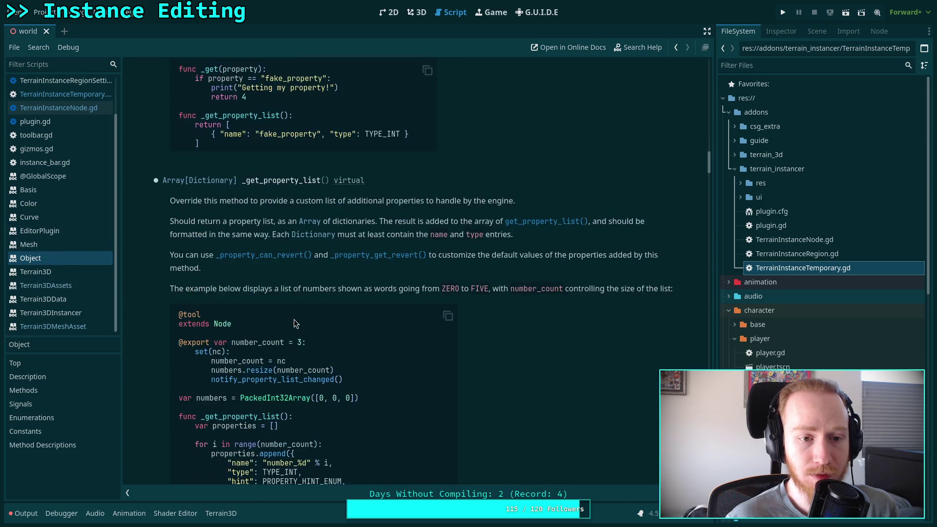
click(92, 179)
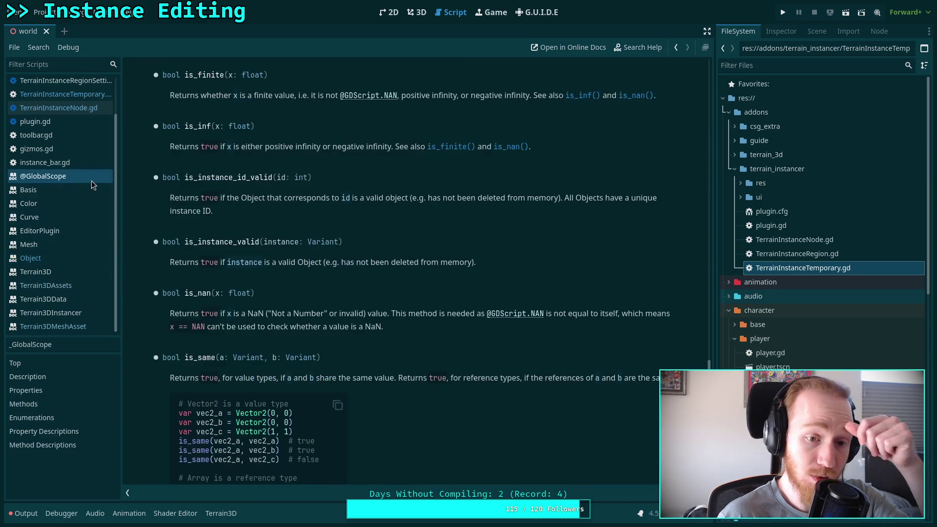
click(67, 231)
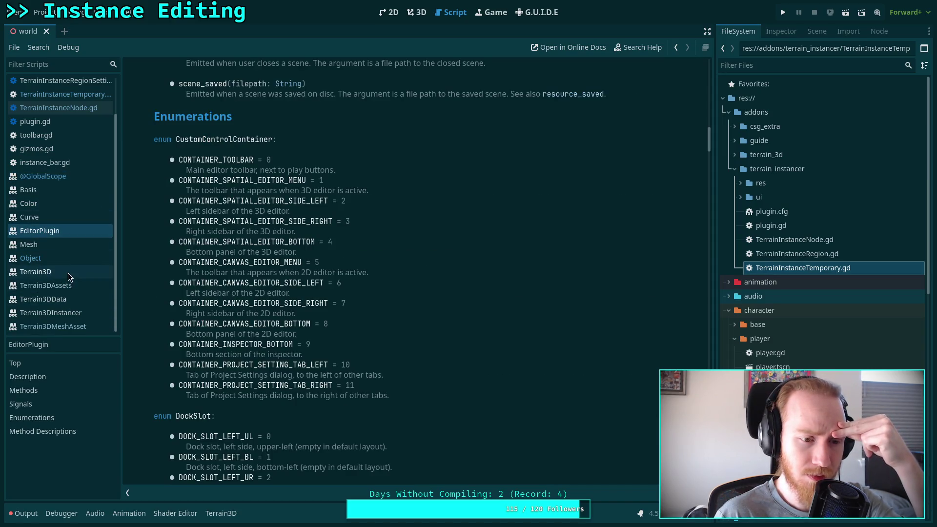
click(69, 259)
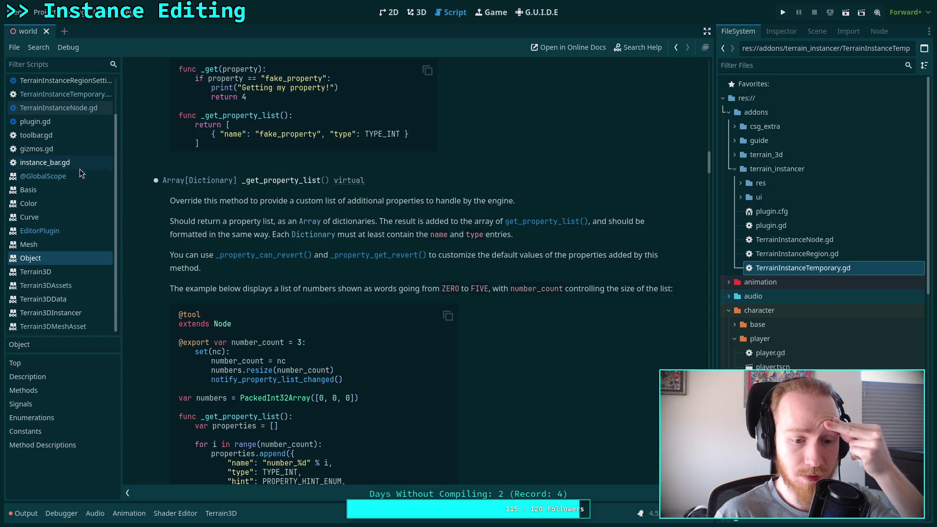
scroll(266, 326, down, 10)
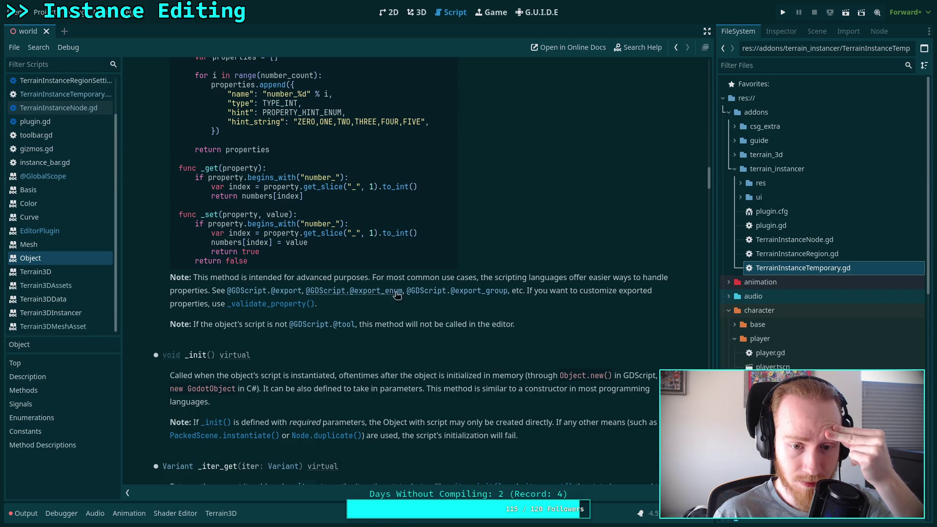
click(361, 292)
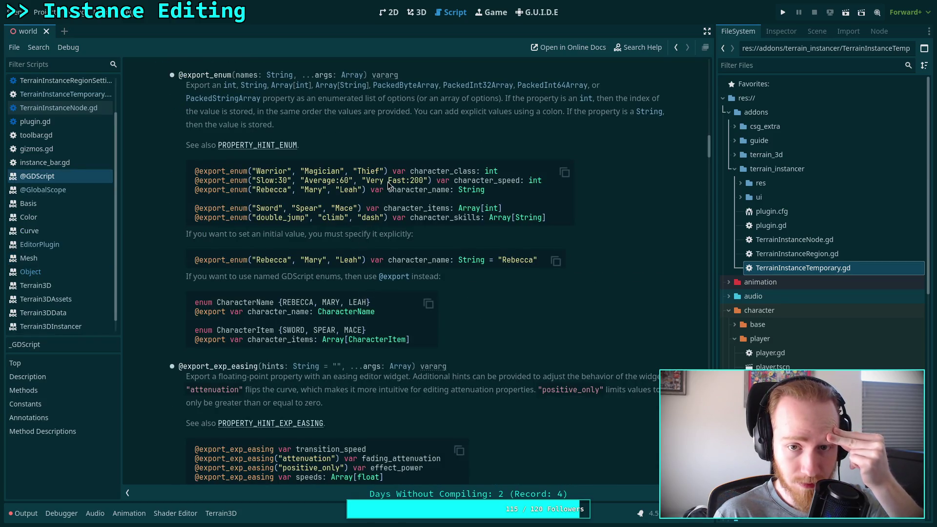
click(64, 95)
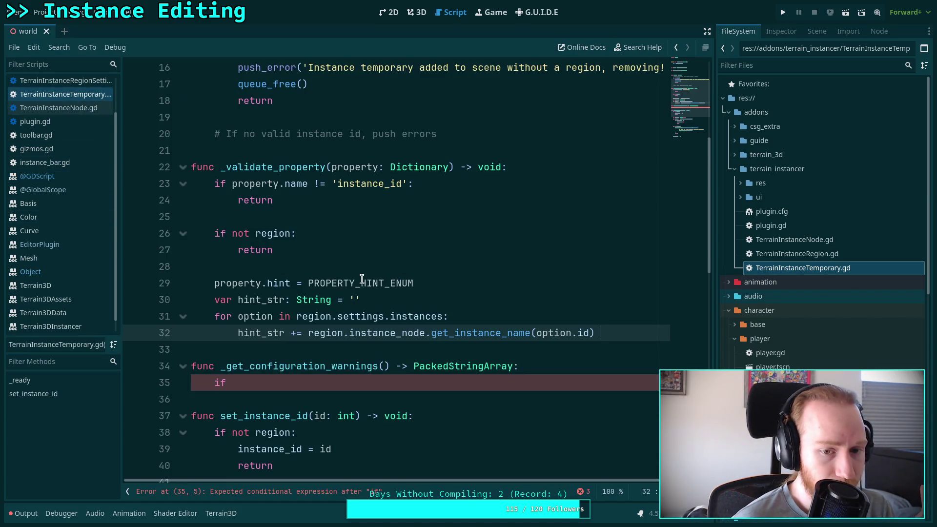
Try adding a 'var first' line above the for loop, then undo it.
mouse_move(359, 282)
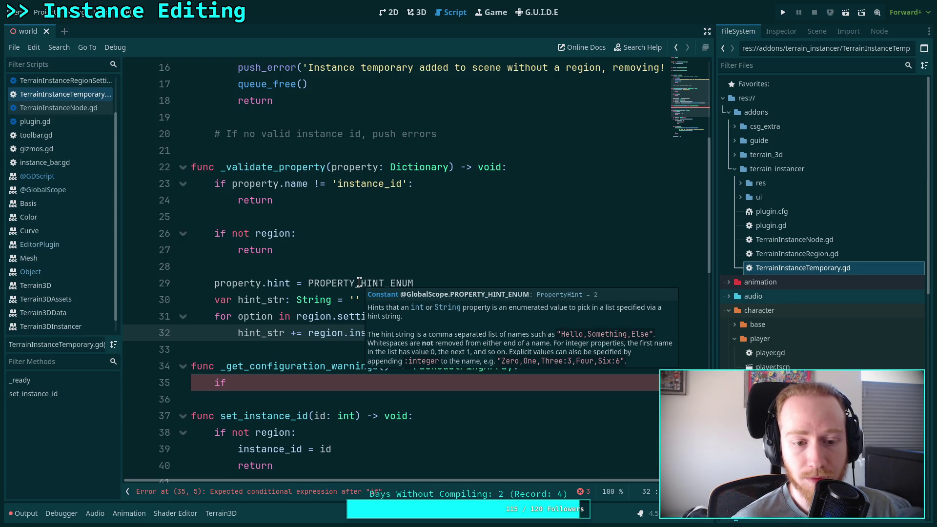
click(532, 314)
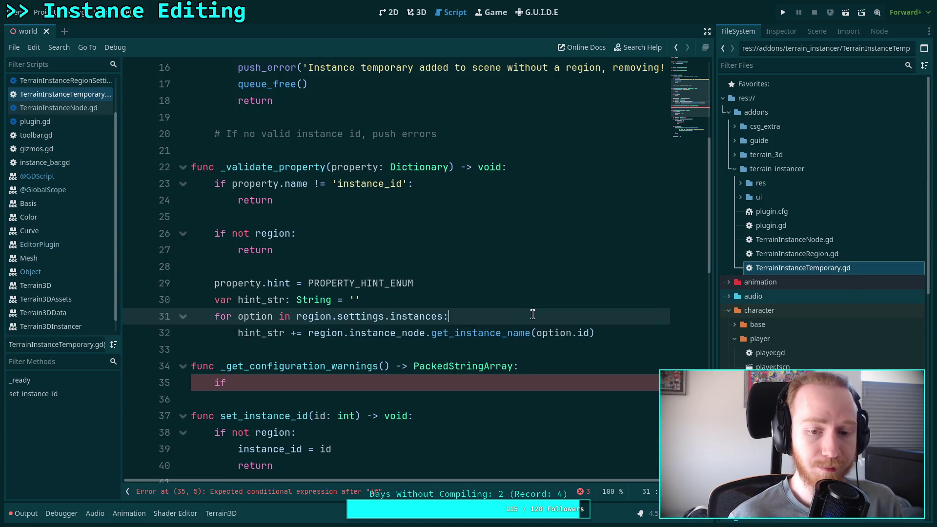
key(Up)
key(Return)
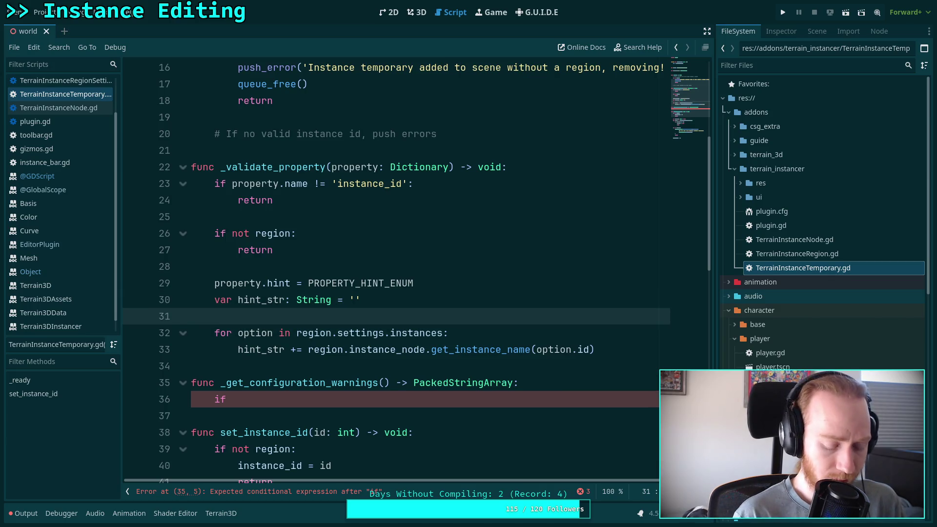
text(var f)
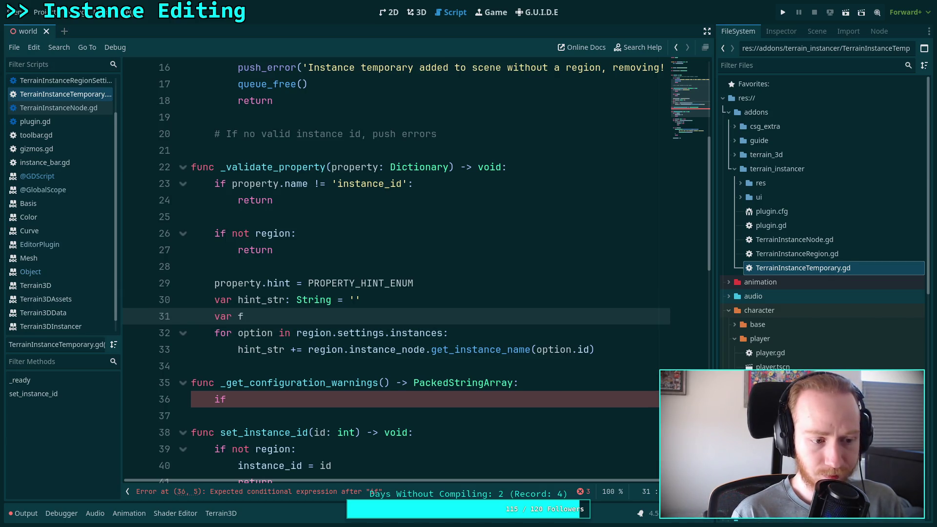
text(first)
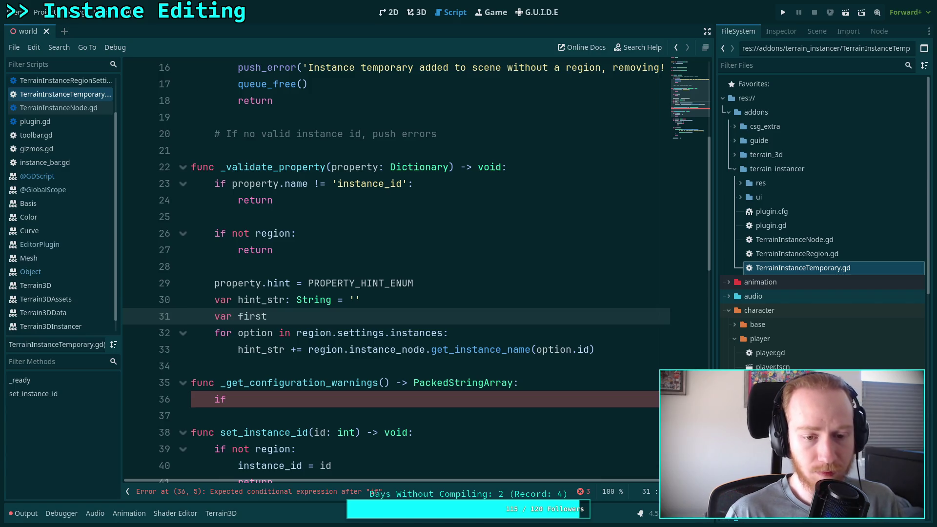
key(ctrl+z)
Inside the for loop, add 'if not hint_str.is_empty(): hint_str += ','.
key(Return)
text(if )
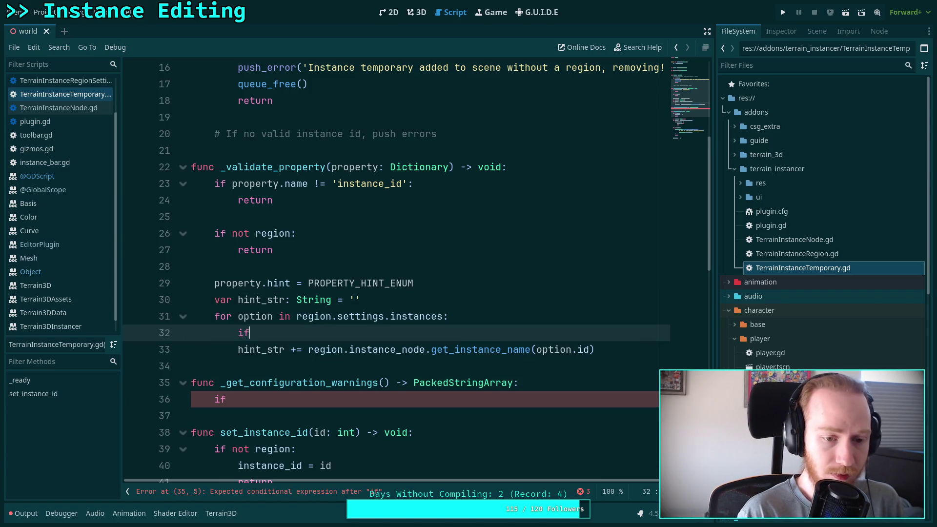
text(not hint_str.)
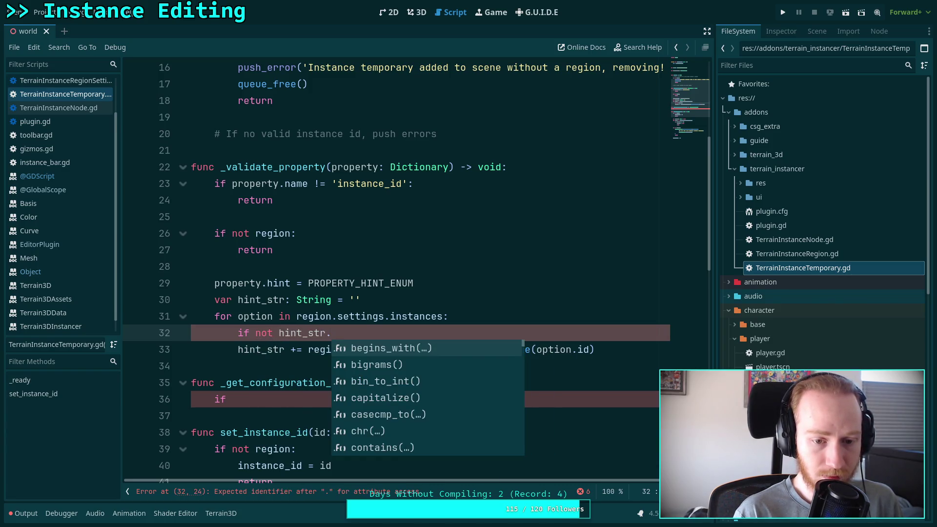
text(em)
key(BackSpace)
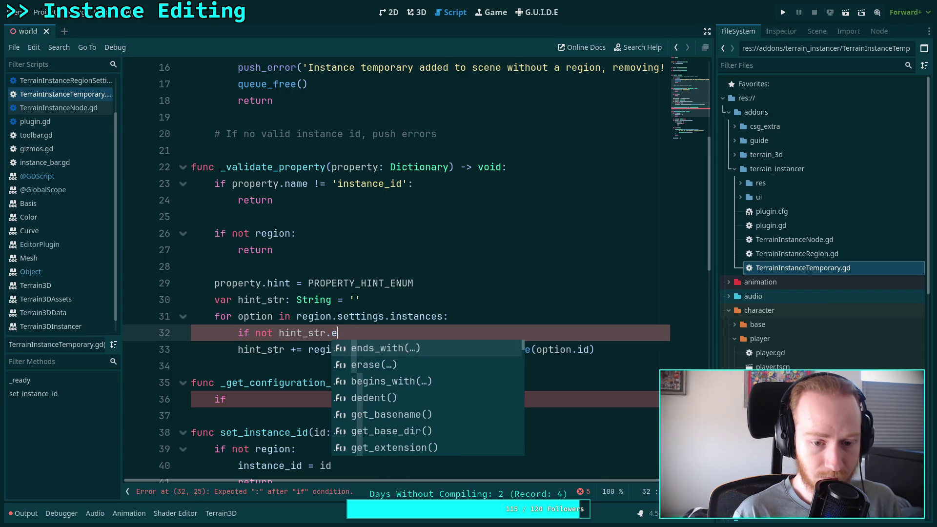
key(BackSpace)
text(is_)
key(Down)
key(Return)
text(:)
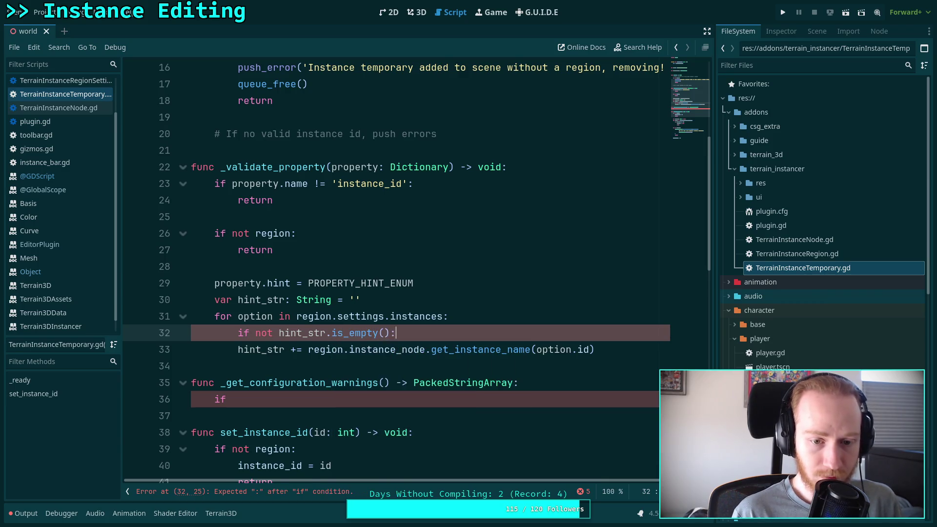
key(Return)
text(hint_)
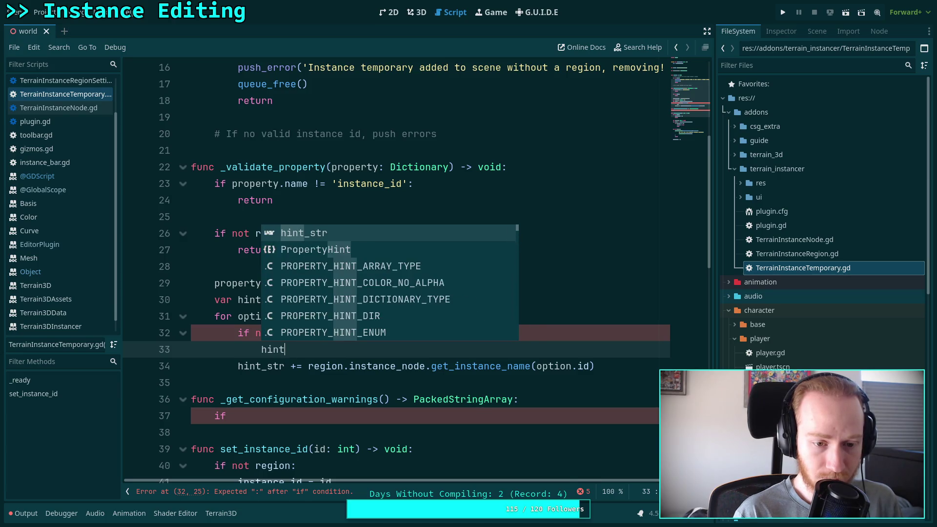
key(Return)
text(+= ',)
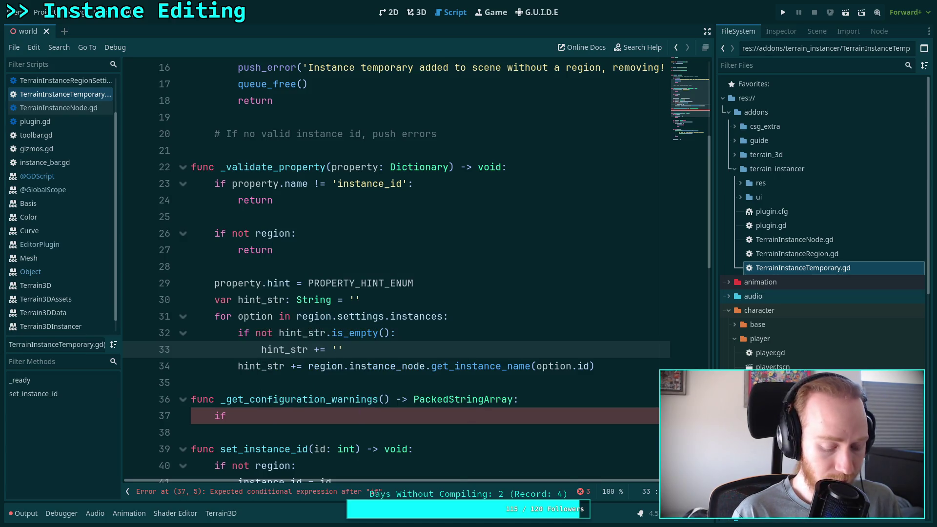
Append ':' after the instance name and start the '%s:%d' format string on line 34.
click(642, 365)
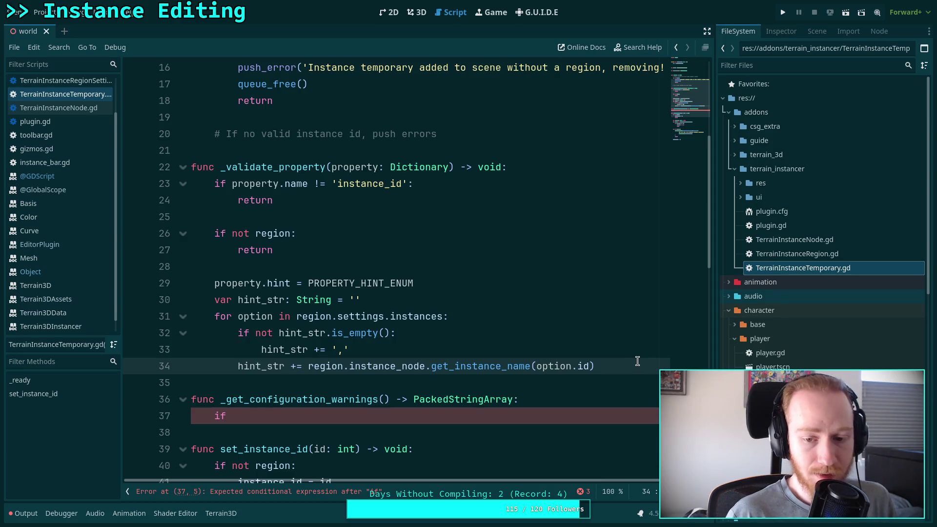
text(+ ':)
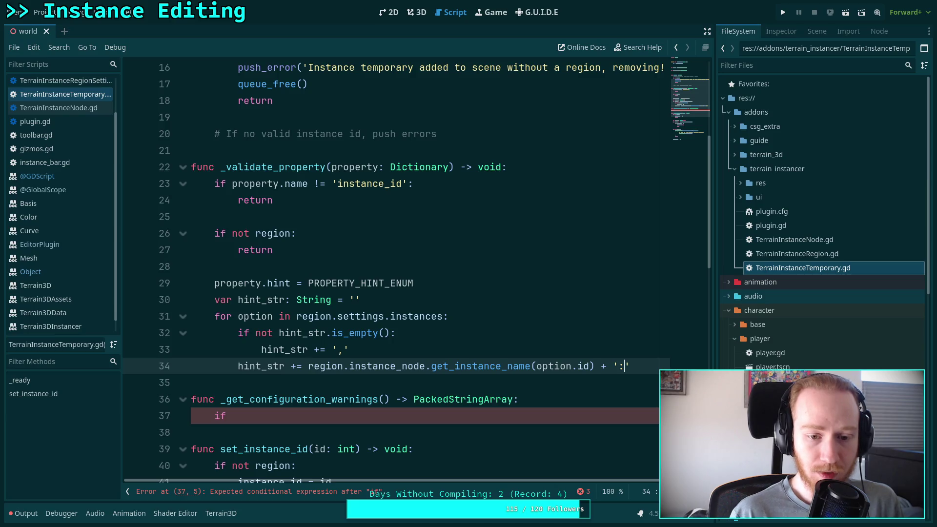
click(303, 366)
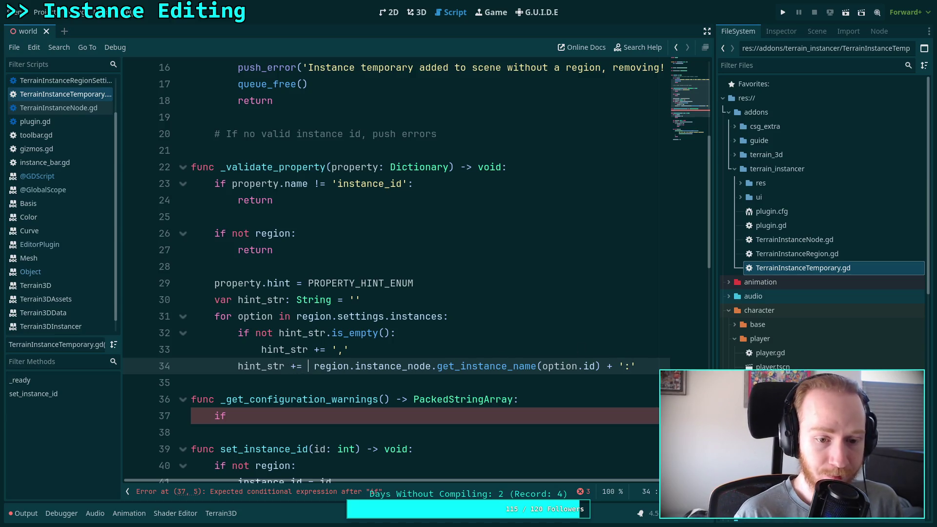
text(')
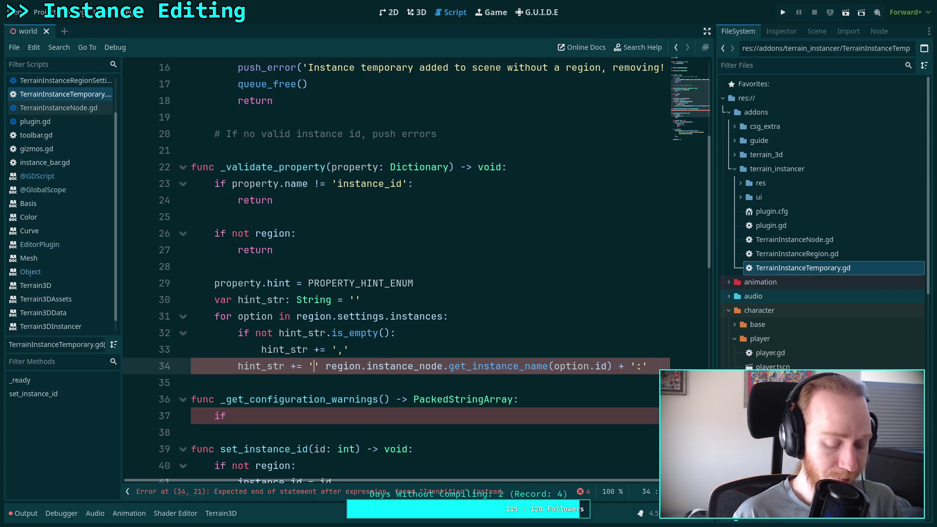
text(%s)
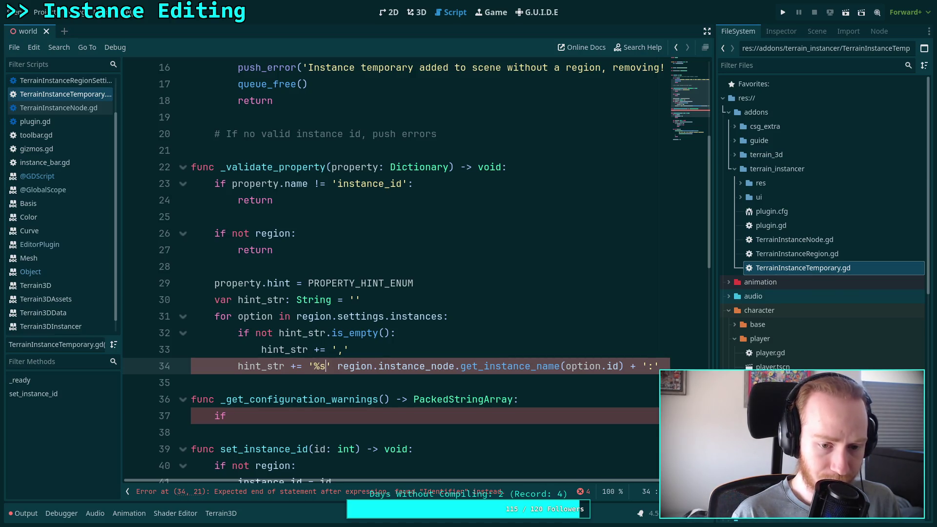
text(:%d)
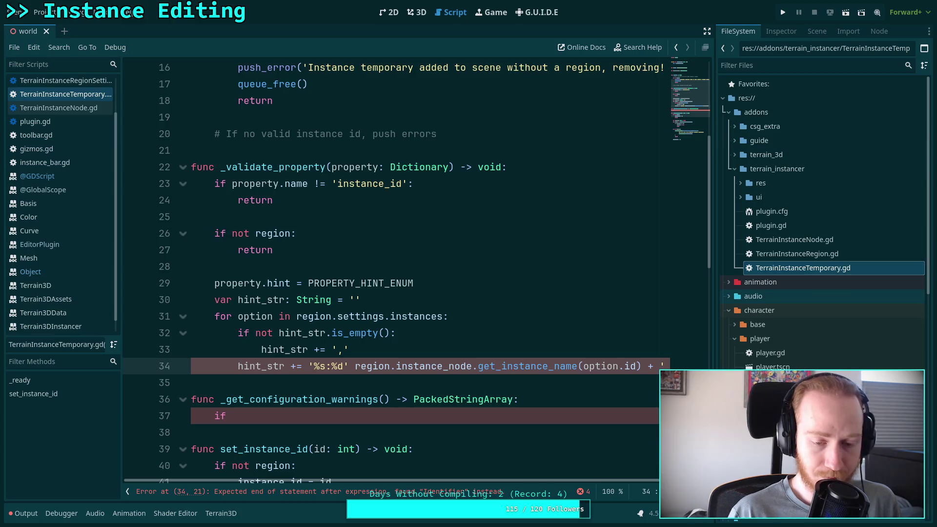
Apply '% [' to the format string, with an indented argument line ending in option.id.
click(355, 366)
text(% )
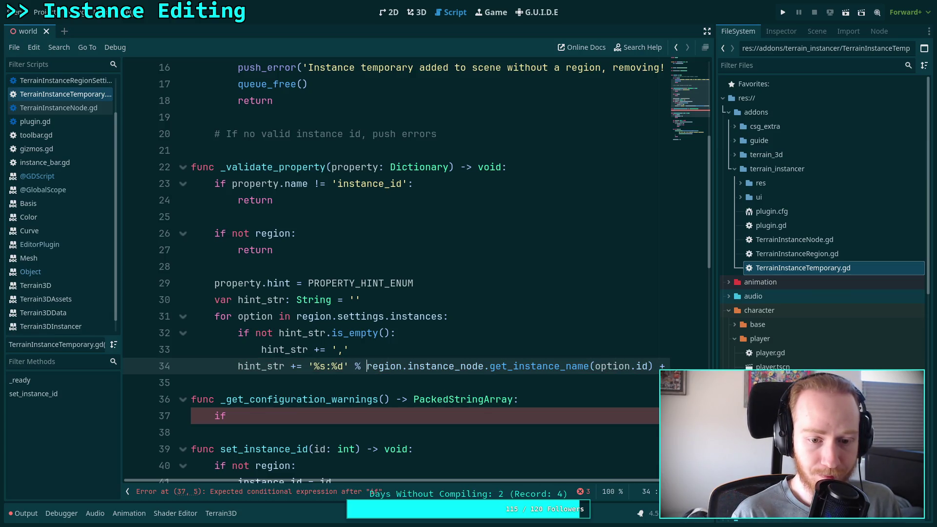
text([)
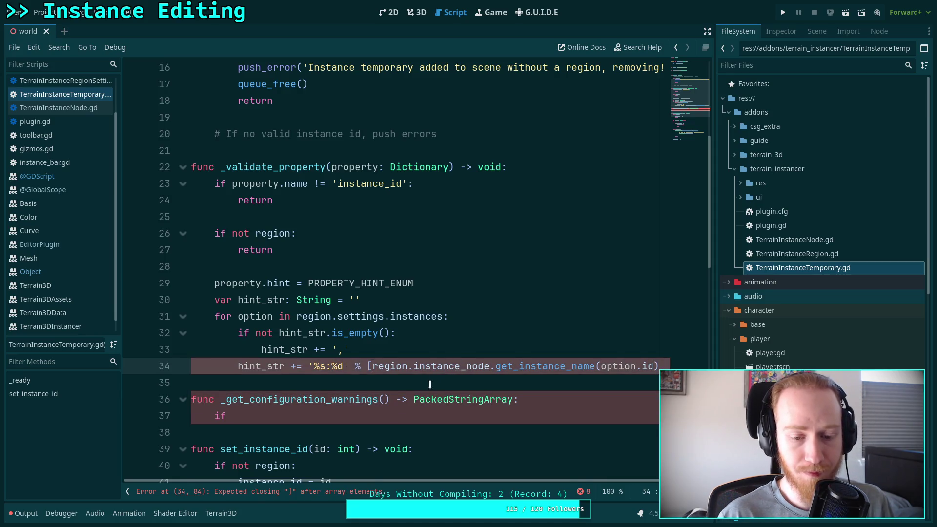
key(Return)
key(Tab)
key(End)
key(BackSpace)
key(BackSpace)
key(BackSpace)
text(,)
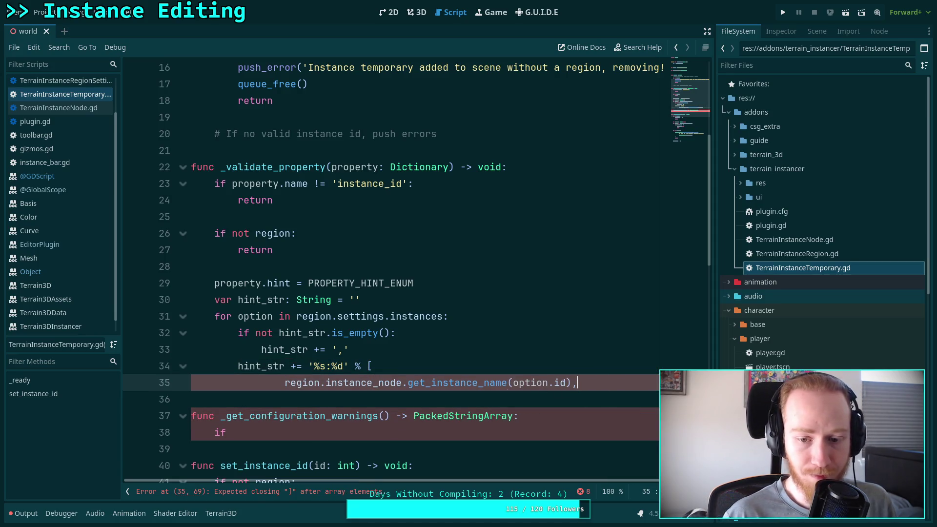
text( option.id)
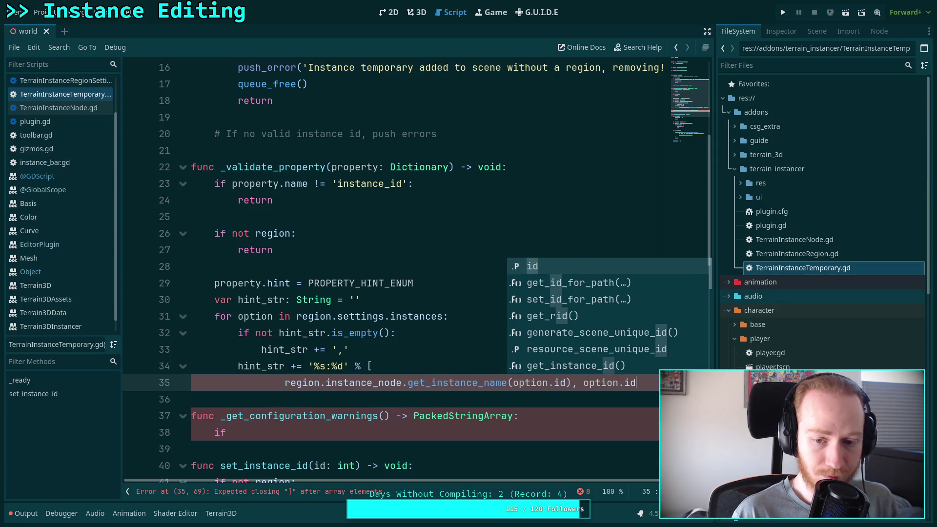
Close the format array with ] on its own line and put option.id on a separate line.
key(Return)
key(Return)
key(BackSpace)
text(])
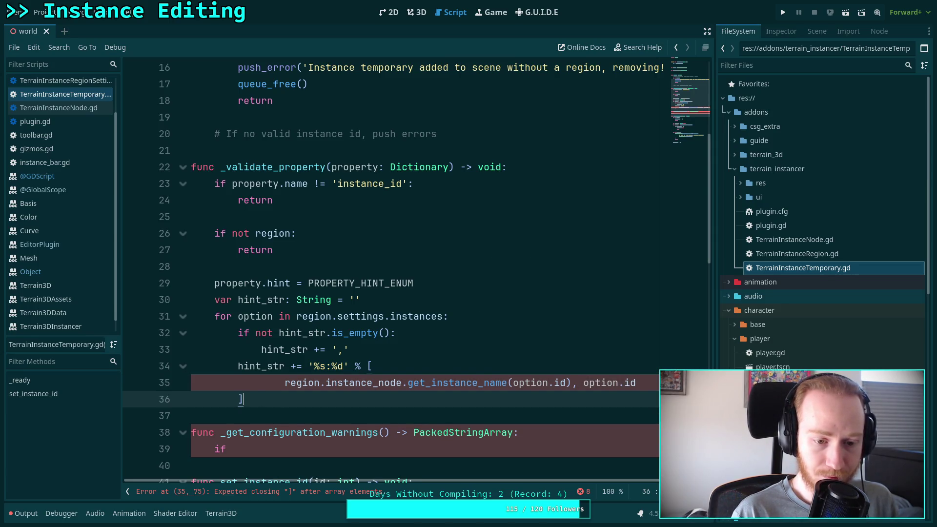
click(580, 384)
key(Return)
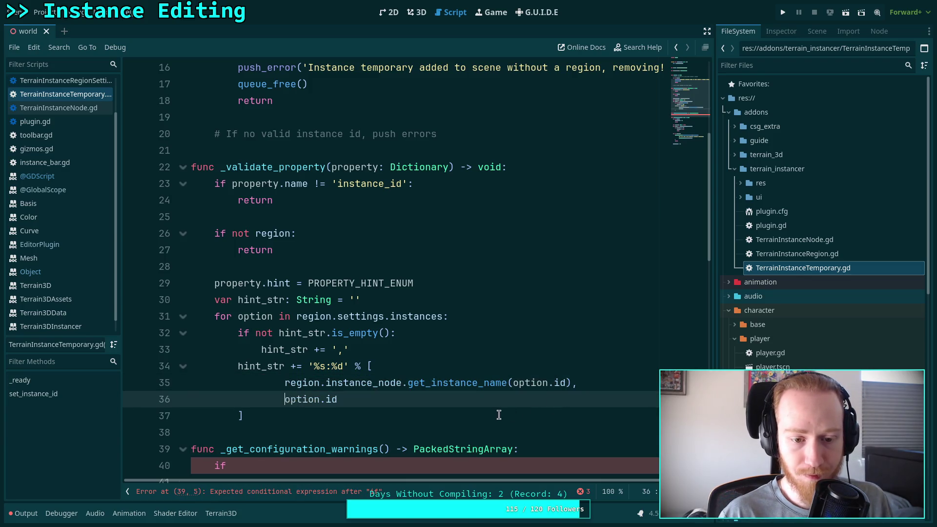
click(498, 416)
scroll(439, 405, down, 2)
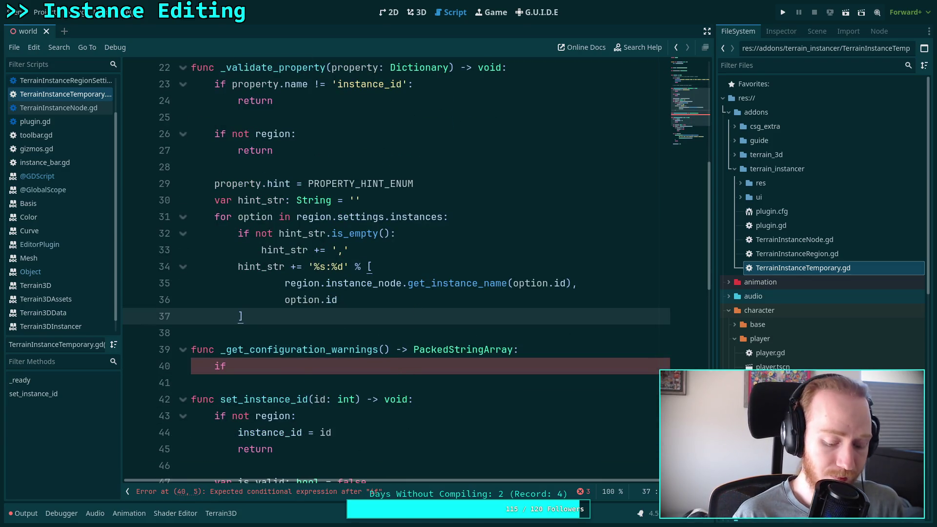
Add 'property.hint_string = hint_str' after the closing bracket, checking the exported instance_id declaration.
key(Return)
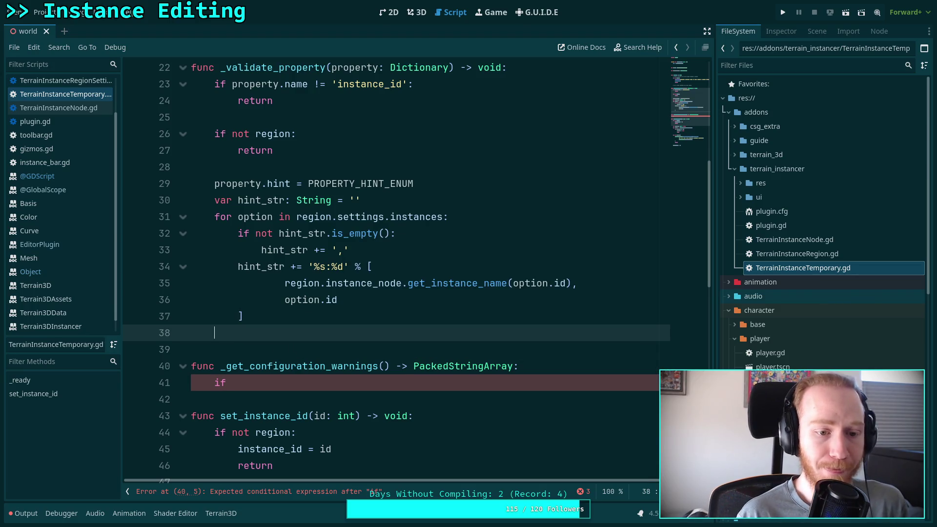
text(property.hint_str)
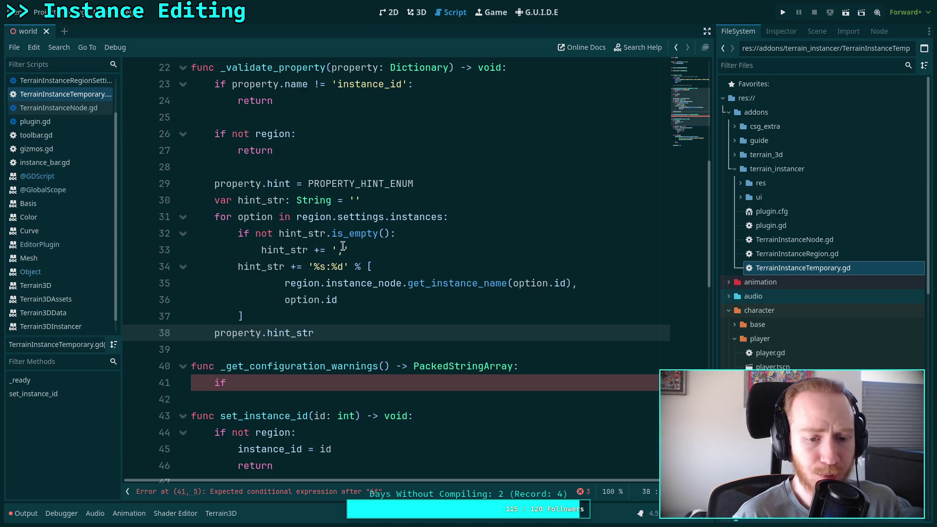
text(ing = hint_str)
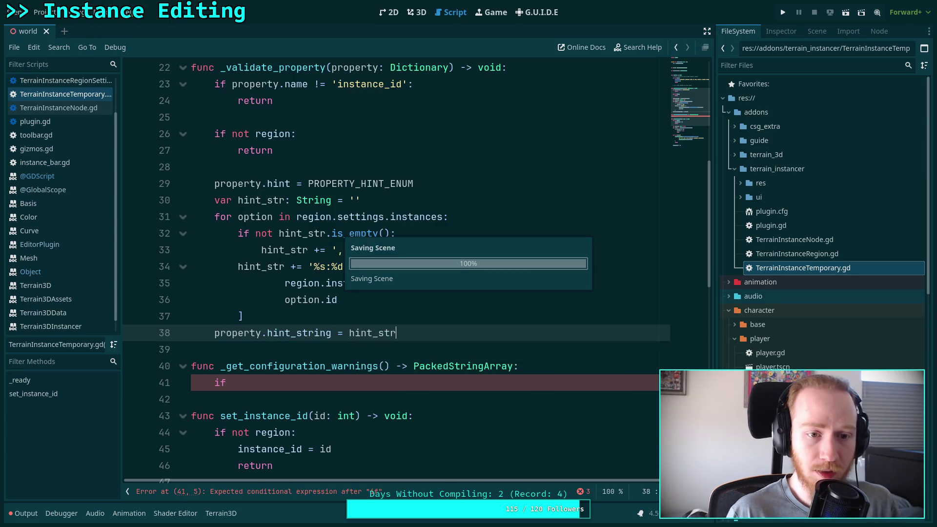
scroll(323, 257, up, 7)
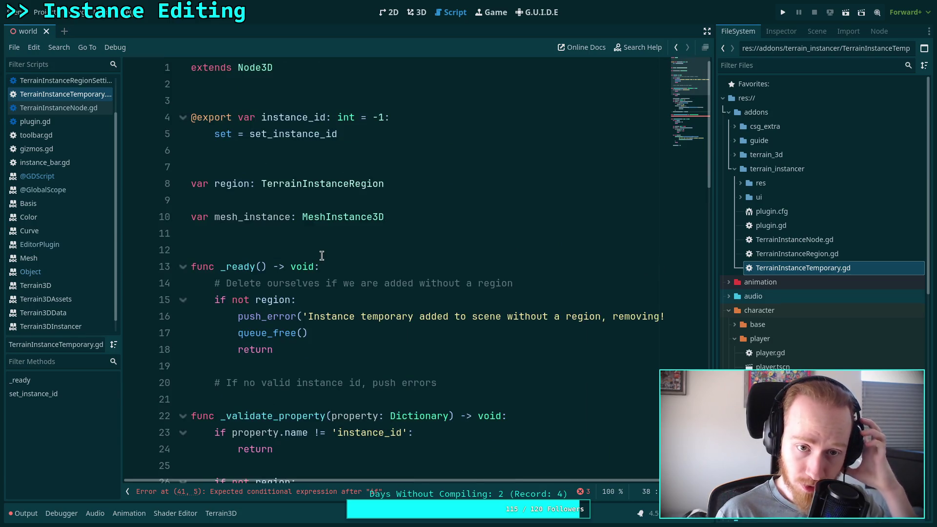
scroll(322, 257, down, 6)
scroll(324, 290, up, 6)
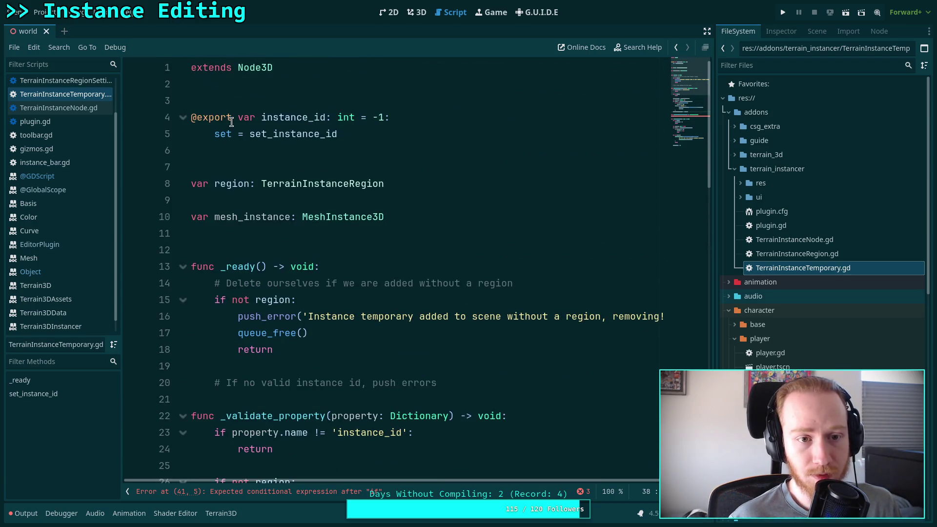
click(231, 122)
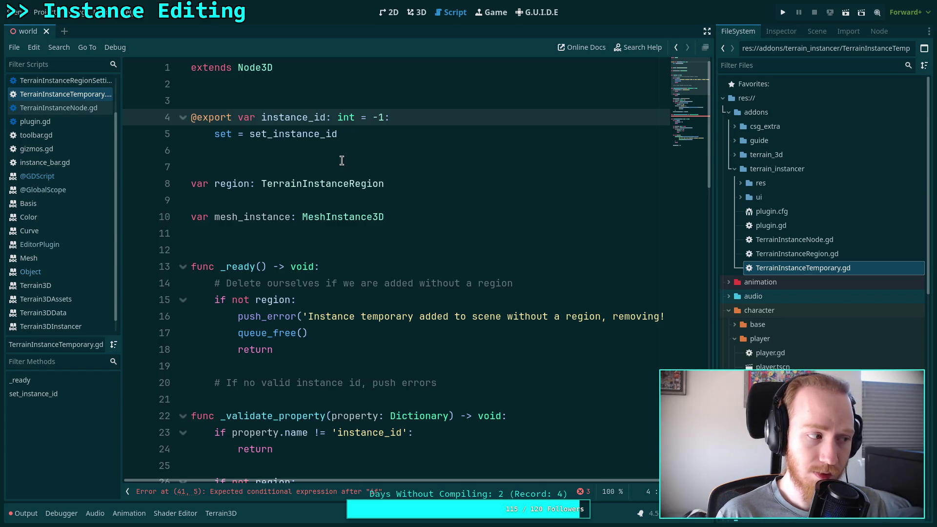
scroll(344, 204, down, 6)
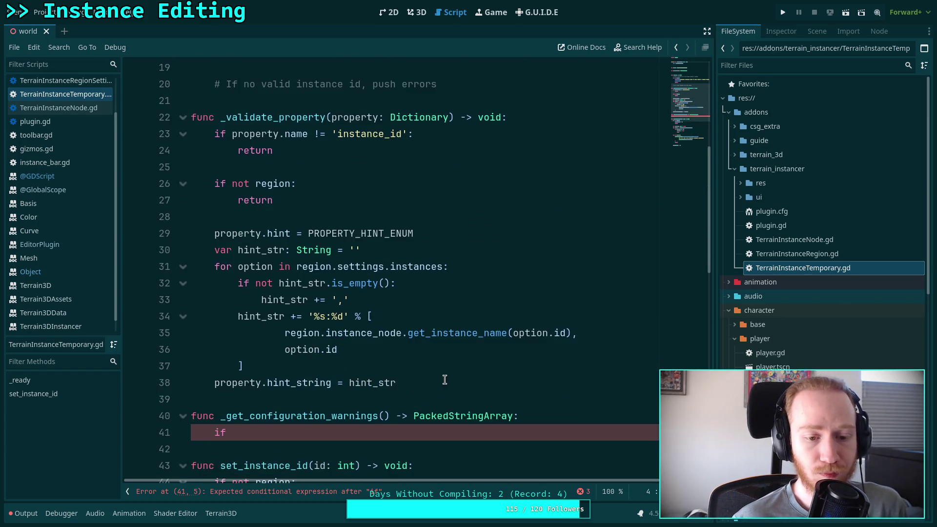
Begin a 'property.usage = PROPERTY_USAGE' line below the hint_string assignment.
click(445, 383)
key(Return)
text(propr)
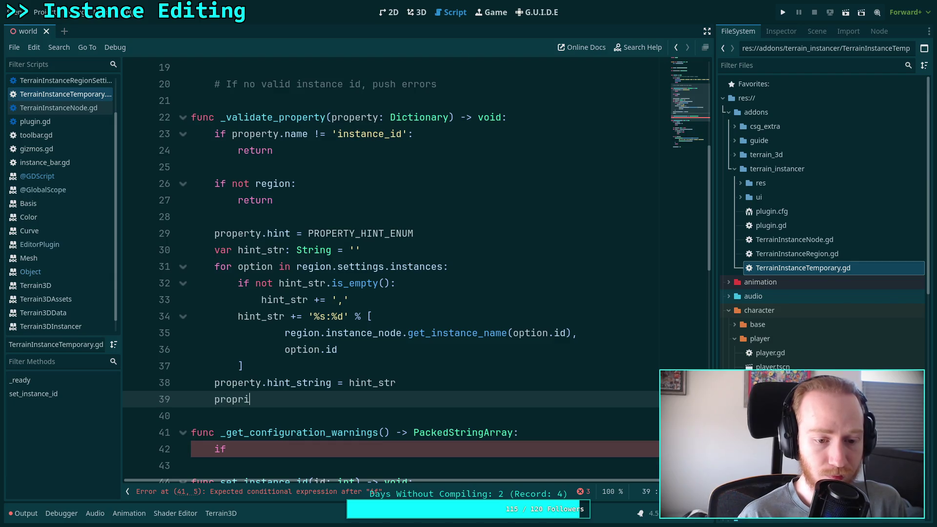
key(BackSpace)
text(erty.u)
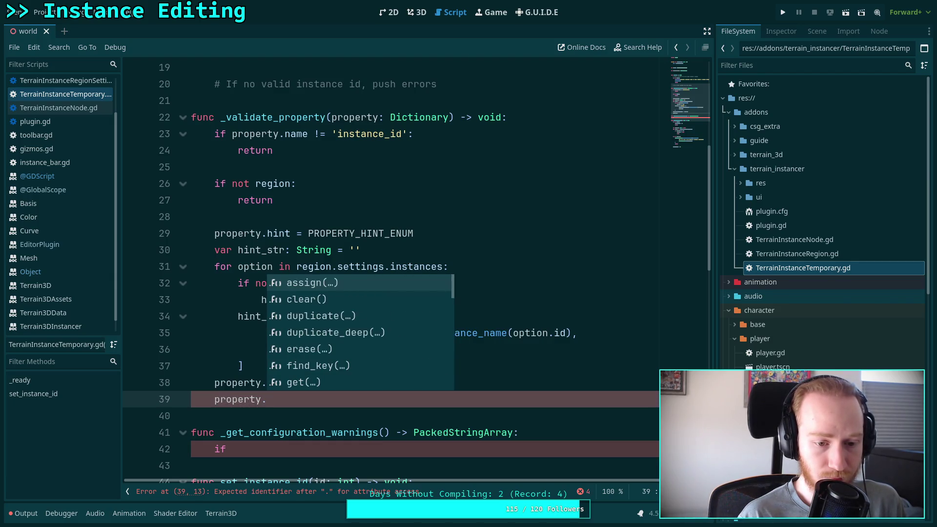
text(sage = )
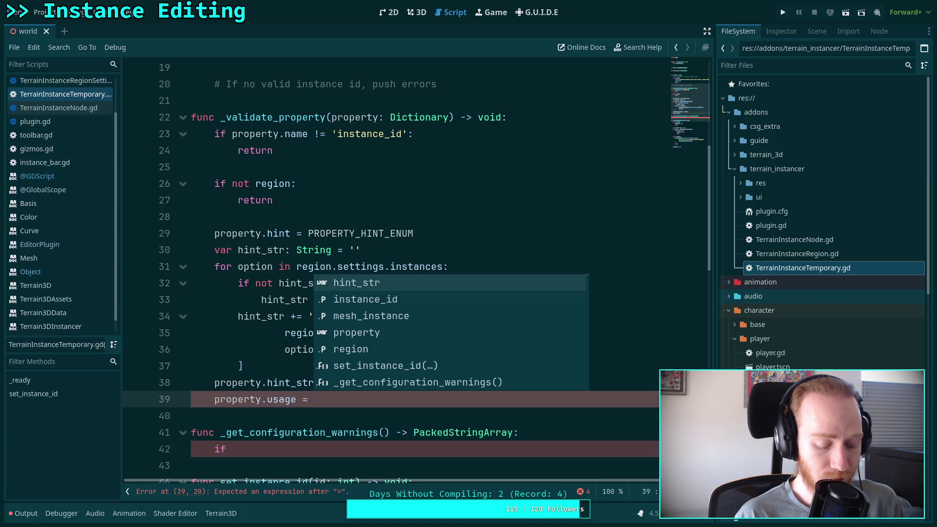
text(PROPER)
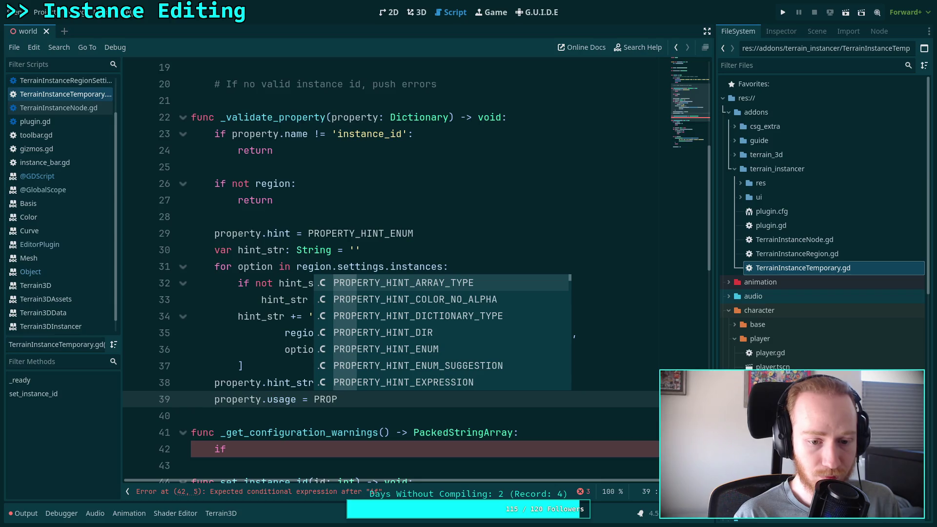
text(TY_)
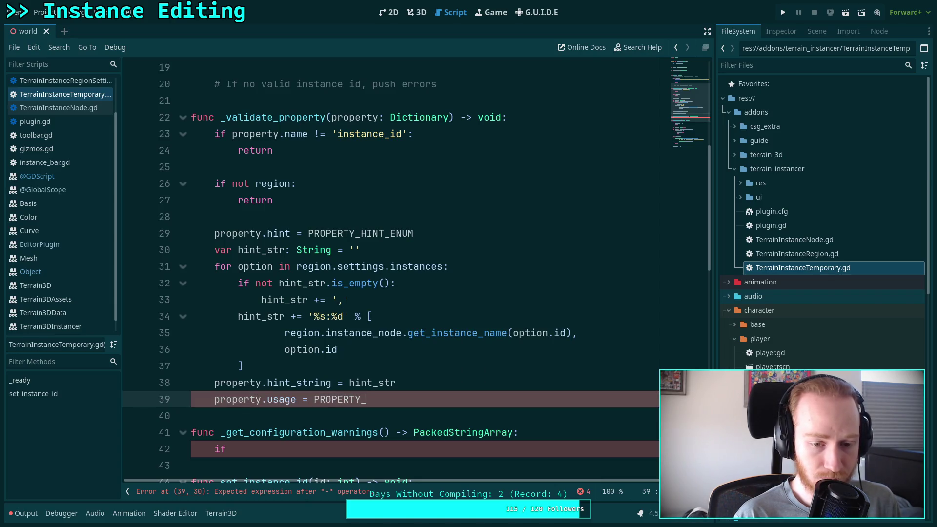
text(USAGE-)
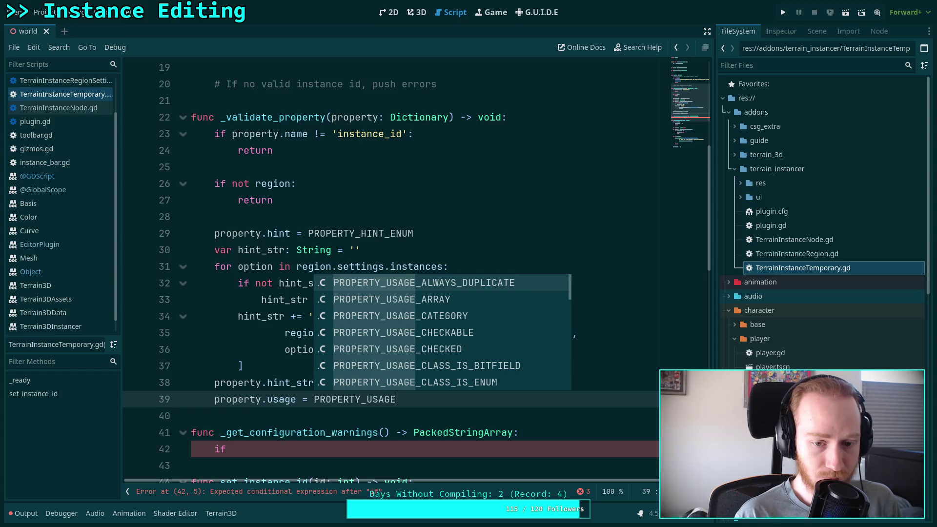
Fix the hyphen typo and complete the usage value as PROPERTY_USAGE_EDITOR.
key(BackSpace)
text(_E)
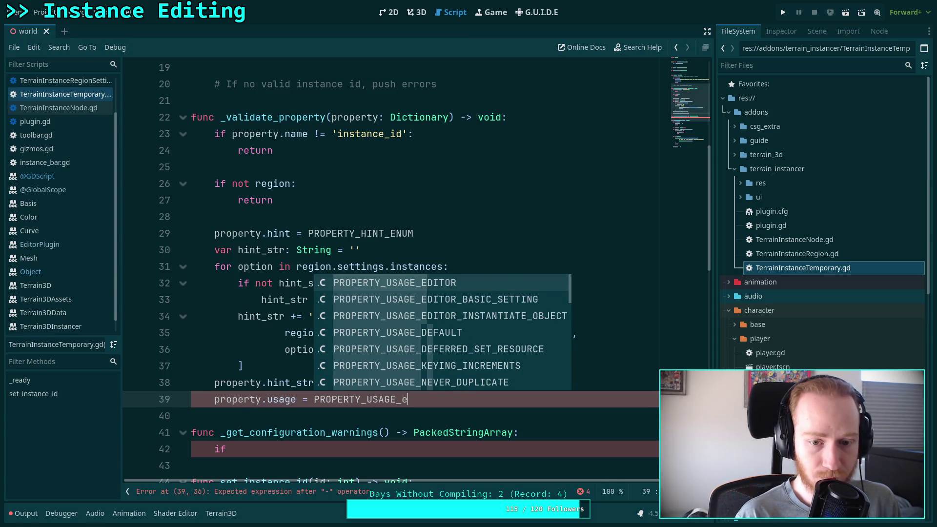
key(Return)
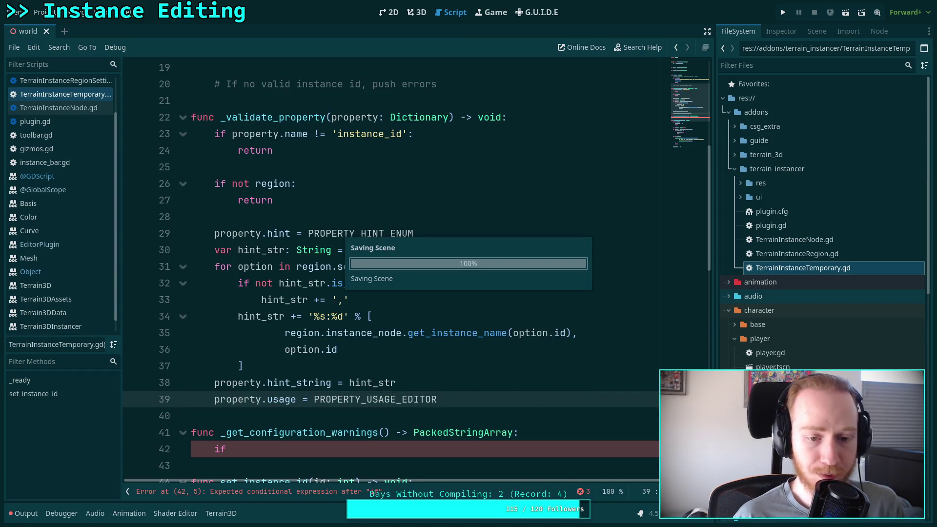
key(Up)
key(Up)
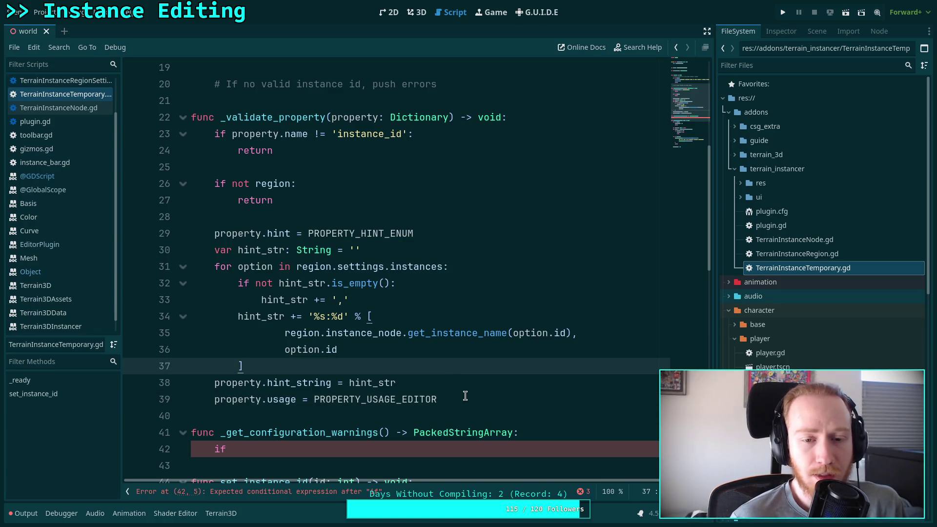
Dismiss the _validate_property documentation popup and scroll through the script to review it.
click(488, 399)
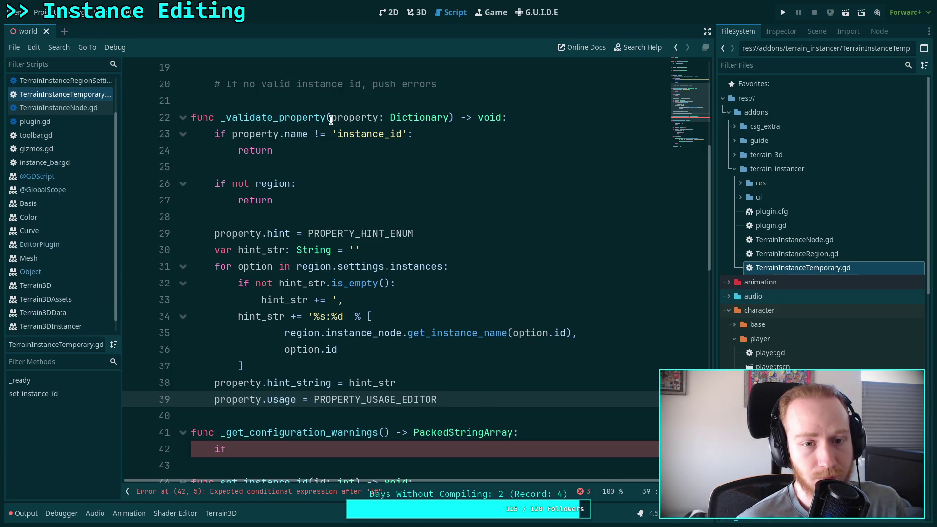
mouse_move(281, 119)
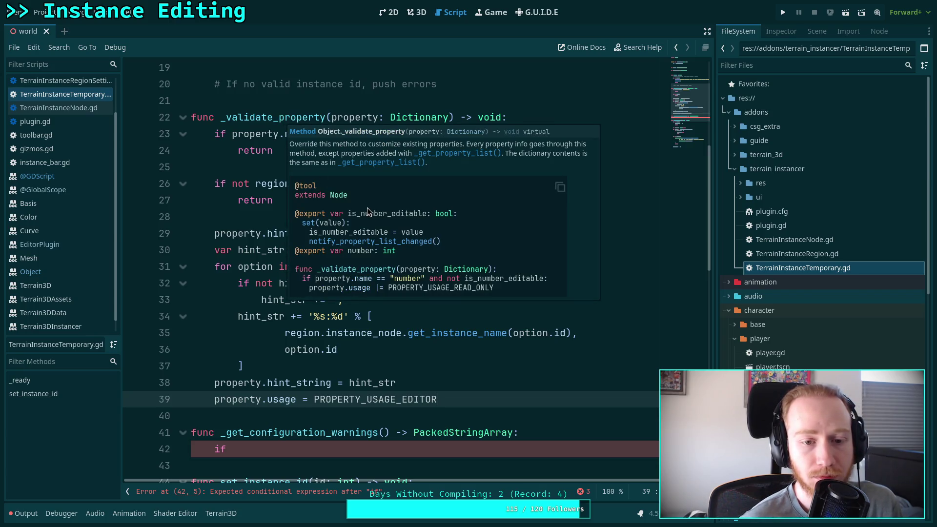
click(229, 299)
scroll(250, 291, down, 2)
scroll(250, 291, up, 5)
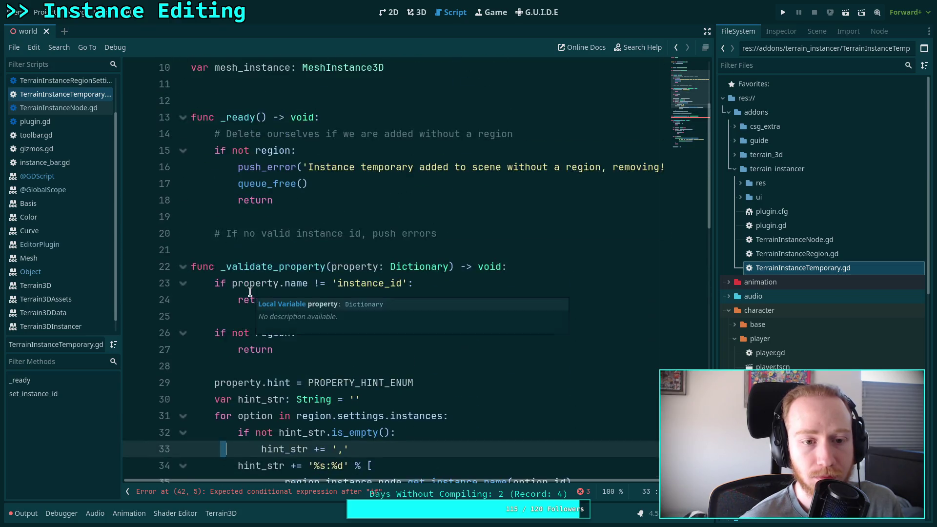
scroll(249, 291, up, 3)
scroll(256, 276, down, 4)
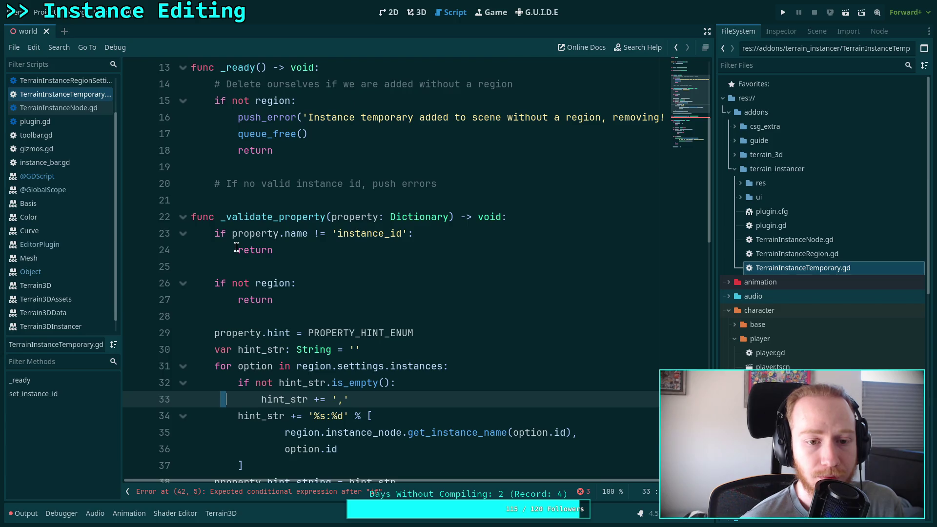
scroll(236, 248, up, 1)
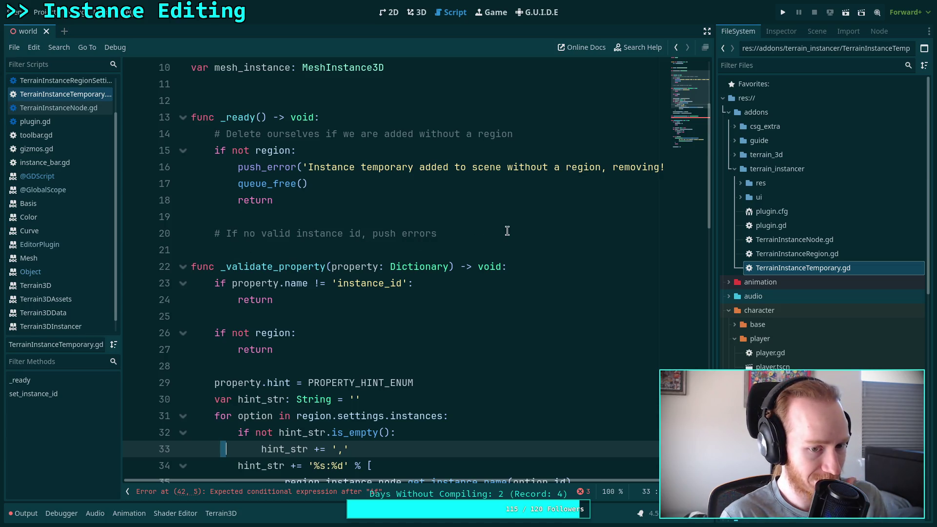
scroll(507, 231, down, 5)
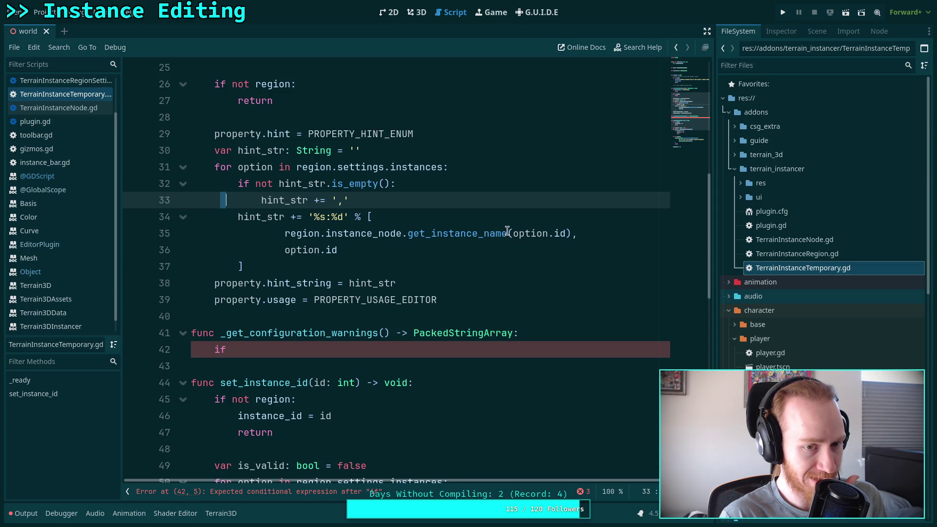
scroll(507, 230, up, 2)
scroll(507, 231, up, 3)
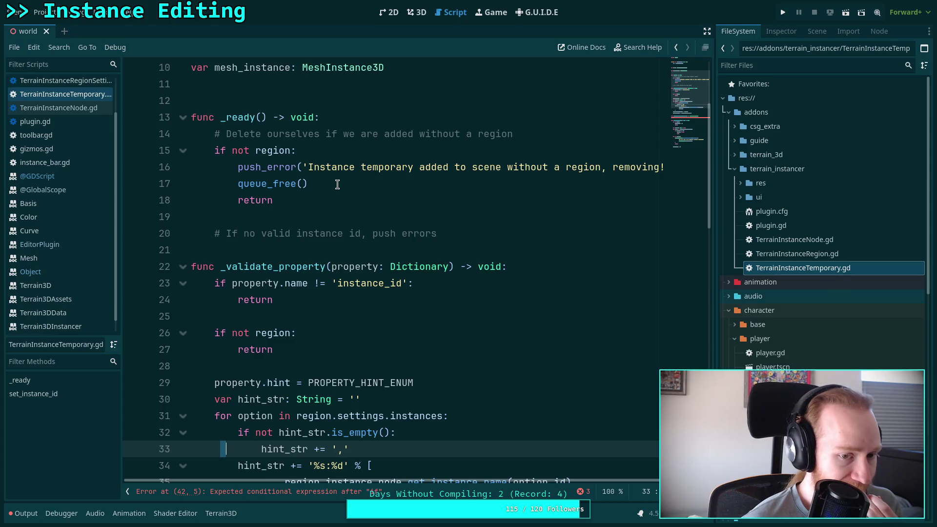
scroll(406, 296, up, 3)
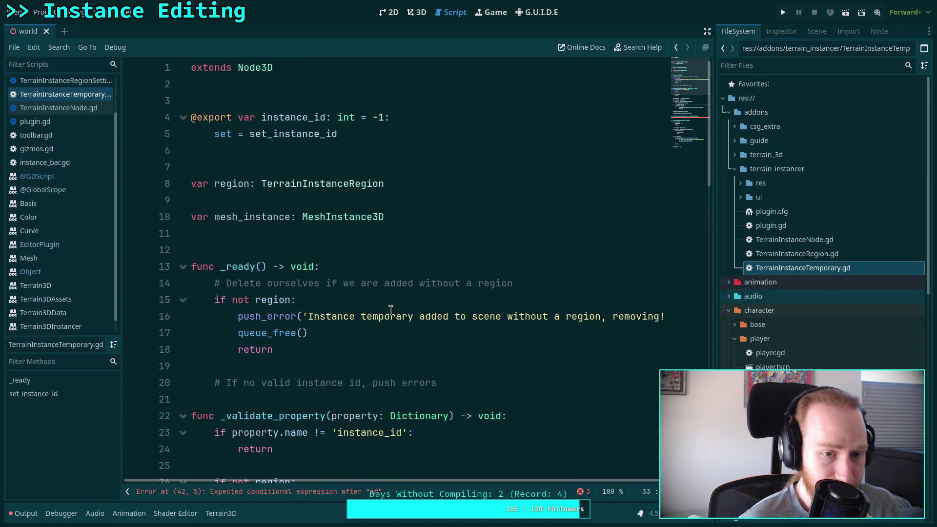
scroll(390, 305, down, 10)
scroll(377, 299, up, 2)
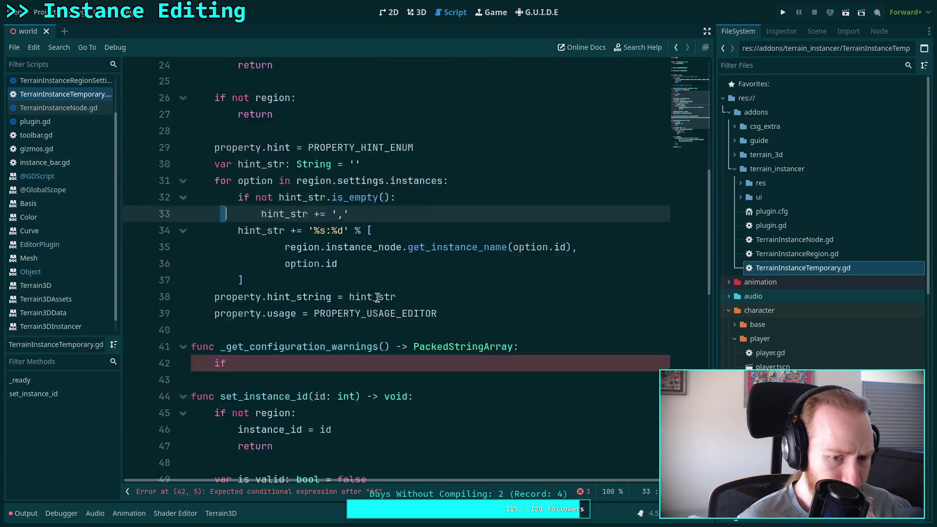
scroll(377, 298, down, 4)
scroll(377, 298, down, 3)
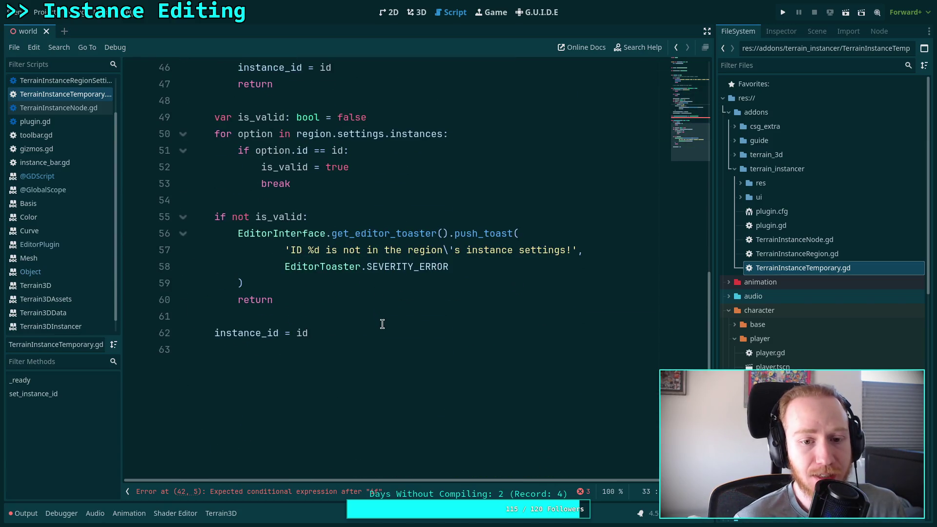
Add a blank line after instance_id = id on line 62, then return to the unfinished if on line 42.
click(397, 337)
key(Return)
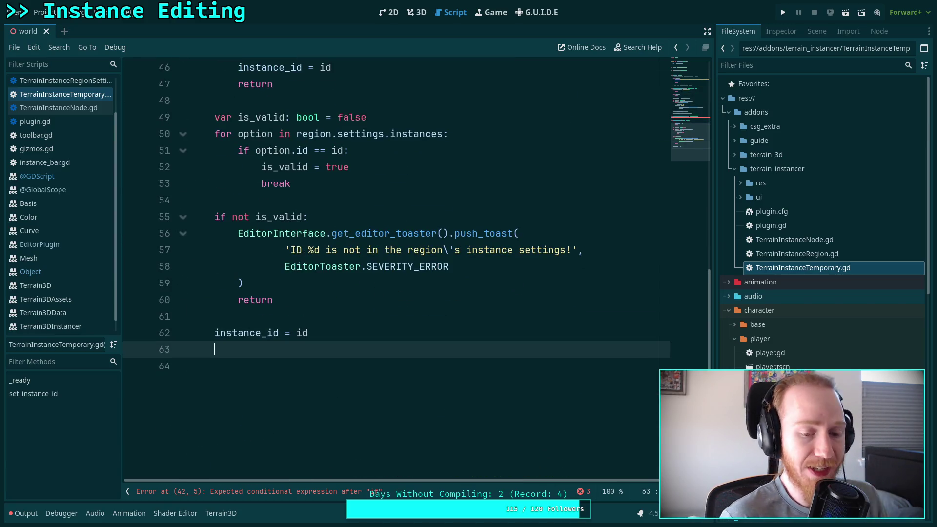
scroll(408, 332, up, 1)
scroll(408, 332, up, 13)
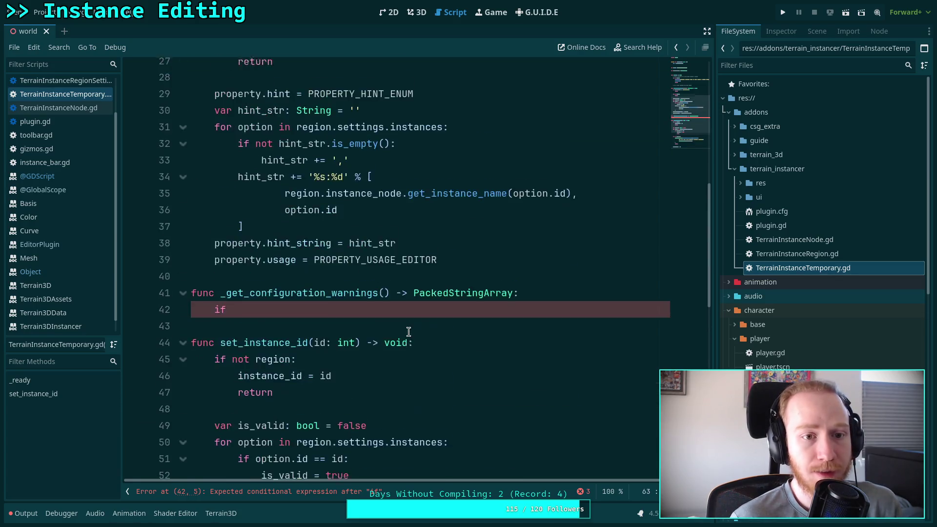
click(538, 331)
scroll(537, 329, down, 7)
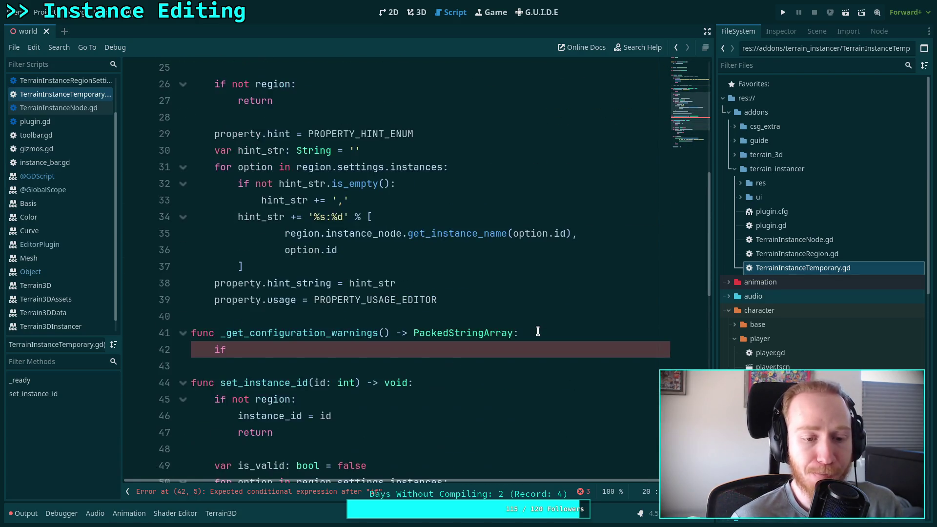
click(339, 349)
Review the script again and open an empty line after instance_id = id in set_instance_id.
scroll(382, 343, up, 6)
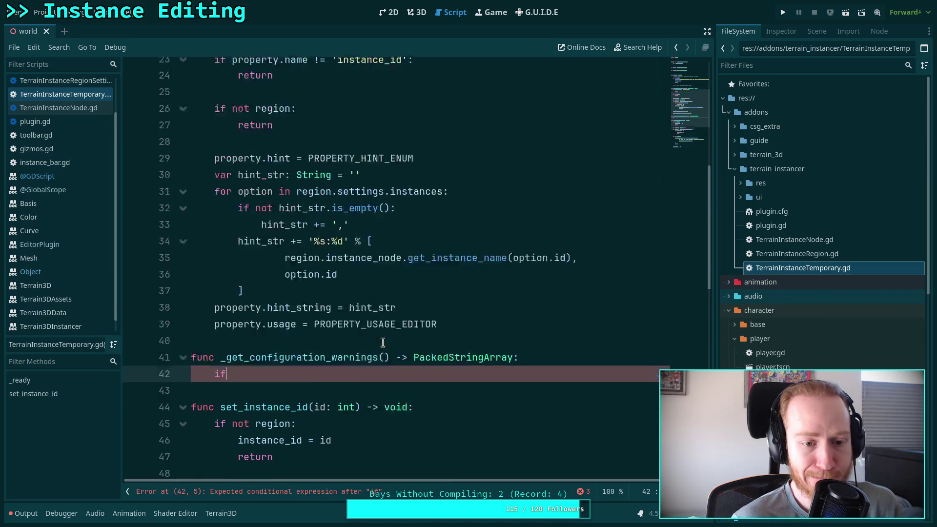
scroll(414, 331, down, 5)
scroll(414, 331, down, 2)
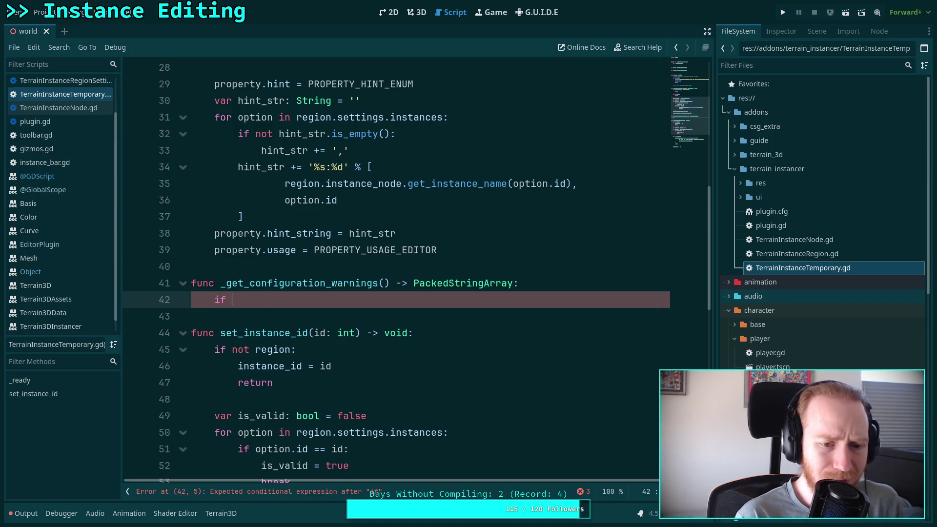
scroll(375, 303, up, 2)
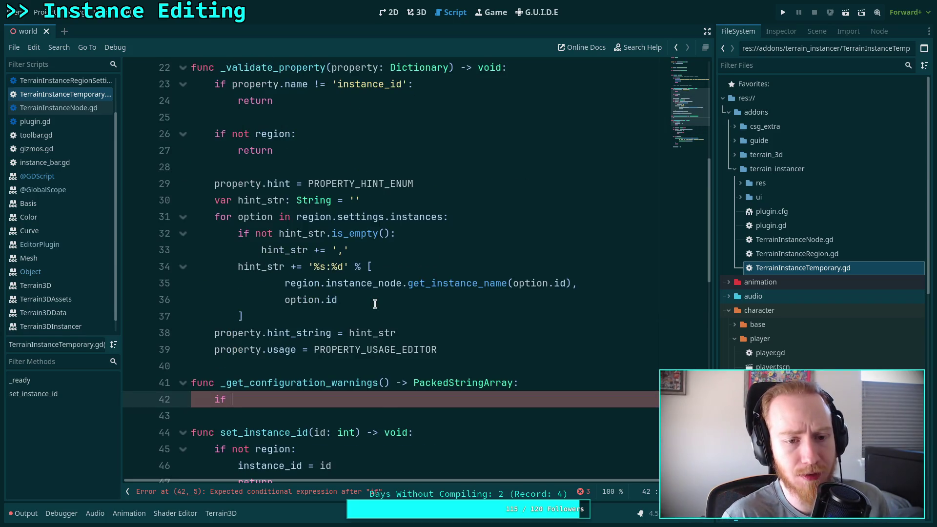
scroll(375, 304, up, 2)
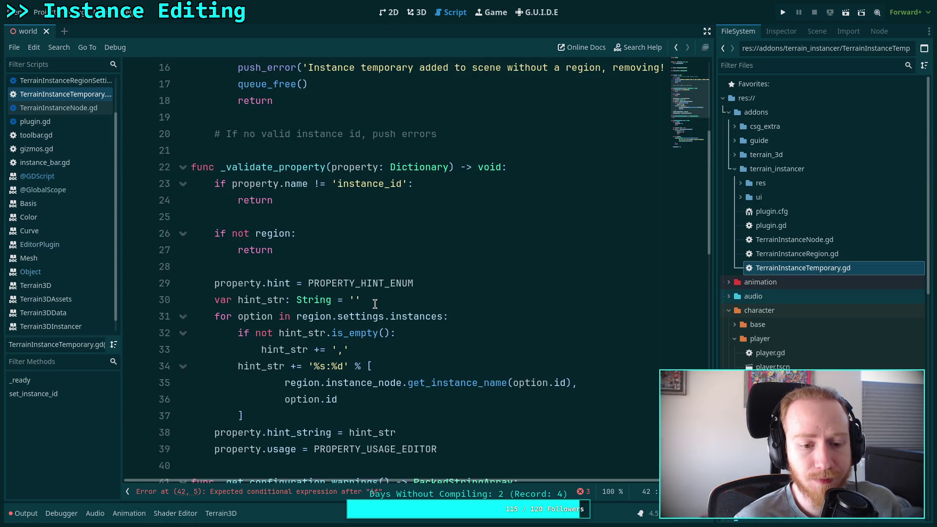
scroll(374, 304, up, 5)
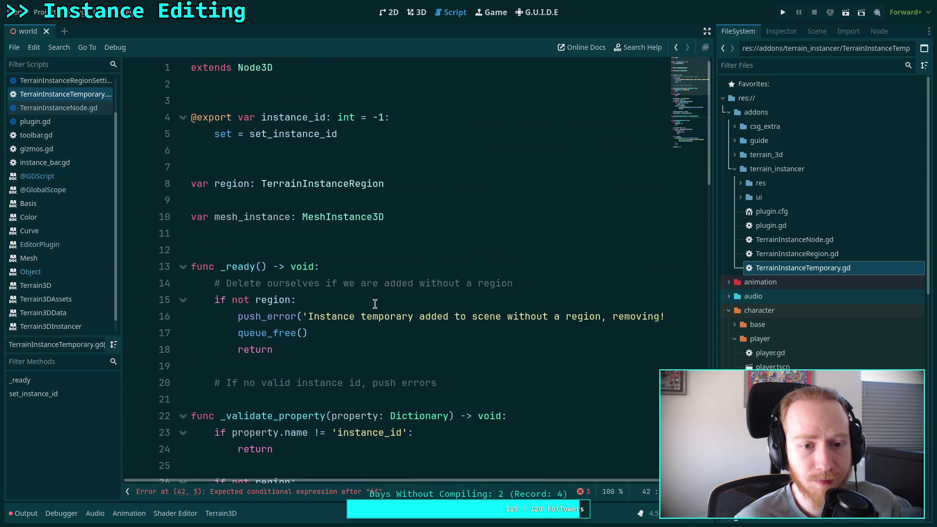
scroll(375, 304, down, 9)
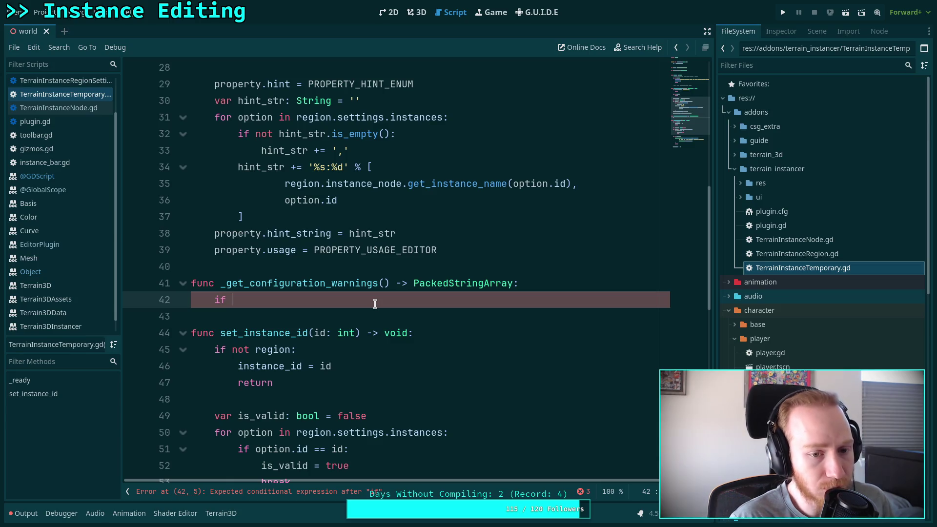
scroll(375, 304, up, 8)
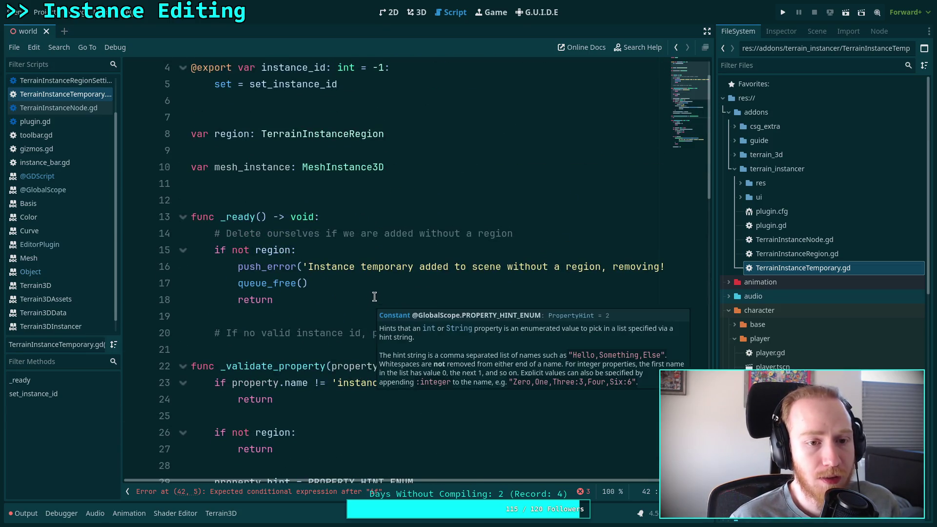
scroll(371, 294, down, 13)
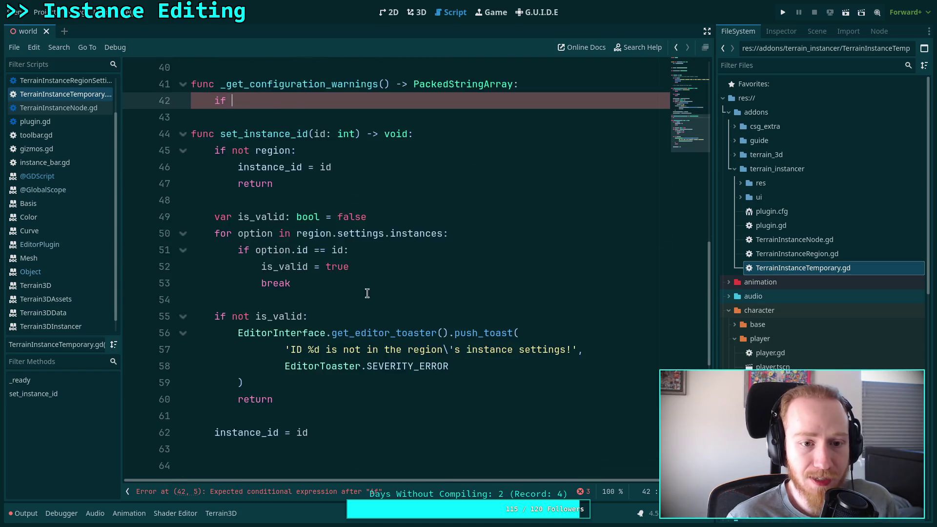
scroll(367, 293, down, 2)
click(410, 333)
key(Return)
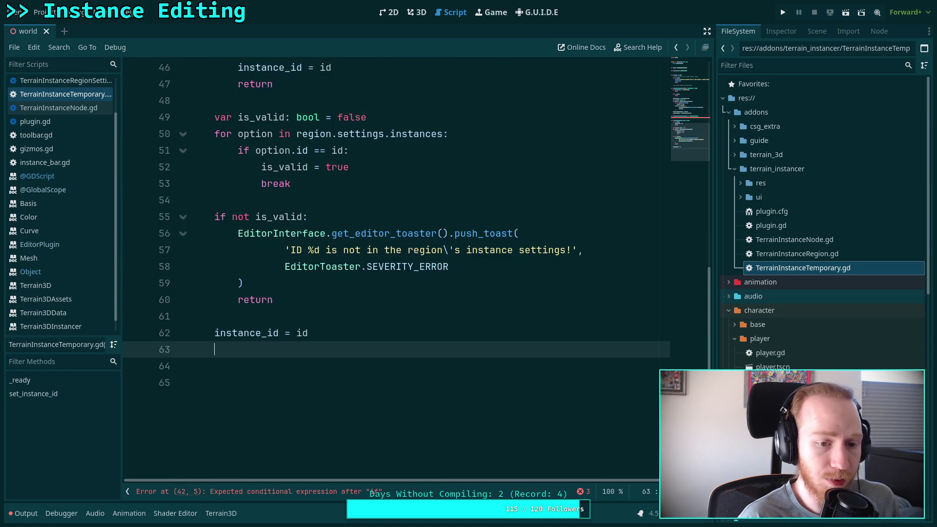
text(s)
key(BackSpace)
scroll(351, 298, up, 4)
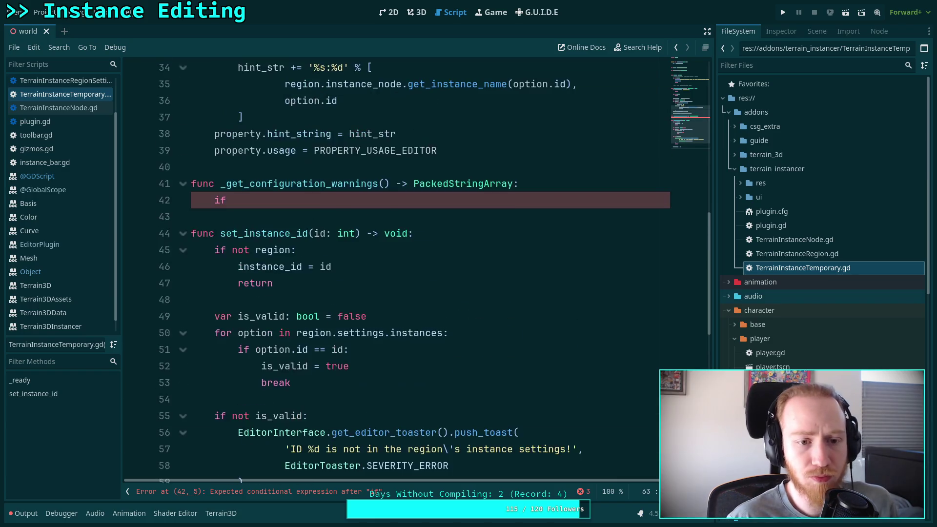
Insert a notify_property_list_changed() call at the top of set_instance_id.
click(476, 239)
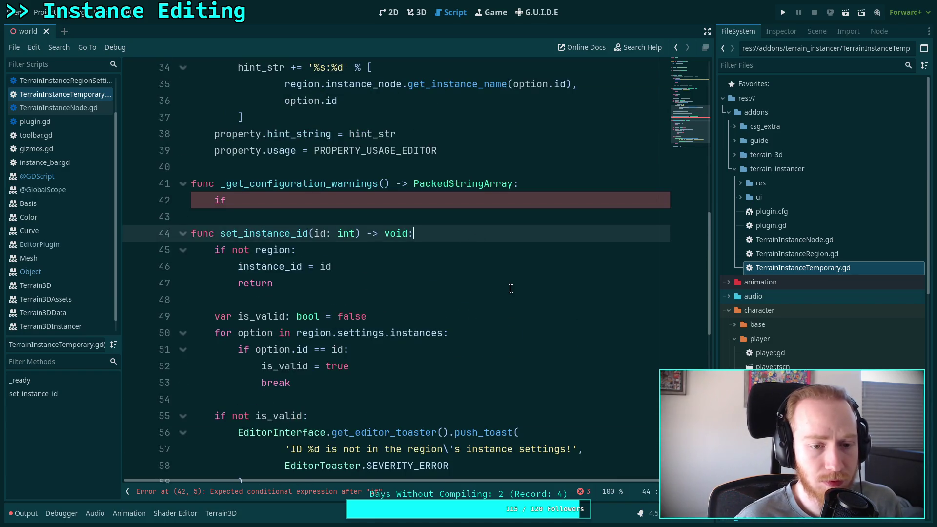
key(Return)
text(not)
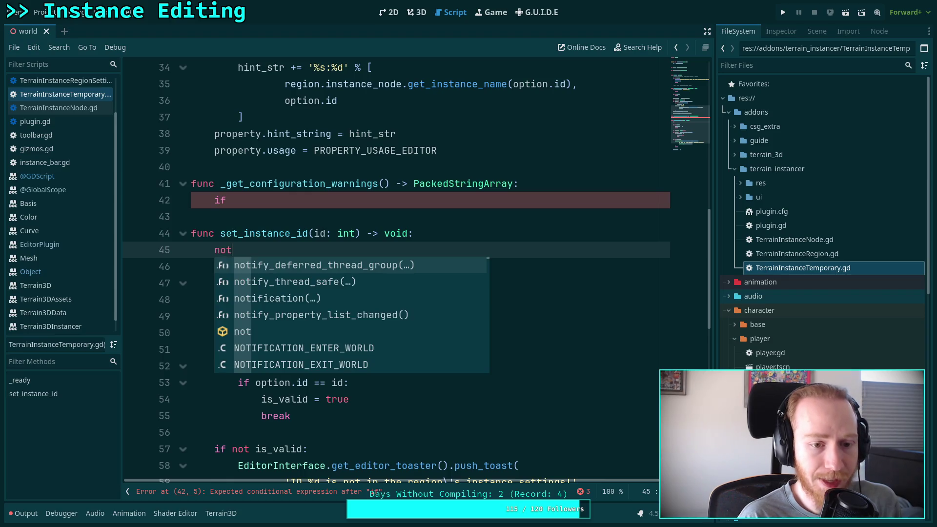
key(Down)
key(Down)
key(Down)
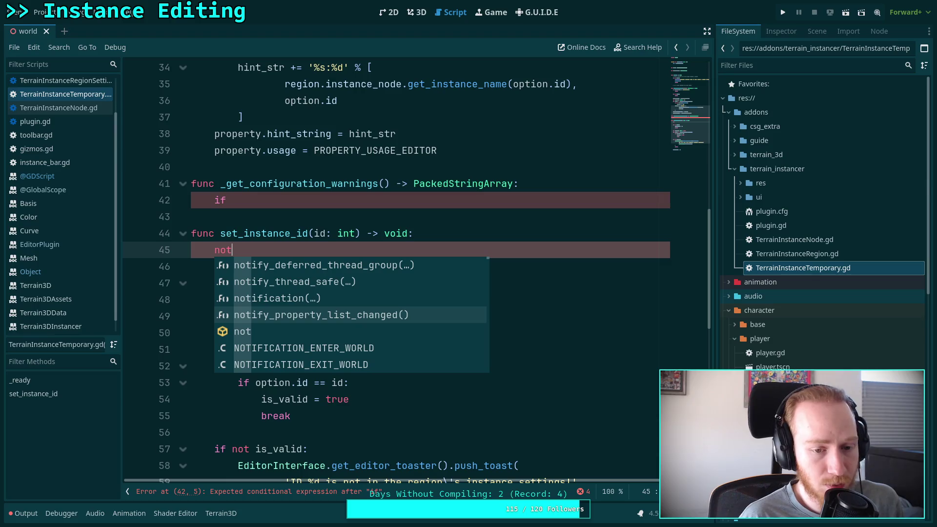
key(Return)
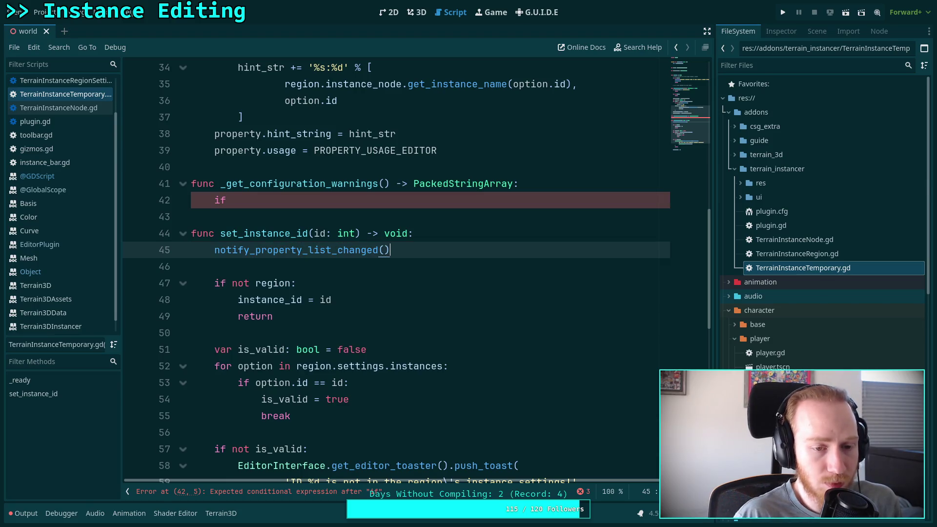
Add an update_configuration_warnings() call and move it below instance_id = id with Alt+Down.
key(Return)
text(notif)
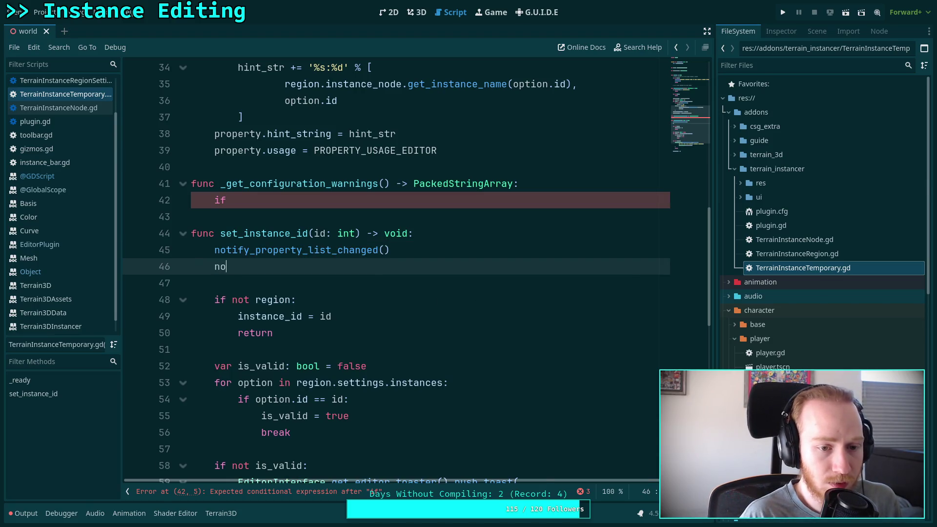
key(Down)
key(Down)
key(Down)
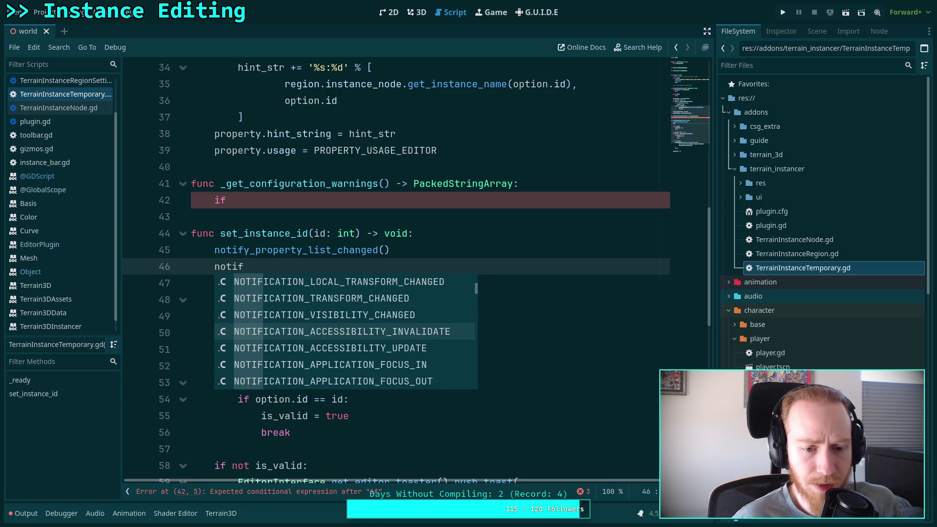
mouse_move(337, 183)
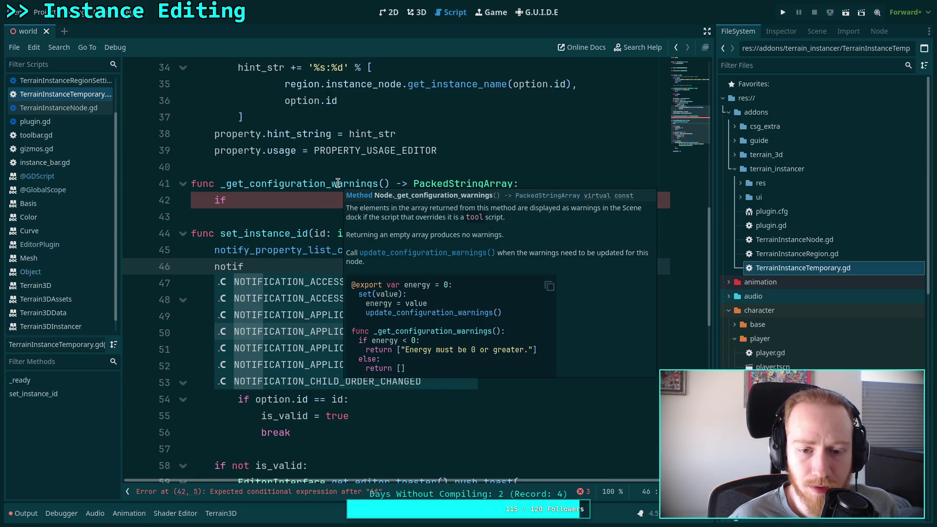
key(BackSpace)
key(BackSpace)
key(BackSpace)
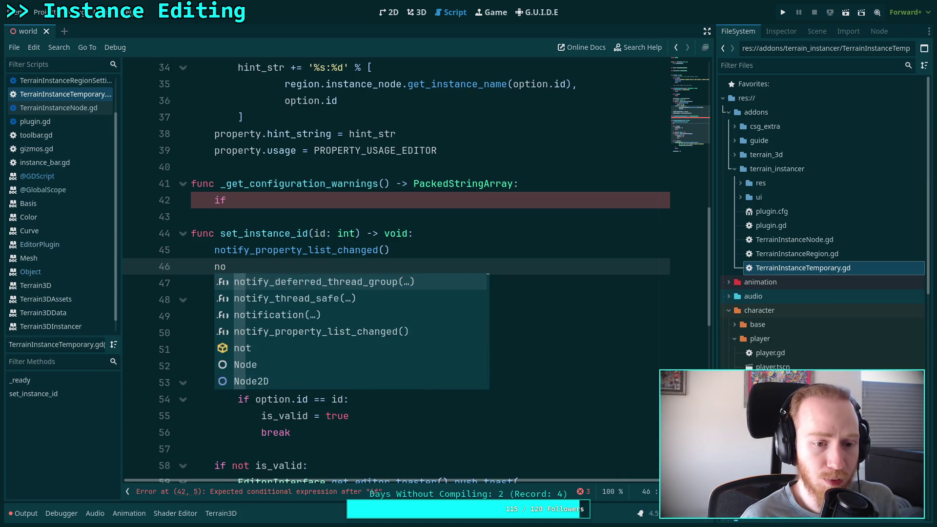
text(upda)
key(Down)
key(Return)
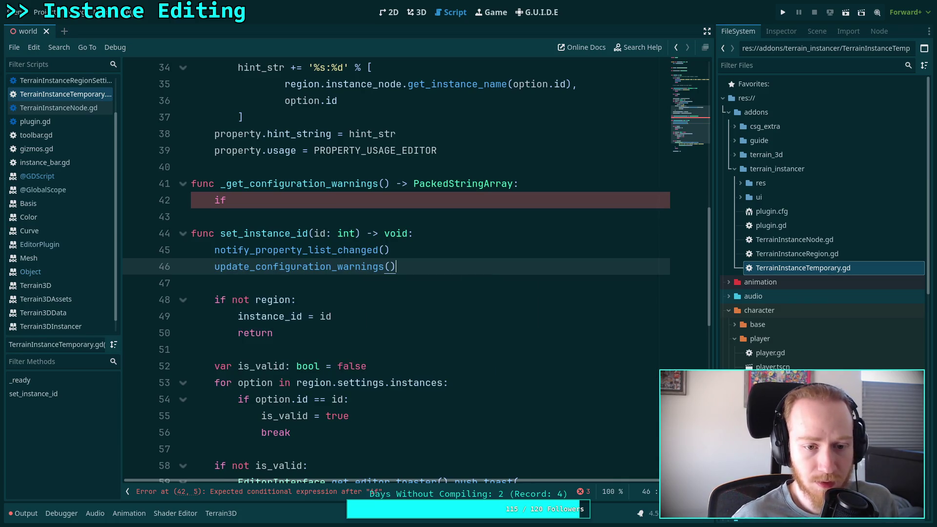
mouse_move(317, 264)
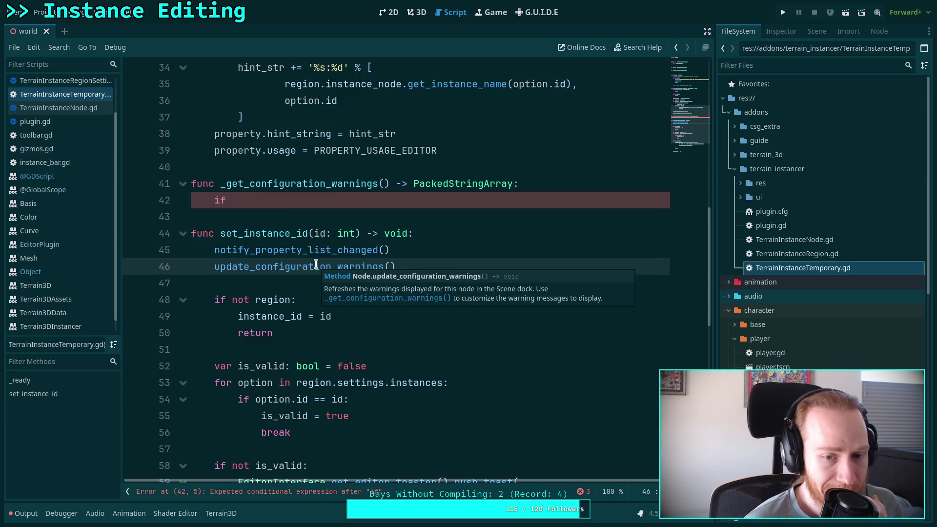
scroll(341, 293, down, 2)
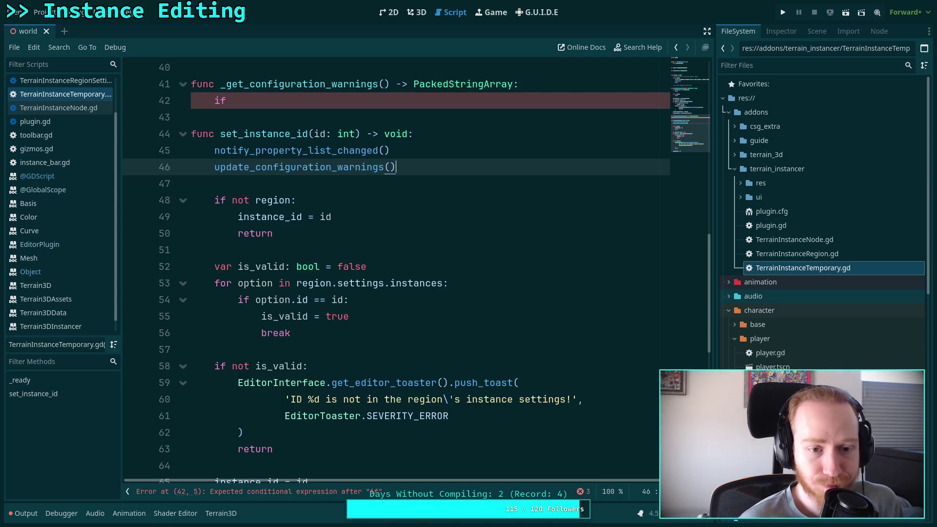
key(alt+Down)
key(alt+Down)
key(alt+Down)
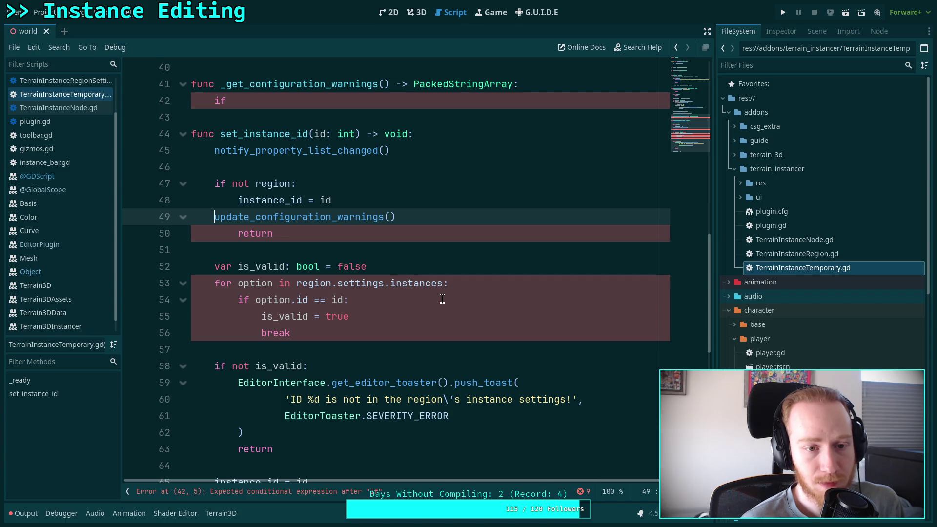
scroll(391, 273, up, 13)
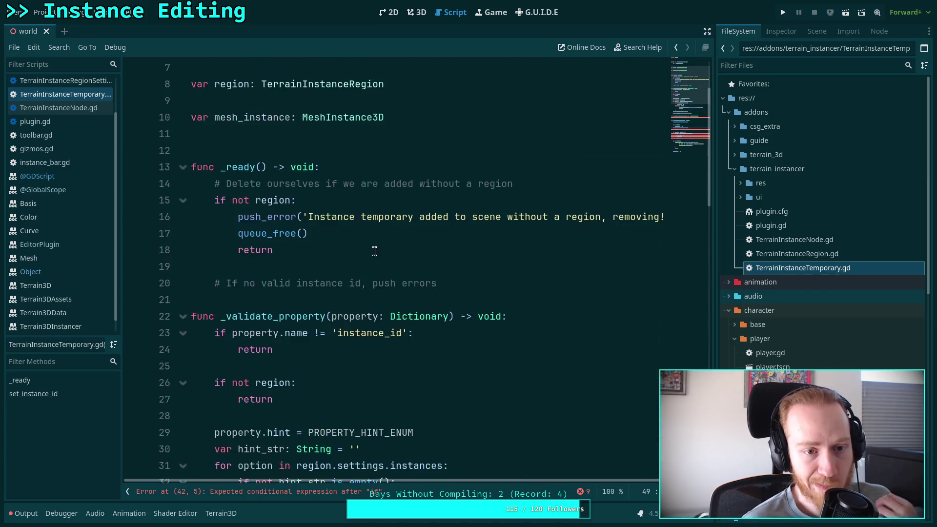
Give the region variable a setter, starting 'set = set_regio' on the next line.
click(431, 180)
text(:)
key(Return)
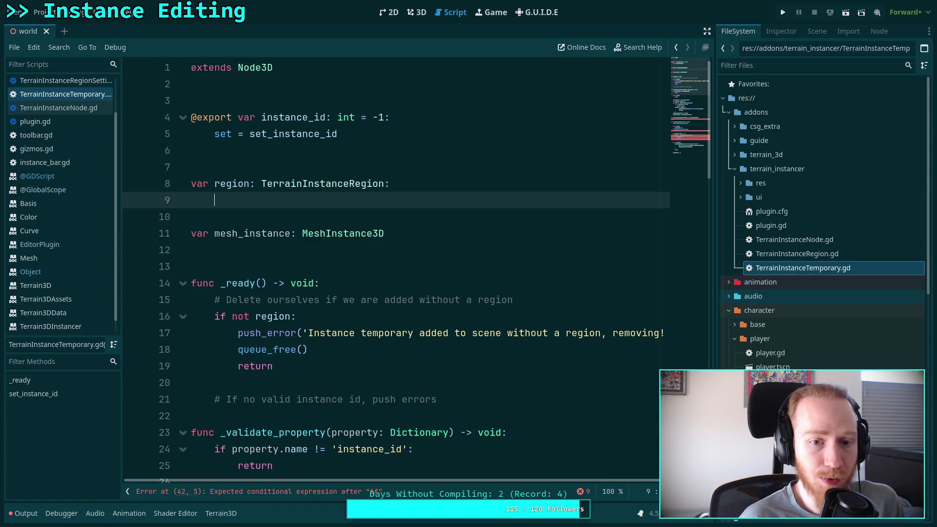
text(set = set_region)
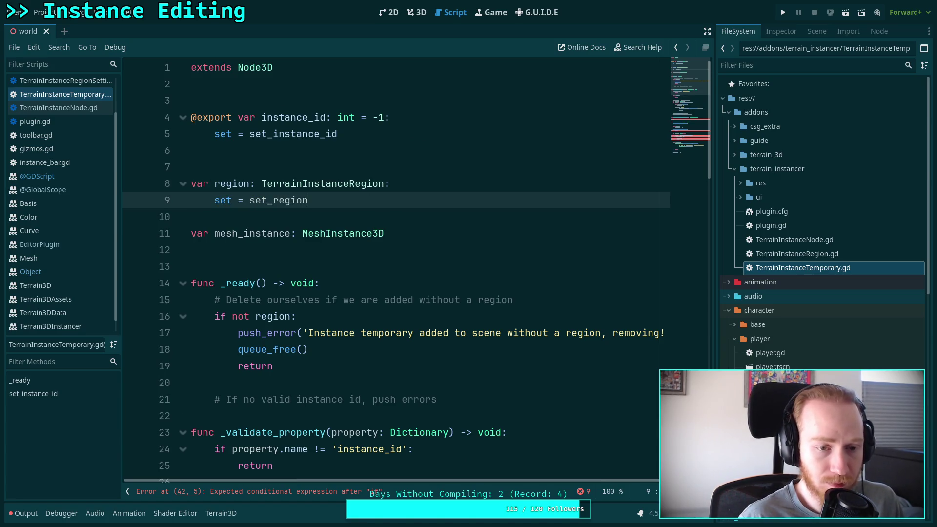
scroll(354, 314, down, 12)
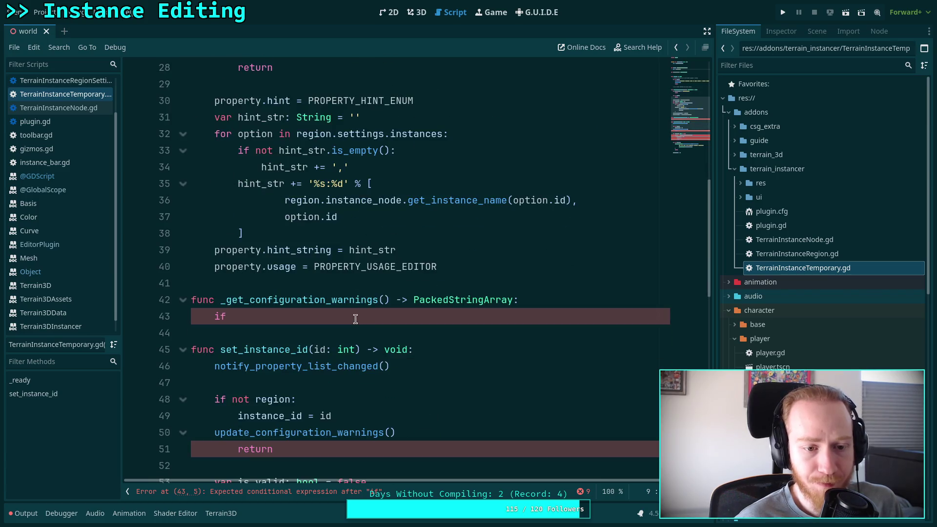
Move update_configuration_warnings() into the invalid-ID branch before return and indent it with Tab.
click(441, 284)
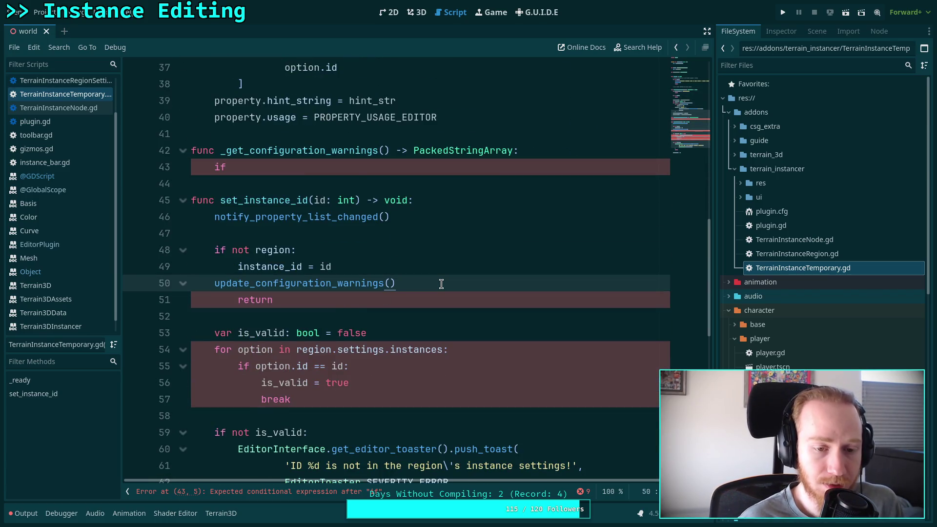
scroll(441, 284, down, 2)
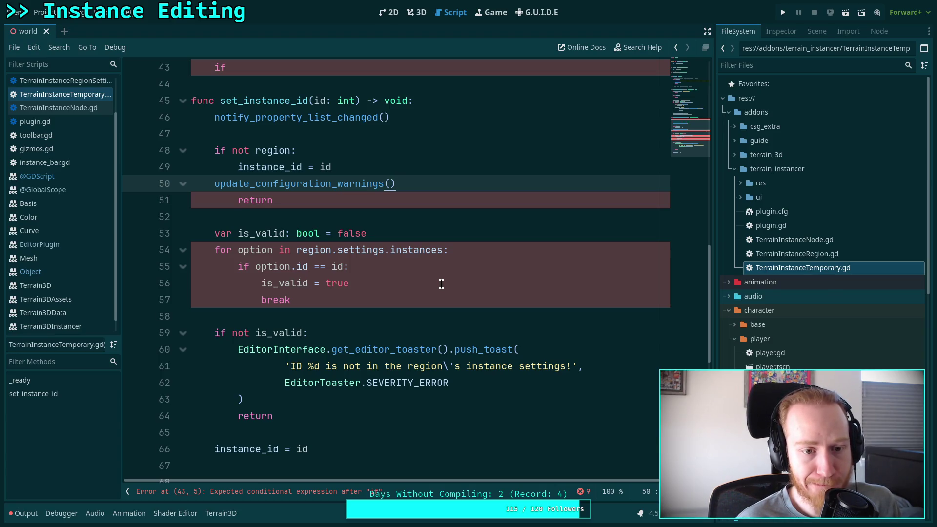
scroll(441, 284, up, 8)
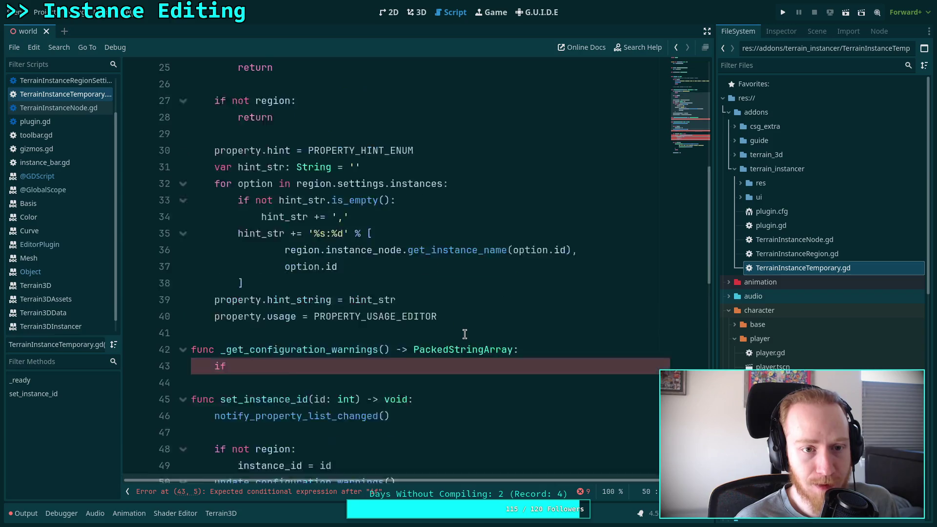
scroll(462, 329, down, 6)
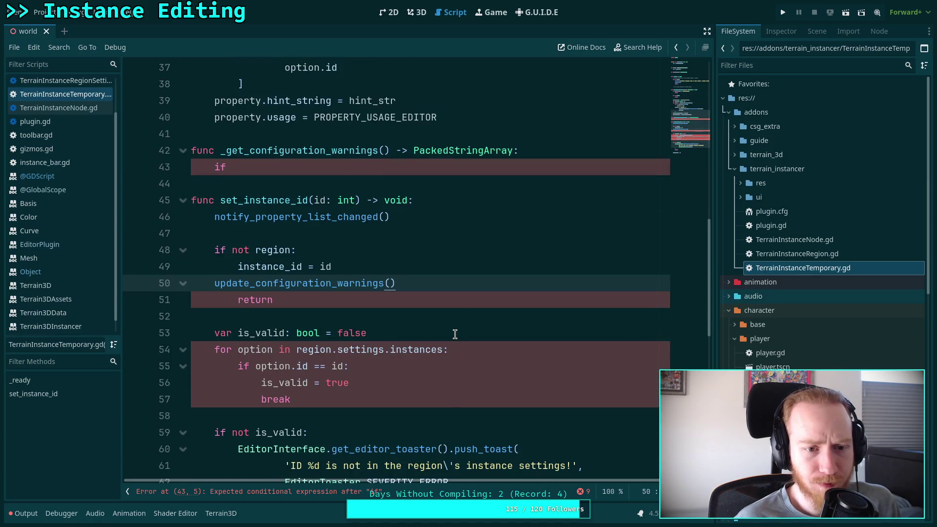
scroll(455, 333, down, 3)
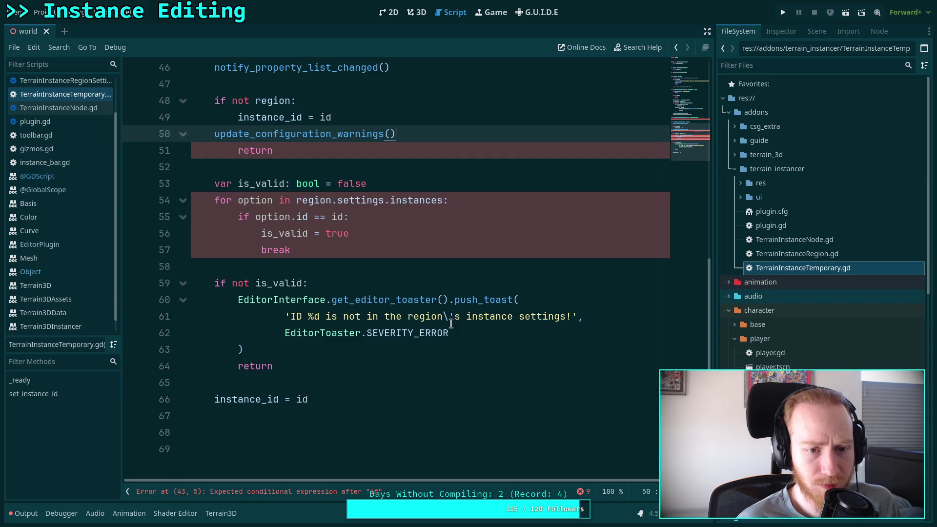
key(alt+Down)
key(alt+Down)
key(alt+Down)
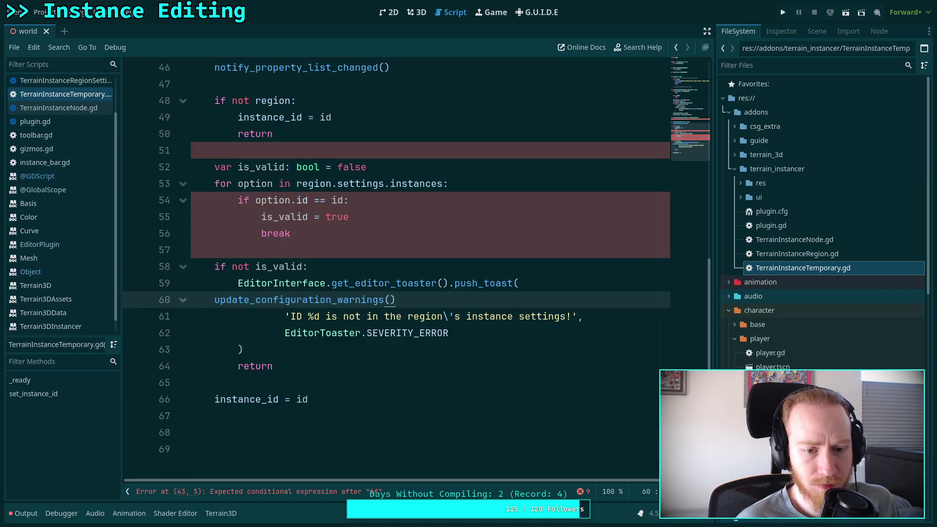
key(Home)
key(Tab)
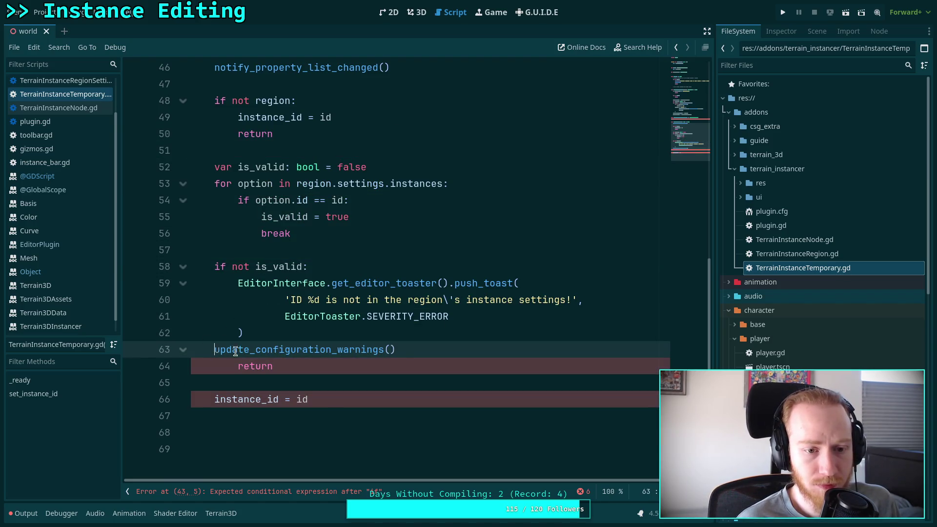
scroll(398, 376, up, 2)
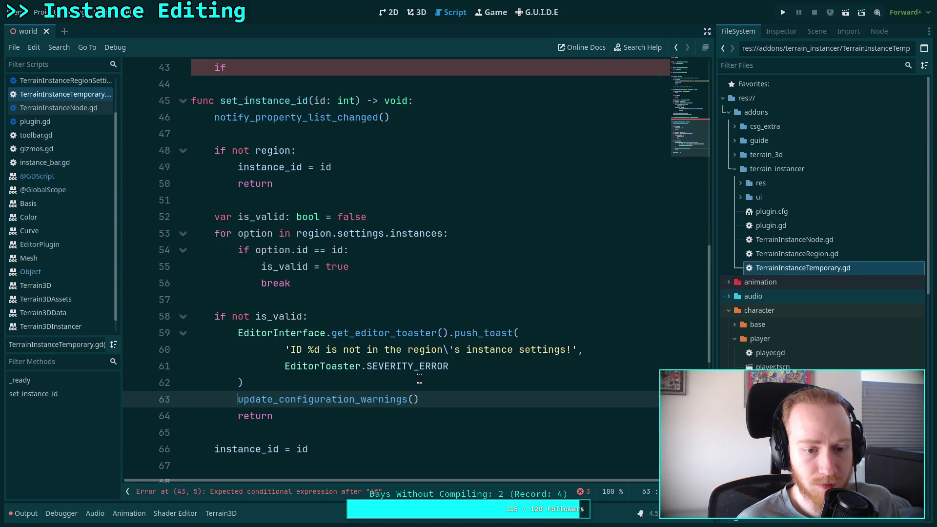
key(Up)
scroll(437, 377, up, 13)
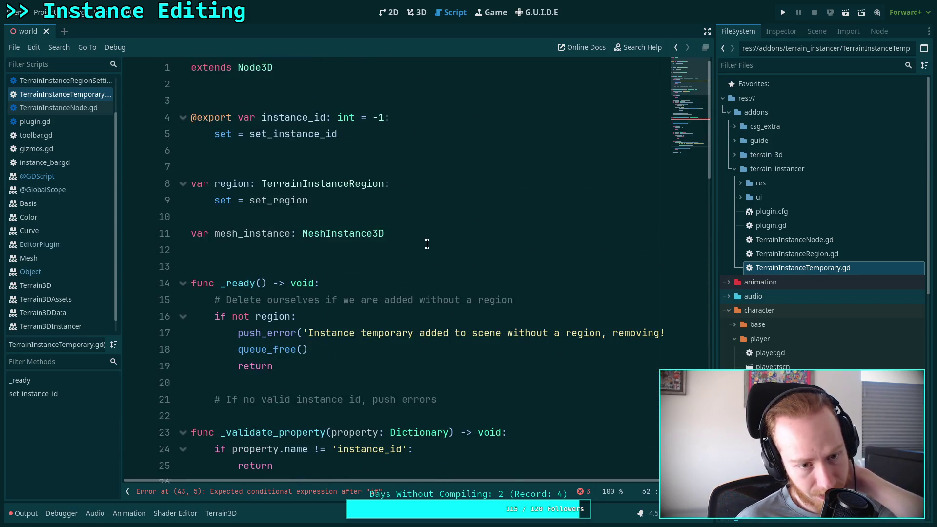
Add the member variable 'var is_id_valid: bool = false' below the mesh_instance declaration.
click(439, 233)
key(Return)
text(v)
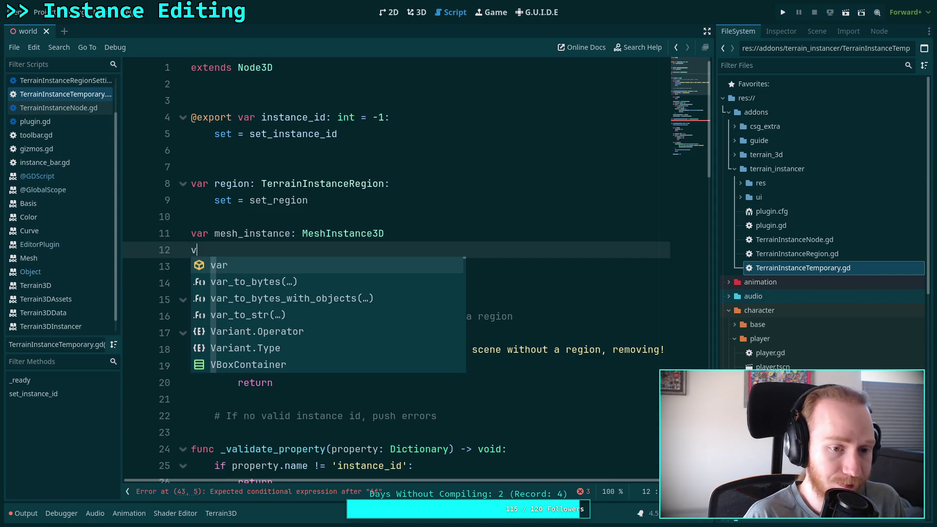
text(ar is_i)
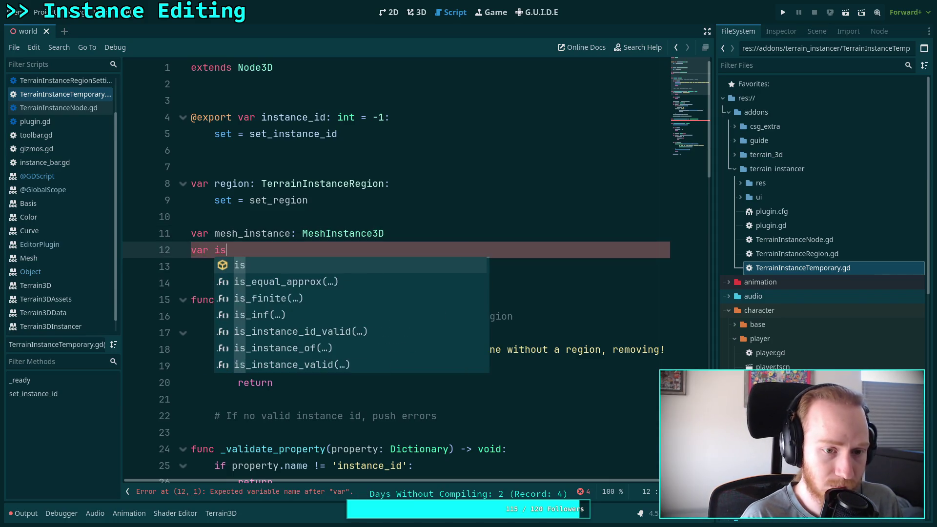
text(d_valid)
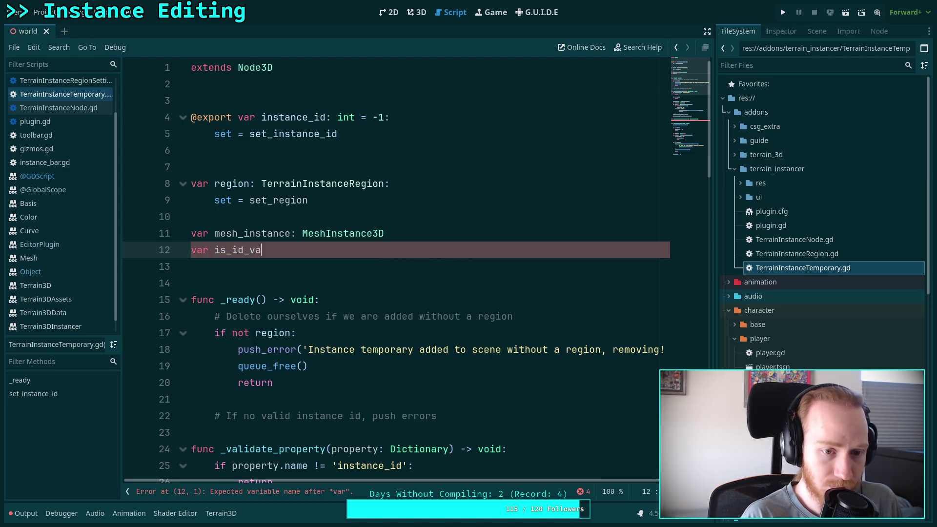
text(ool = f)
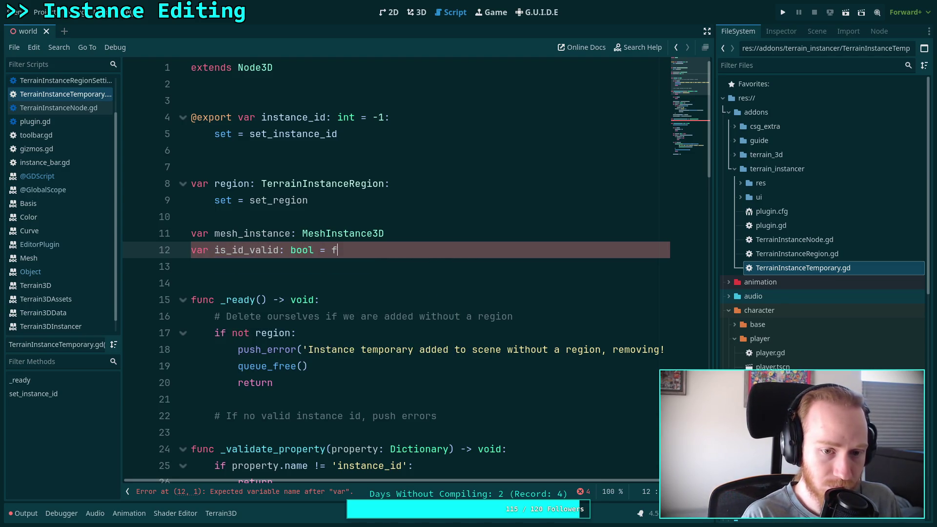
text(alse)
In set_instance_id, make the local is_valid the is_id_valid member by dropping 'var' and the bool type.
scroll(305, 259, down, 13)
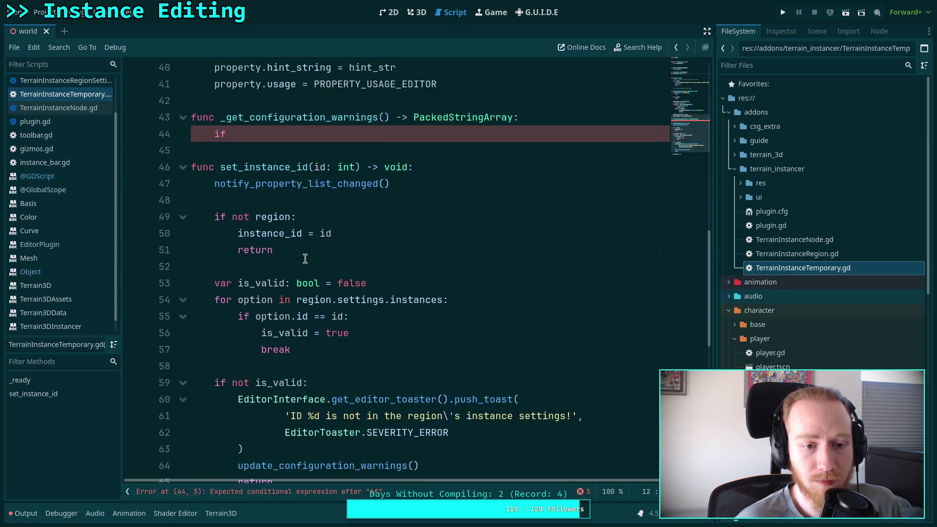
drag(238, 281, 211, 281)
key(BackSpace)
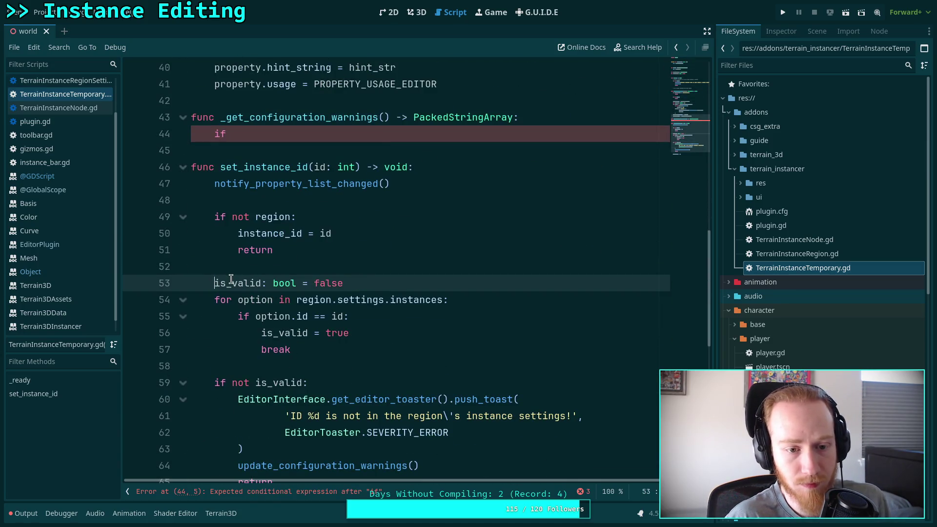
click(232, 279)
text(id_)
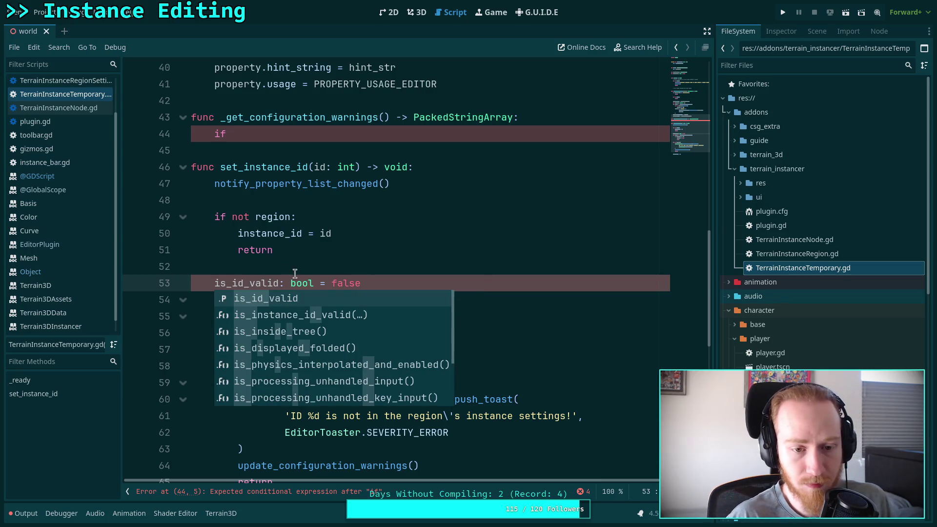
drag(279, 284, 314, 284)
key(BackSpace)
Replace the remaining is_valid uses in the loop and the 'if not' check with is_id_valid.
scroll(381, 299, down, 1)
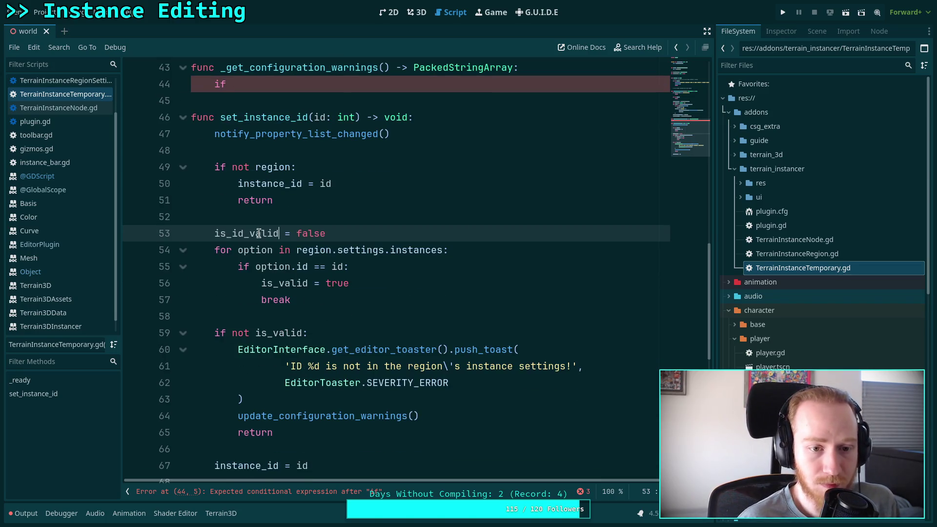
double_click(259, 233)
key(ctrl+c)
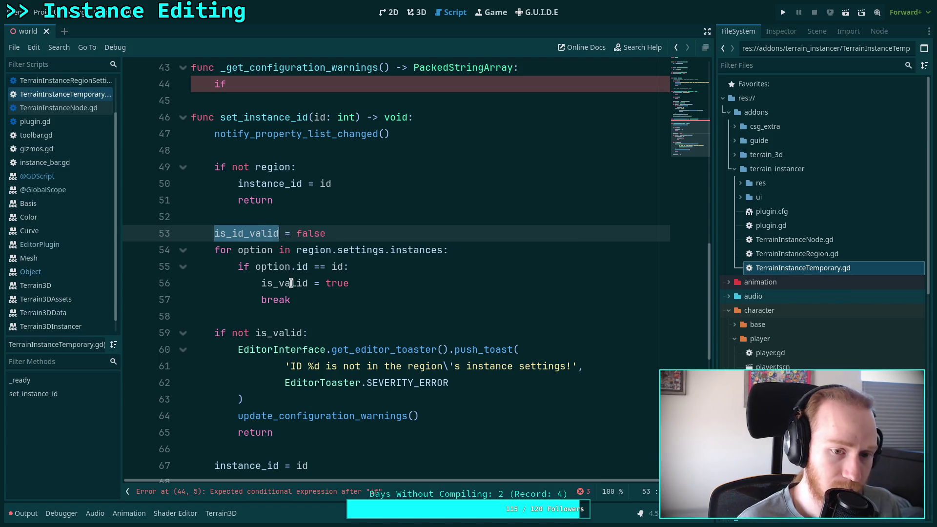
double_click(283, 284)
key(ctrl+v)
scroll(274, 261, down, 2)
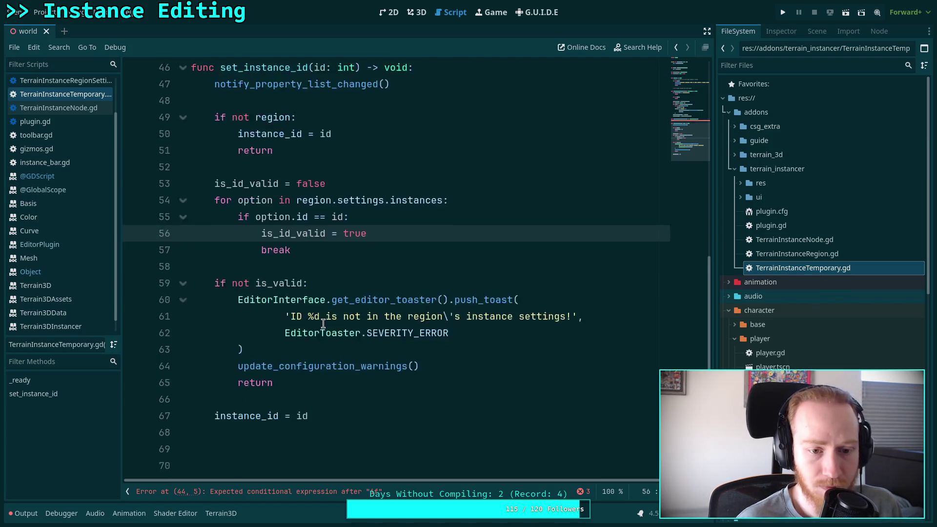
double_click(283, 228)
key(ctrl+v)
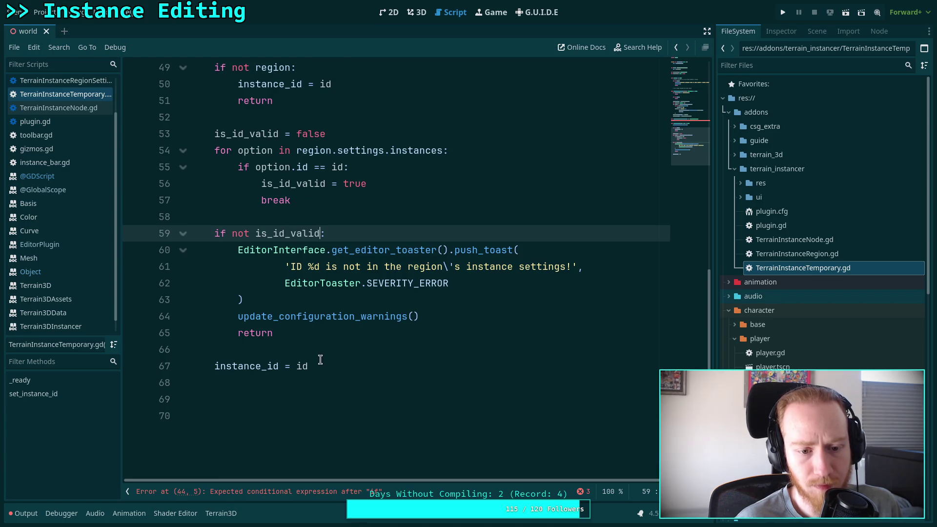
Insert update_configuration_warnings() right after 'instance_id = id', aligned with the assignment.
click(322, 381)
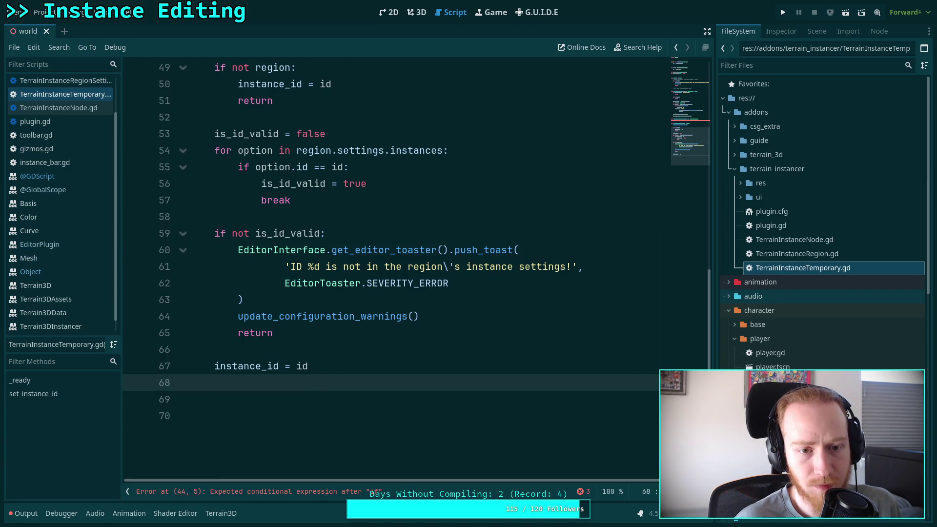
scroll(335, 355, up, 10)
scroll(335, 353, down, 10)
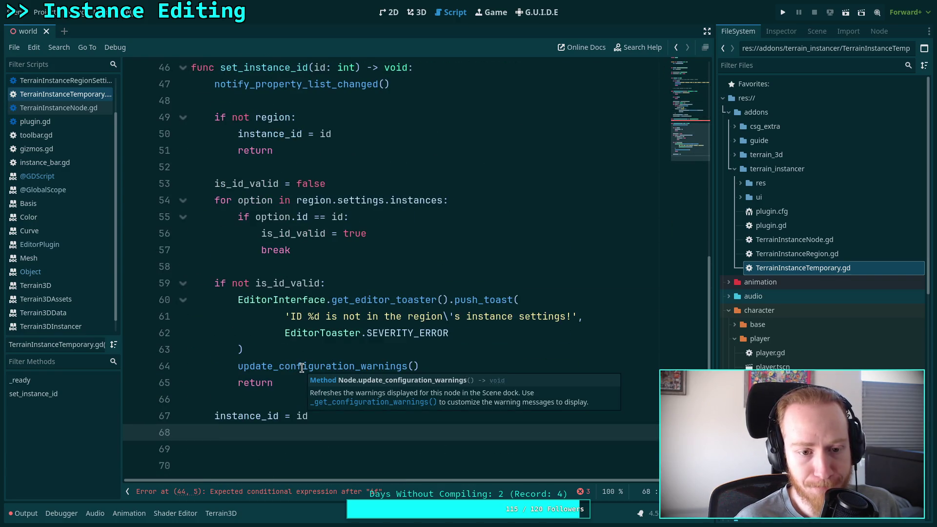
click(302, 366)
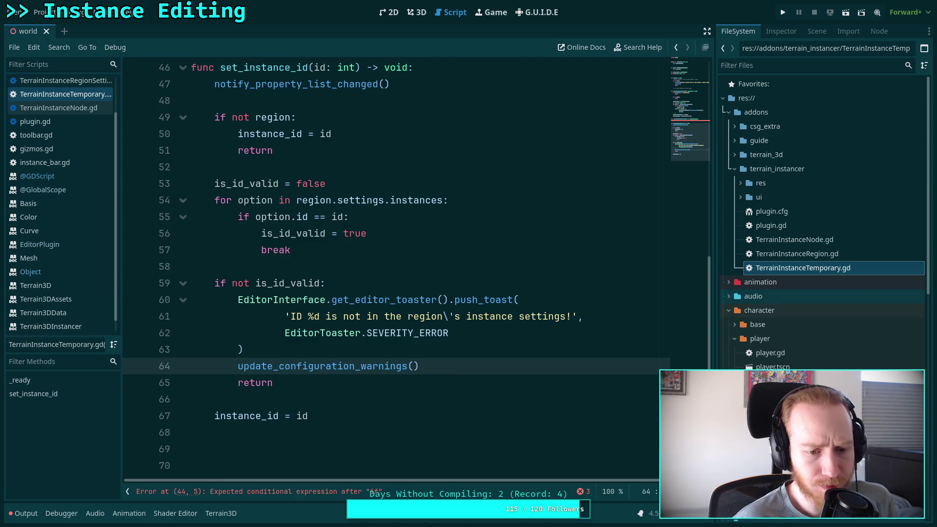
key(alt+Up)
key(alt+Up)
key(alt+Up)
key(alt+Down)
key(alt+Down)
key(alt+Down)
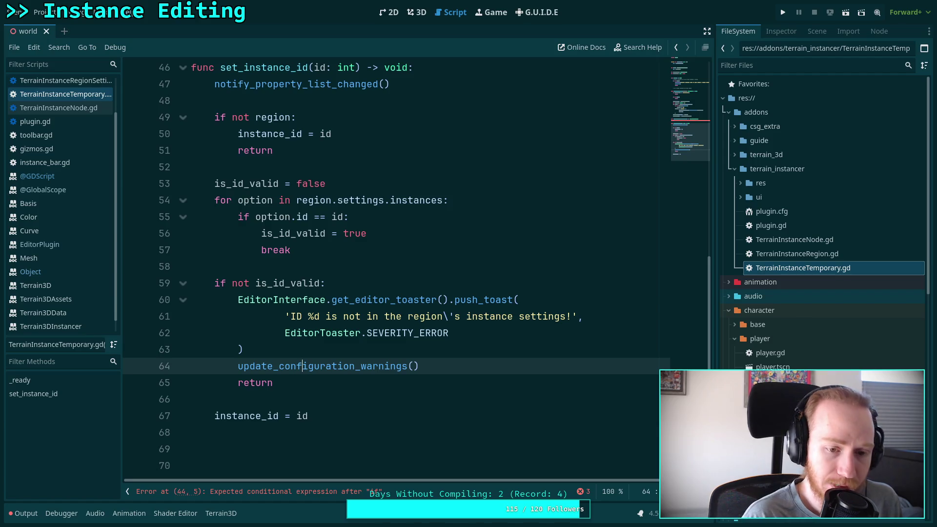
key(Down)
key(Down)
key(Down)
key(ctrl+v)
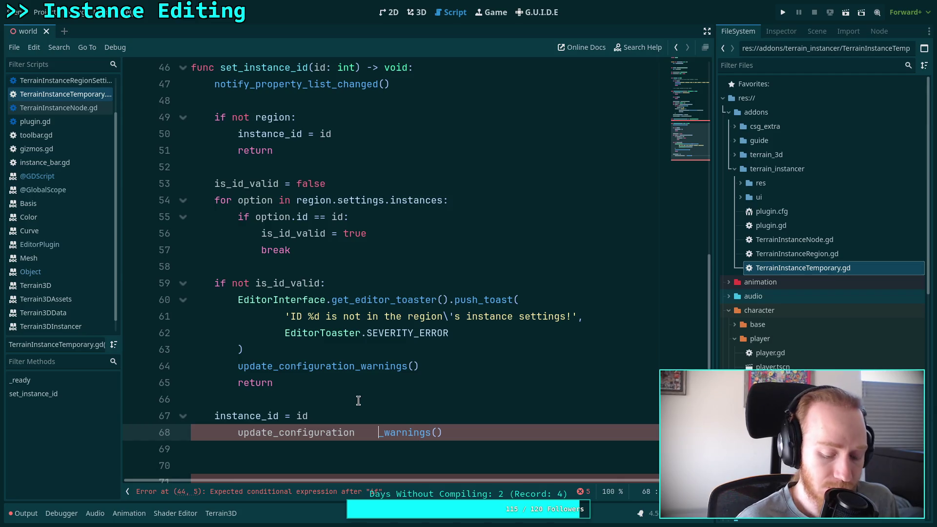
key(BackSpace)
key(shift+Tab)
scroll(320, 357, up, 10)
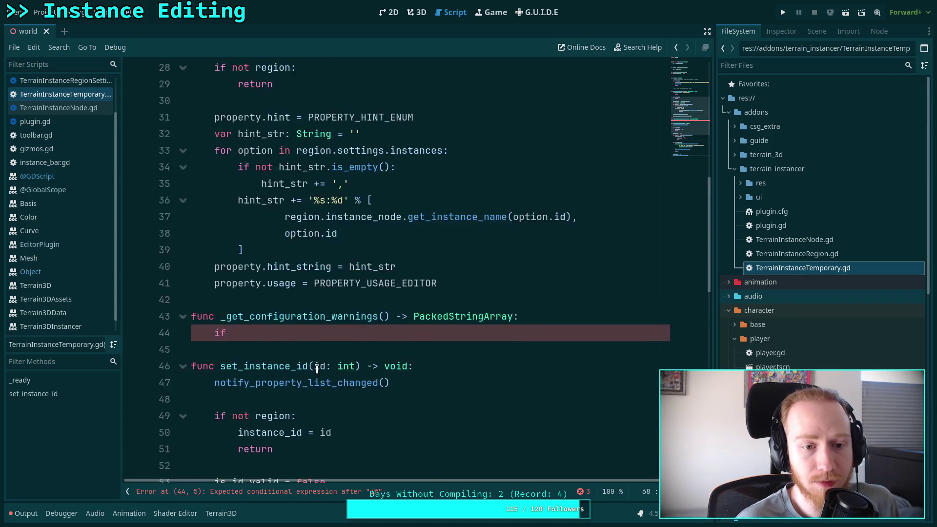
scroll(323, 360, down, 6)
Rewrite the unfinished if as 'if not is_id_valid:' with an instance ID not-in-region-settings message.
click(351, 287)
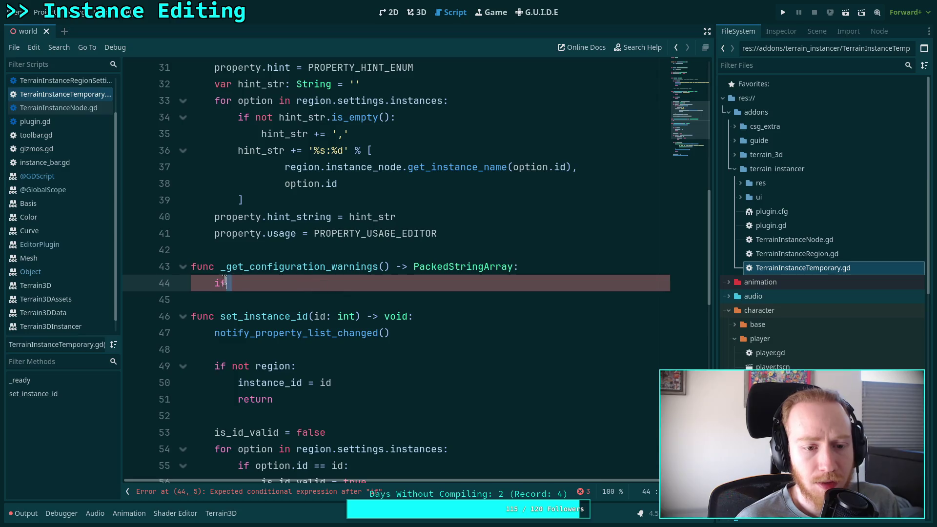
key(BackSpace)
text(f not )
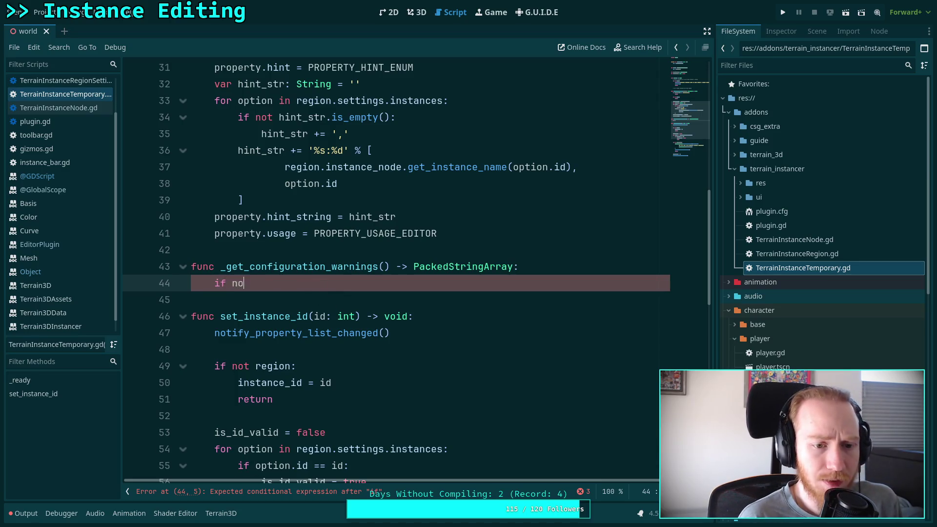
text(is_id_valid:)
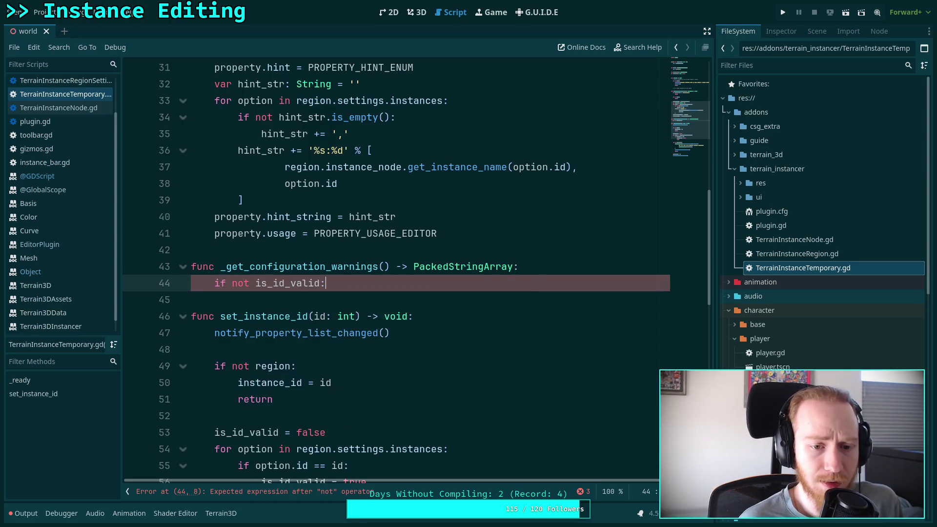
key(Return)
text(return)
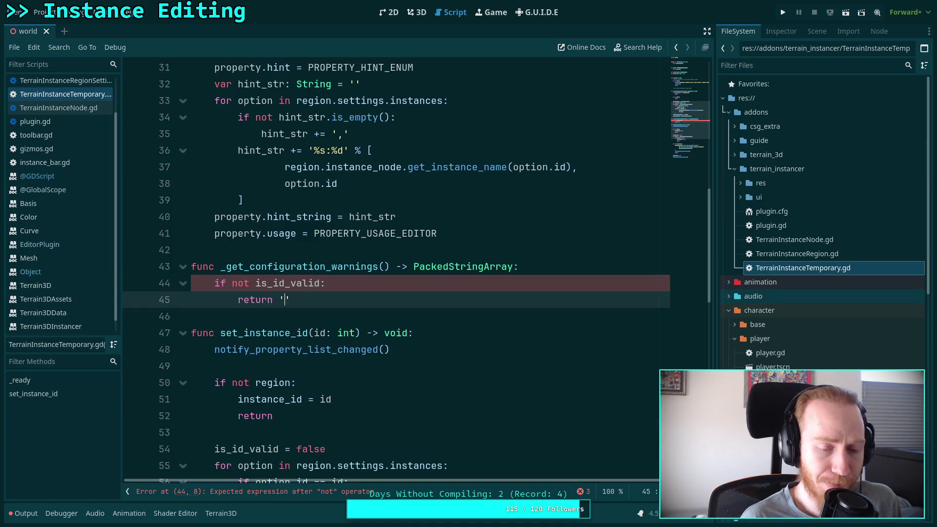
text([''])
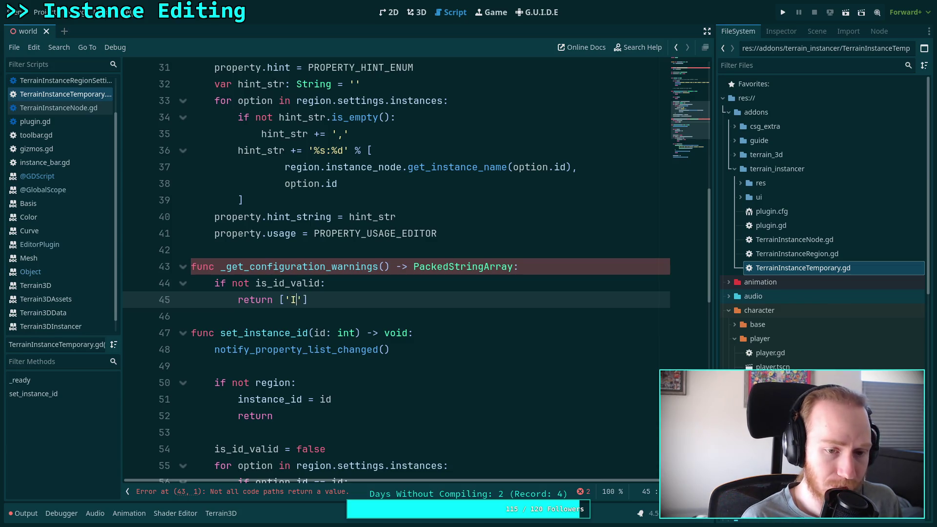
text(nstance ID ^)
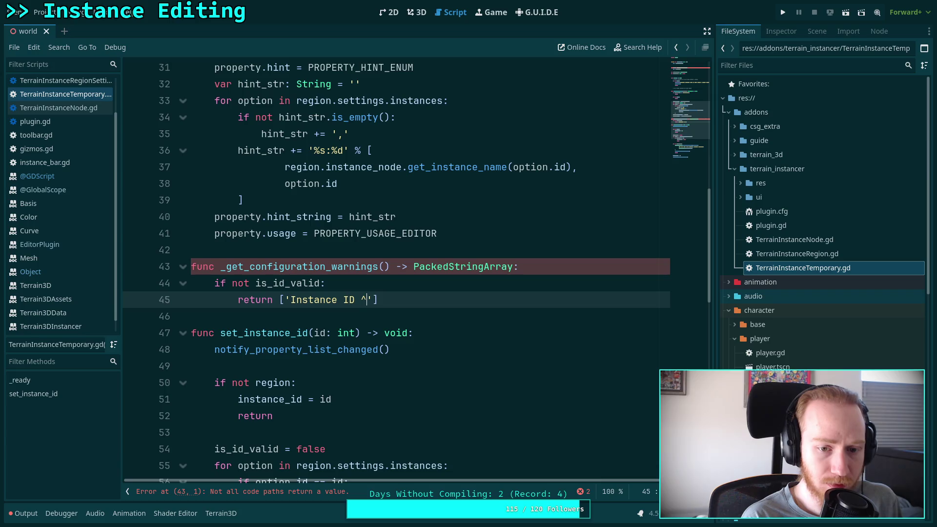
key(BackSpace)
text(&)
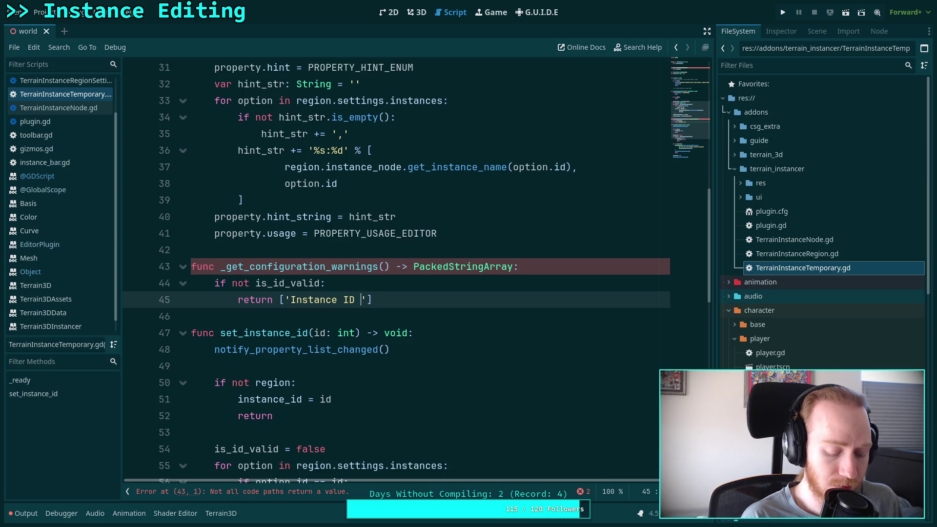
text(%d )
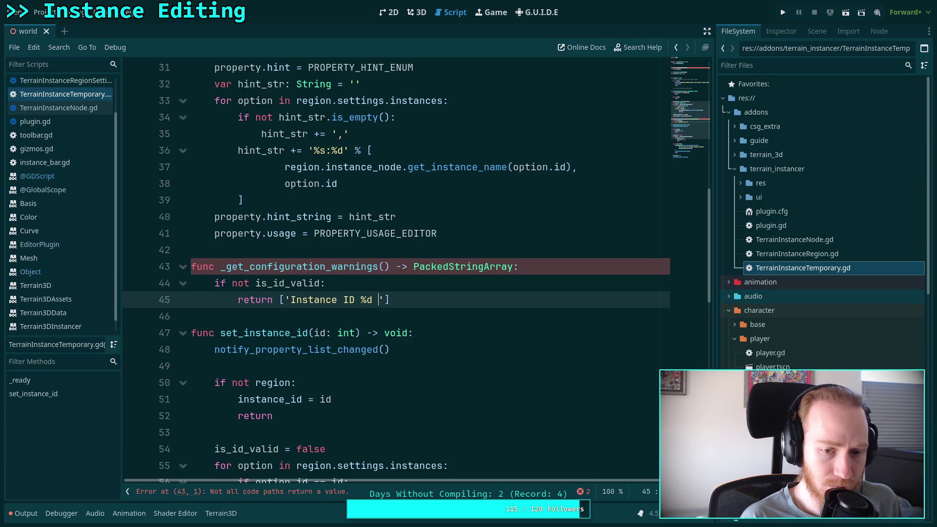
text(not )
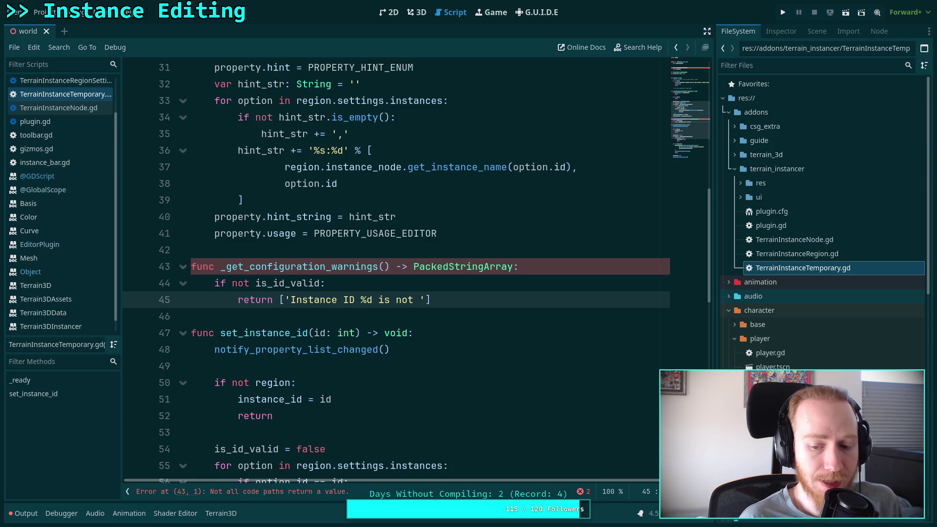
text(the region sett)
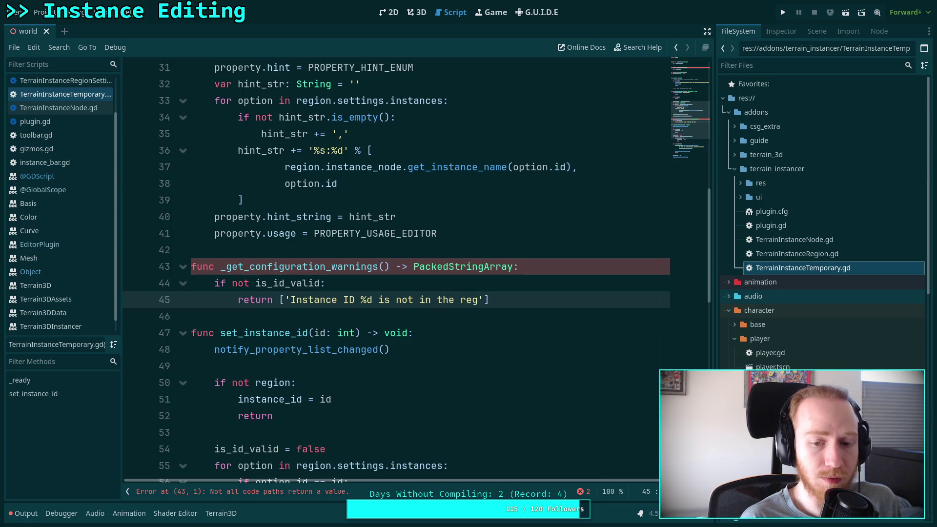
text(ings)
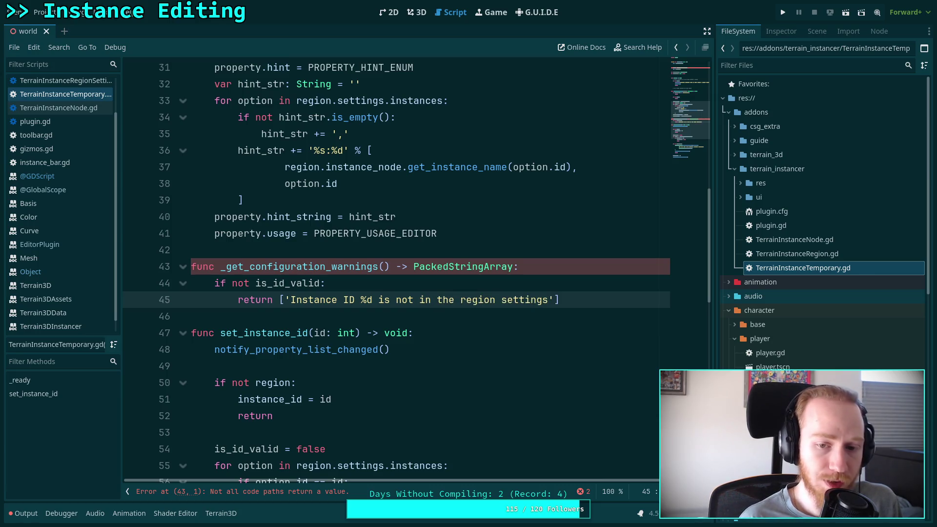
text(%)
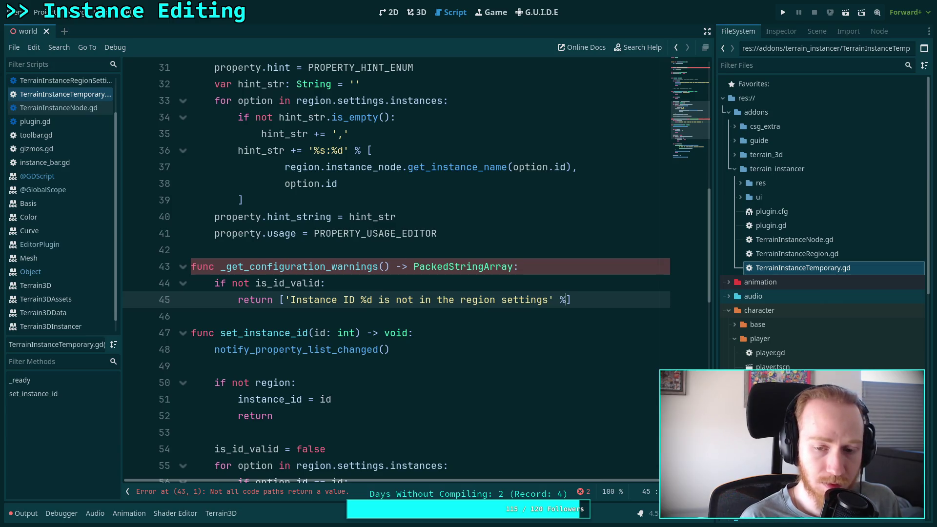
text(instance_id)
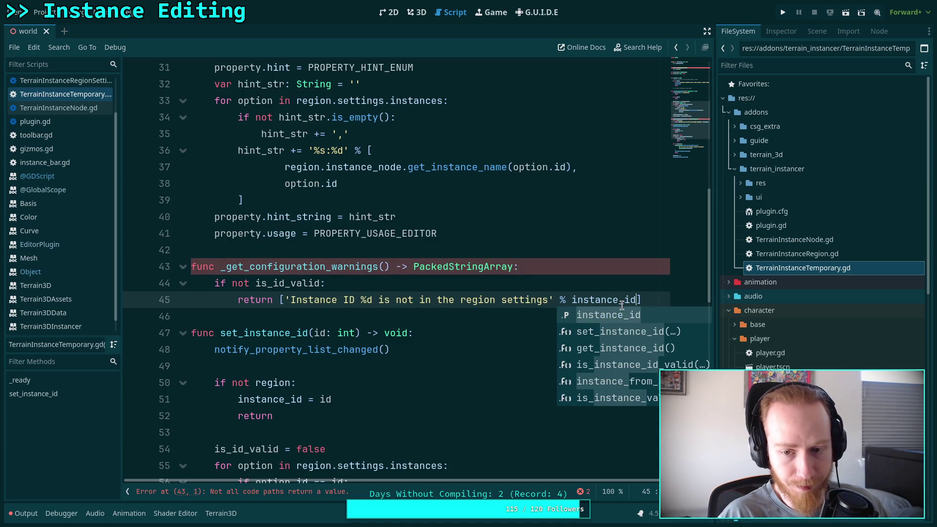
click(648, 295)
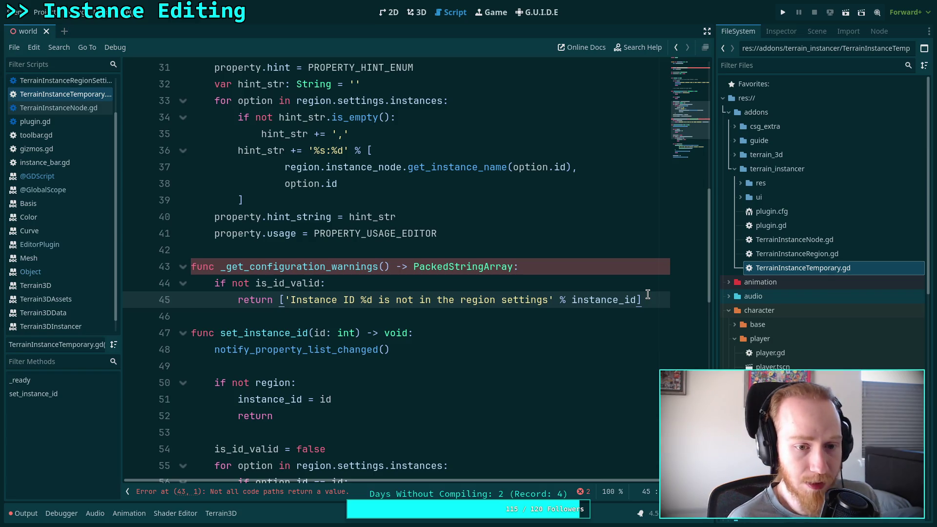
Declare 'var warns: PackedStringArray' at the top of _get_configuration_warnings.
click(596, 268)
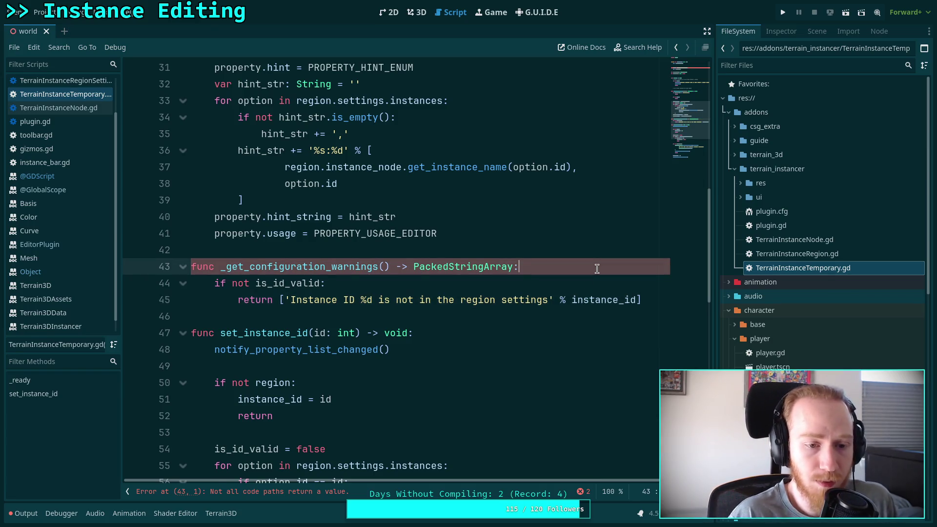
key(Return)
text(var wars)
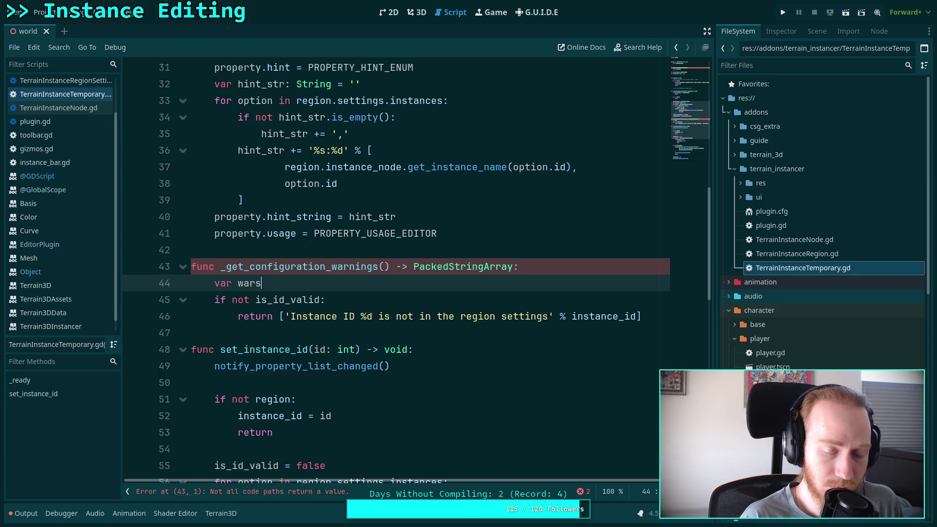
text(ns:)
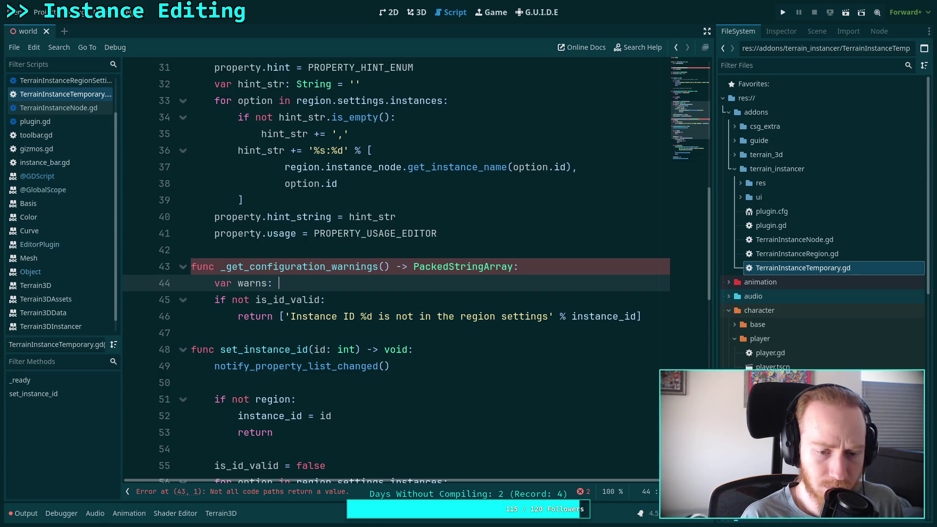
text(ckedStr)
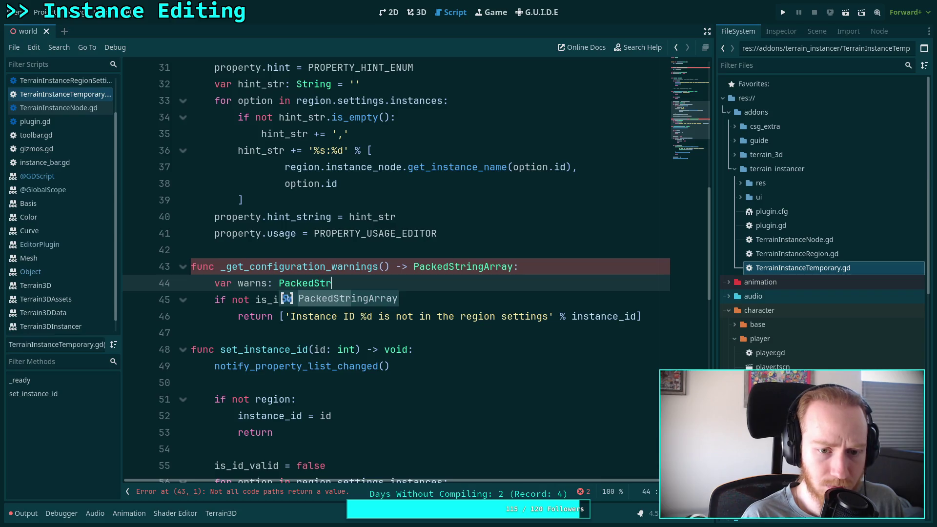
key(Return)
key(BackSpace)
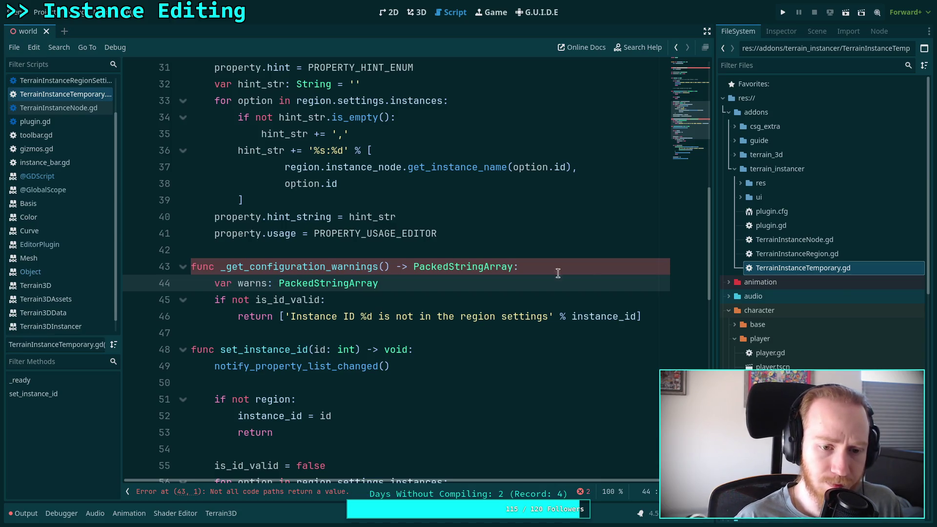
Turn the message into warns.append('Instance ID %d is not in the region settings' % instance_id).
key(Down)
key(Return)
text(wars)
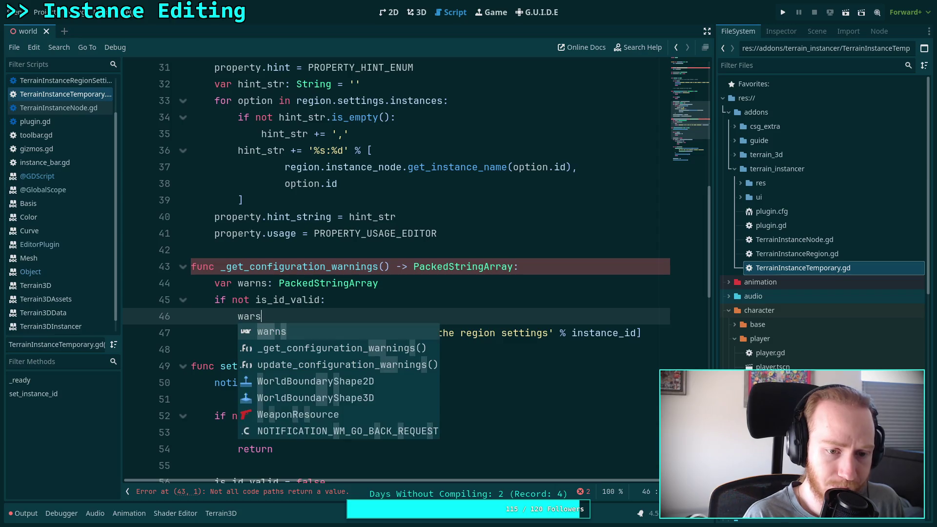
key(BackSpace)
text(ns.appe)
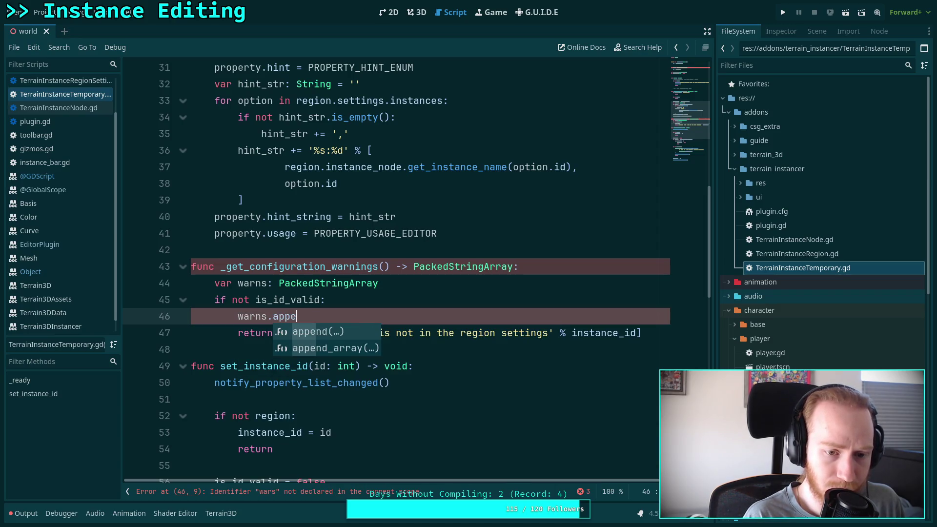
key(Return)
click(348, 283)
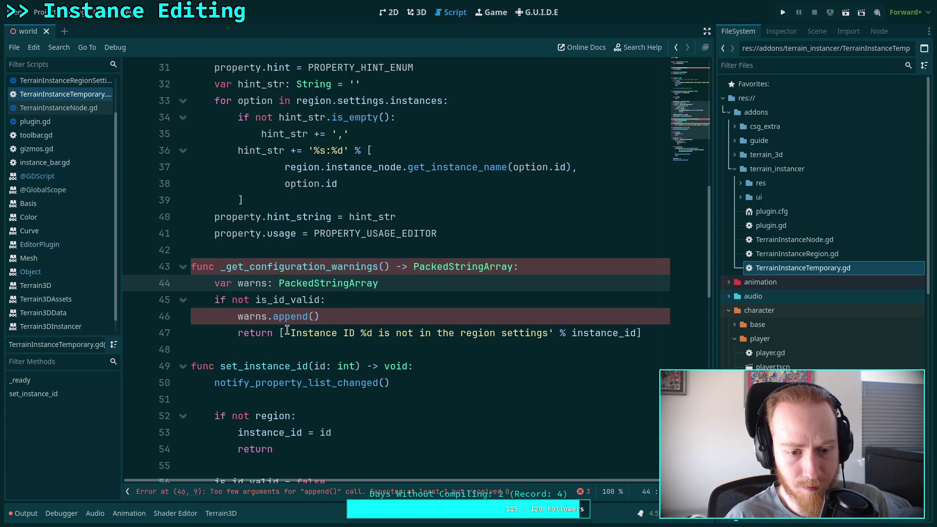
drag(288, 332, 315, 316)
key(BackSpace)
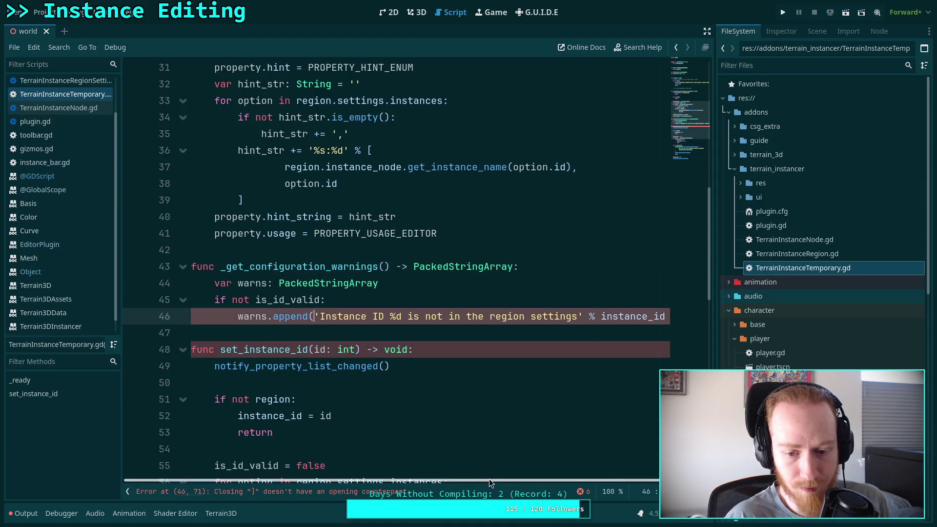
key(End)
key(BackSpace)
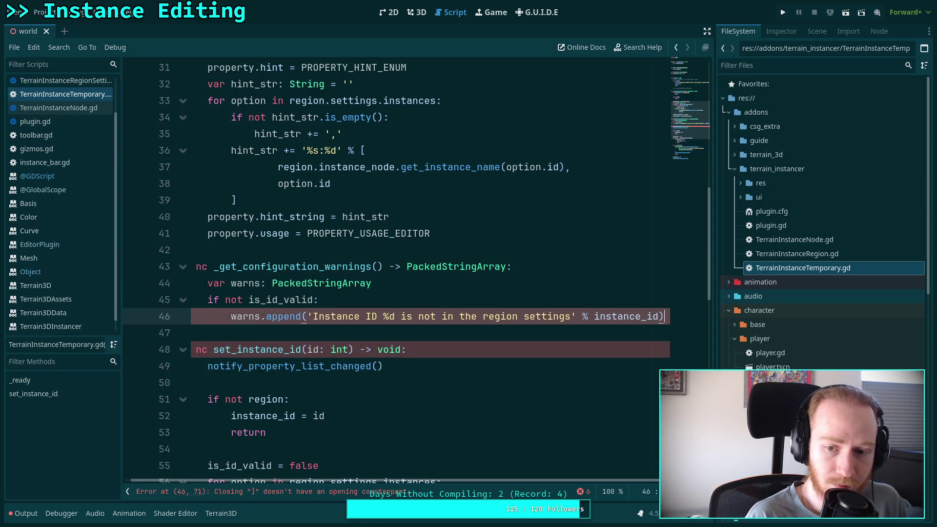
Add 'return warns' at the end of the function and begin an 'if not region' check.
key(Return)
key(Return)
key(BackSpace)
text(return w)
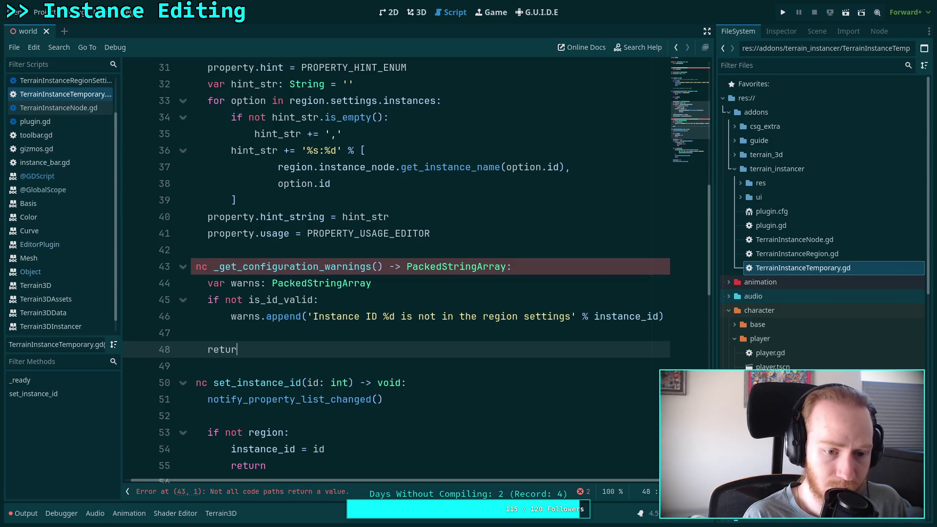
text(arns)
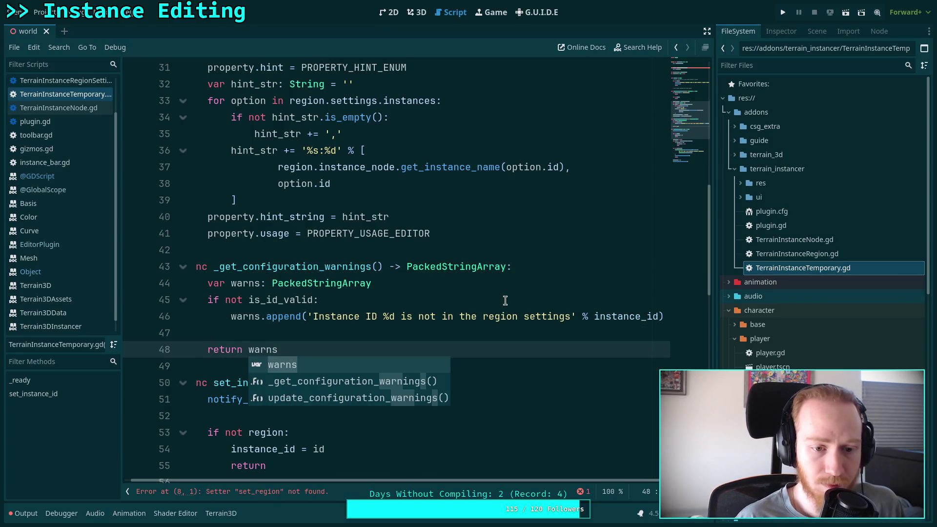
click(482, 323)
key(Down)
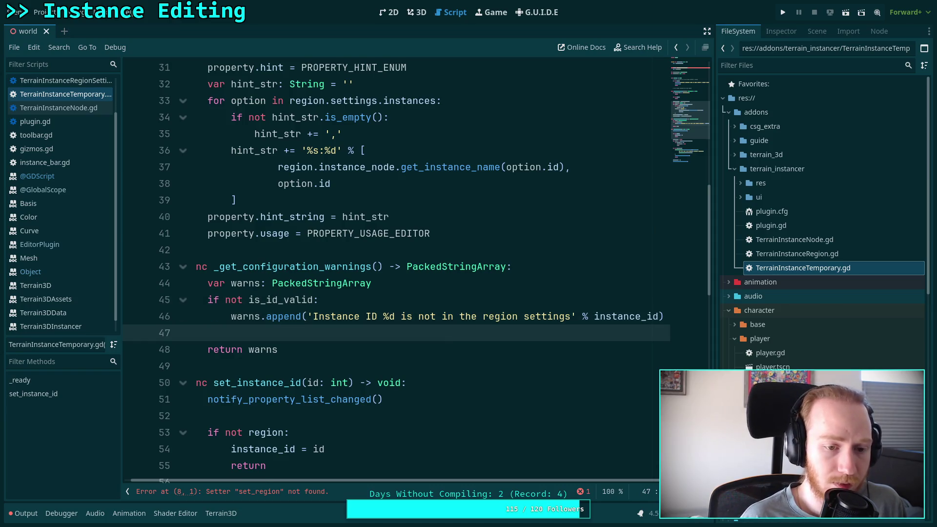
key(Return)
key(Up)
text(if not )
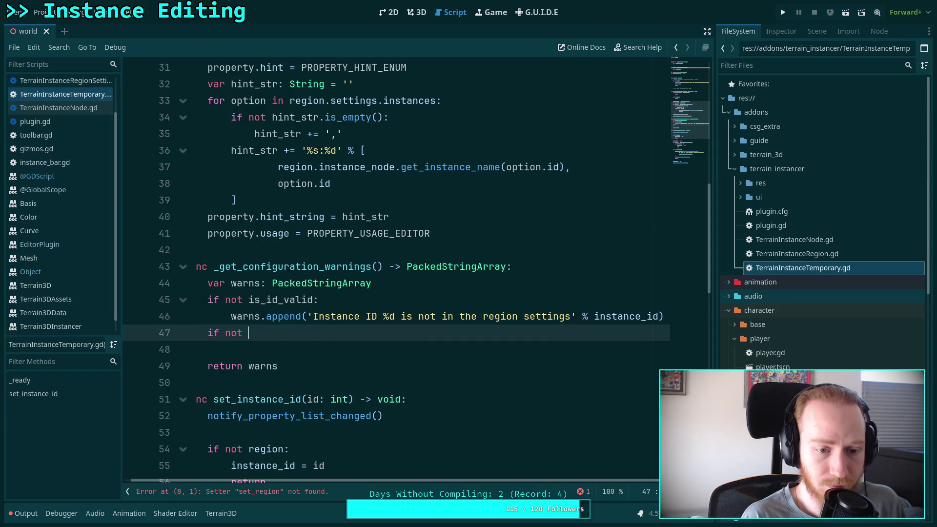
text(region:)
Under the region check, append 'No valid region assigned, please move this node to a region or delete it!' and save.
key(Return)
text(warns.ap)
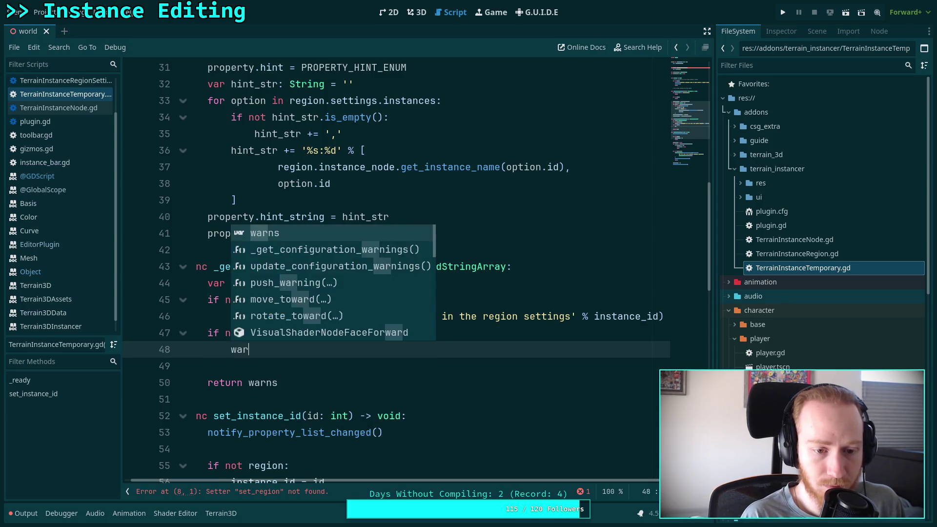
text(pend('No)
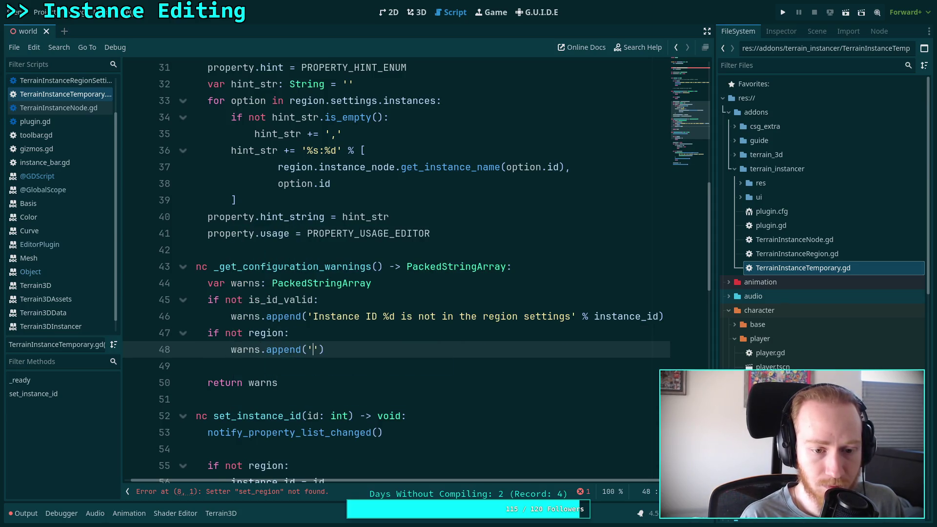
text(valid region a)
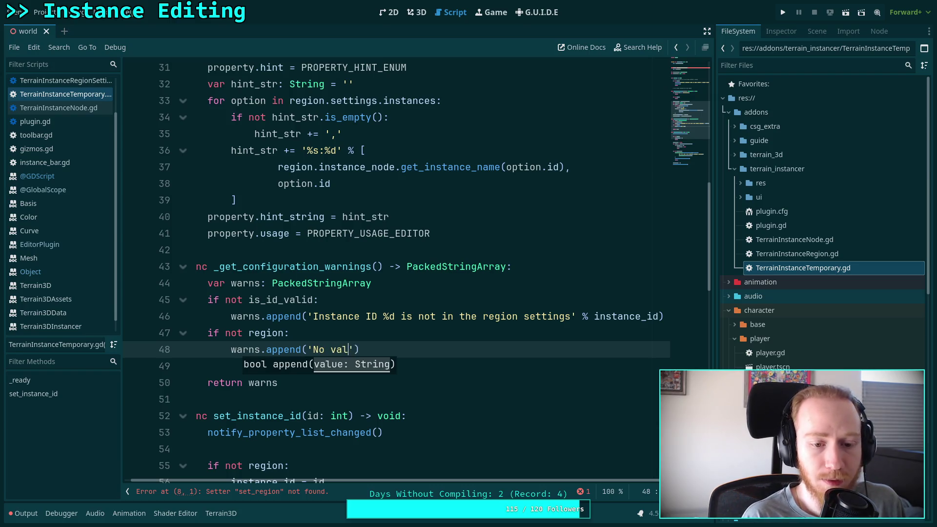
text(ssigned, )
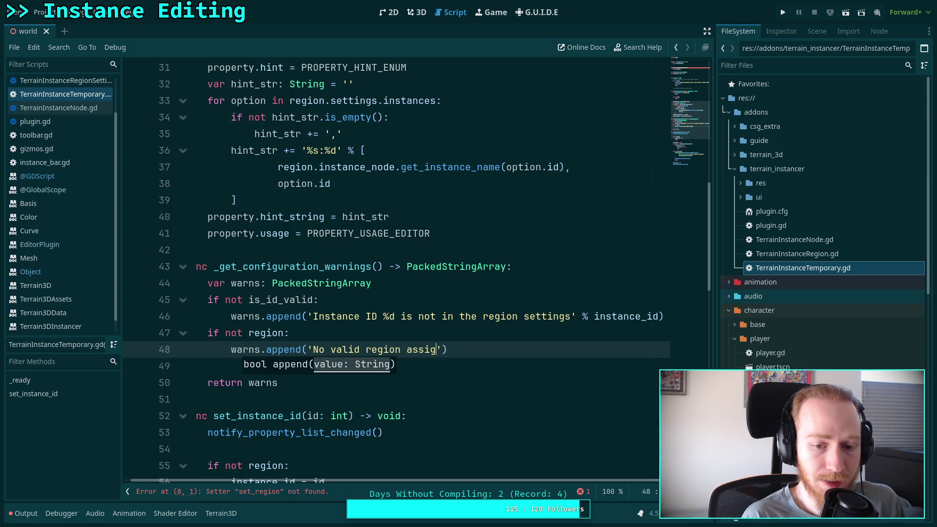
text(pl)
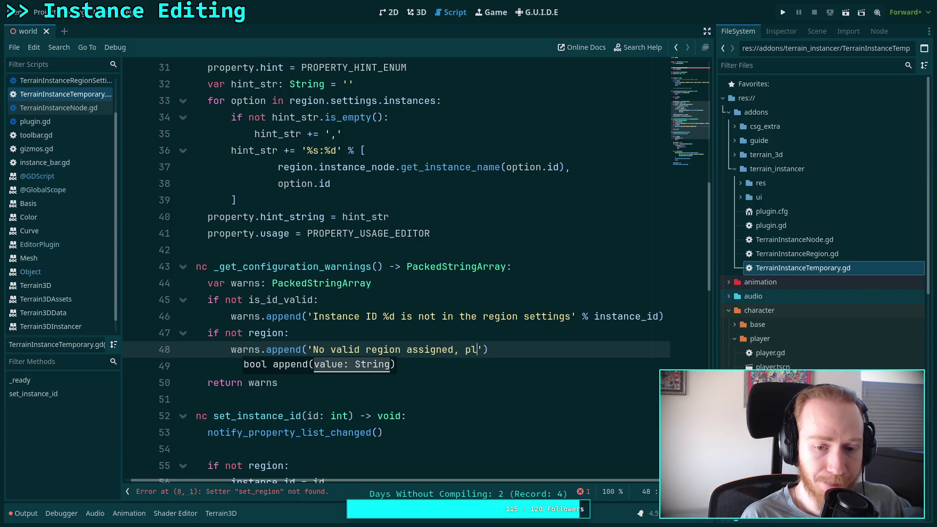
text(d)
key(BackSpace)
text(eas)
key(BackSpace)
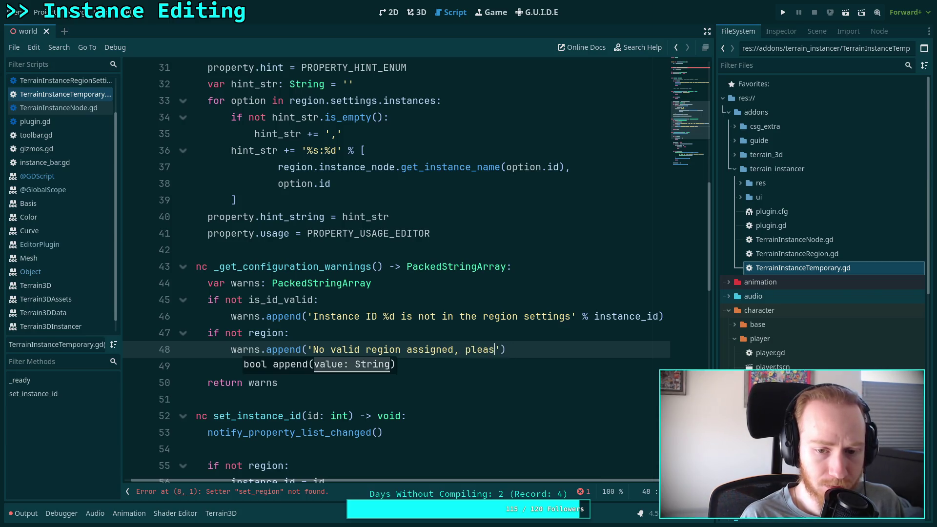
text(e move )
text(this node )
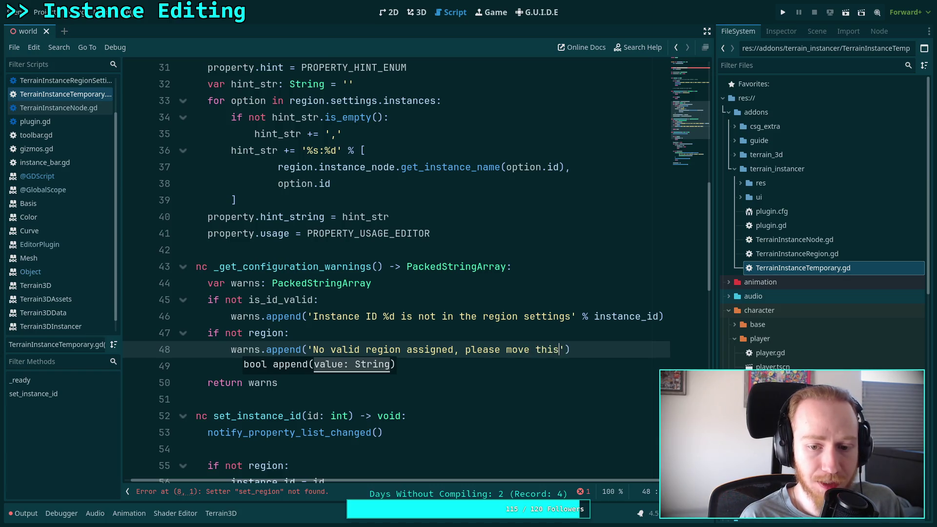
text(to a region )
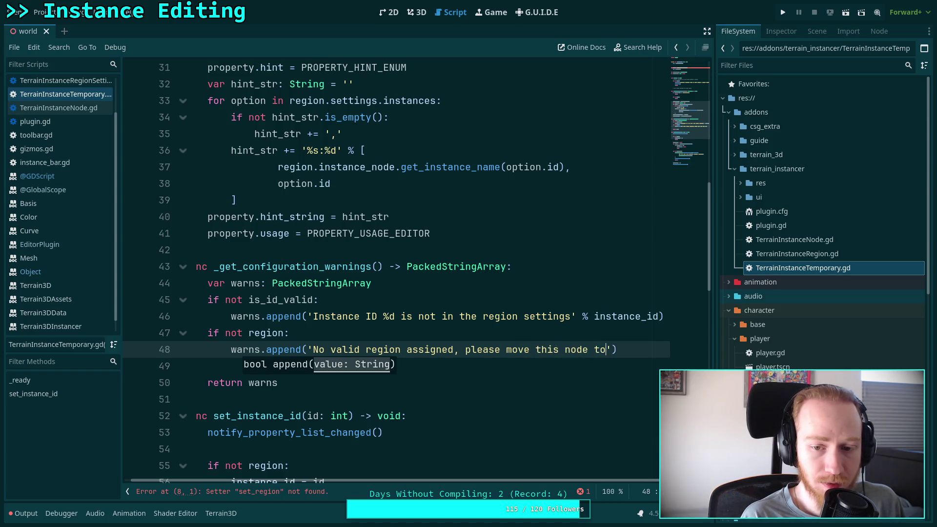
text(or delete it!)
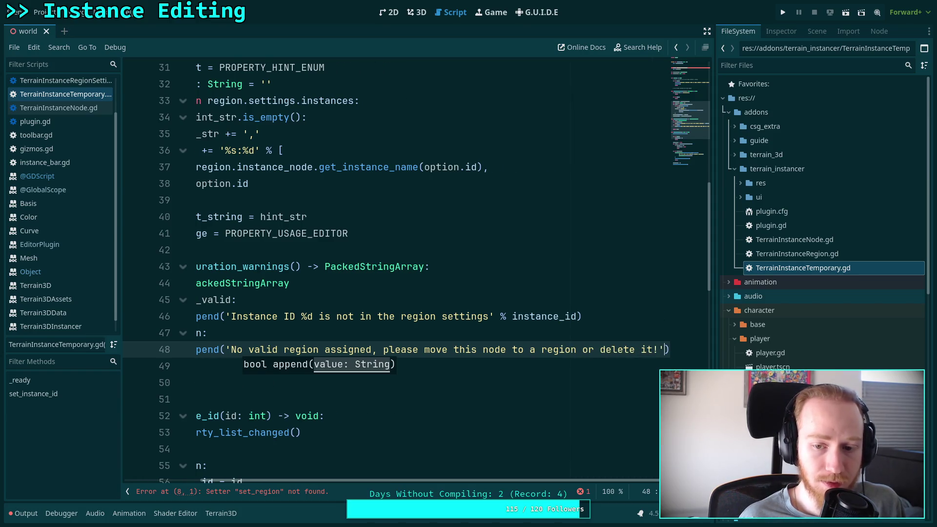
click(191, 366)
key(ctrl+s)
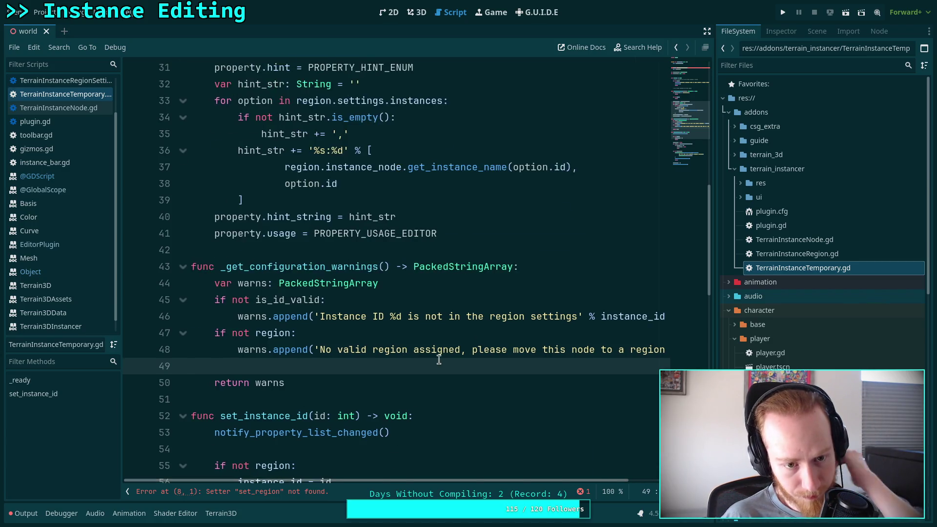
scroll(440, 359, up, 9)
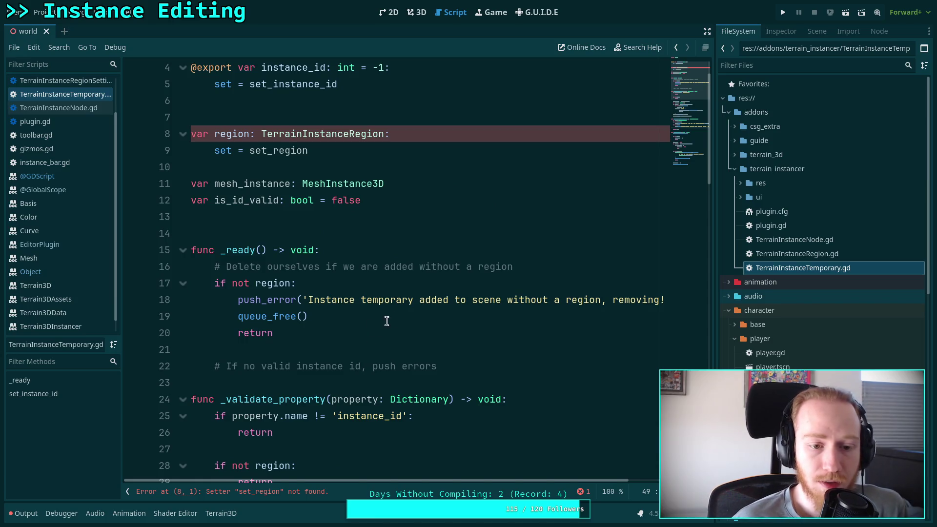
Change 'removing' to 'please fix' in the _ready error message.
click(348, 312)
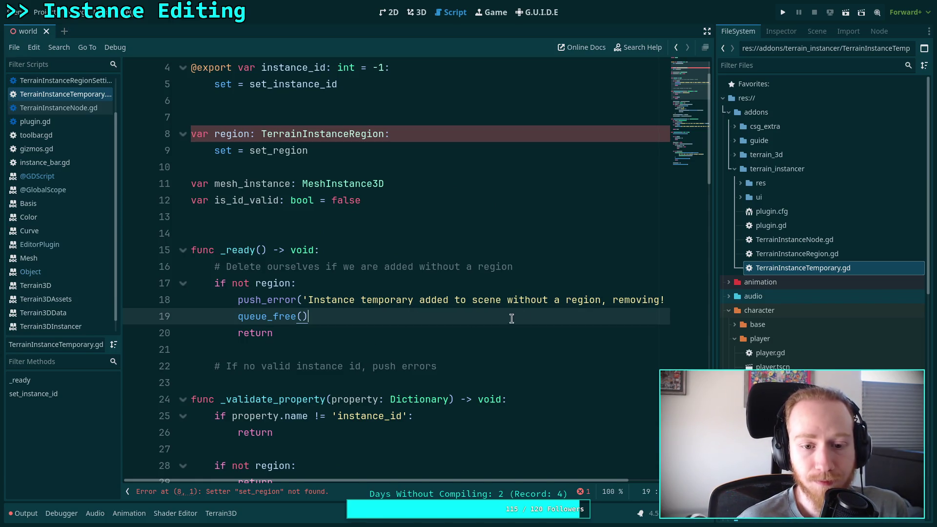
double_click(607, 299)
double_click(639, 300)
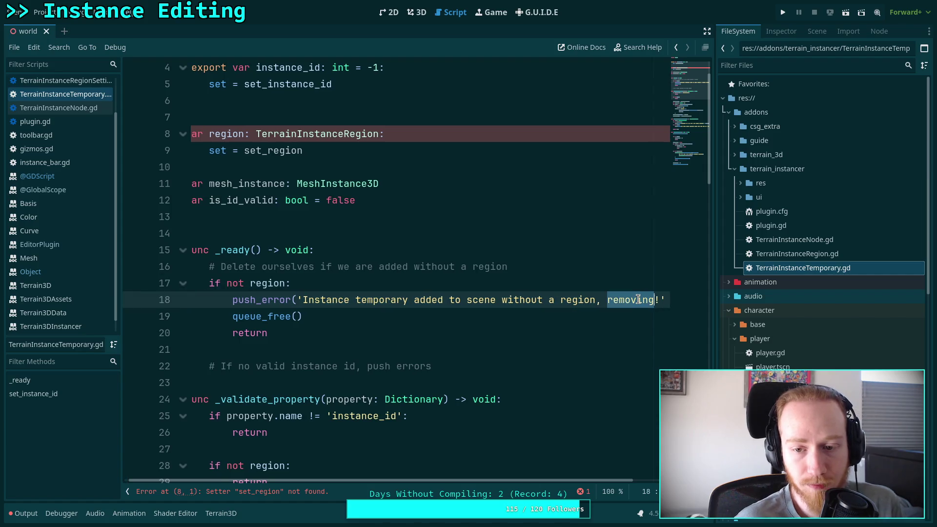
text(please)
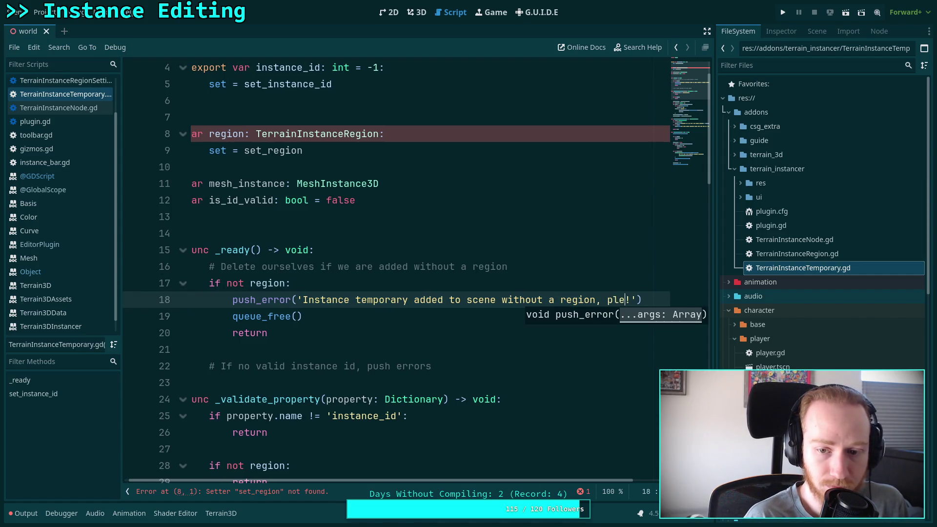
text( fin)
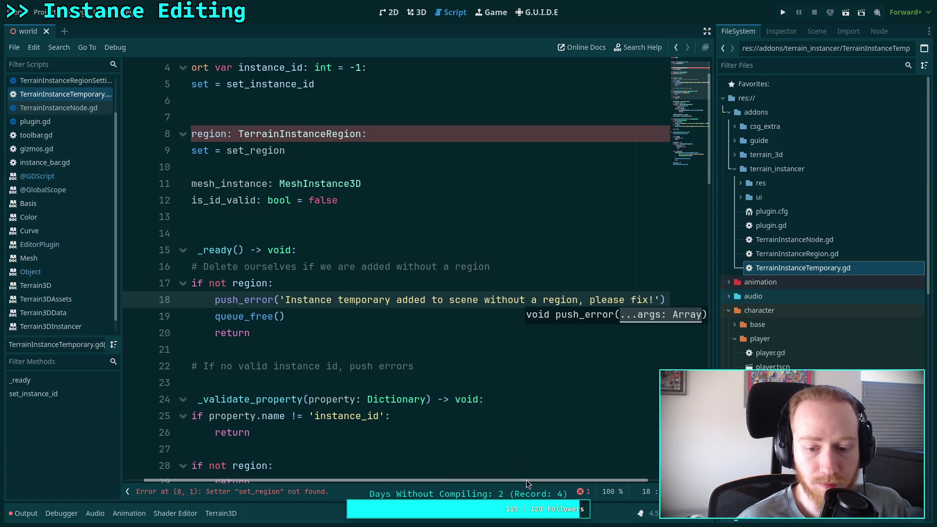
Delete the comment line and replace queue_free() with update_configuration_warnings() in _ready.
drag(308, 316, 241, 318)
drag(532, 271, 492, 253)
key(BackSpace)
mouse_move(308, 300)
mouse_down()
mouse_move(239, 298)
mouse_move(234, 312)
mouse_move(162, 301)
mouse_up()
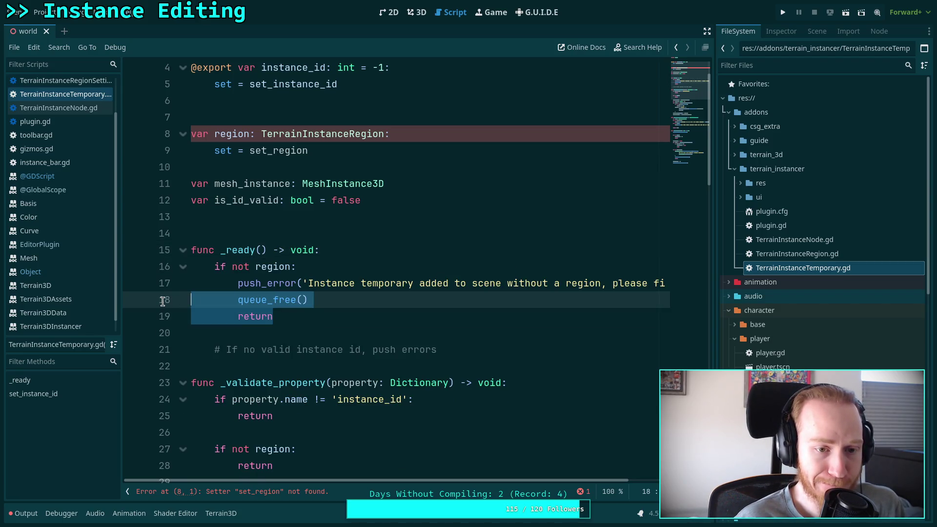
click(318, 300)
drag(319, 299, 159, 299)
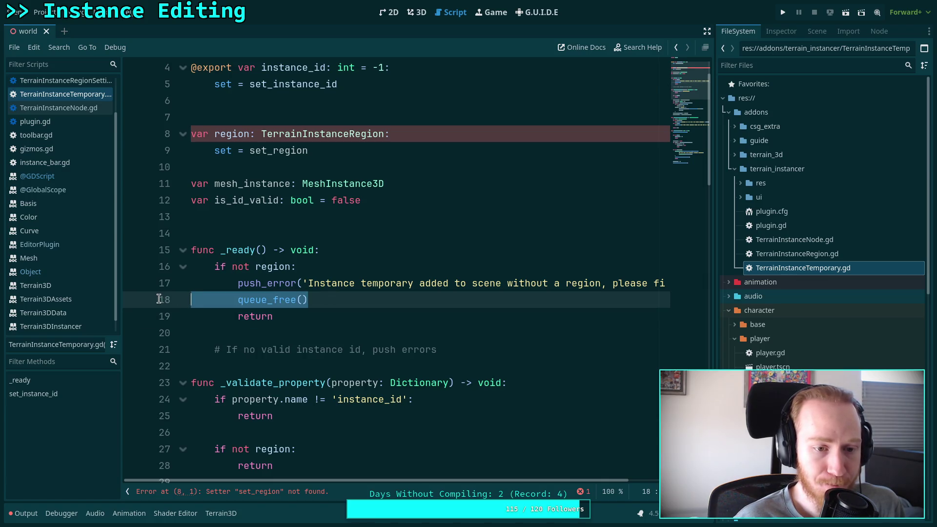
key(BackSpace)
text(update_)
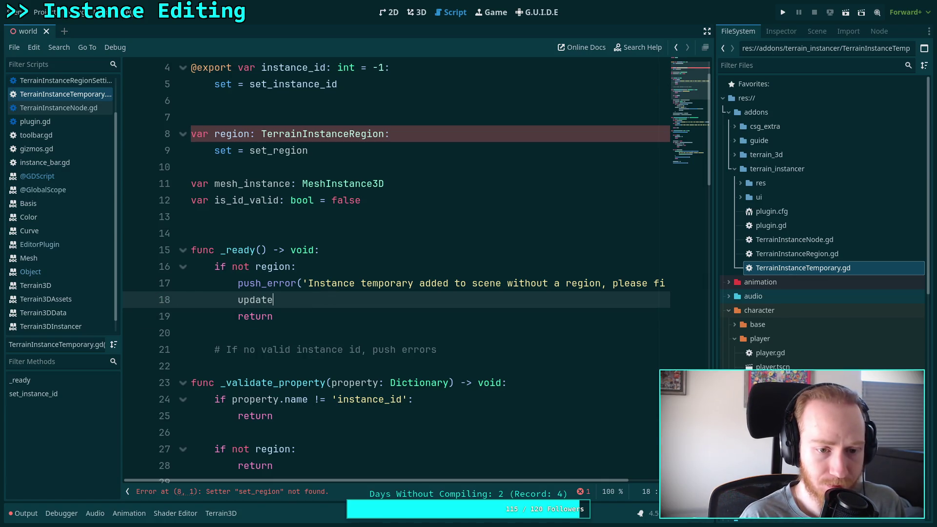
key(Return)
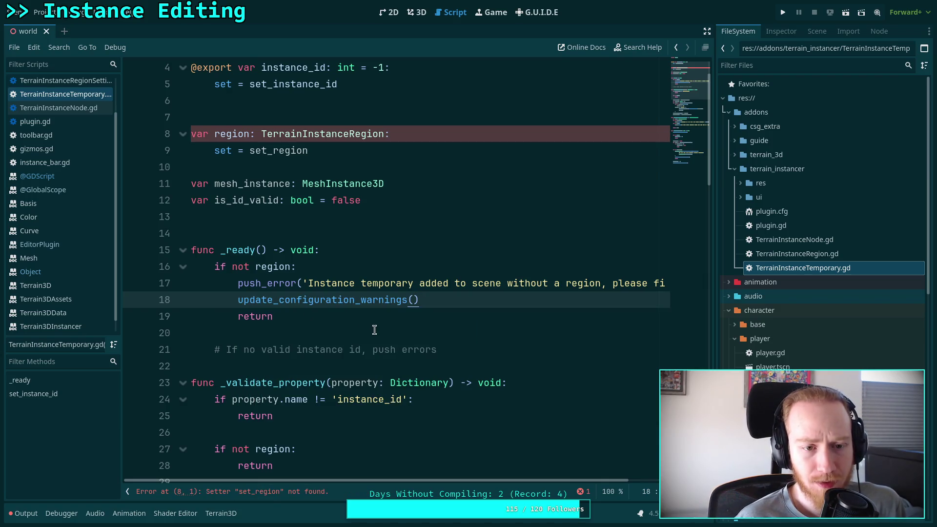
Move the is_id_valid check and its warning below the region check.
scroll(244, 302, down, 3)
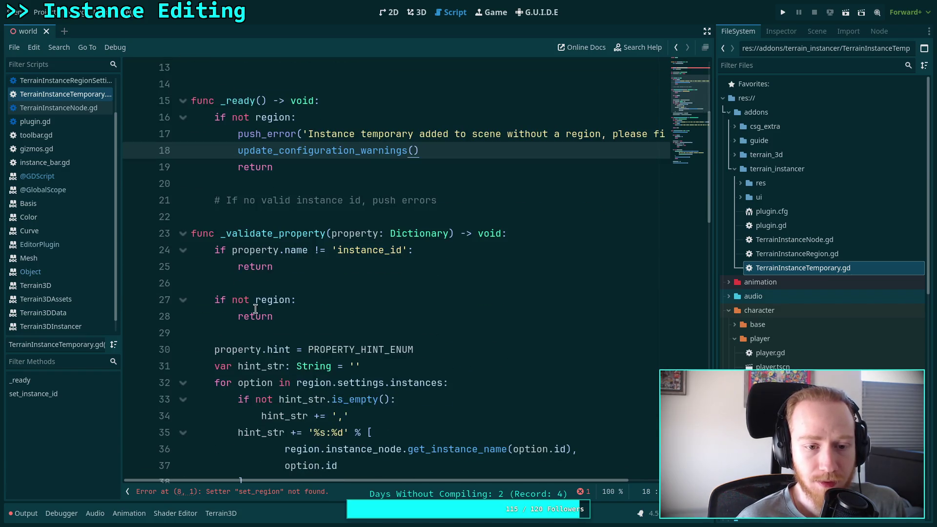
scroll(254, 305, down, 7)
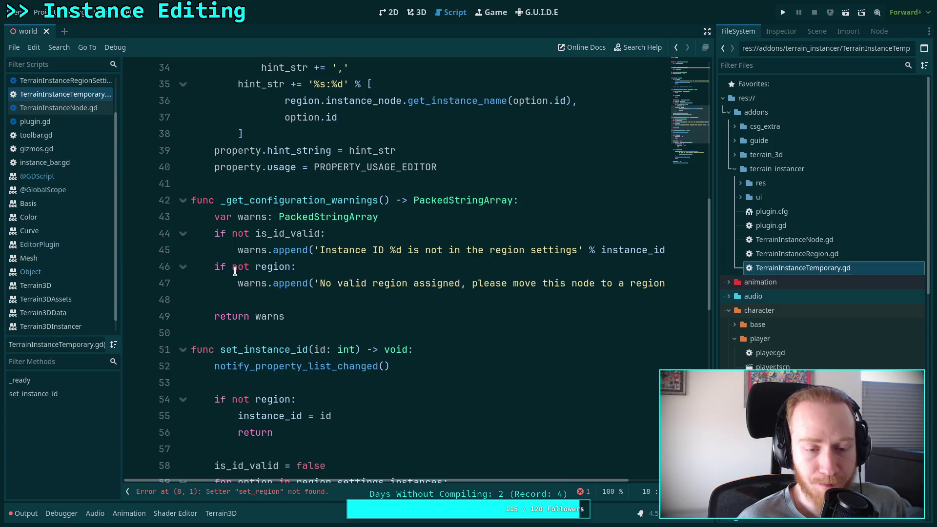
click(244, 296)
drag(237, 235, 243, 250)
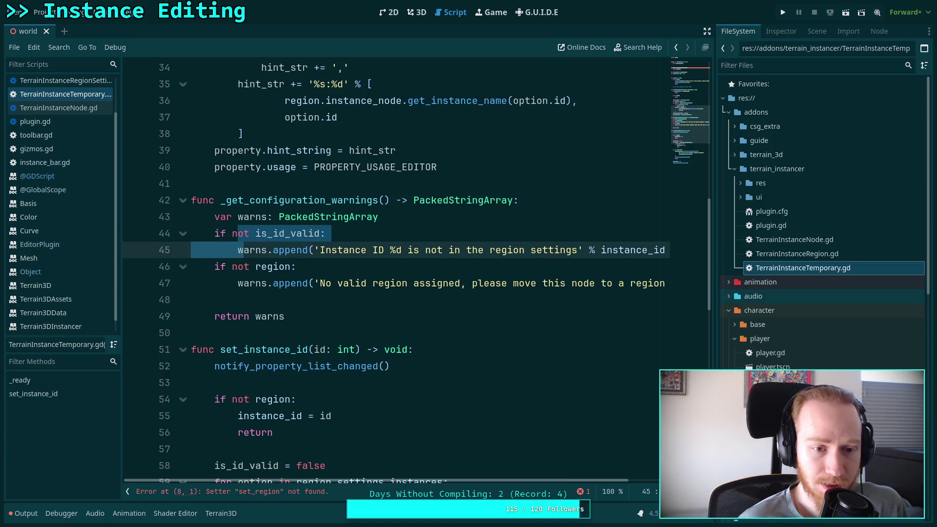
key(alt+Down)
key(alt+Down)
key(Up)
key(Up)
key(Up)
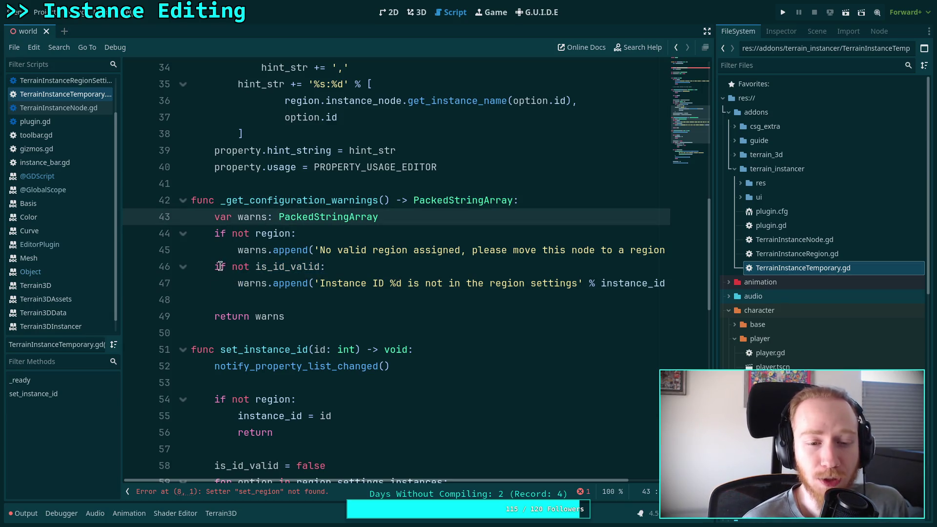
drag(214, 266, 249, 265)
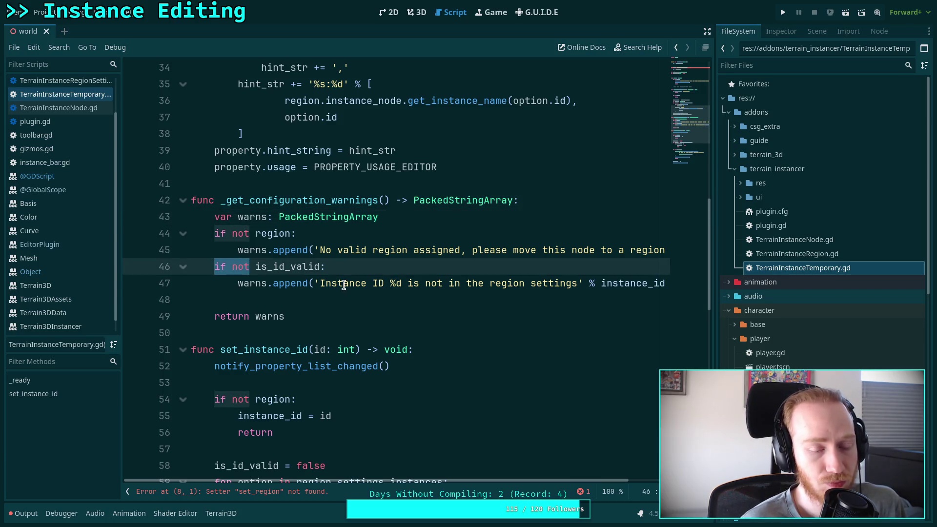
Delete the empty line before 'return warns' and save the script.
click(313, 294)
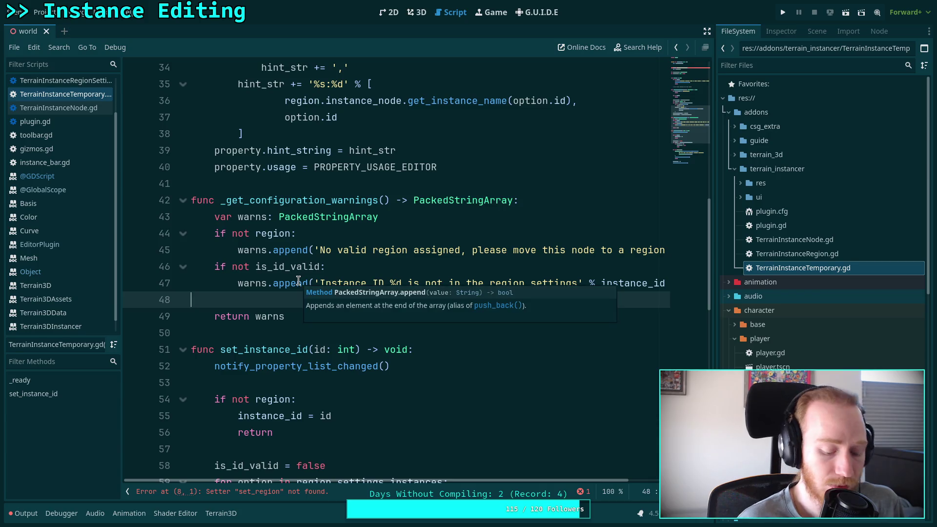
key(ctrl+s)
scroll(255, 247, up, 3)
scroll(256, 247, up, 3)
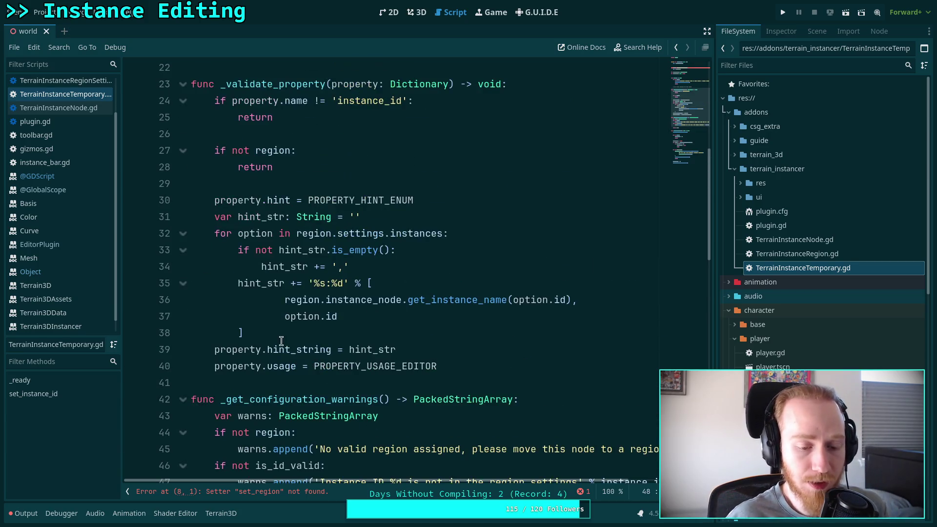
key(BackSpace)
key(ctrl+s)
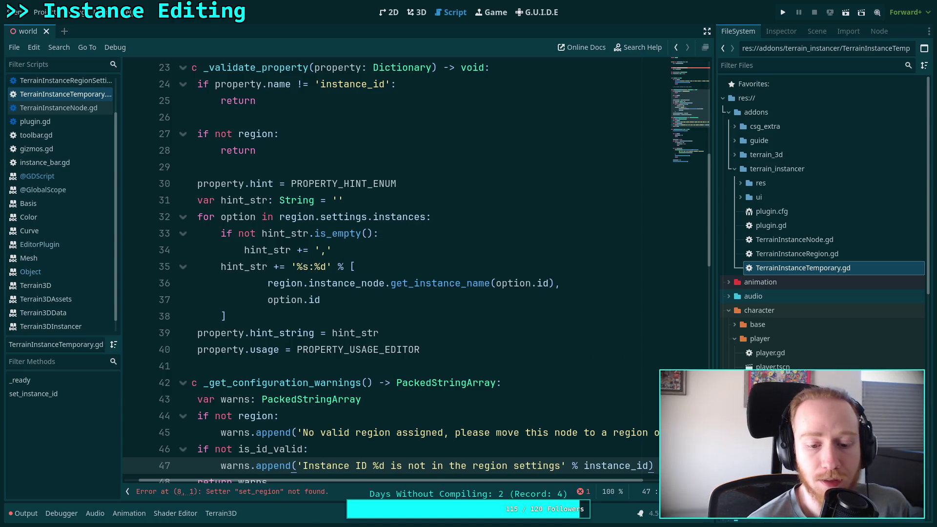
scroll(361, 333, left, 1)
scroll(361, 333, up, 5)
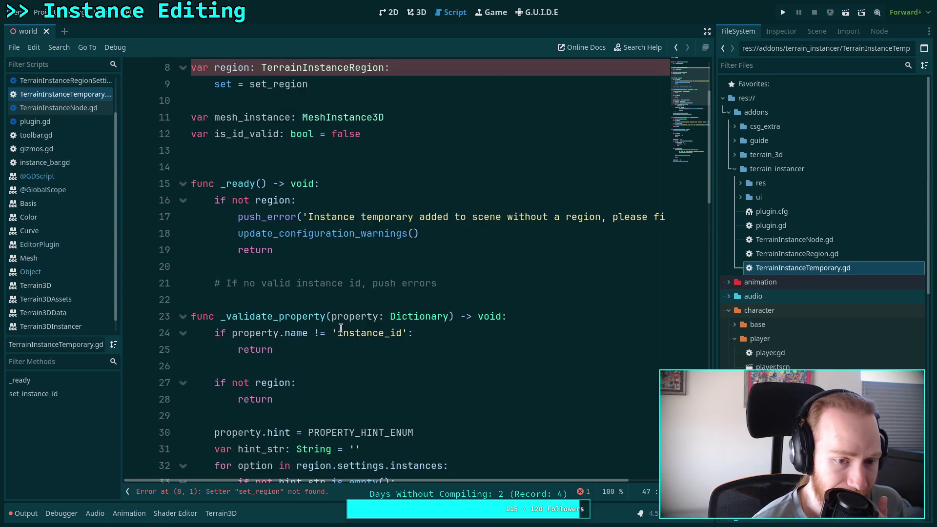
scroll(432, 287, up, 1)
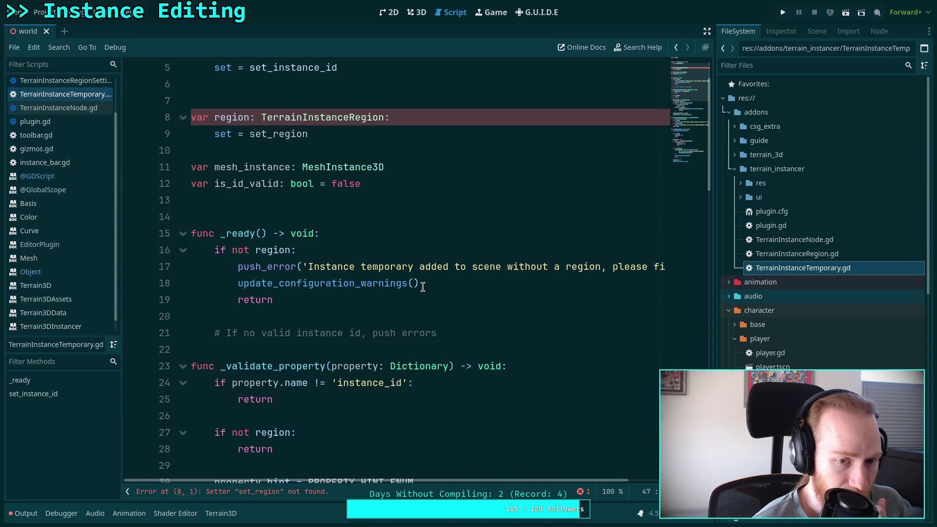
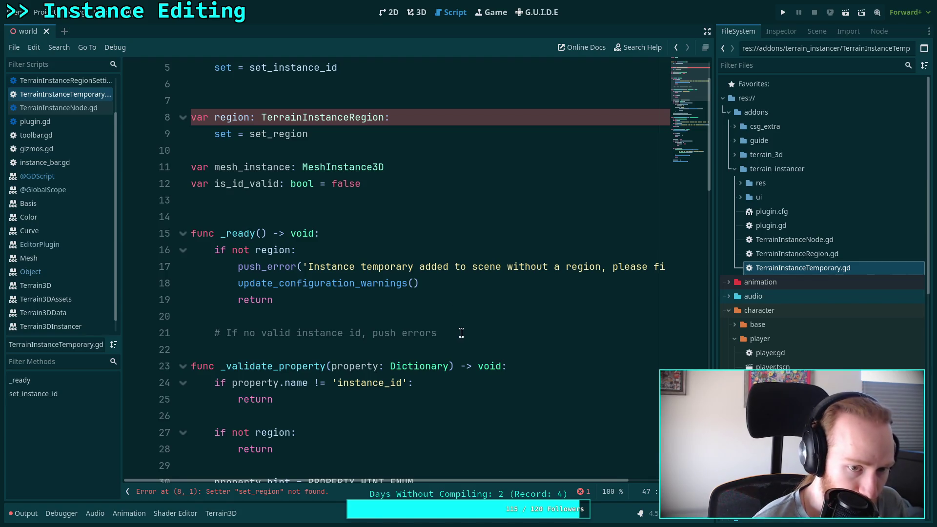
Select the outdated 'If no valid instance id, push errors' comment on line 21 of _ready.
drag(458, 332, 214, 333)
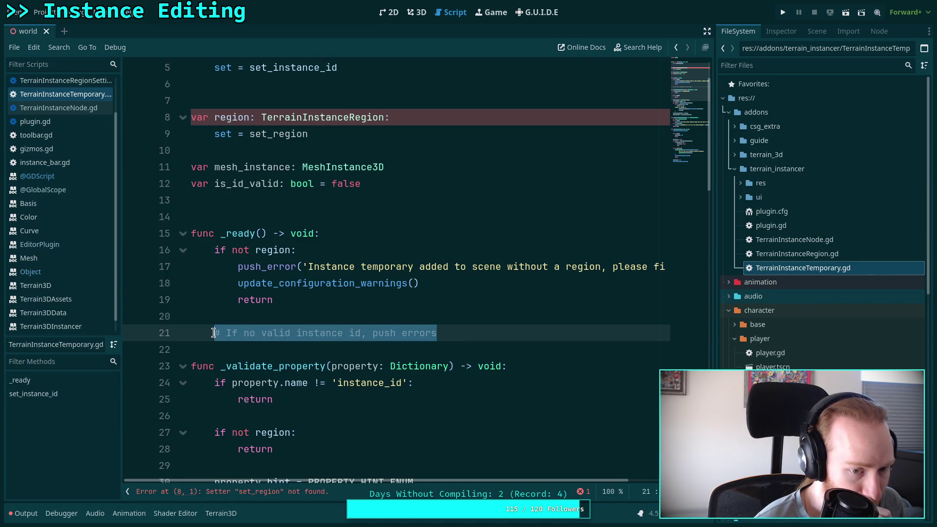
scroll(247, 327, down, 14)
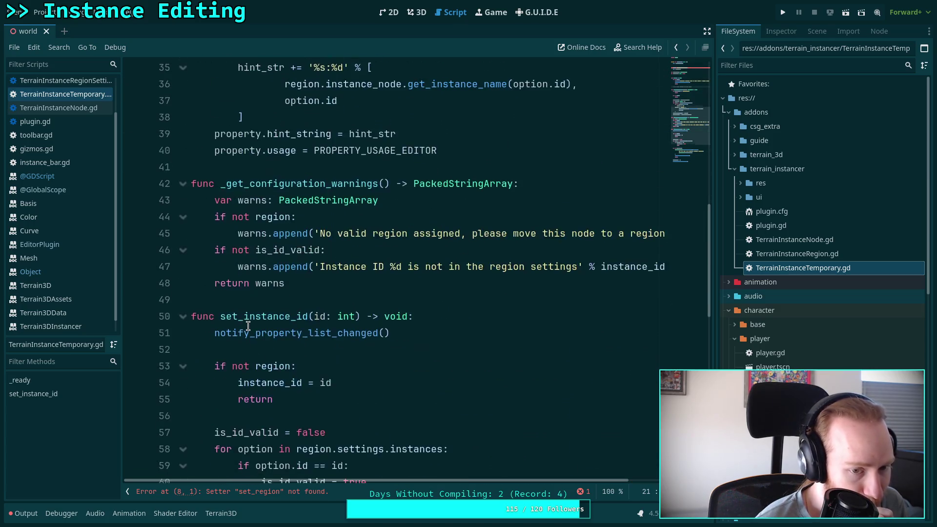
scroll(248, 326, down, 4)
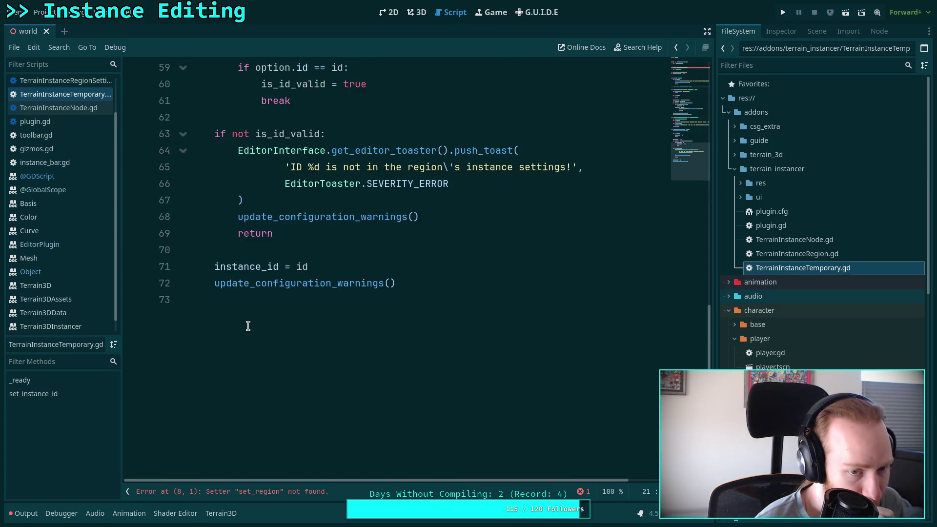
scroll(247, 326, up, 4)
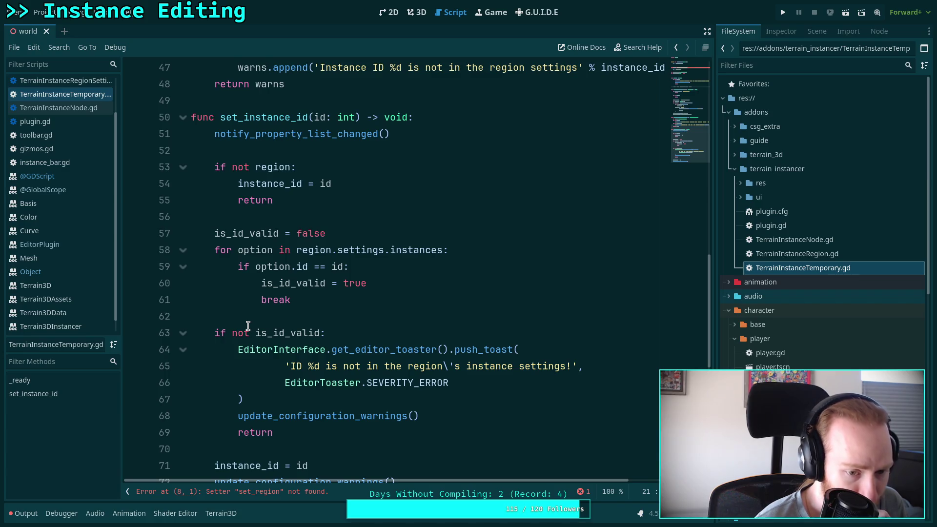
scroll(247, 326, up, 12)
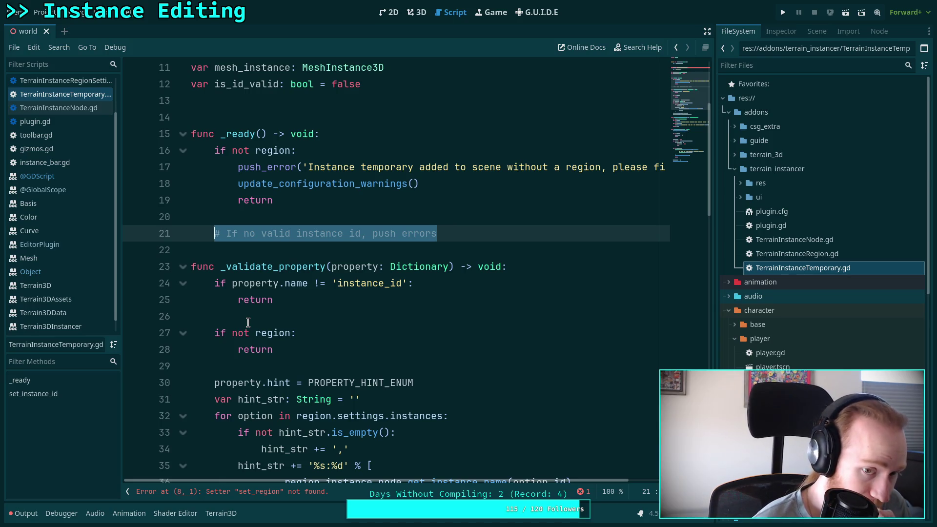
Replace that comment with '# Set to validate the instance id' and add 'instance_id = instance_id' below it.
key(BackSpace)
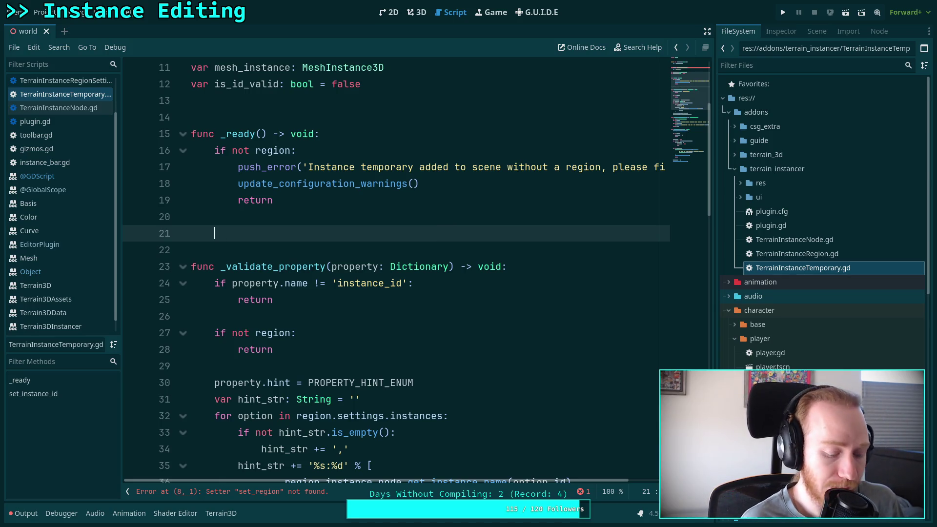
text(# Set)
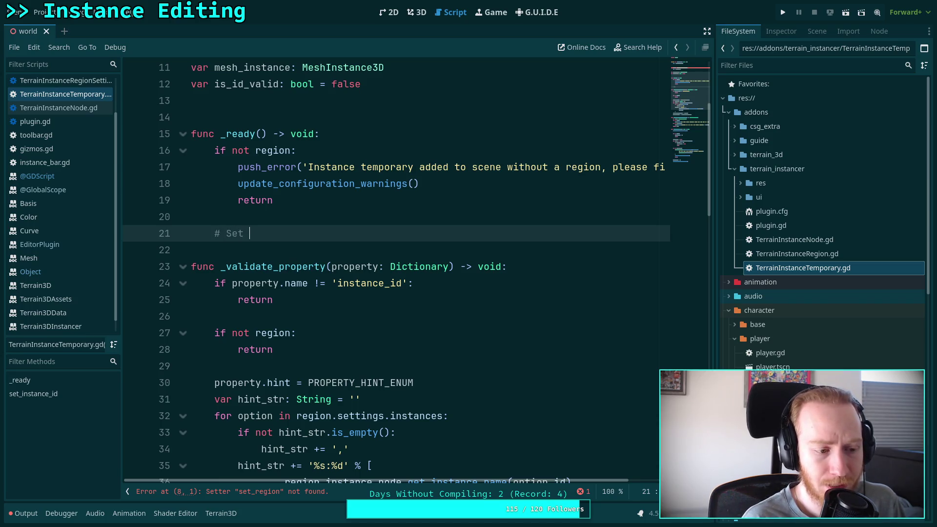
text( to force)
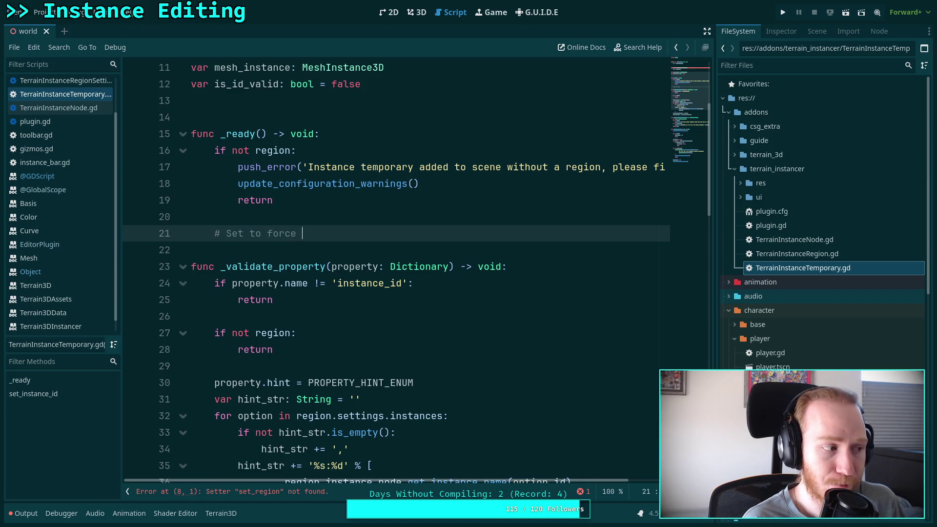
key(BackSpace)
key(BackSpace)
key(BackSpace)
text(valid)
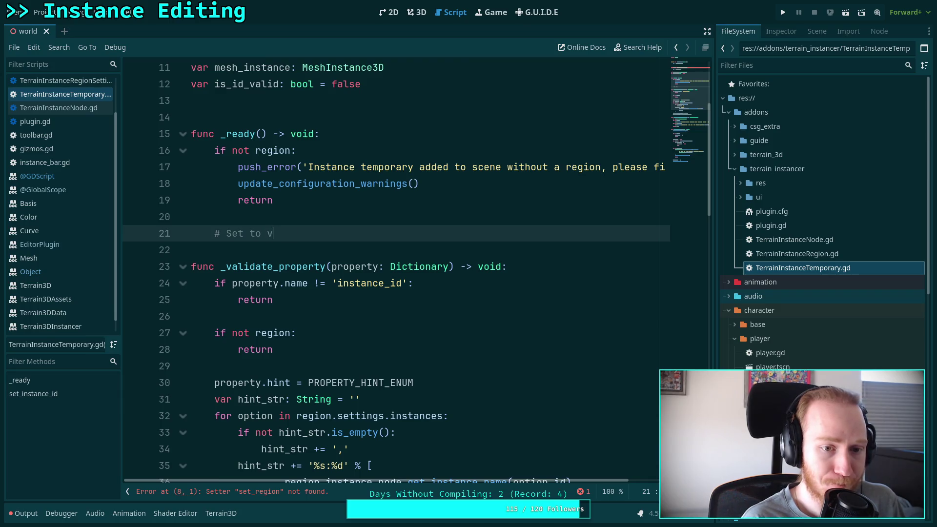
text(ate t)
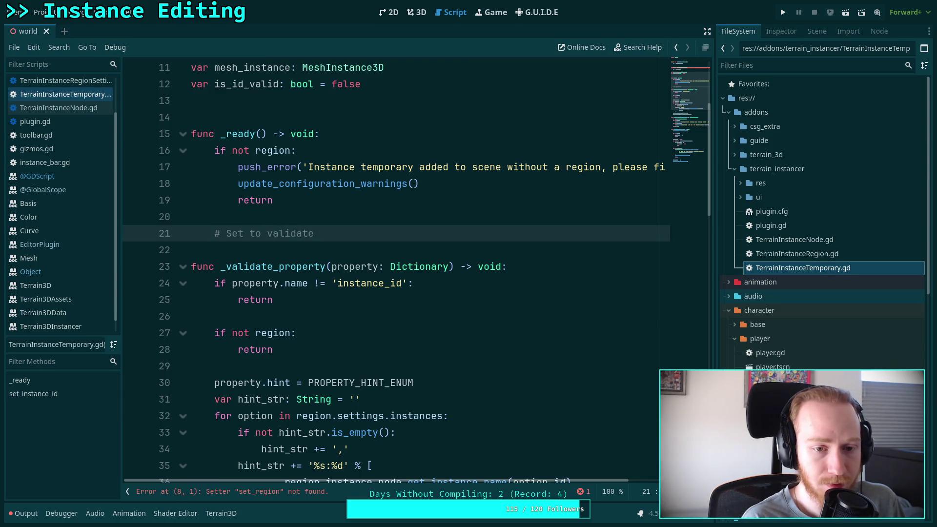
text(he instancei)
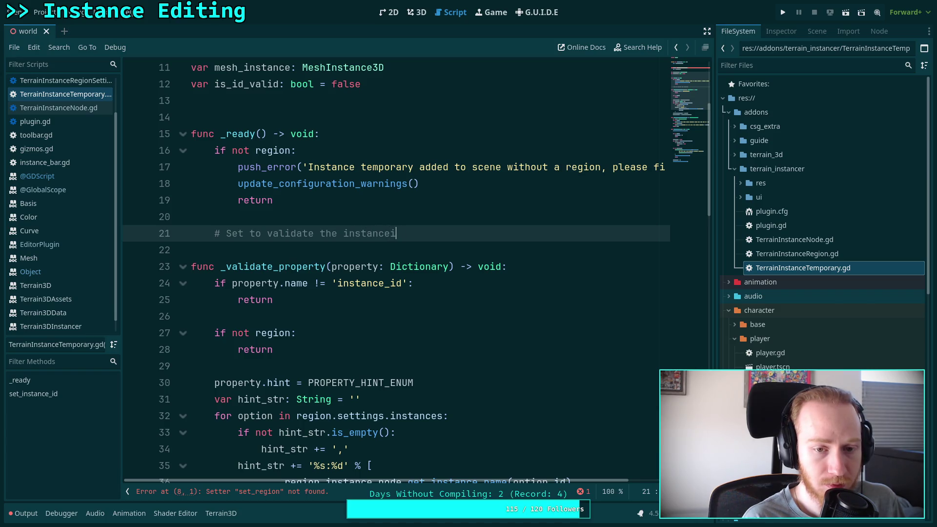
key(BackSpace)
text(id)
key(Return)
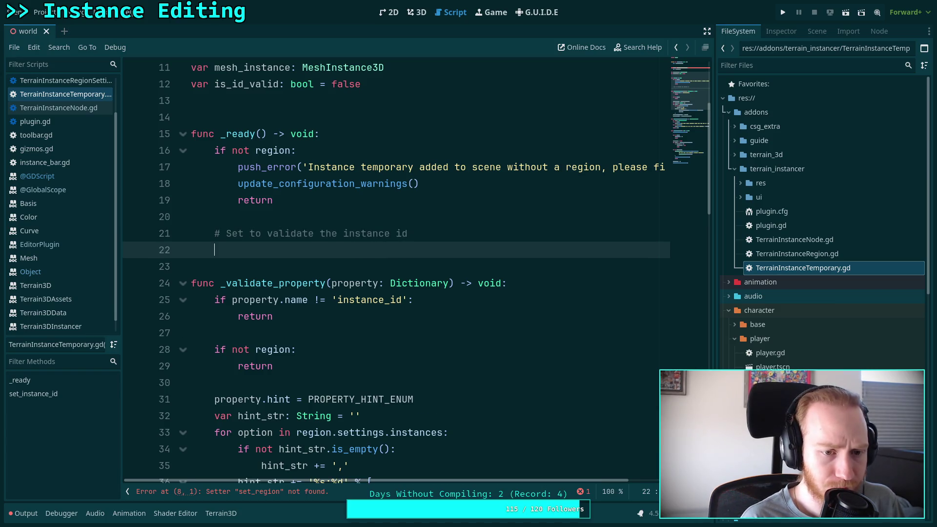
text(instance_id )
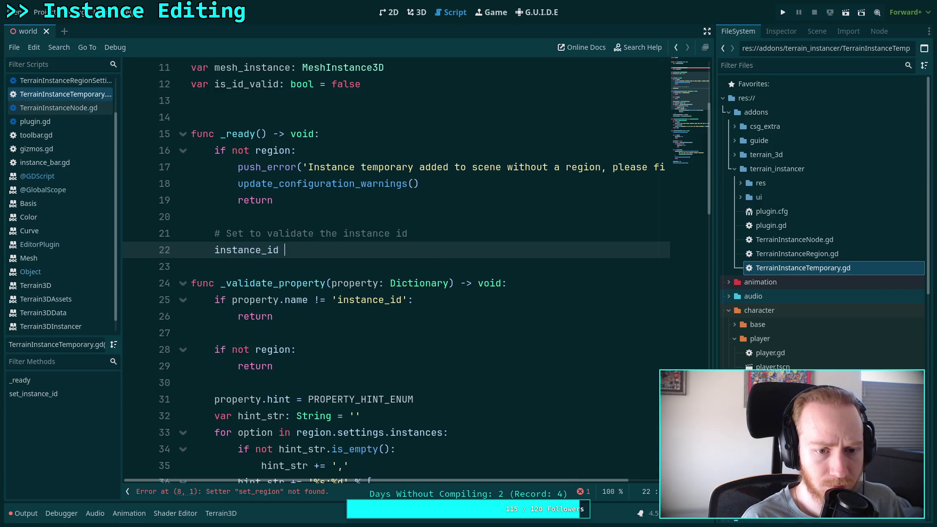
text(= instance_id)
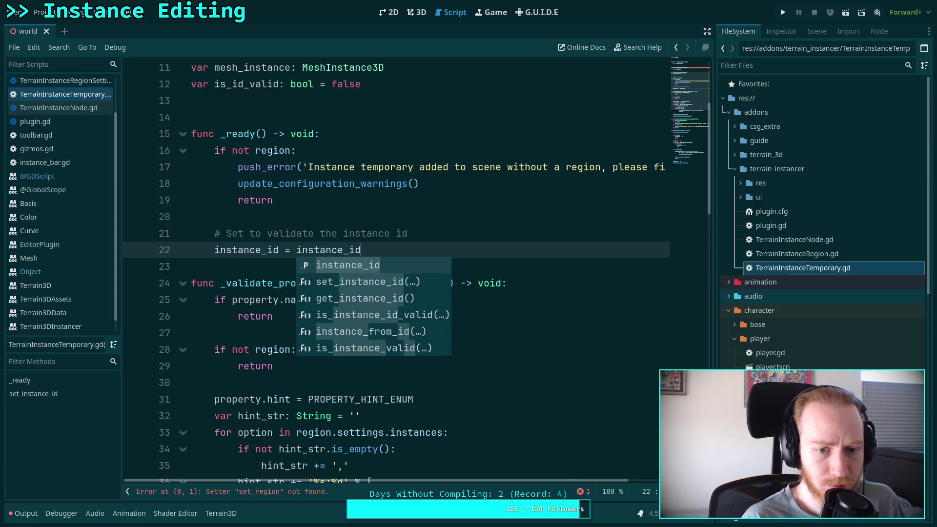
click(247, 267)
scroll(293, 283, down, 4)
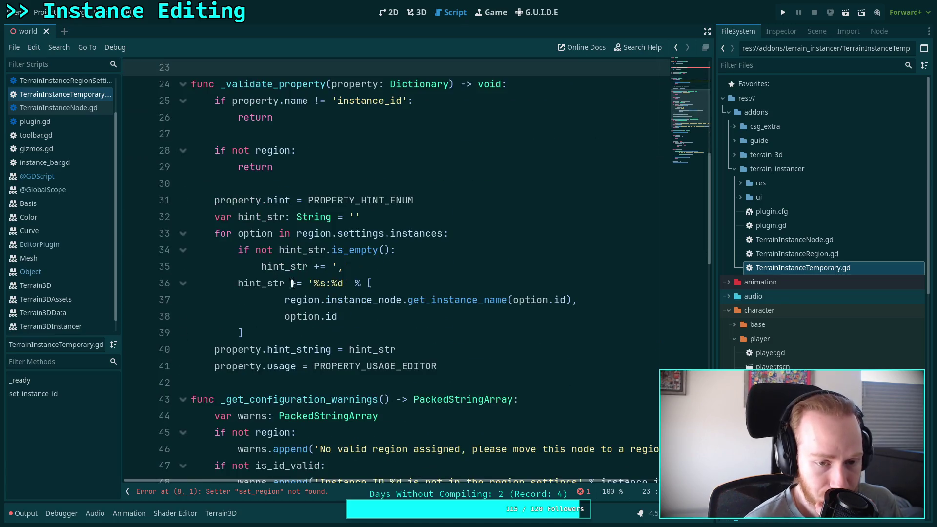
scroll(295, 279, down, 9)
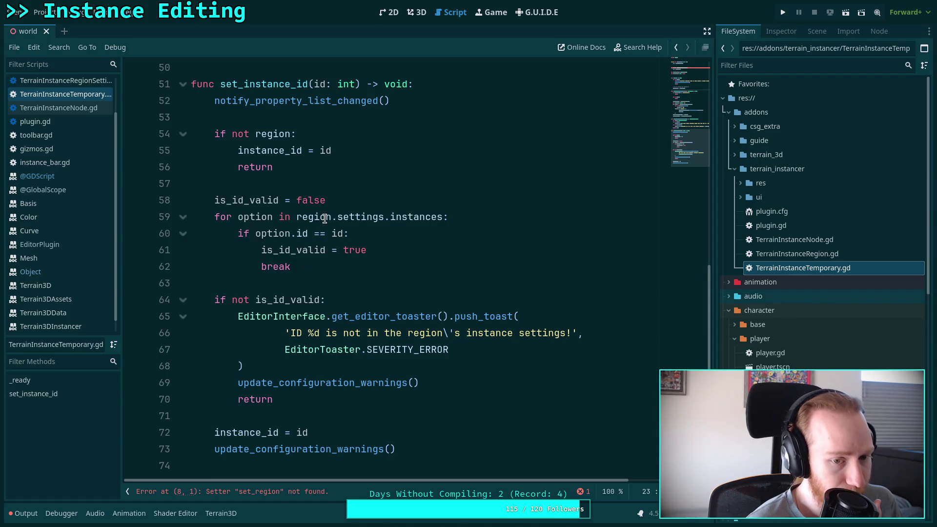
click(373, 185)
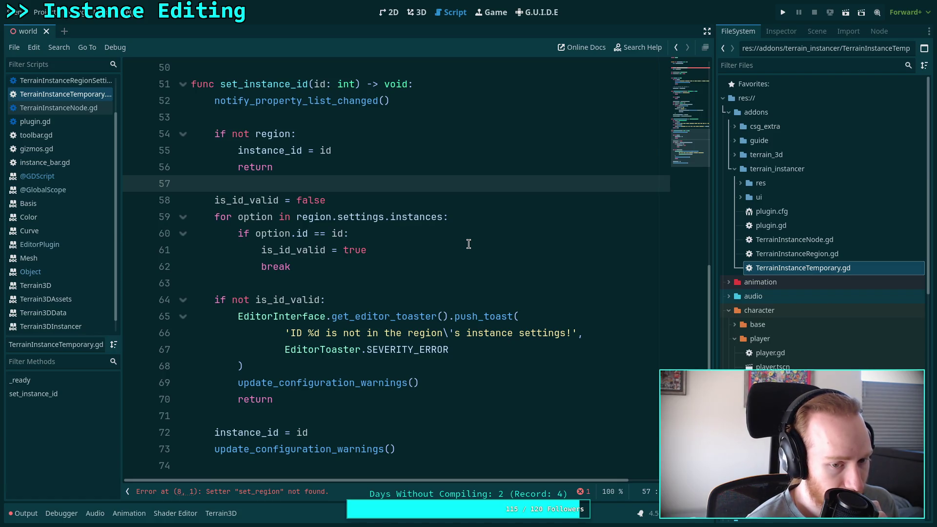
Add 'if not validate_instance_id(id):' after the no-region return in set_instance_id.
key(Return)
key(Return)
key(Up)
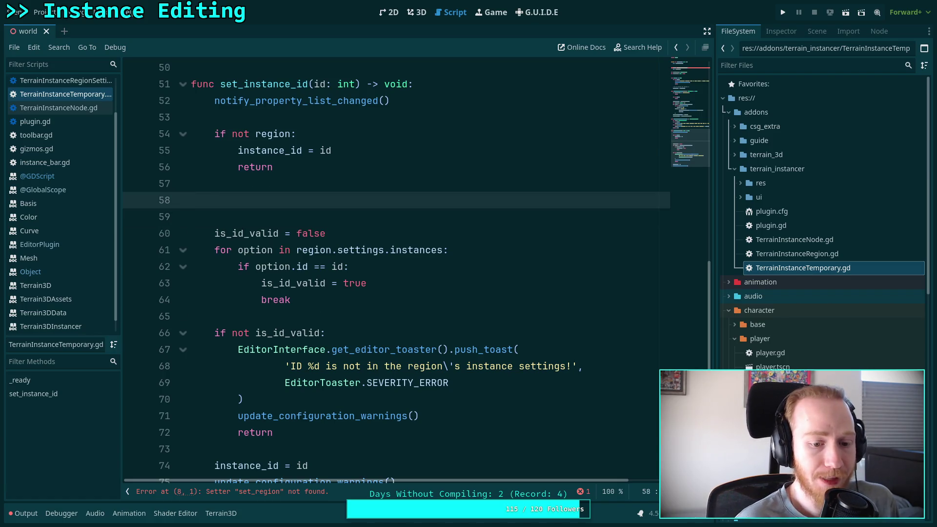
text(if n)
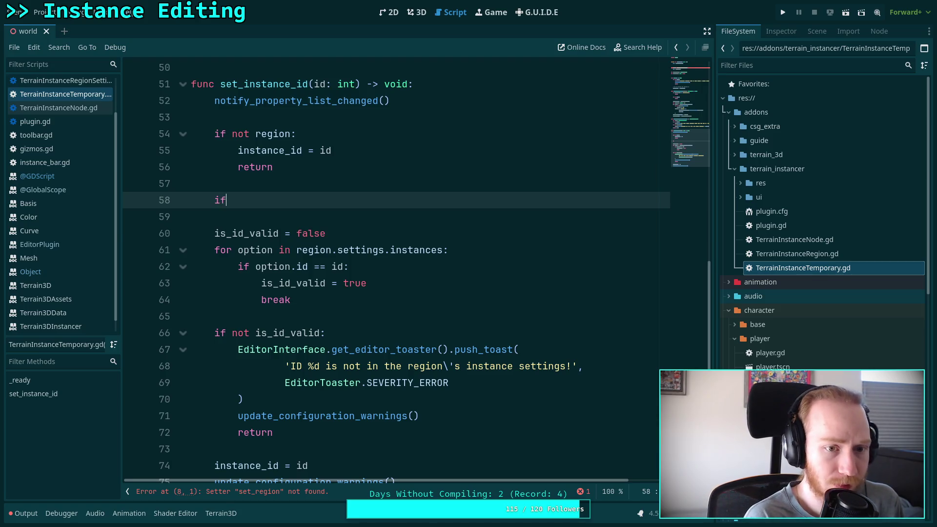
text(ot valida)
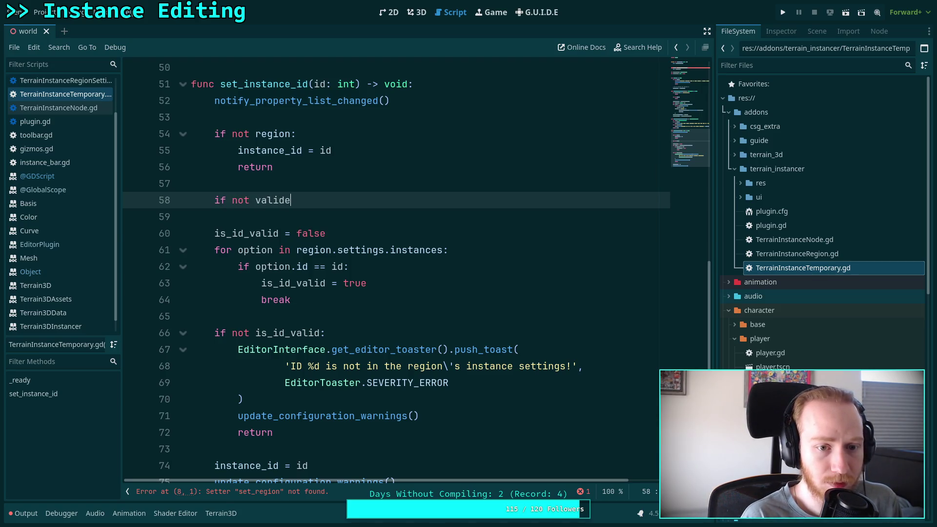
text(te_id)
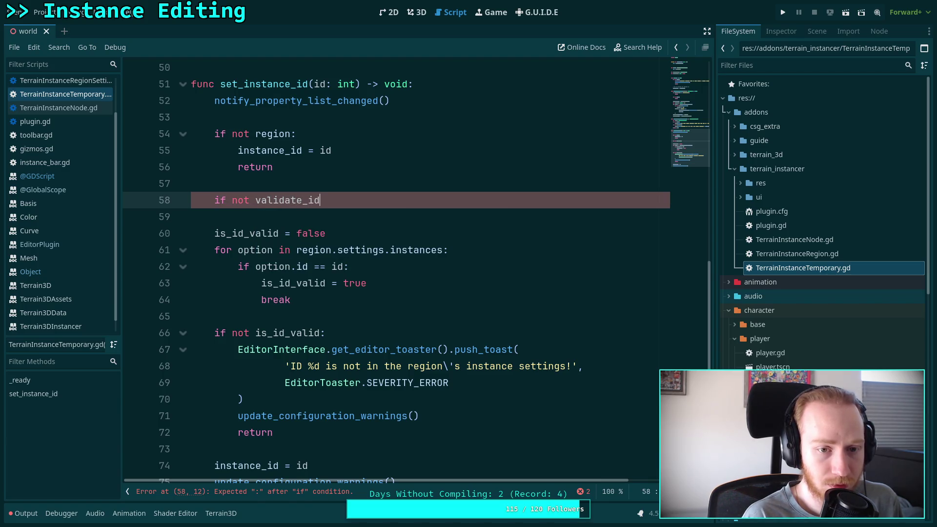
text(()
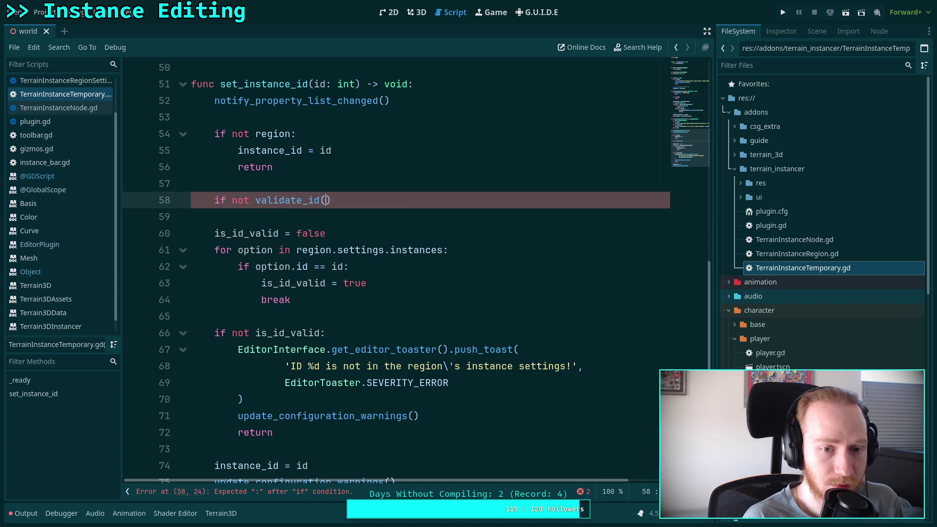
key(BackSpace)
key(BackSpace)
key(BackSpace)
text(instance_id)
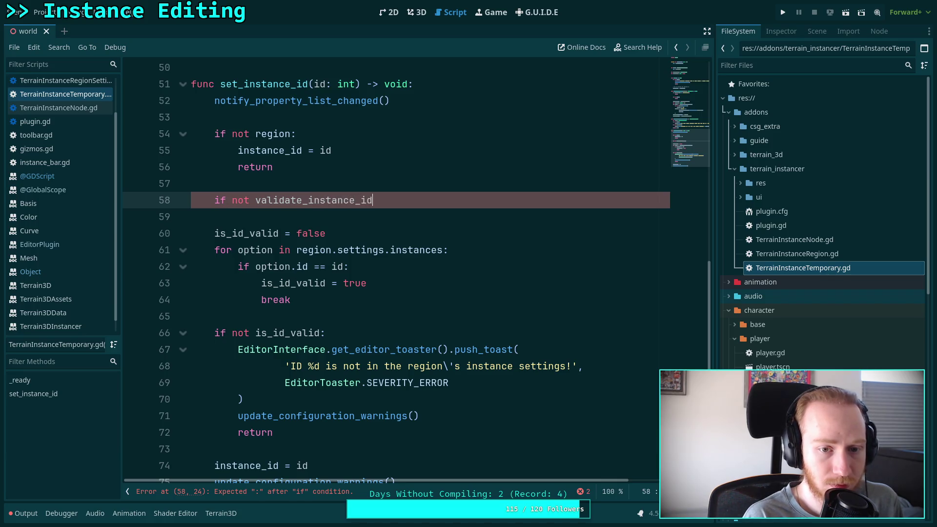
text((id))
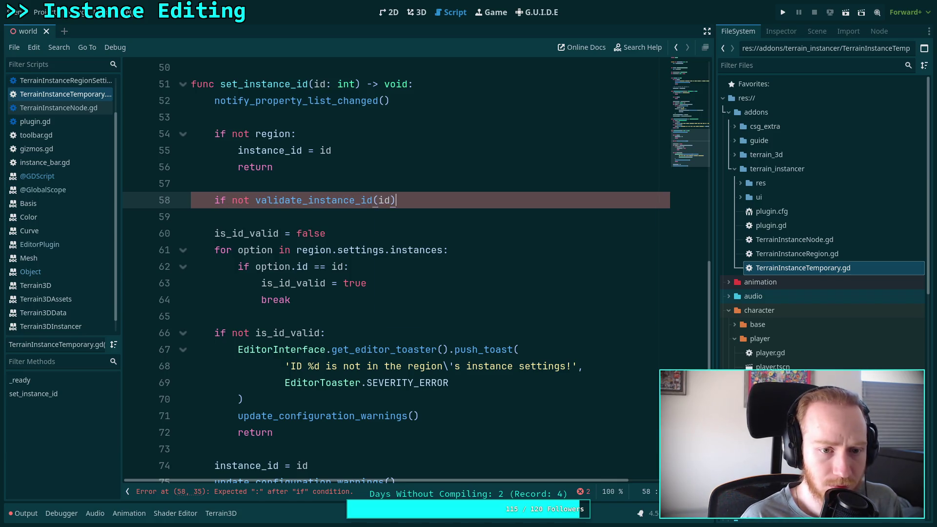
text(:)
key(Return)
scroll(423, 251, down, 2)
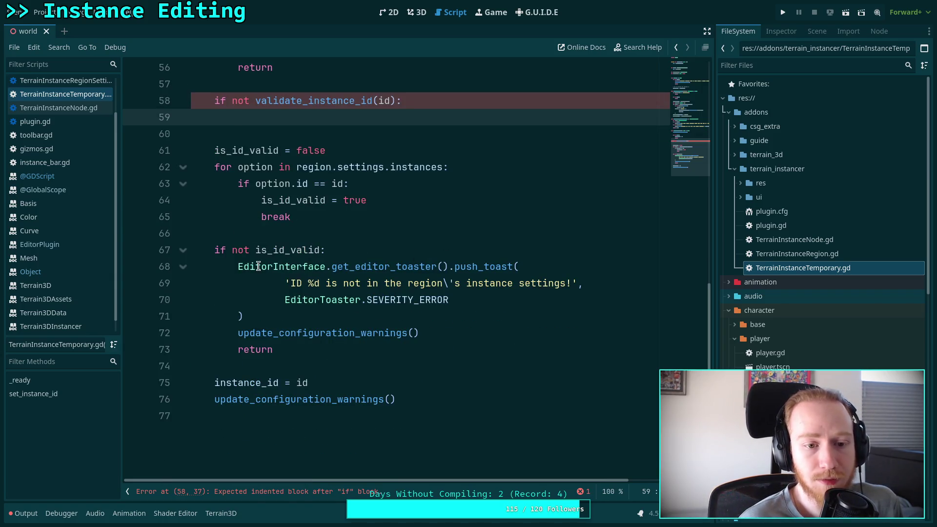
Move the error toast and warnings update lines up under the new validation check.
mouse_move(261, 266)
mouse_down()
mouse_move(267, 319)
mouse_move(291, 268)
mouse_up()
key(alt+Up)
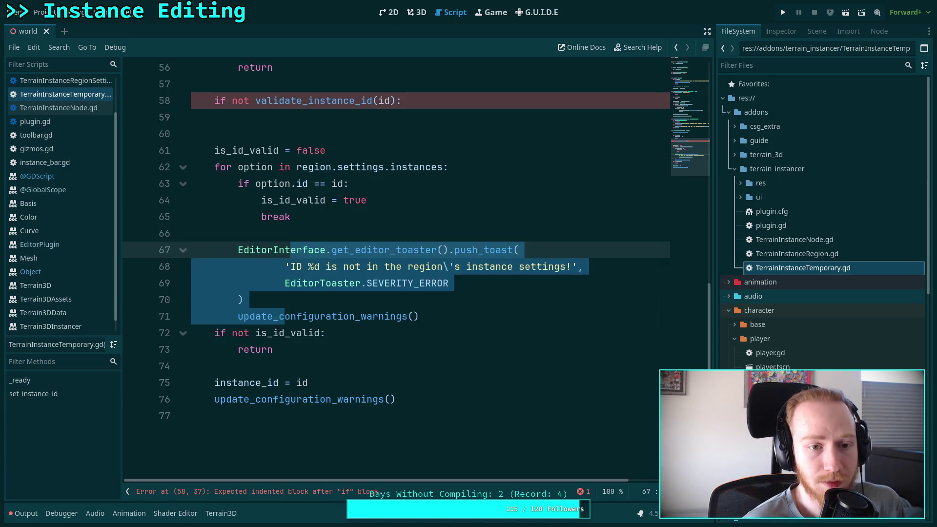
key(alt+Up)
key(alt+Up)
key(alt+Up)
key(alt+Up)
key(alt+Up)
key(alt+Up)
scroll(285, 184, up, 2)
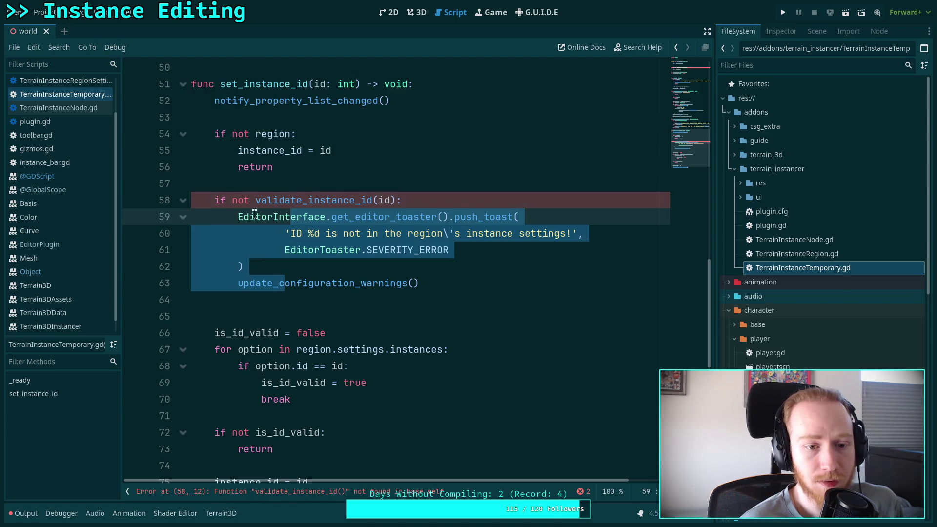
Assign 'is_id_valid = validate_instance_id(id)' above the check and make it 'if not is_id_valid:'.
click(286, 183)
key(Return)
text(is_id_valid =)
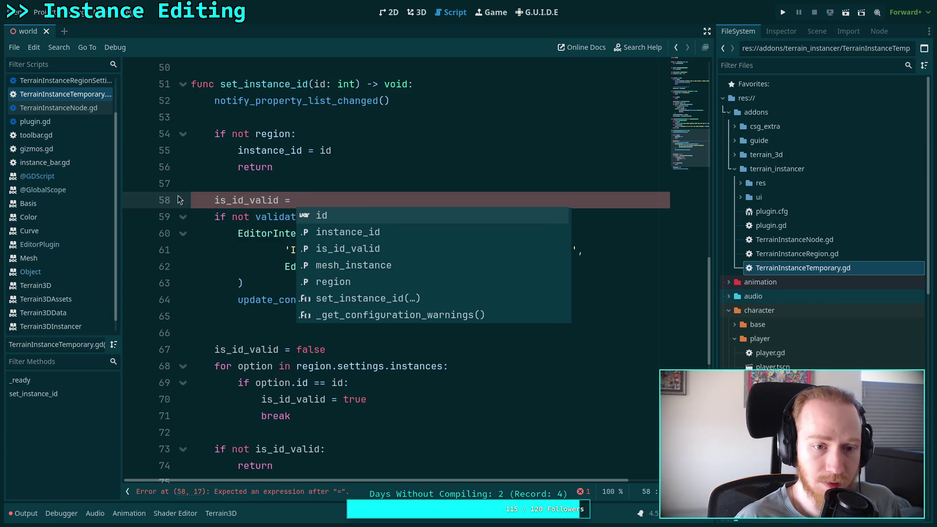
drag(255, 216, 395, 217)
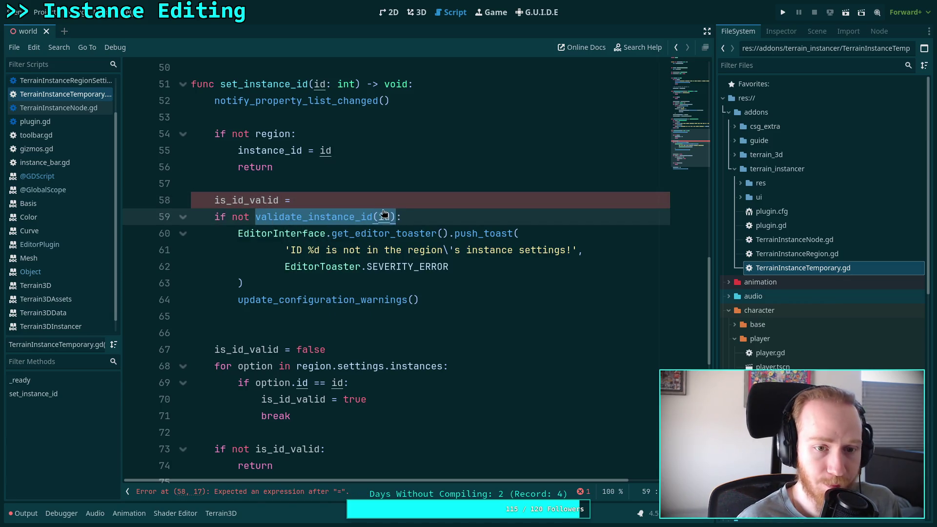
key(ctrl+x)
click(343, 200)
key(ctrl+v)
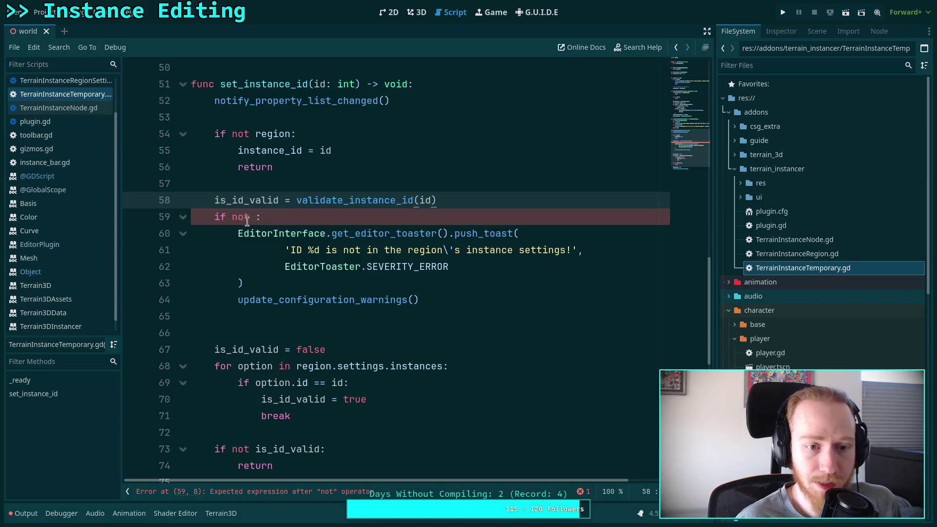
click(250, 218)
text(is_id)
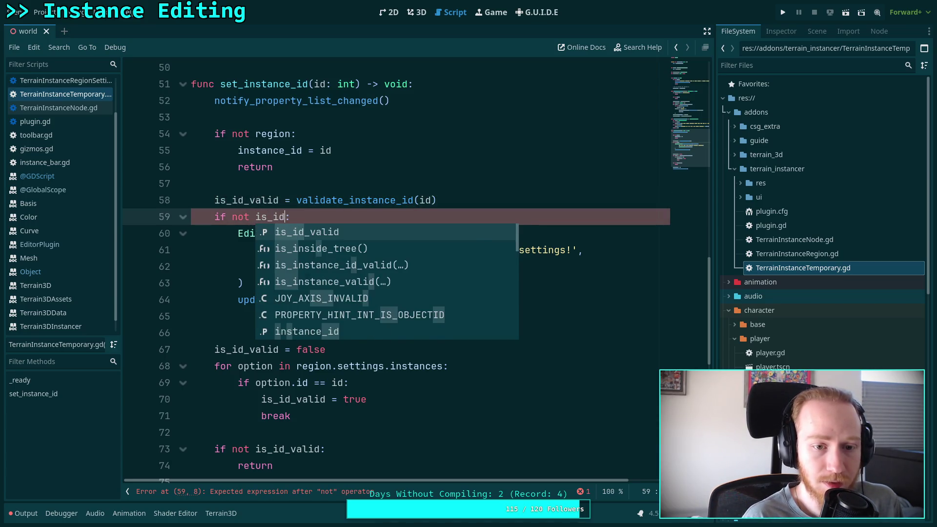
key(Return)
Add a 'return' after the configuration warnings update in the invalid-ID branch.
click(474, 297)
scroll(473, 298, down, 1)
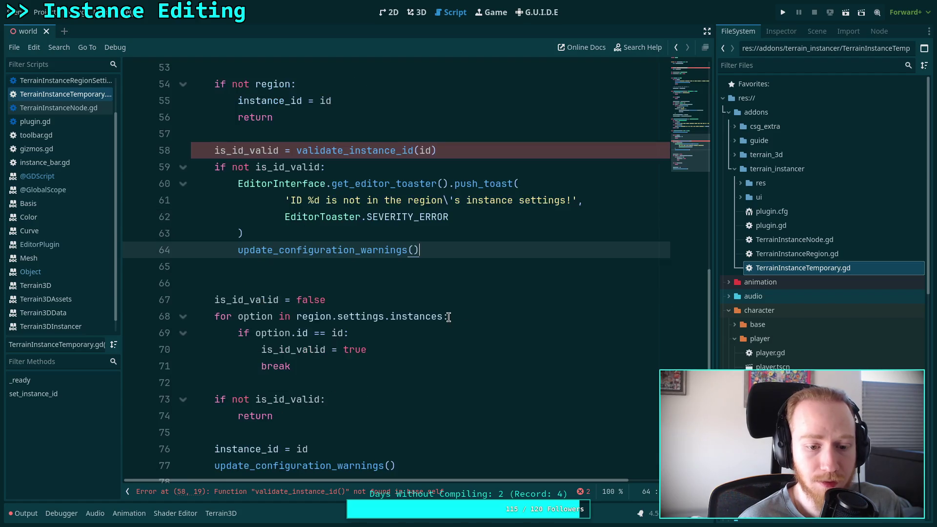
click(408, 271)
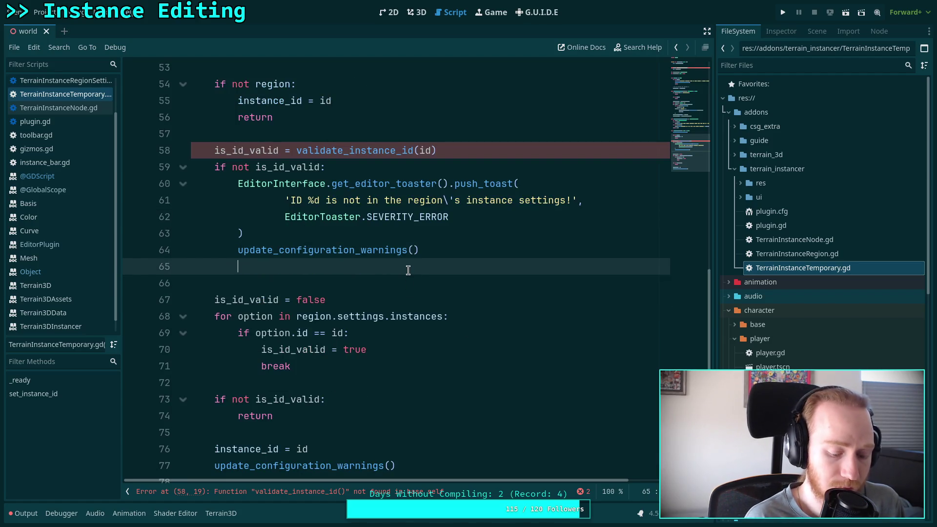
text(return)
key(Return)
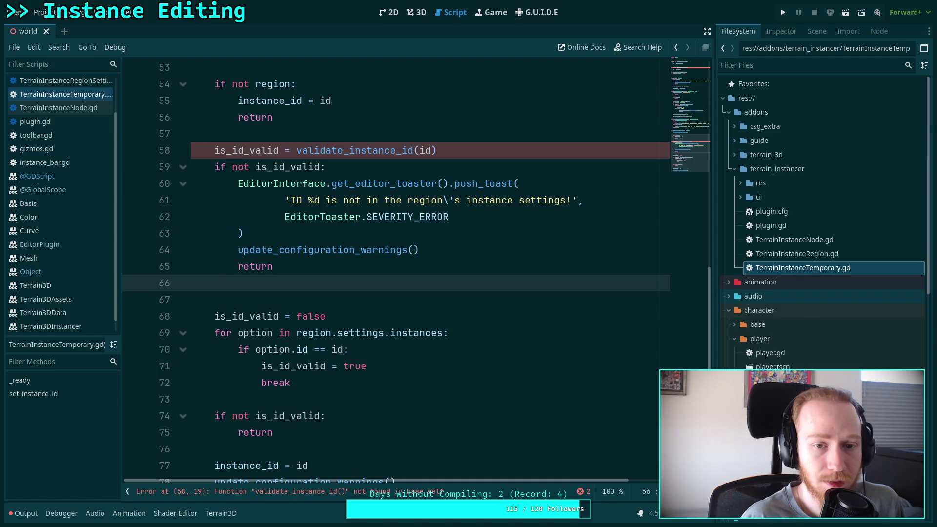
Delete the old validity-checking for-loop and its leftover empty line.
scroll(374, 322, down, 1)
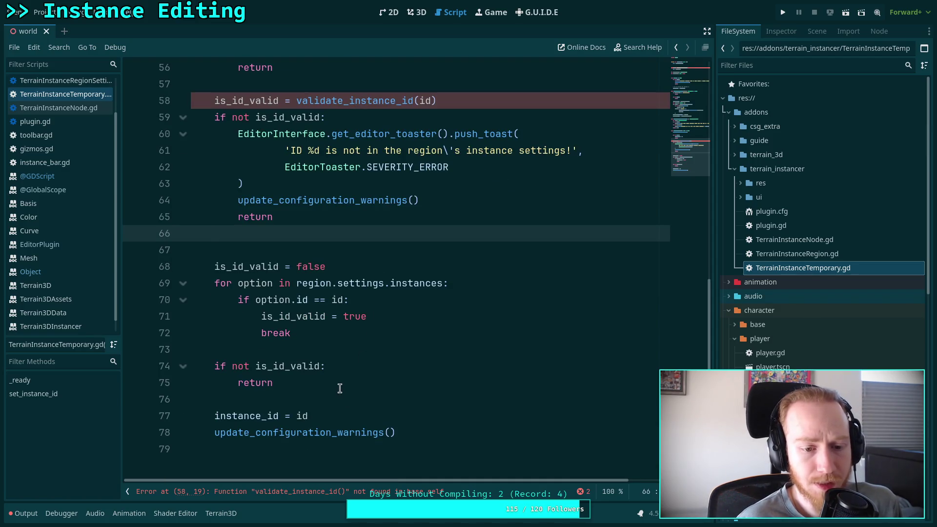
drag(340, 386, 337, 237)
key(BackSpace)
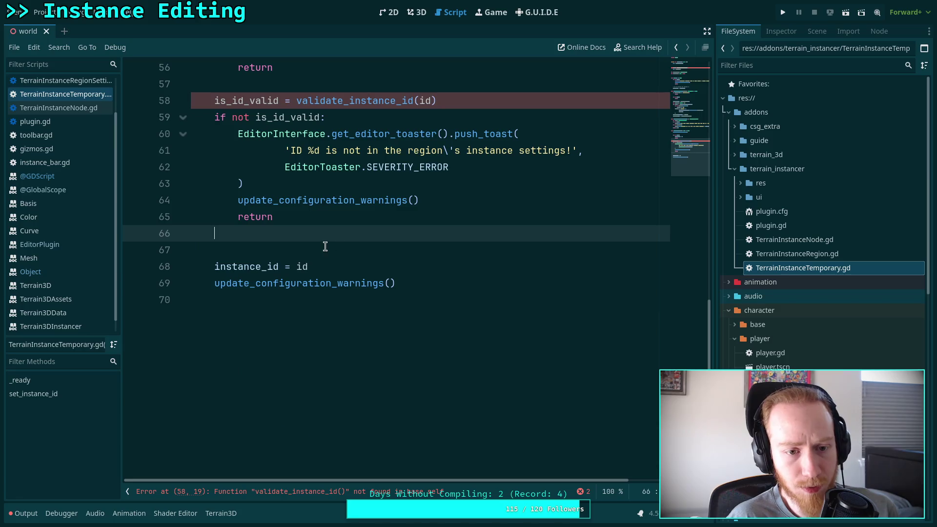
key(BackSpace)
scroll(464, 287, up, 2)
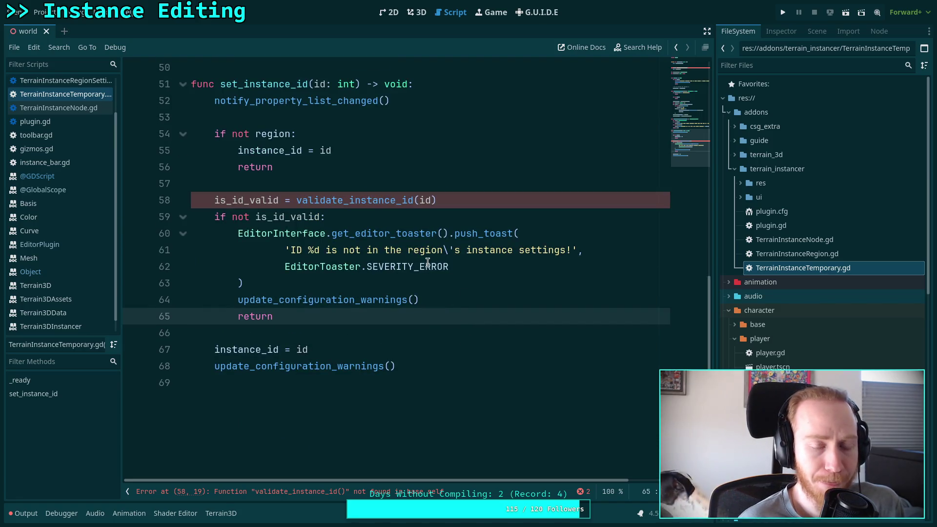
scroll(450, 322, up, 2)
Replace 'instance_id = instance_id' with 'is_id_valid = validate_instance_id(instance_id)' followed by update_configuration_warnings().
scroll(449, 324, up, 12)
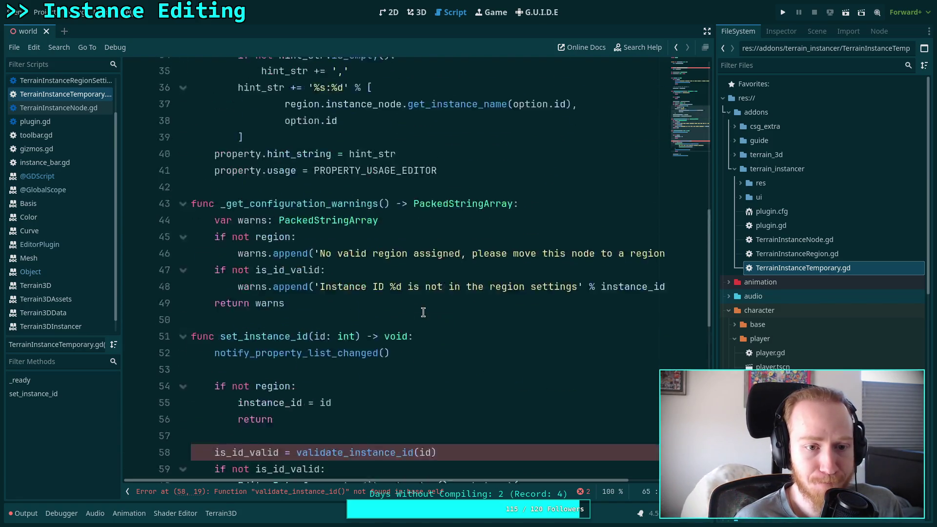
click(360, 299)
drag(362, 299, 215, 300)
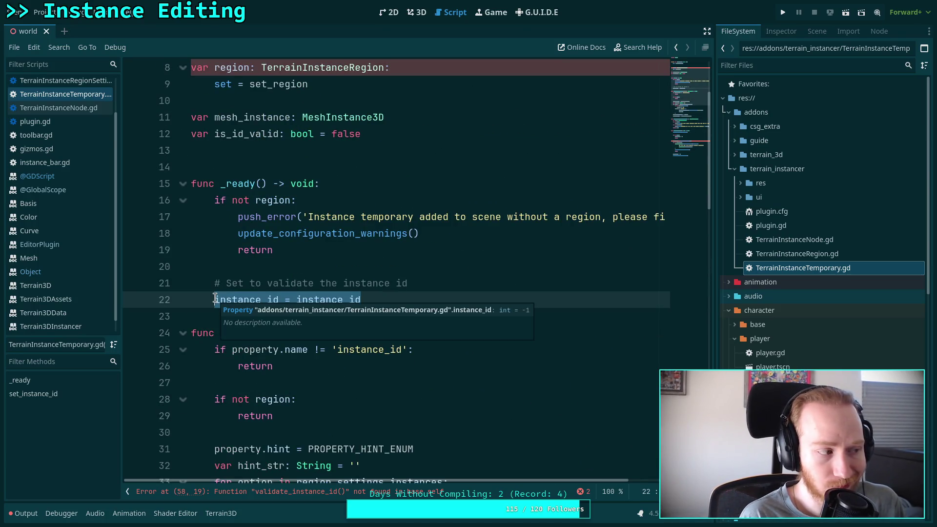
text(is_id)
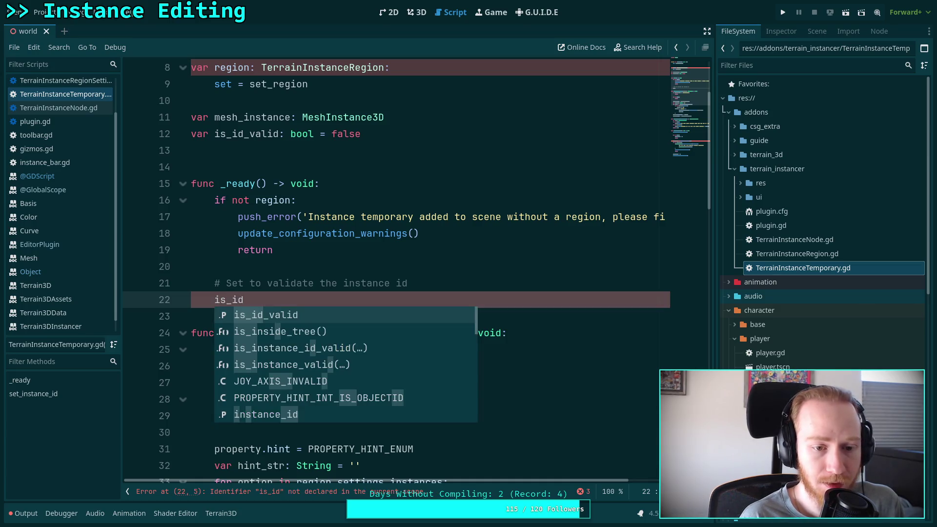
key(Return)
text(= val)
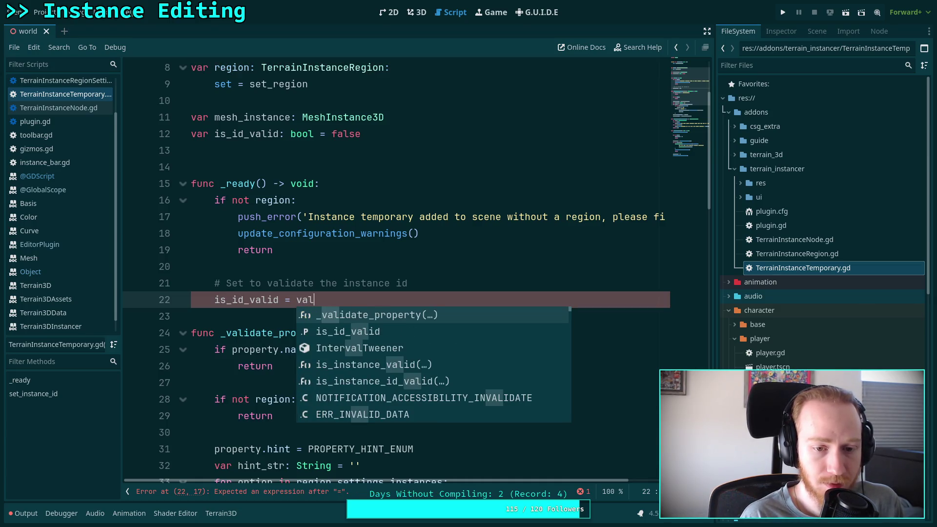
text(idate_inst)
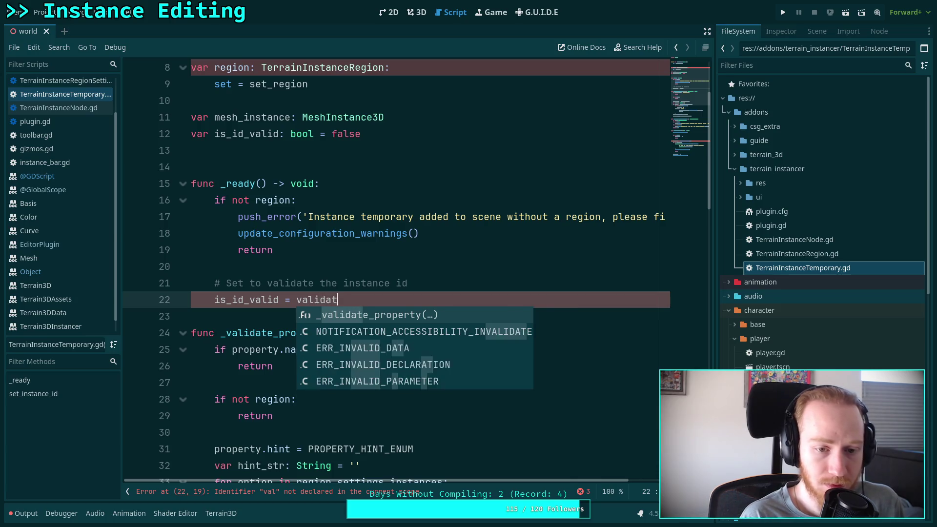
text(ane)
key(BackSpace)
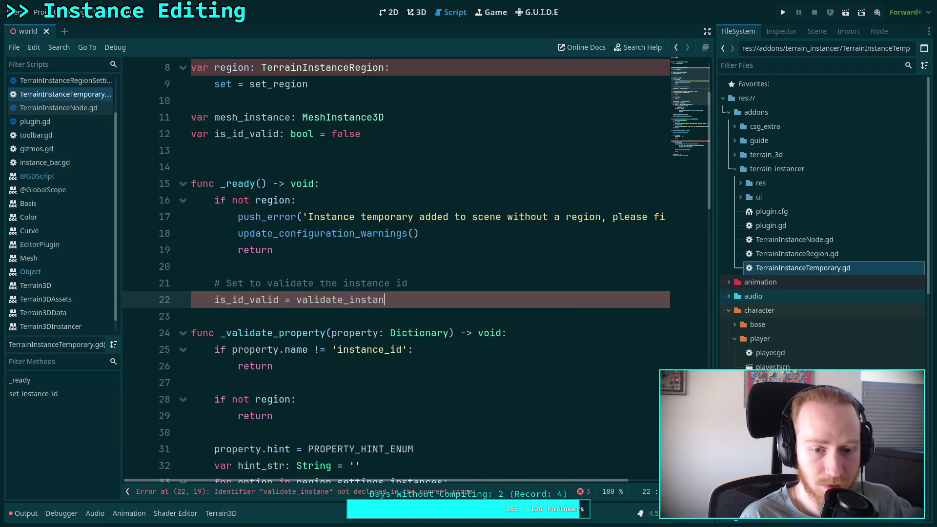
text(_id())
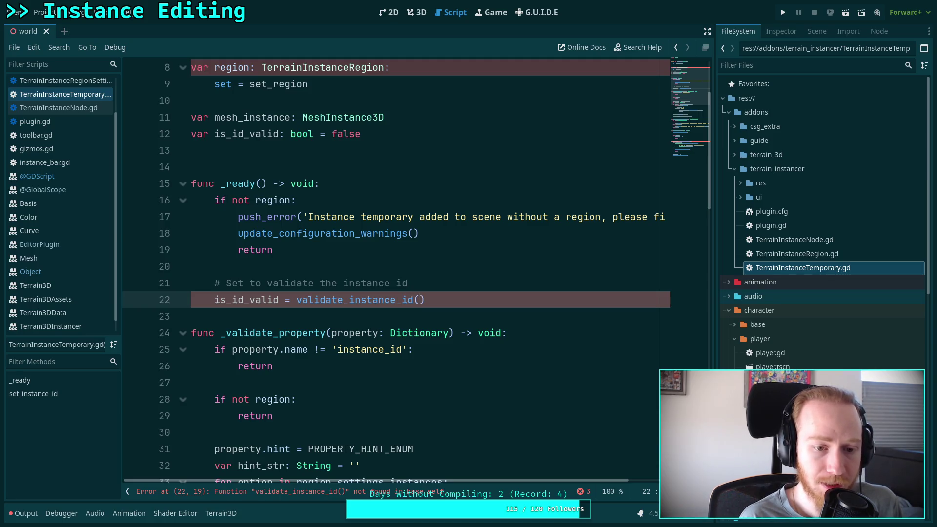
text(instance_id)
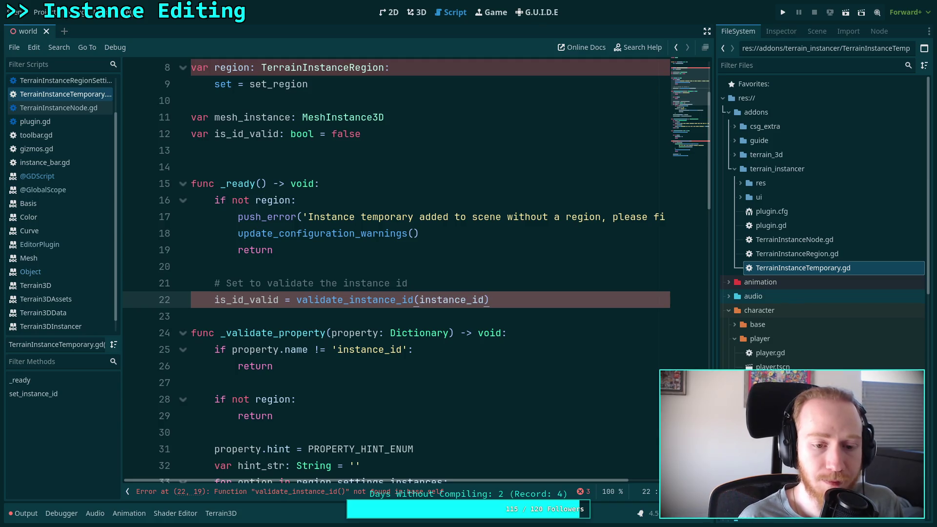
key(Return)
text(if not is_)
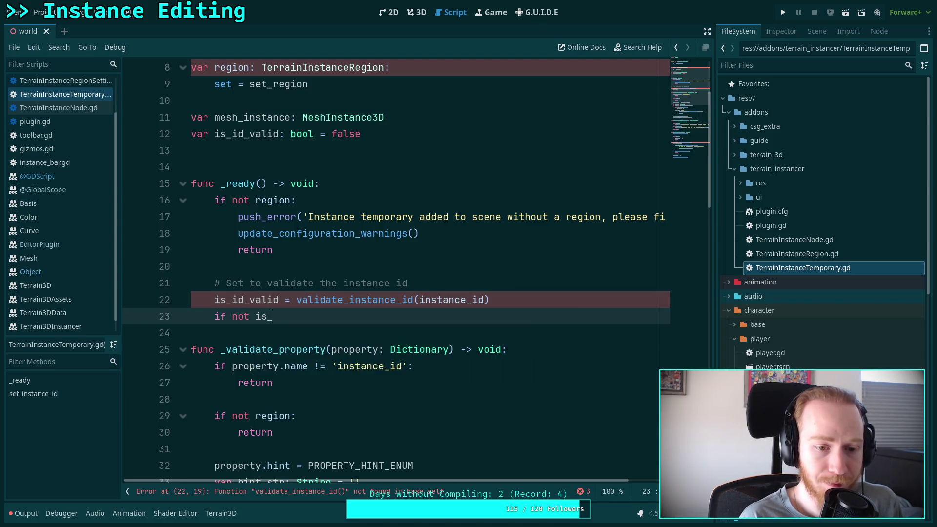
key(BackSpace)
key(BackSpace)
key(BackSpace)
text(updat)
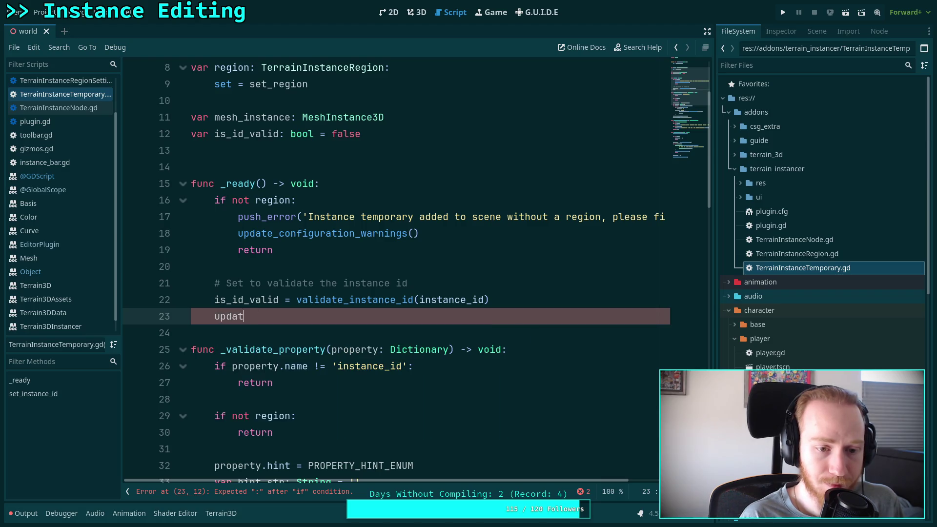
text(e_c)
key(Return)
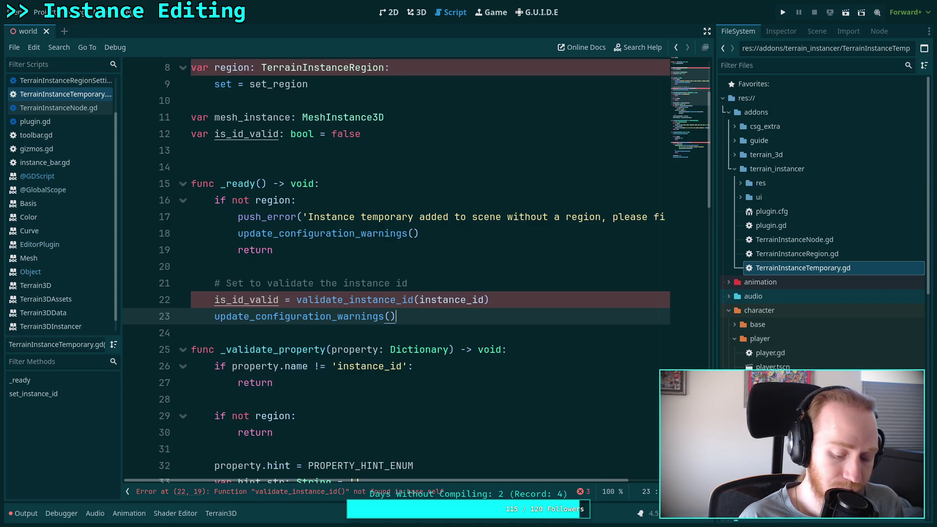
Delete the '# Set to validate the instance id' comment line from _ready.
scroll(244, 193, down, 3)
click(431, 133)
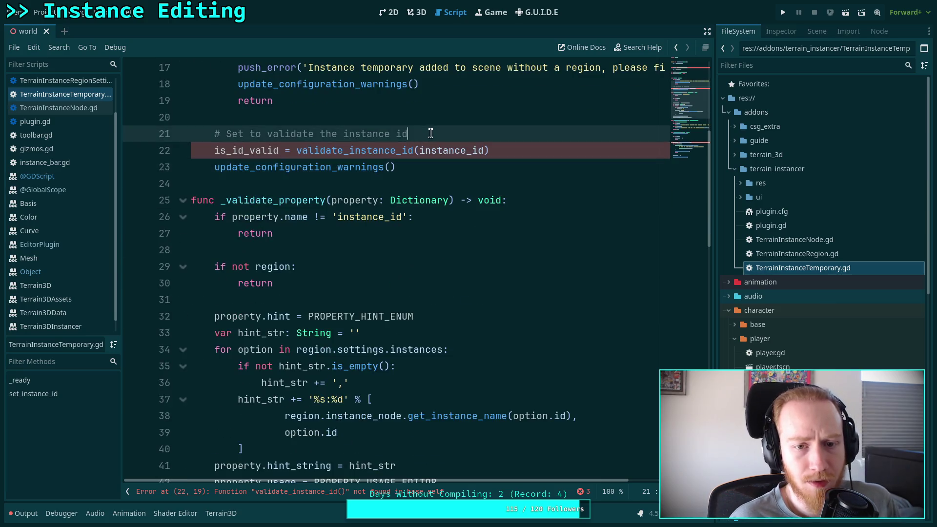
key(ctrl+shift+k)
scroll(398, 264, down, 7)
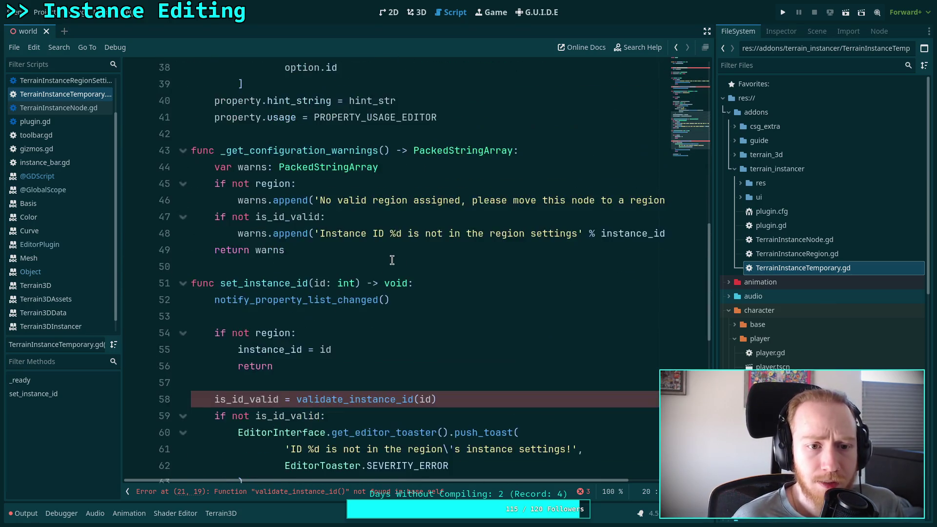
scroll(392, 260, down, 4)
scroll(363, 284, up, 12)
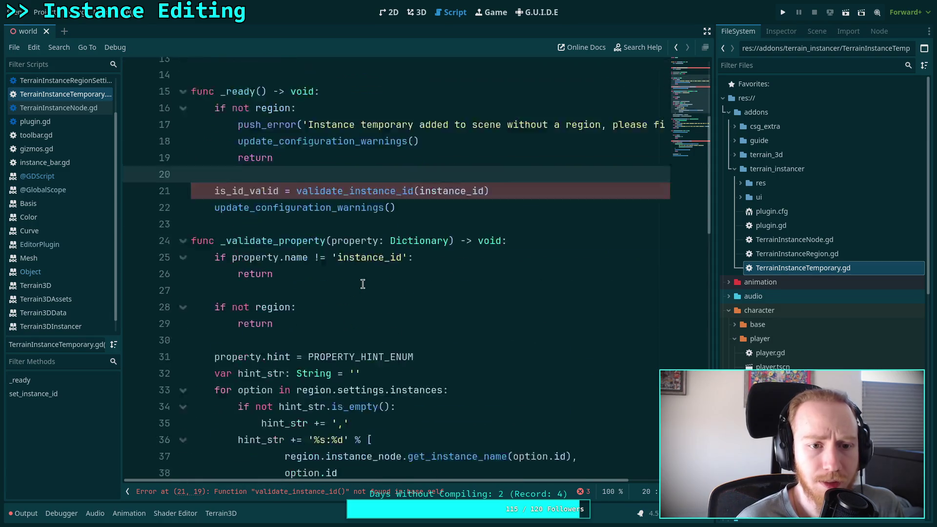
scroll(362, 284, up, 4)
scroll(363, 282, down, 16)
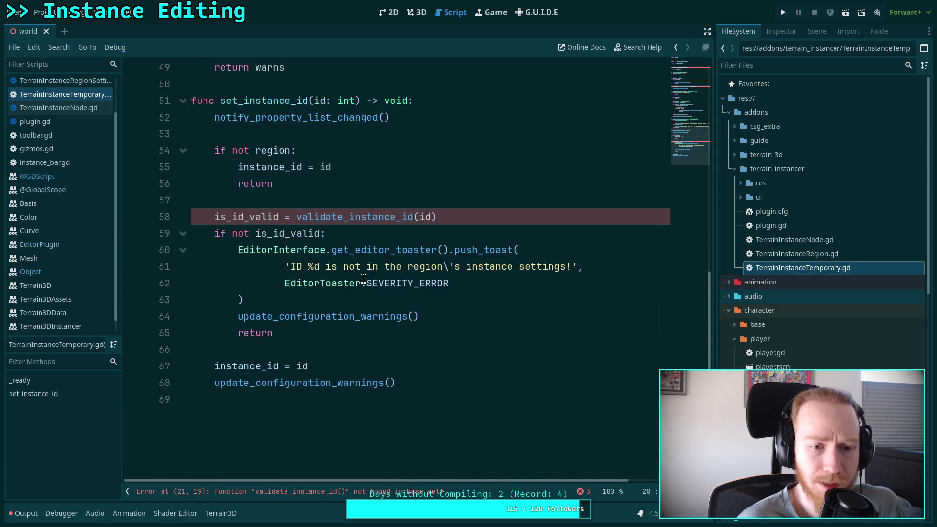
Keep an empty line above 'instance_id = id' and save the script.
click(321, 356)
text(validate_instance_id(id))
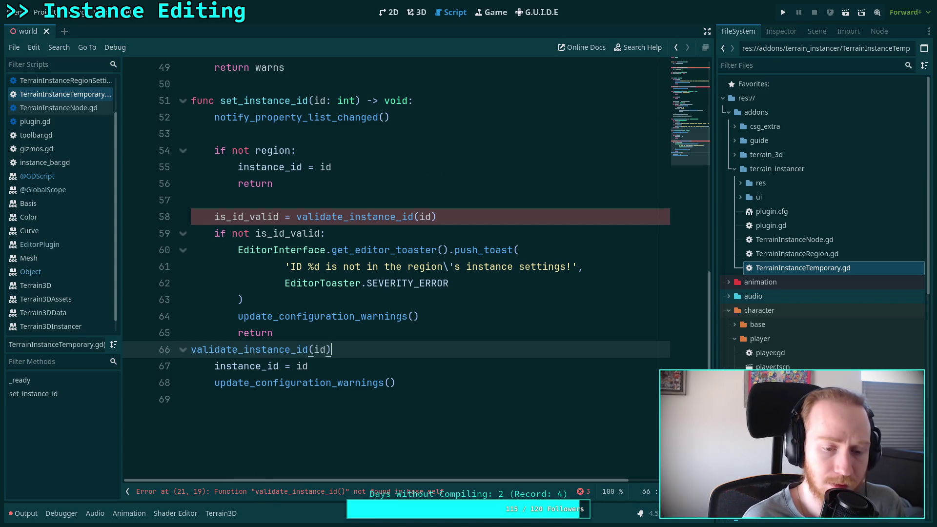
key(shift+Tab)
key(shift+Tab)
key(Tab)
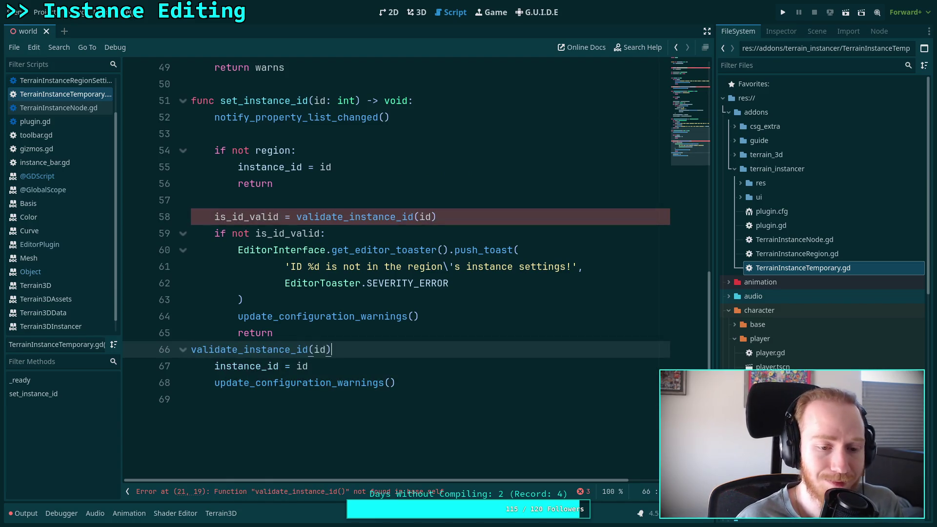
key(ctrl+shift+k)
key(ctrl+shift+Return)
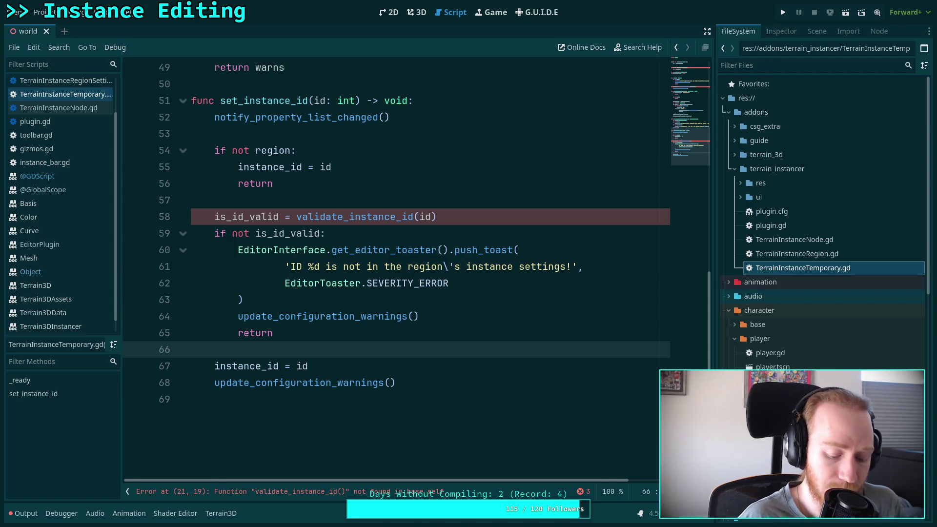
key(ctrl+s)
click(427, 445)
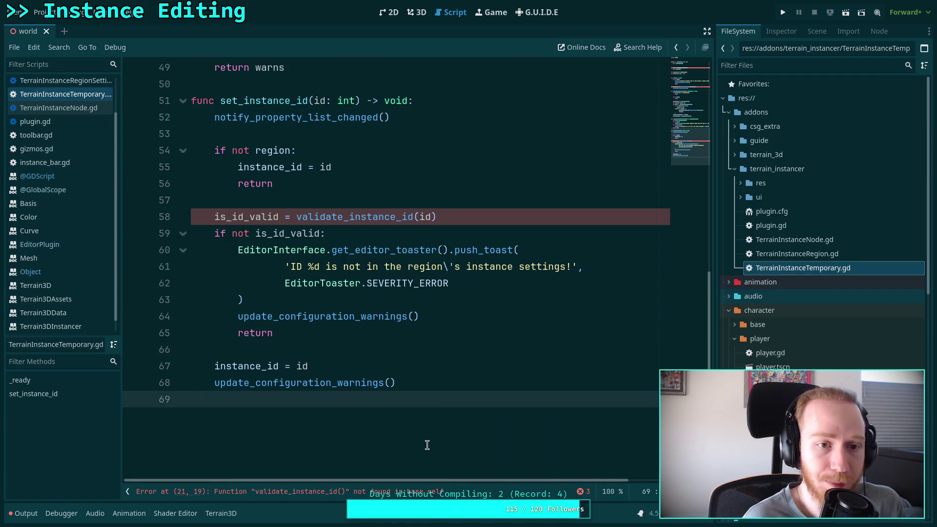
Declare 'func validate_instance_id(id: int) -> bool:' returning false when there is no region.
key(Return)
text(func )
text(valid)
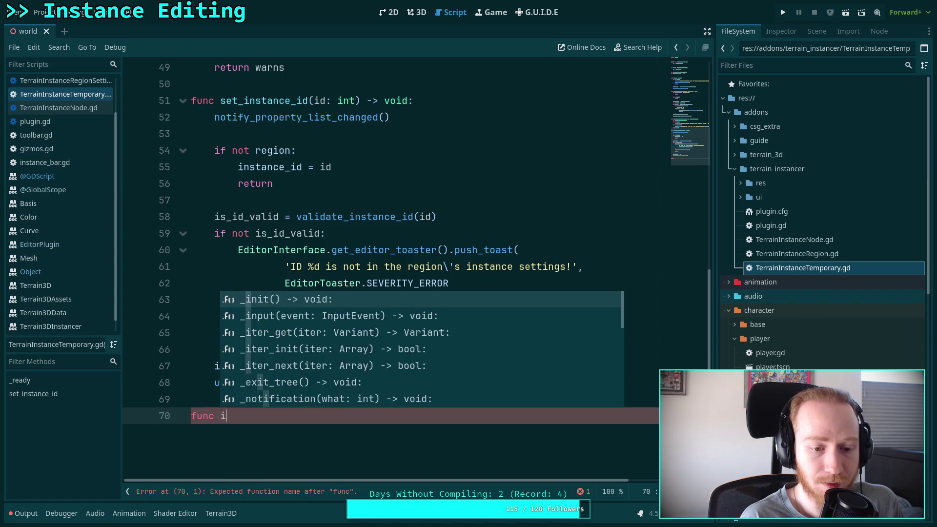
text(ate_instance)
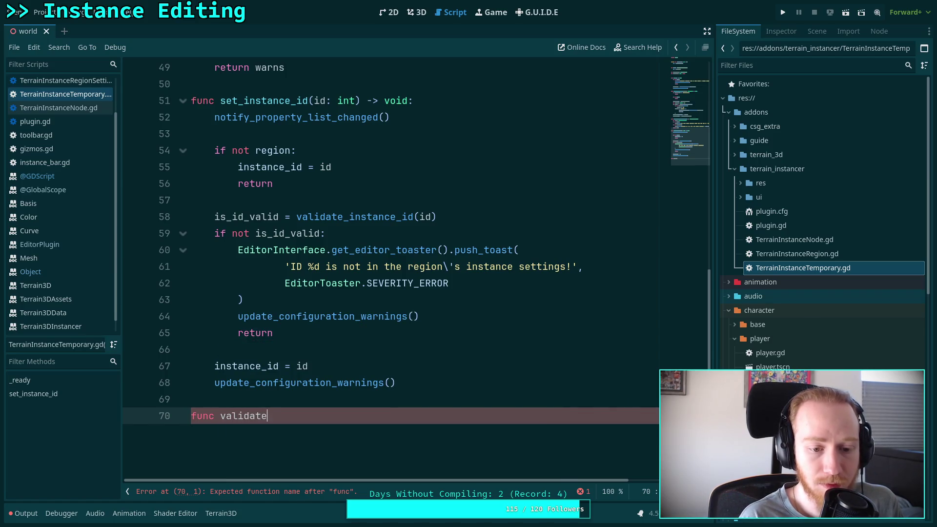
text(_id()
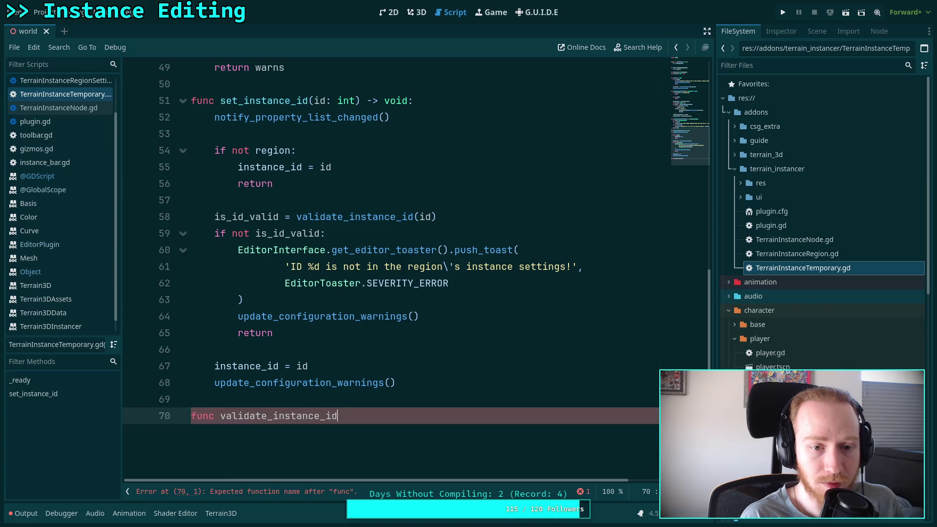
text(id: int) ->)
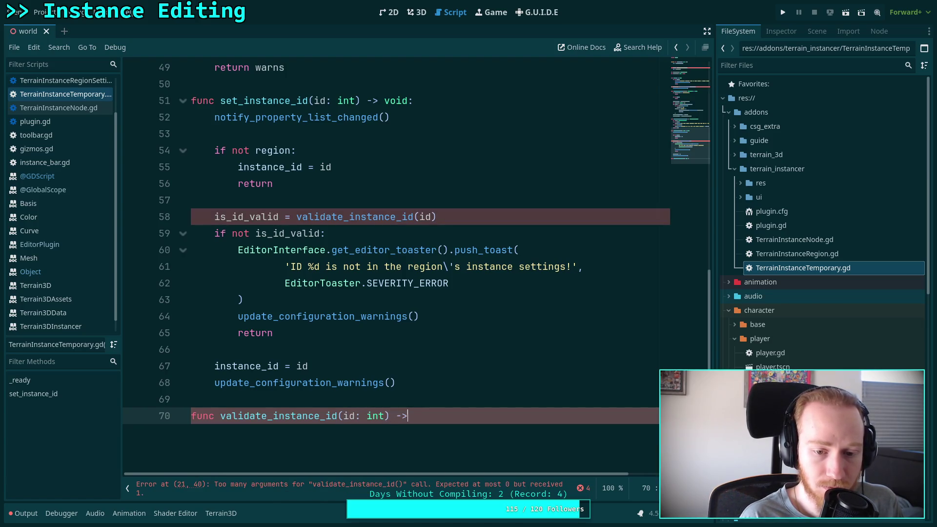
text( bool:)
key(Return)
text(fo)
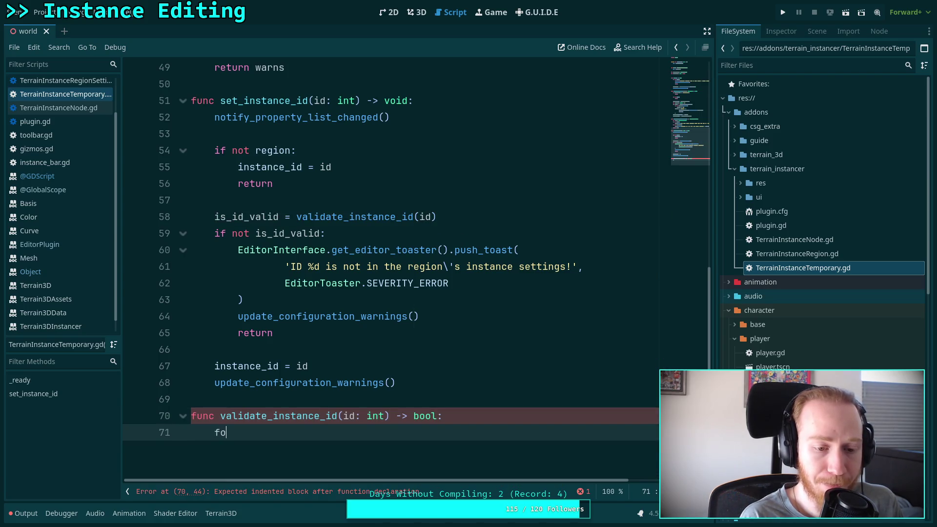
key(BackSpace)
key(BackSpace)
key(BackSpace)
text(if not r)
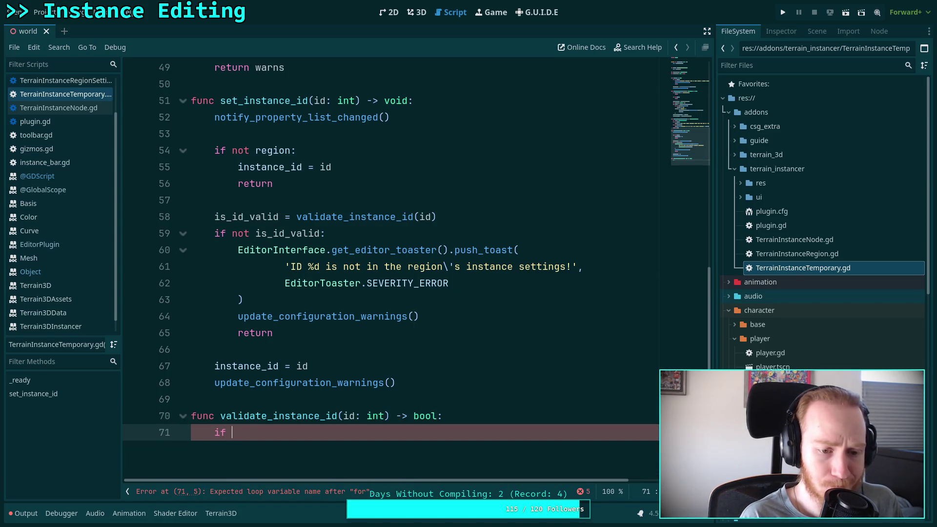
text(egion r)
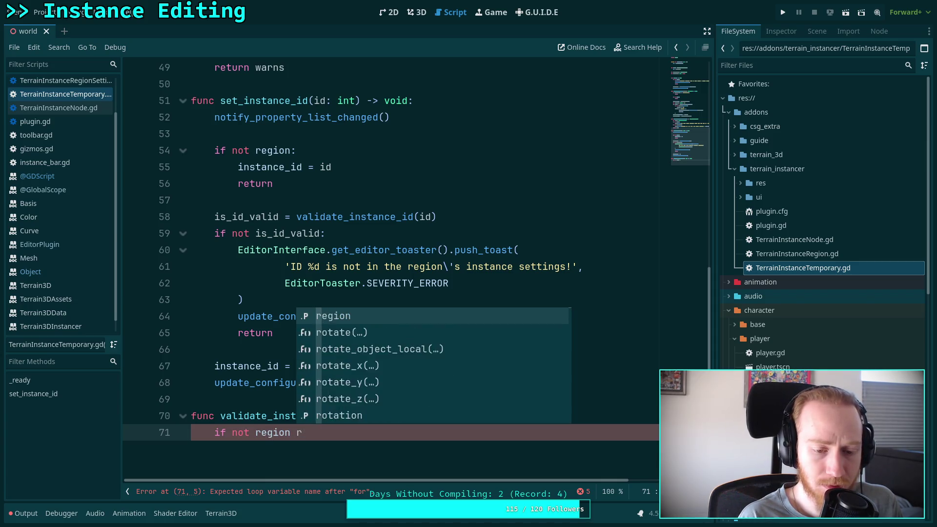
text(n:)
key(Return)
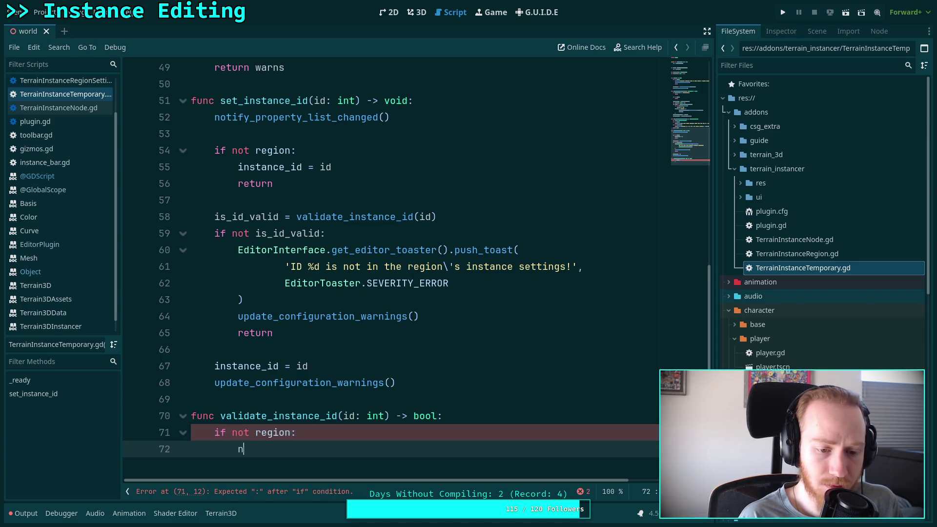
text(n)
key(BackSpace)
text(return false)
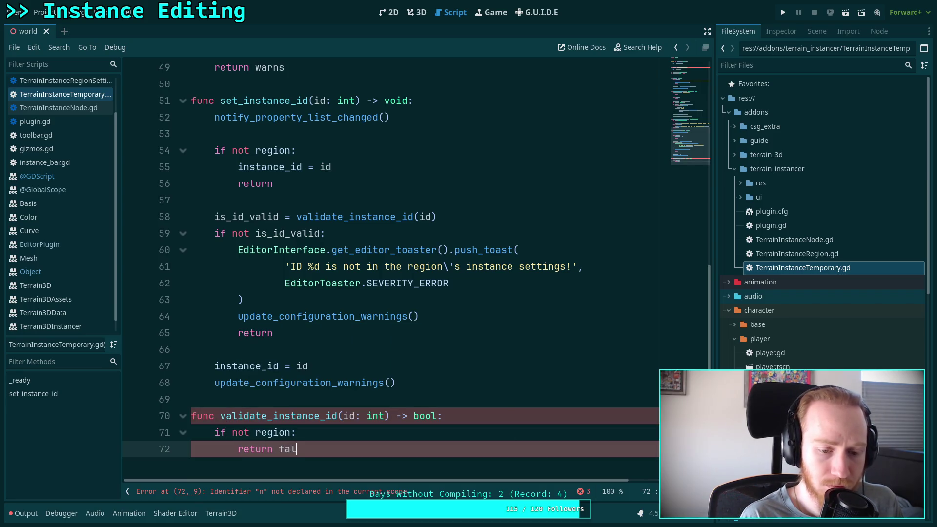
key(Return)
key(Return)
key(BackSpace)
Add a loop 'for option in region.settings.instances:' to the function.
scroll(442, 392, down, 1)
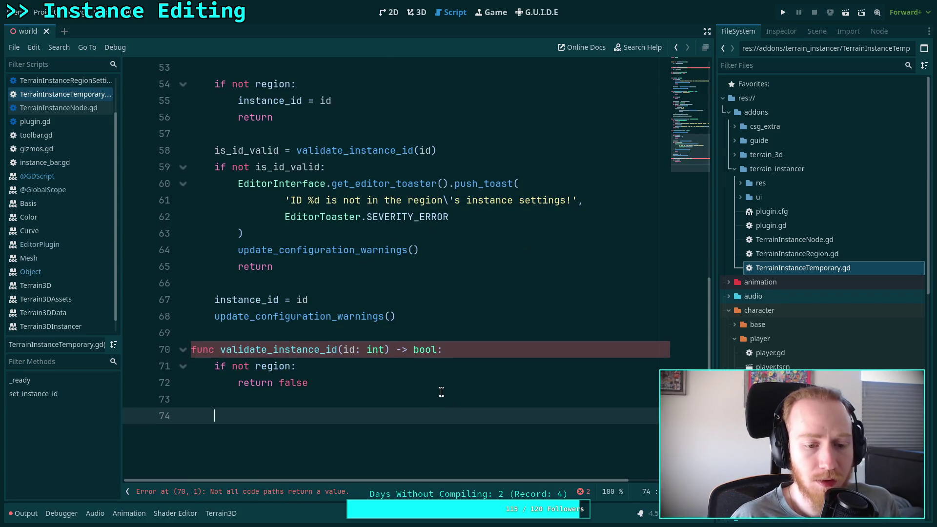
text(for option in r)
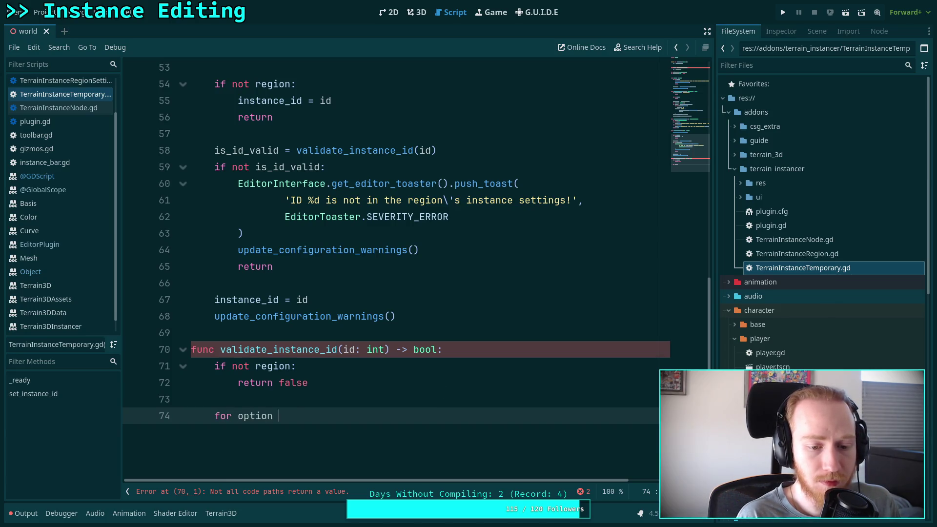
text(egion:)
key(Return)
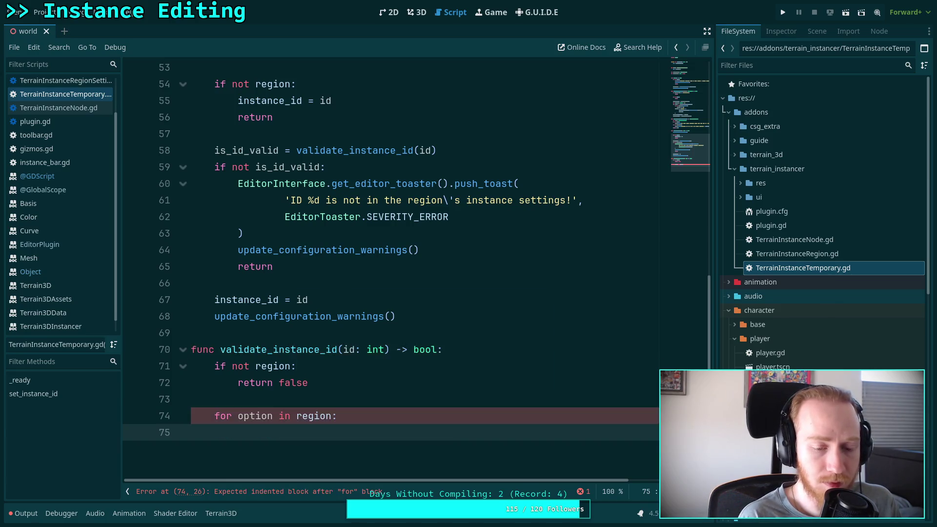
key(BackSpace)
key(BackSpace)
key(BackSpace)
text(in)
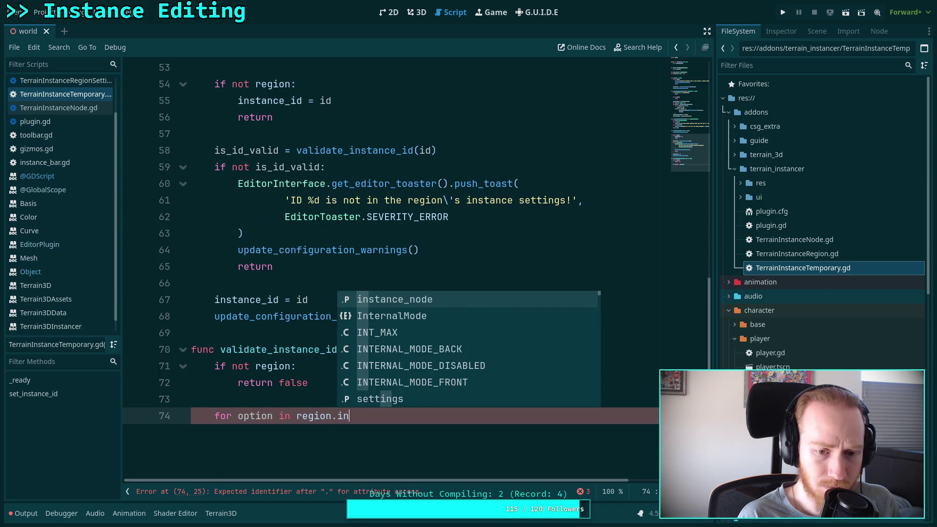
key(BackSpace)
key(BackSpace)
text(settings)
text(.in)
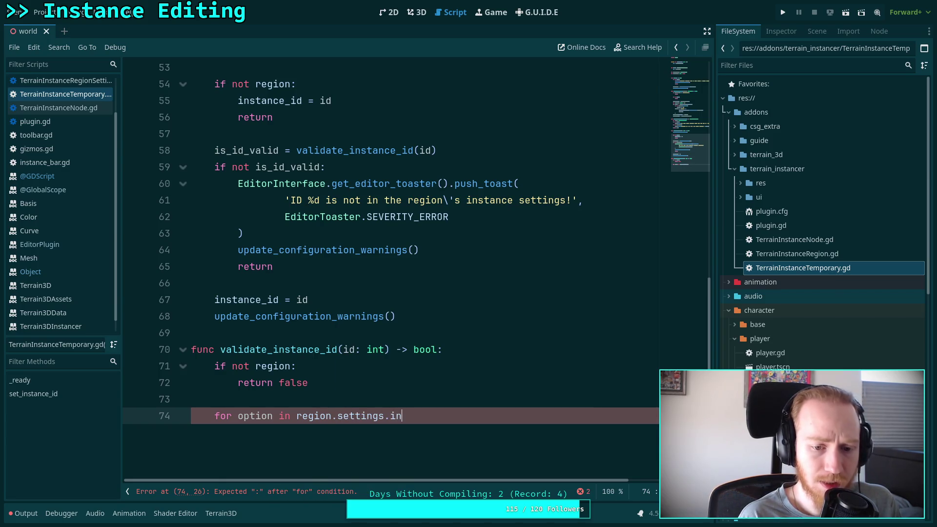
key(Return)
text(:)
key(Return)
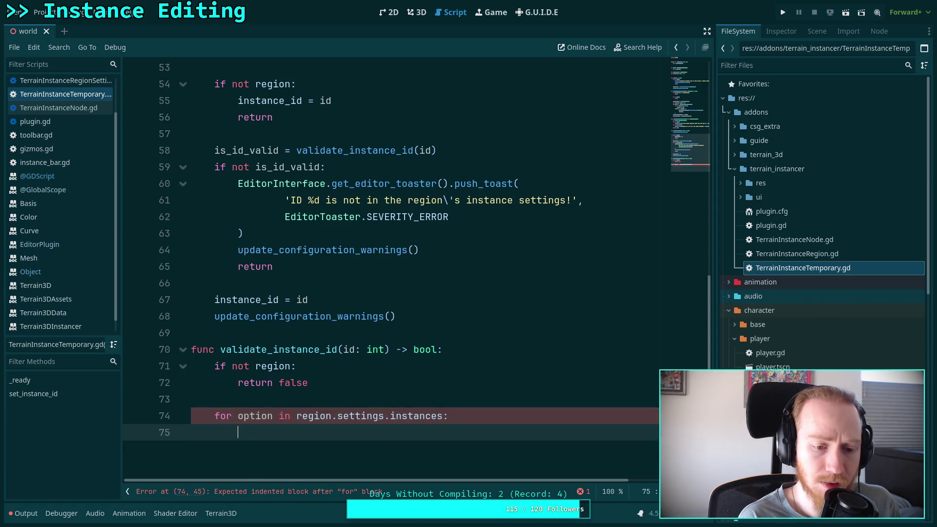
Return true when option.id == id, otherwise end with a fallback 'return false'.
text(if option.)
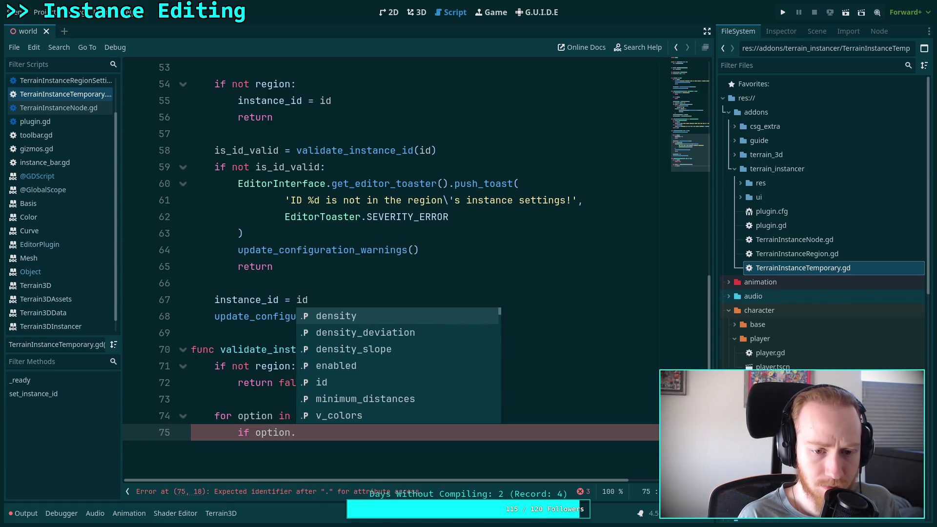
text(id == id:)
key(Return)
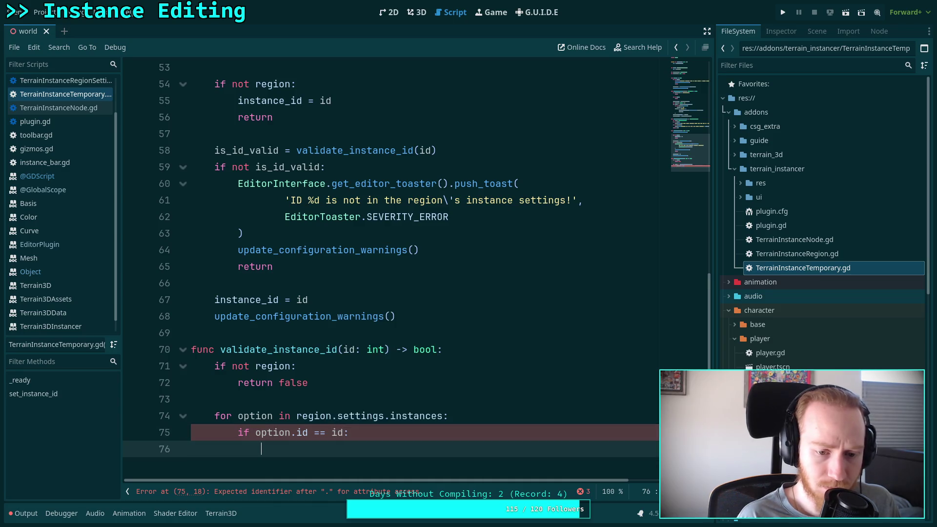
text(return true)
key(Return)
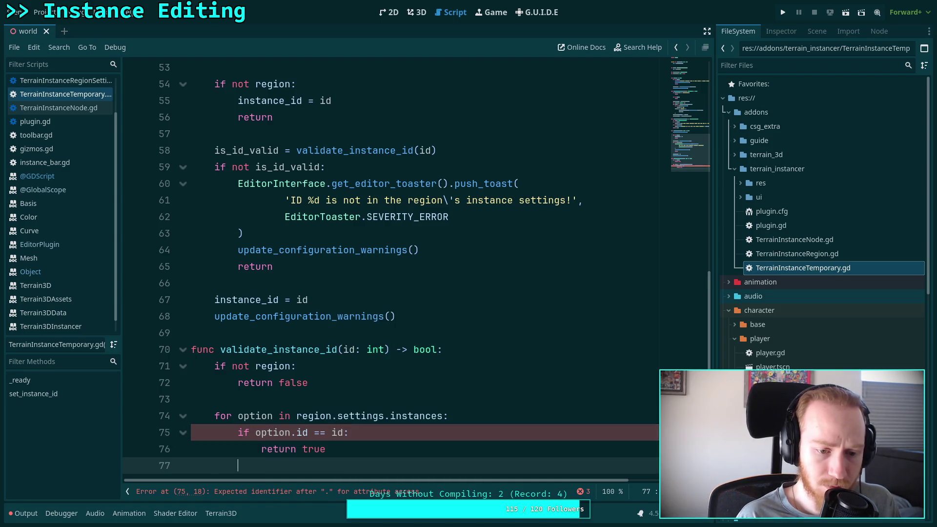
key(Return)
text(return fales)
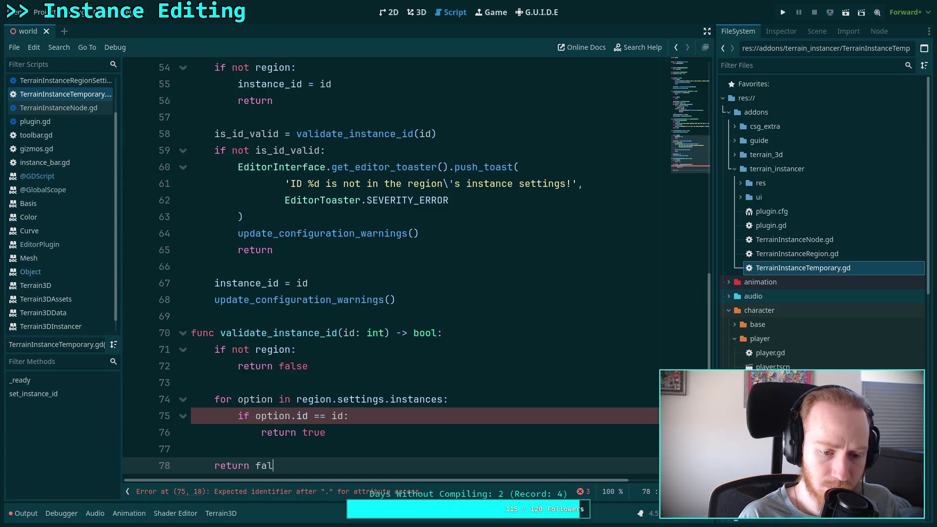
key(BackSpace)
key(BackSpace)
text(se)
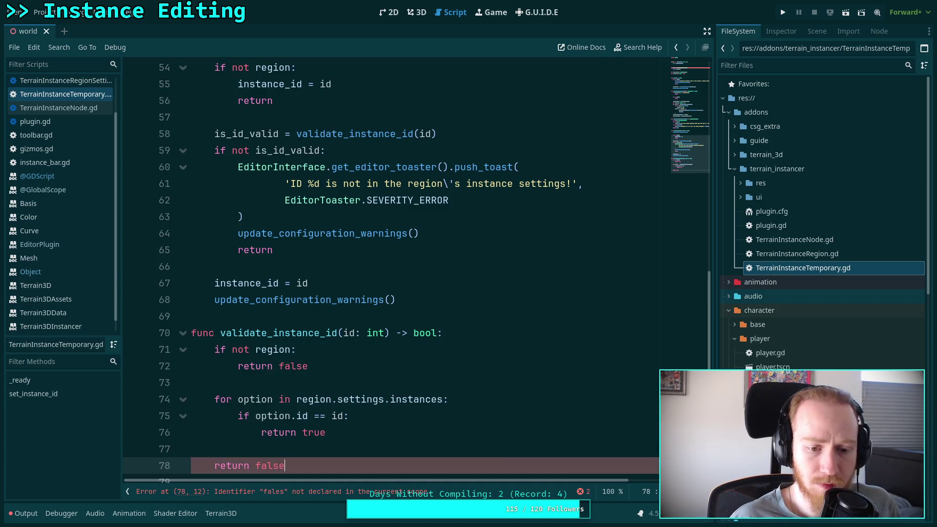
click(485, 380)
scroll(485, 379, down, 1)
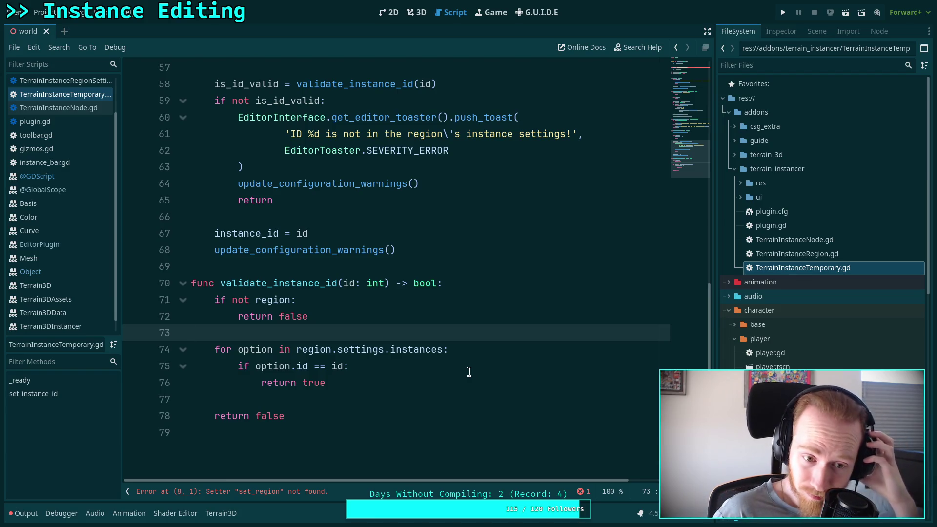
scroll(469, 372, up, 10)
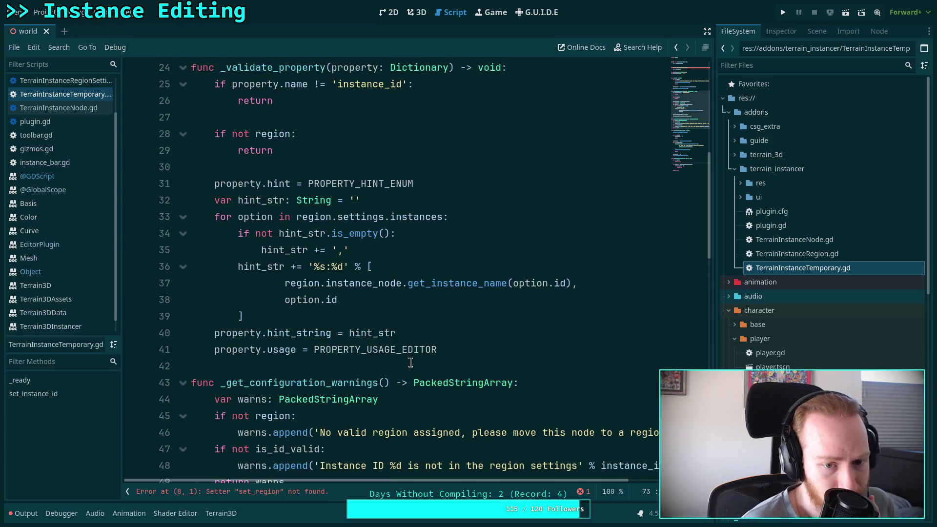
scroll(406, 350, up, 4)
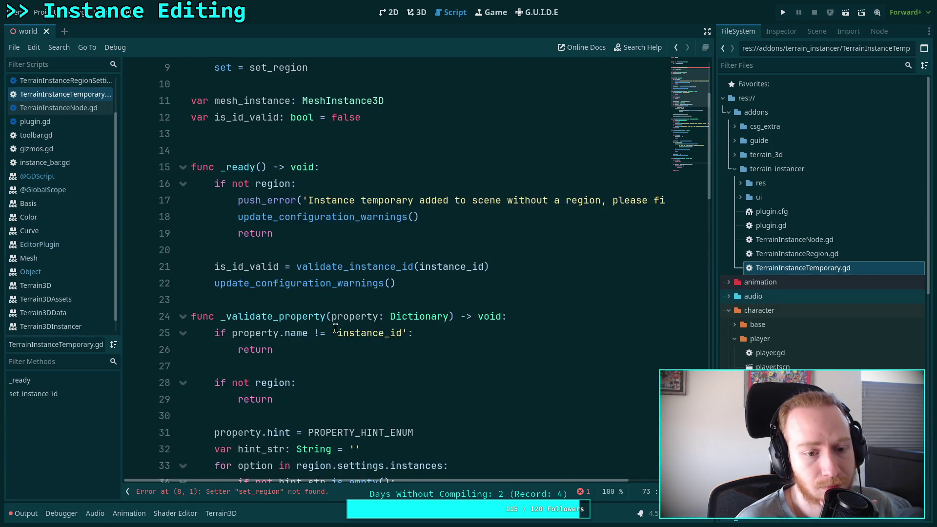
scroll(335, 328, down, 1)
scroll(464, 335, up, 2)
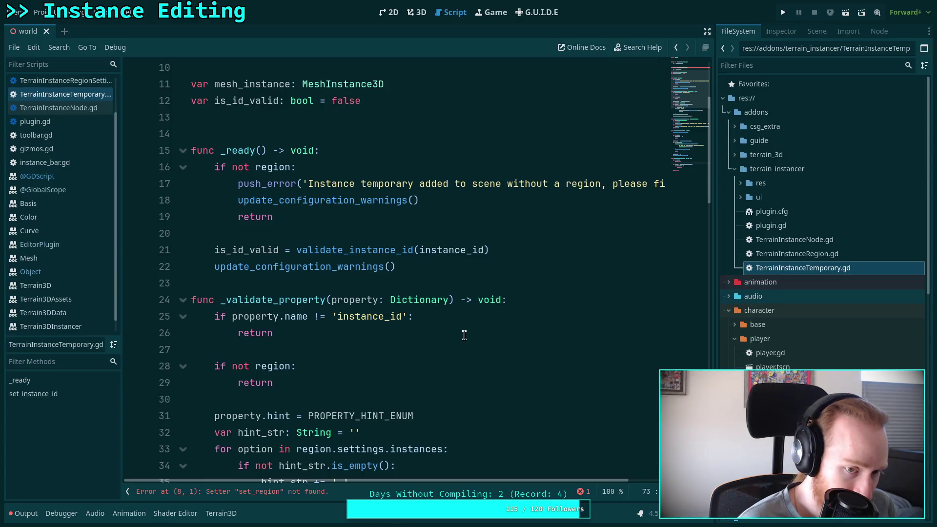
click(455, 266)
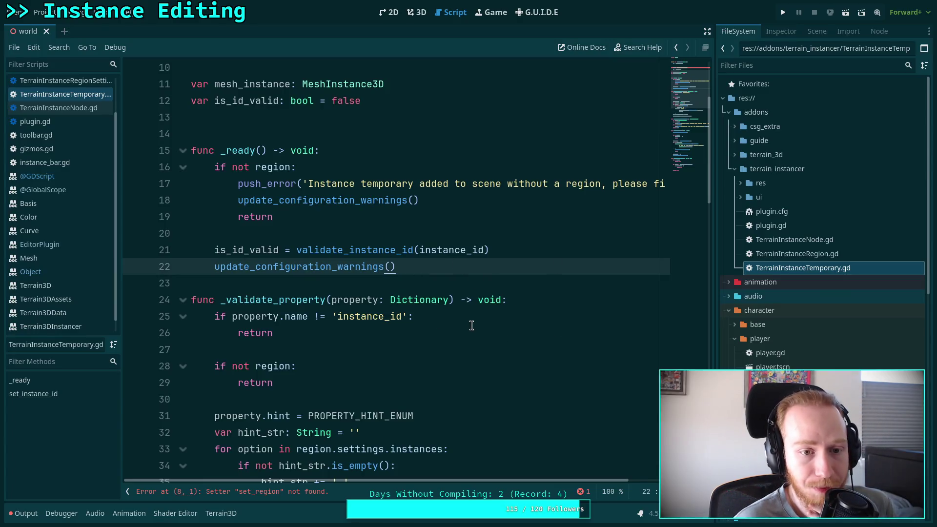
scroll(471, 326, up, 2)
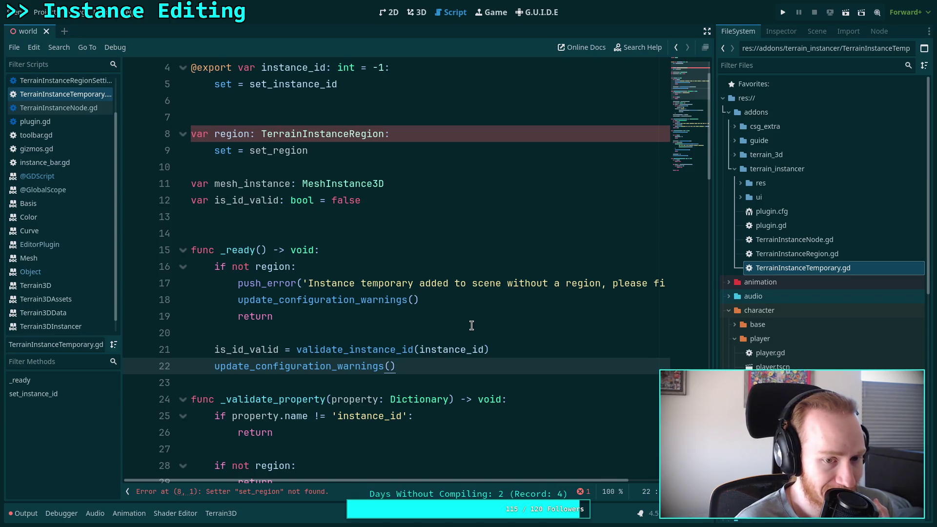
scroll(471, 326, down, 15)
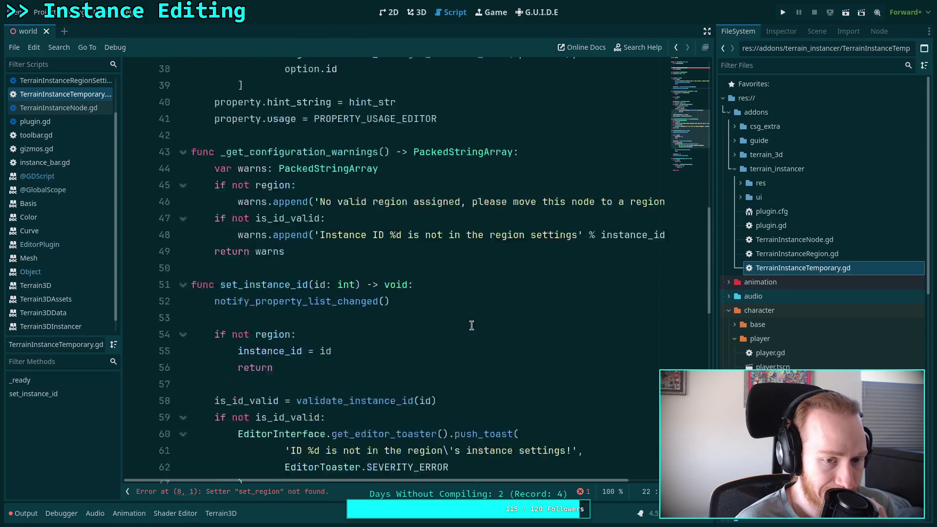
scroll(472, 325, down, 4)
scroll(471, 325, up, 12)
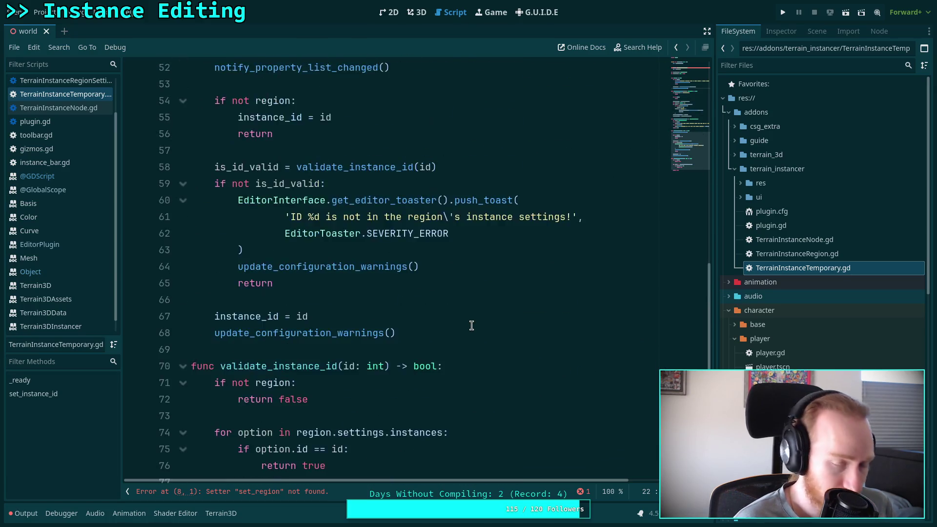
scroll(471, 326, up, 6)
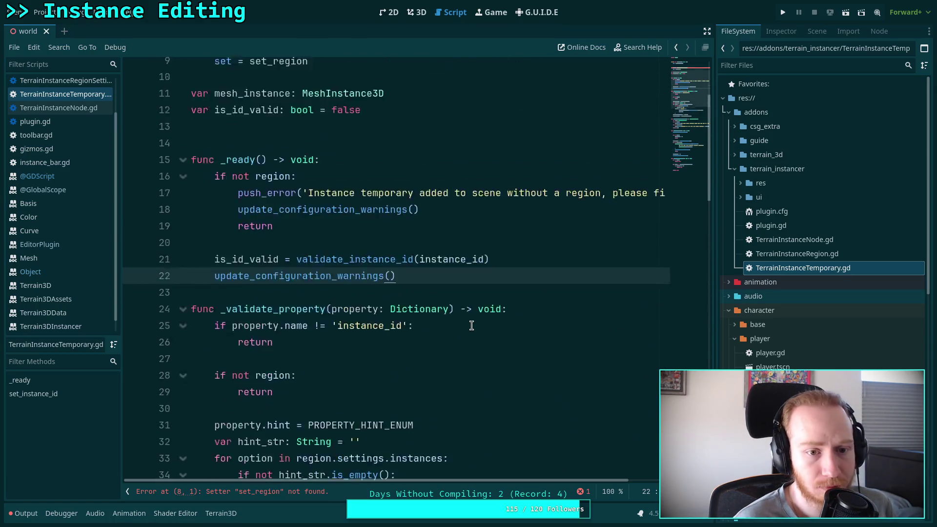
Add an 'if not is_id_valid:' check below the id validation in _ready.
click(554, 302)
key(Return)
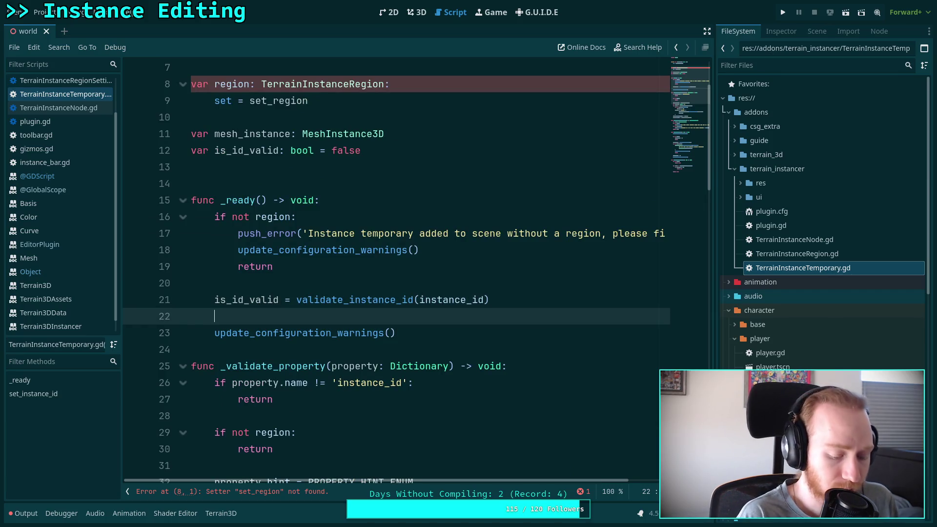
scroll(446, 318, down, 14)
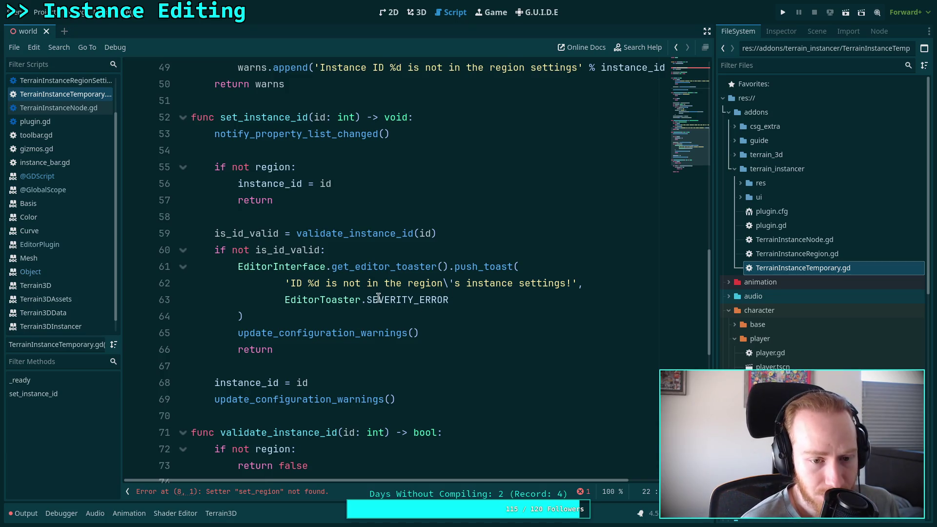
double_click(320, 332)
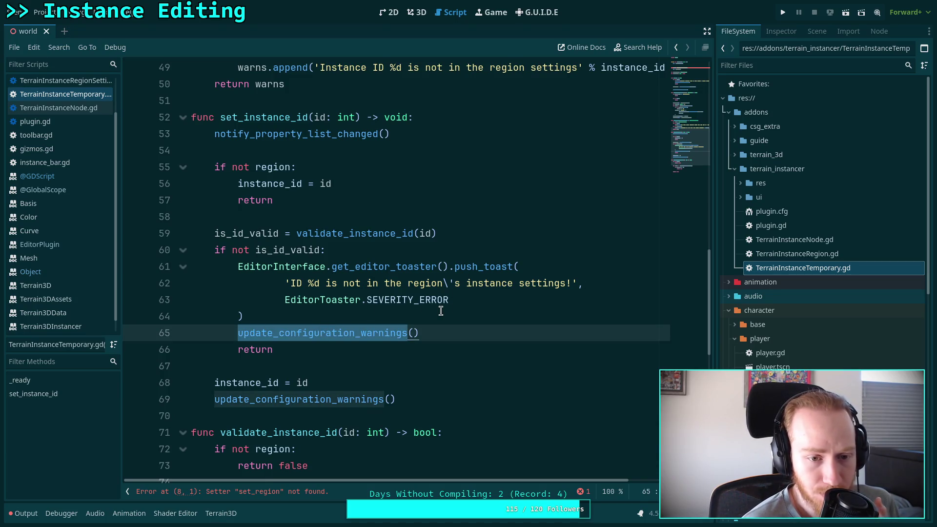
scroll(439, 311, up, 14)
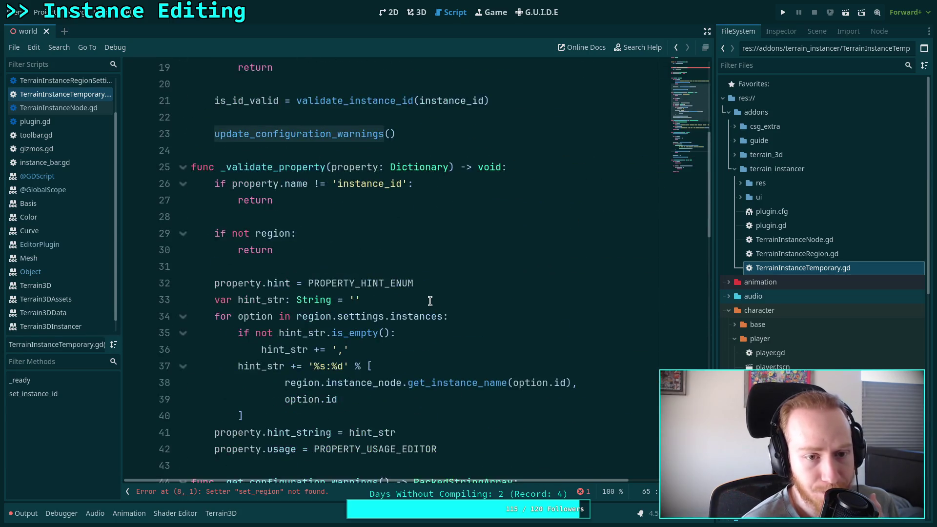
click(445, 317)
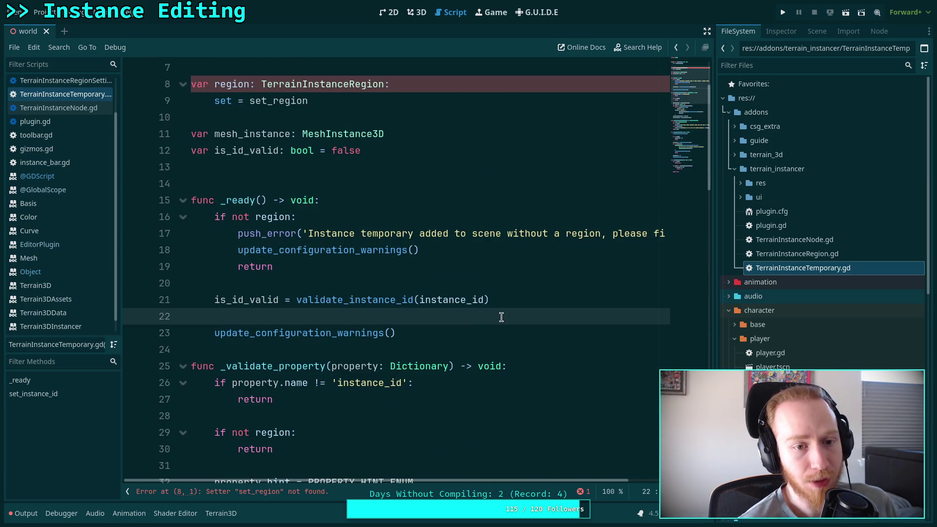
text(if not is)
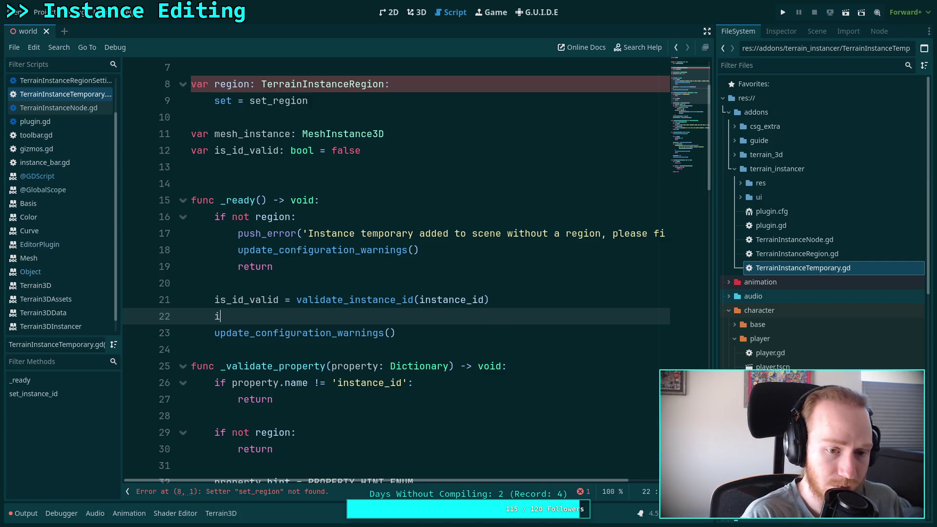
text(_)
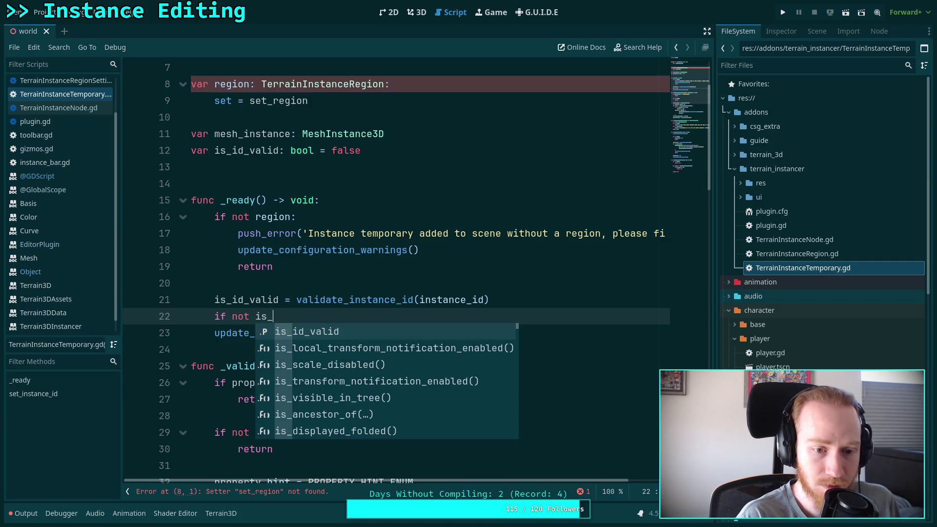
key(Return)
text(:)
key(Return)
Push the error 'Instance temporary added to scene without a valid instance id, please fix!' and save.
text(push_e)
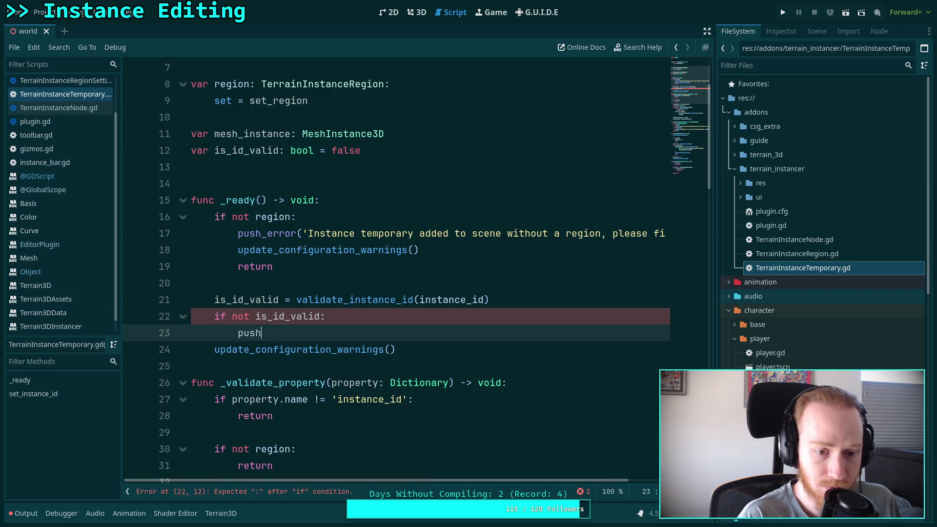
text(rror)
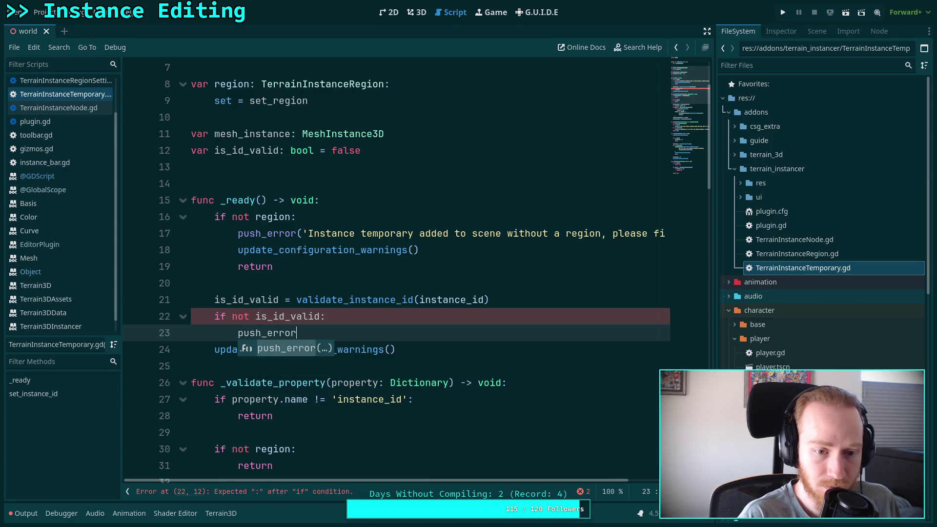
key(Return)
text('Instance )
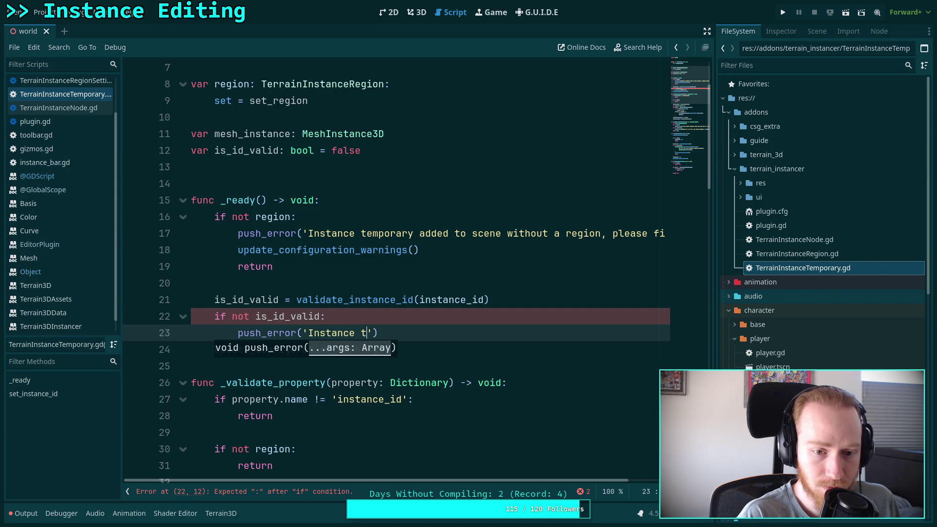
text(temporary ad)
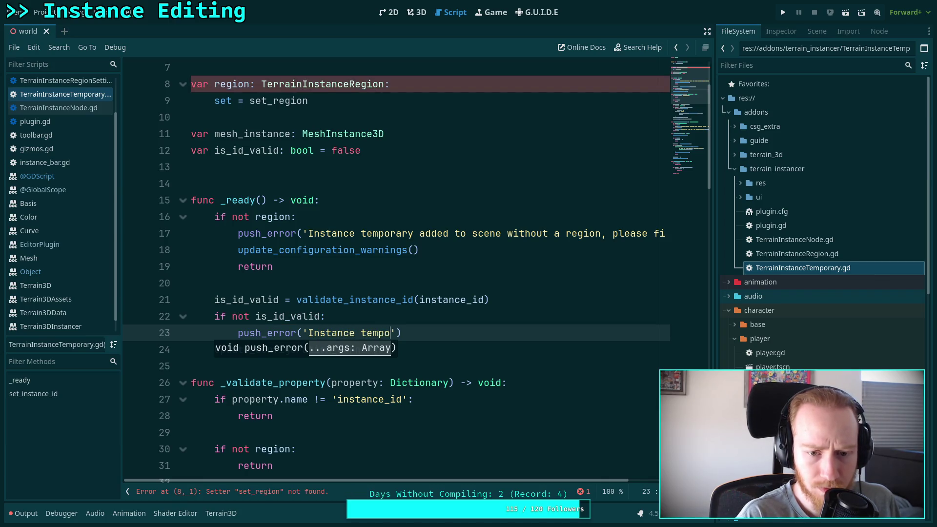
text(ded to scene w)
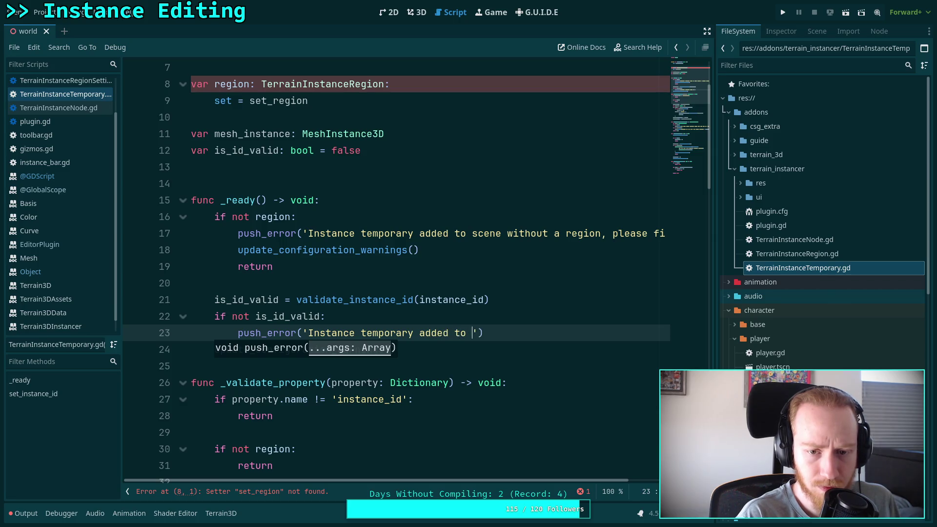
text(ithout a valid )
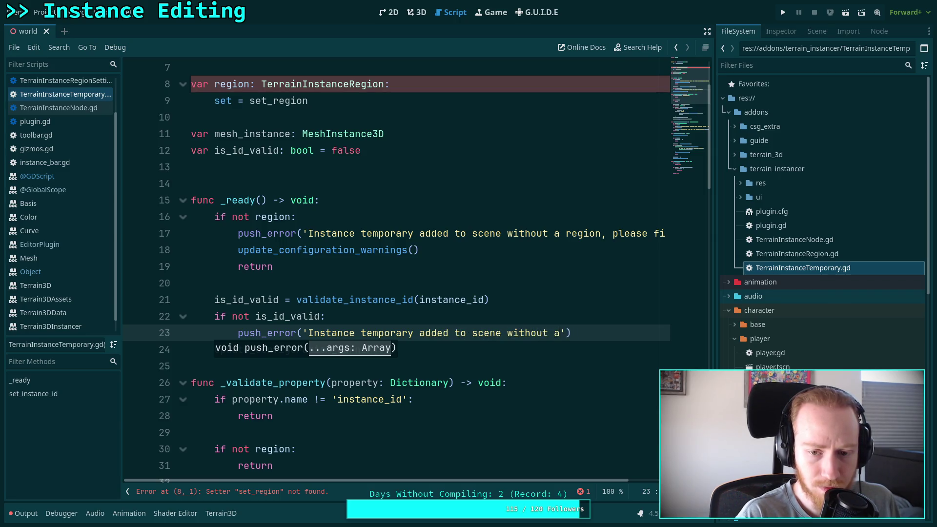
text(instance id, pl)
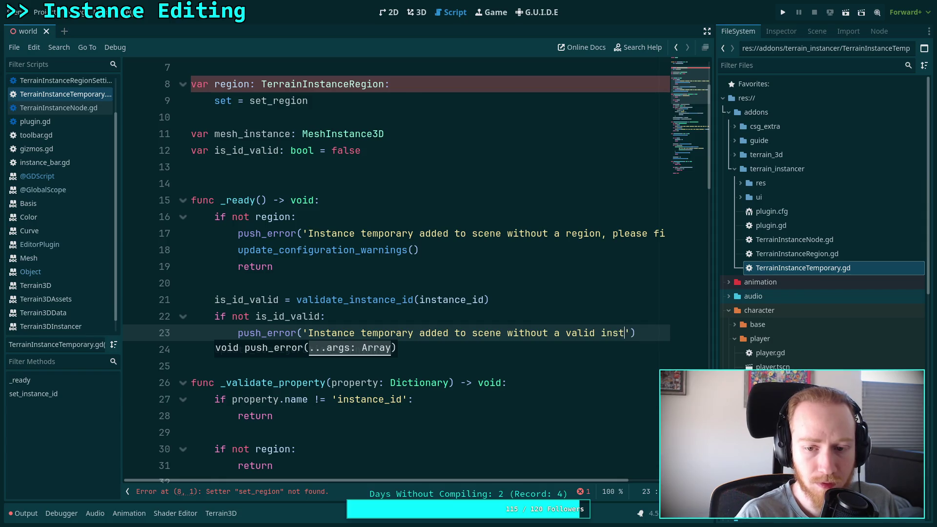
text(ease fix!)
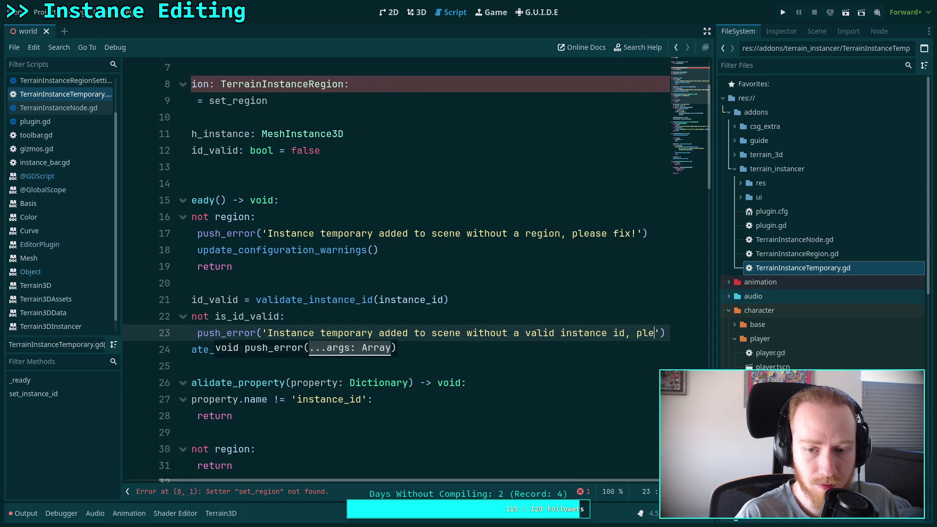
key(ctrl+s)
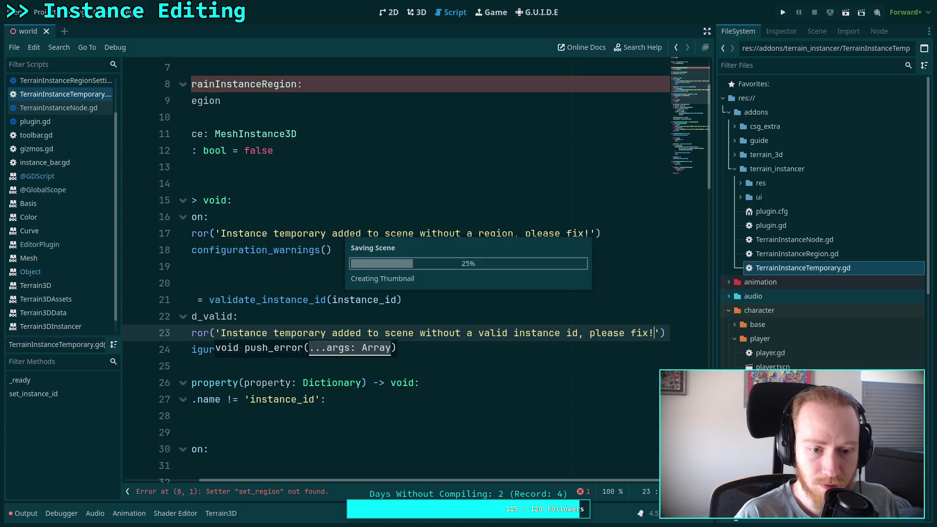
drag(470, 481, 332, 468)
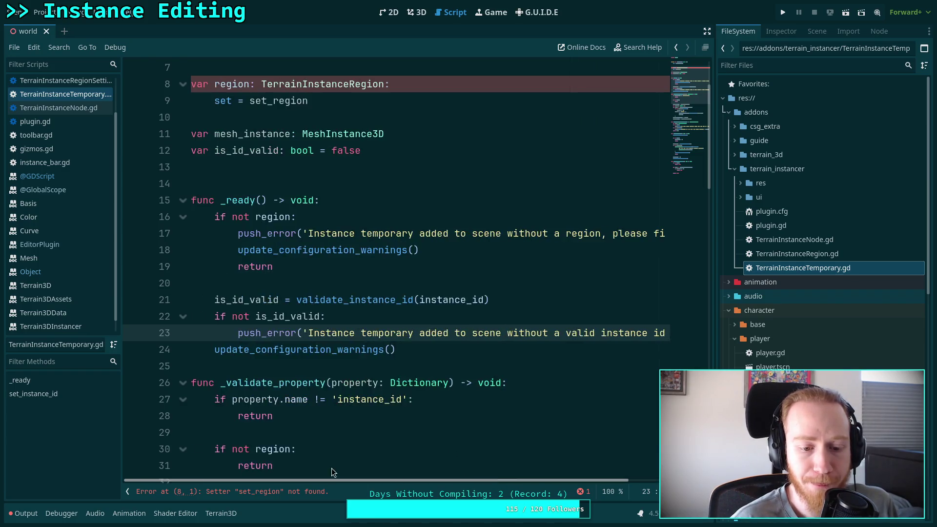
click(315, 416)
Start a new func set_region() above set_instance_id.
scroll(420, 347, down, 3)
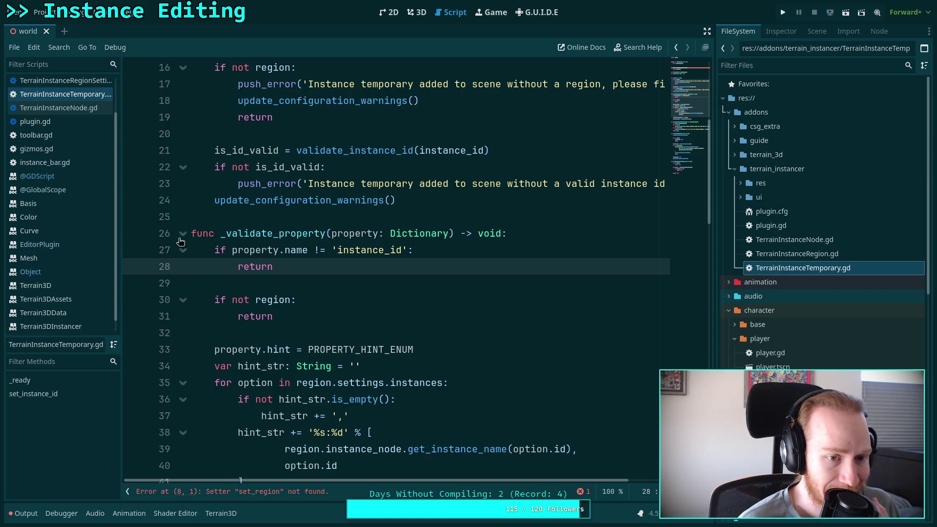
scroll(354, 284, down, 9)
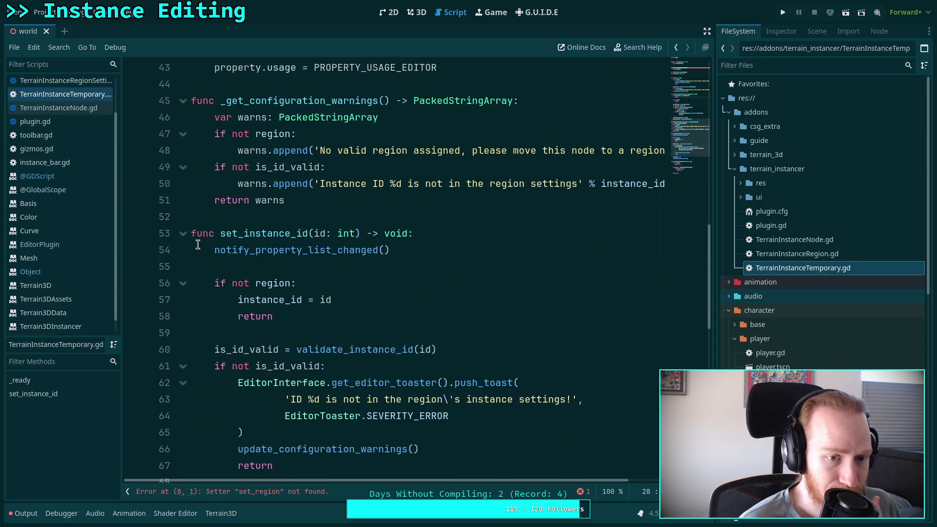
click(183, 234)
click(183, 234)
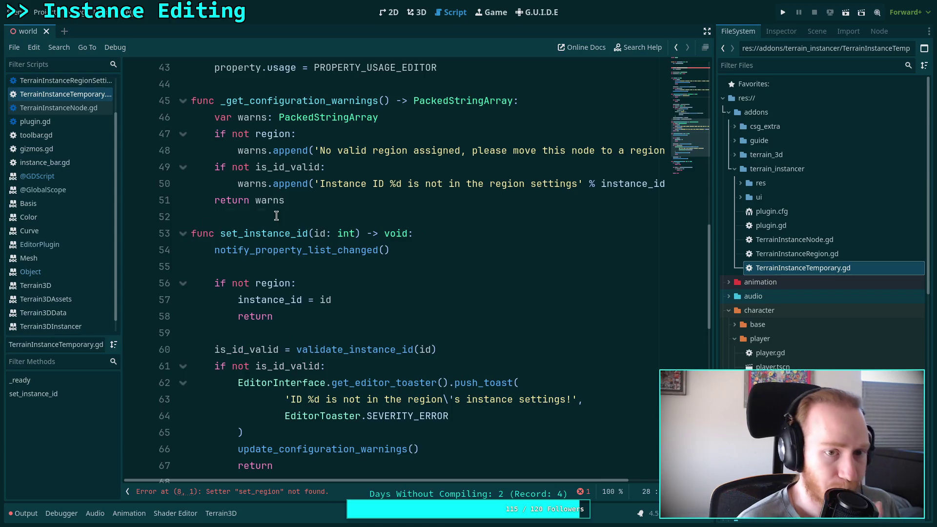
click(276, 216)
key(Return)
key(Return)
key(Up)
text(unc set_region)
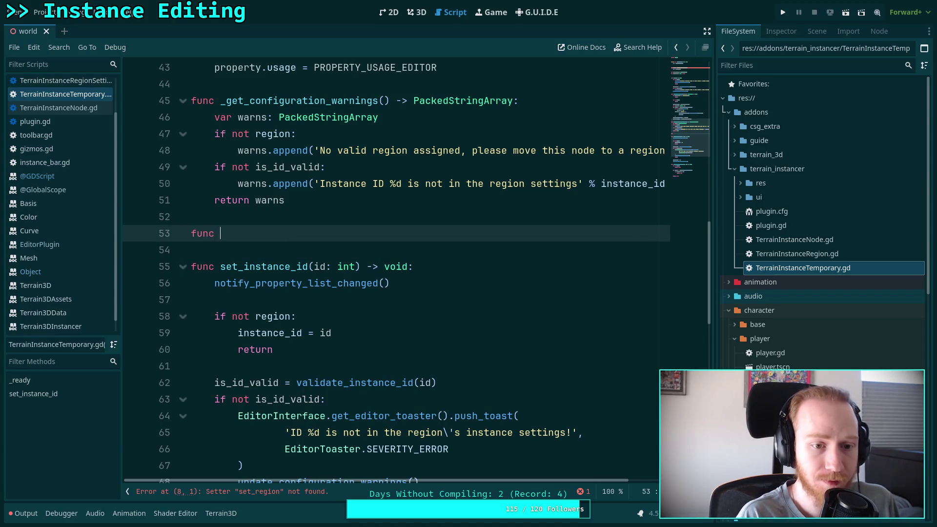
text((reg)
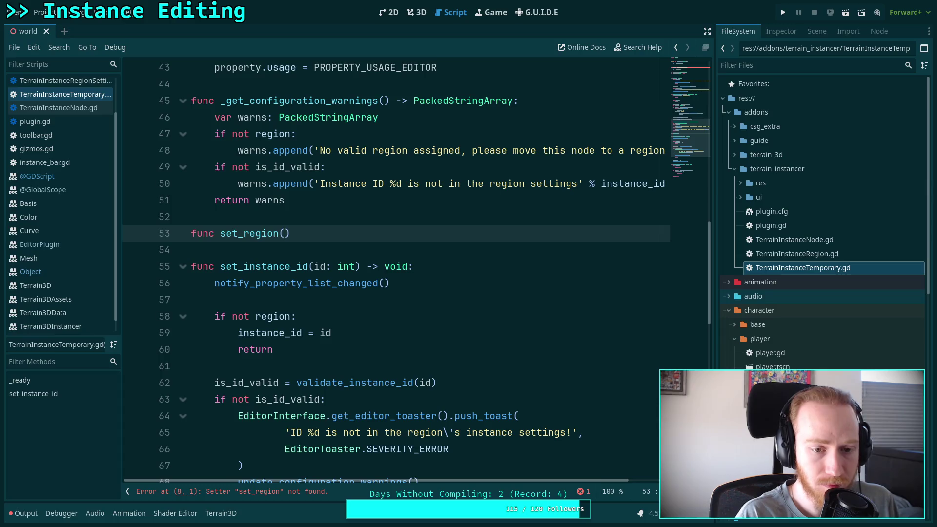
key(BackSpace)
key(BackSpace)
key(BackSpace)
text(ne)
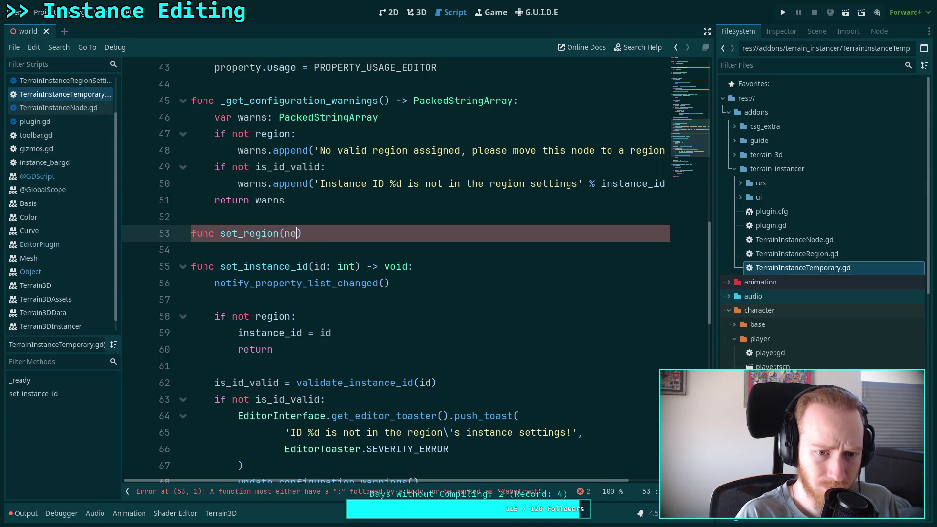
text(w)
key(BackSpace)
key(BackSpace)
key(BackSpace)
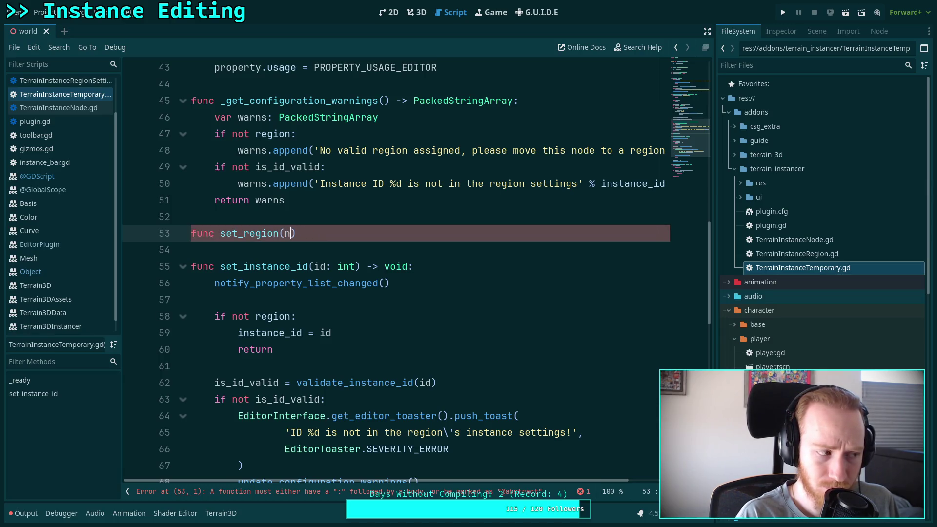
Give set_region the parameter new_region: TerrainInstanceRegion and a void return type.
scroll(259, 208, up, 15)
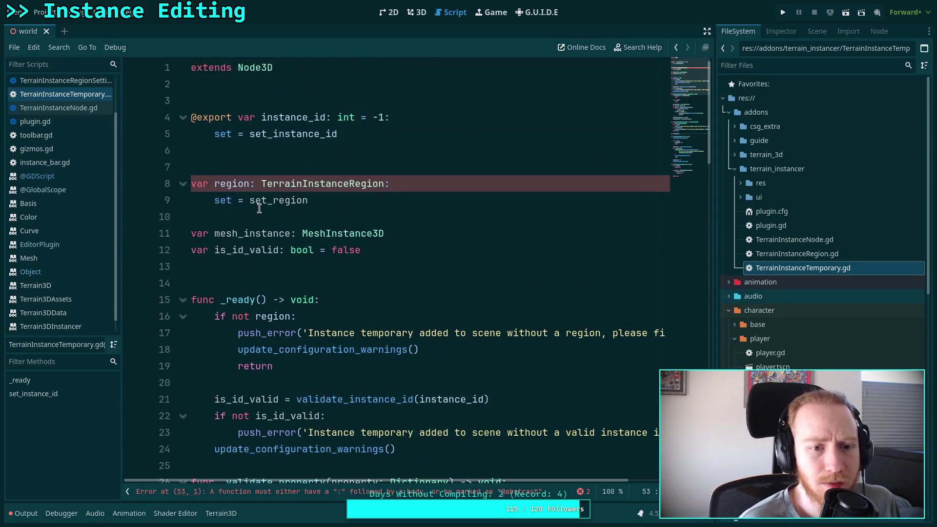
scroll(384, 250, down, 15)
scroll(384, 250, down, 2)
text(new_)
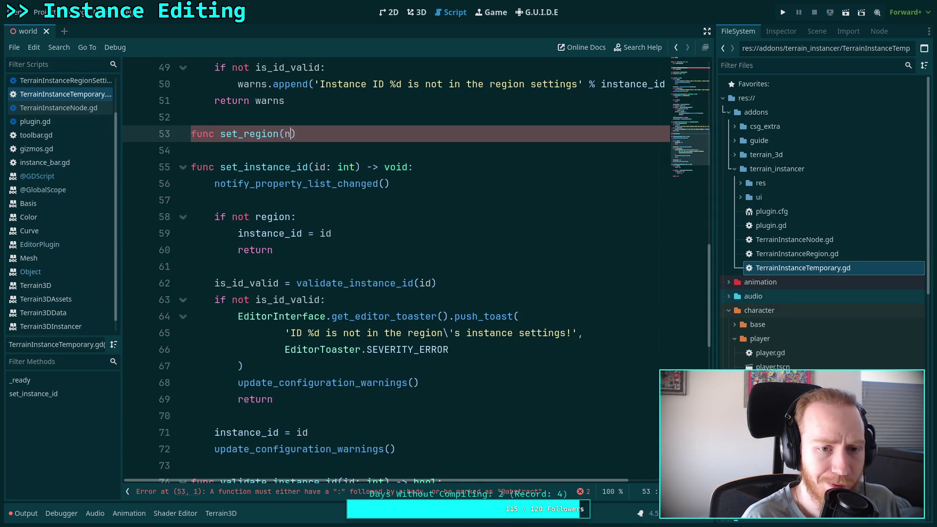
text(region: Tor)
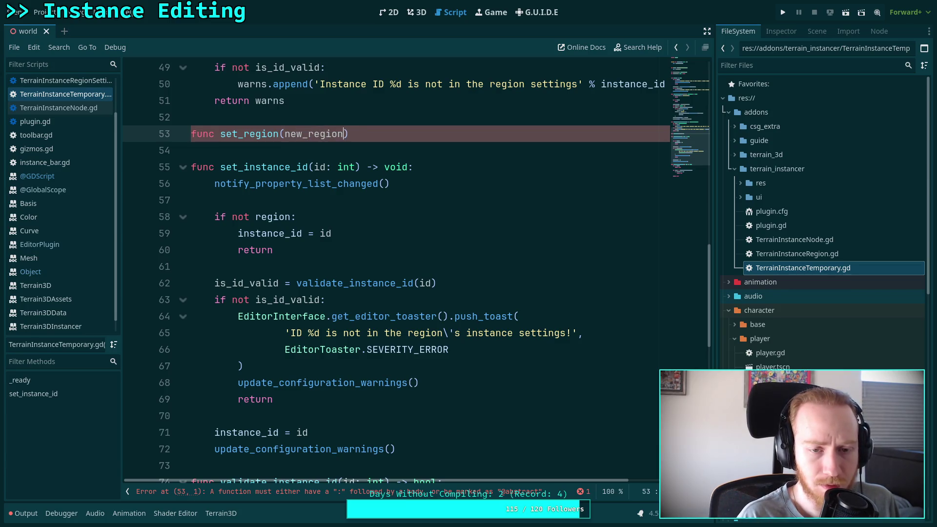
key(BackSpace)
key(BackSpace)
text(err)
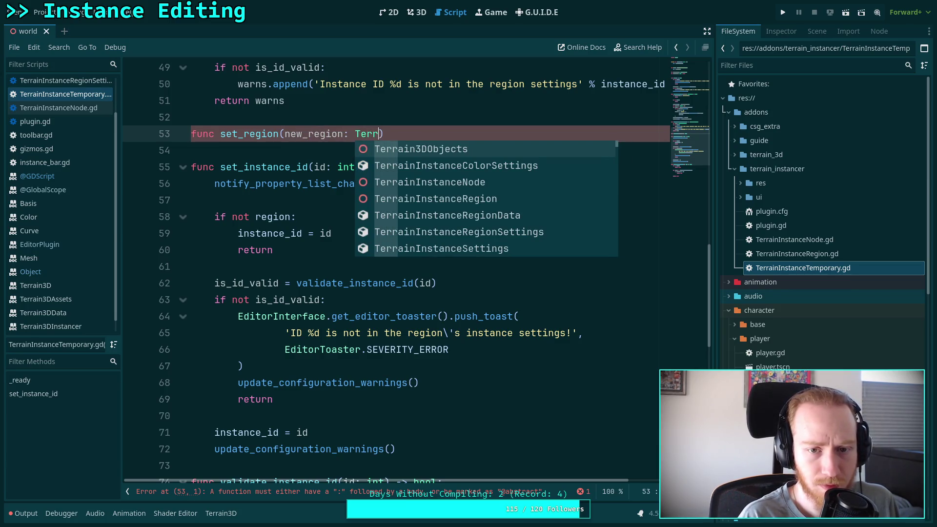
key(Down)
key(Down)
key(Down)
key(Return)
key(End)
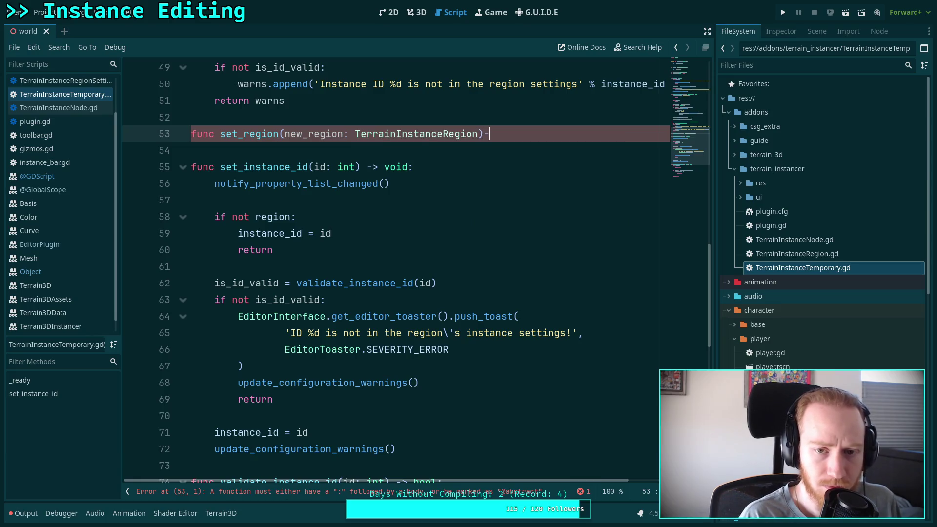
key(BackSpace)
text(oid:)
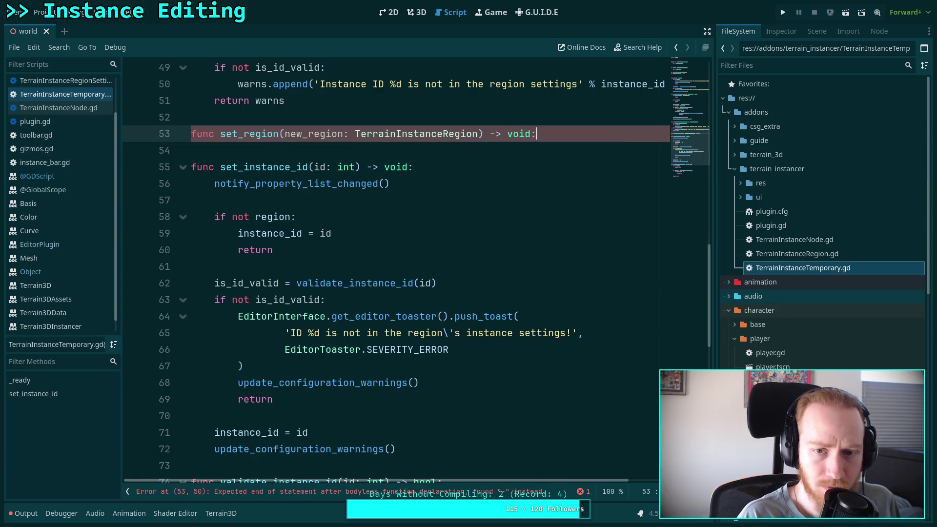
Make set_region assign region = new_region, then call notify_property_list_changed().
key(Return)
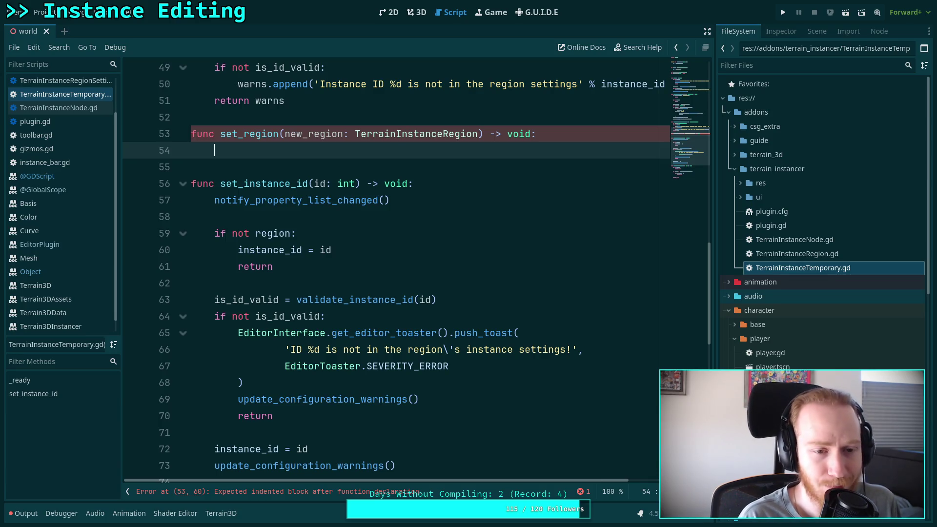
text(region = new)
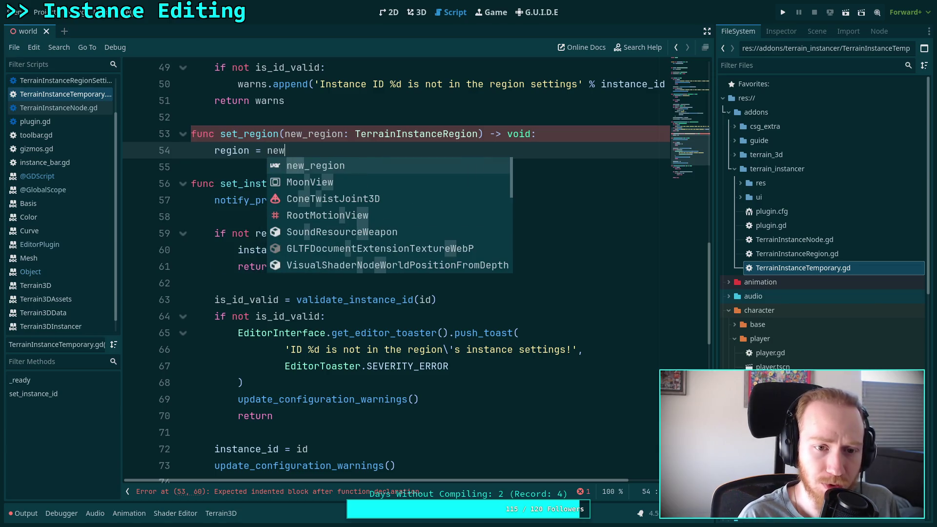
key(Return)
key(Return)
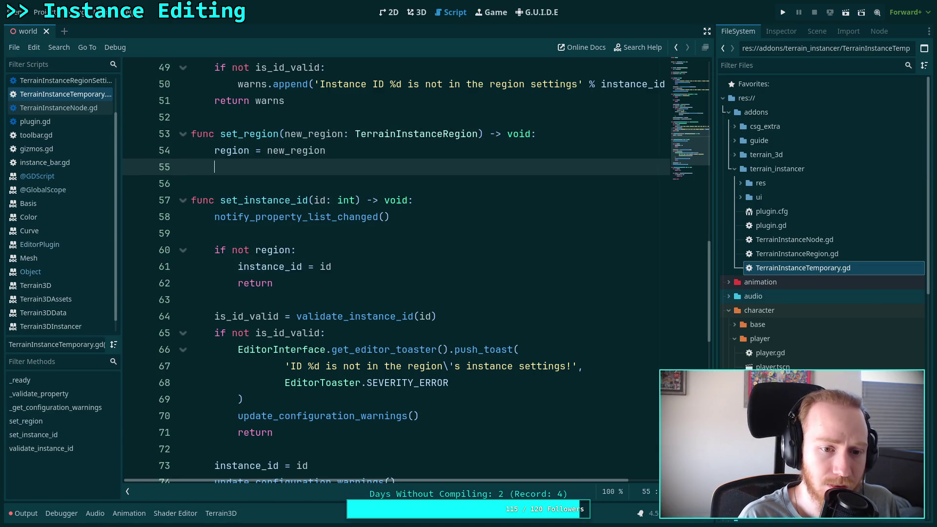
text(not)
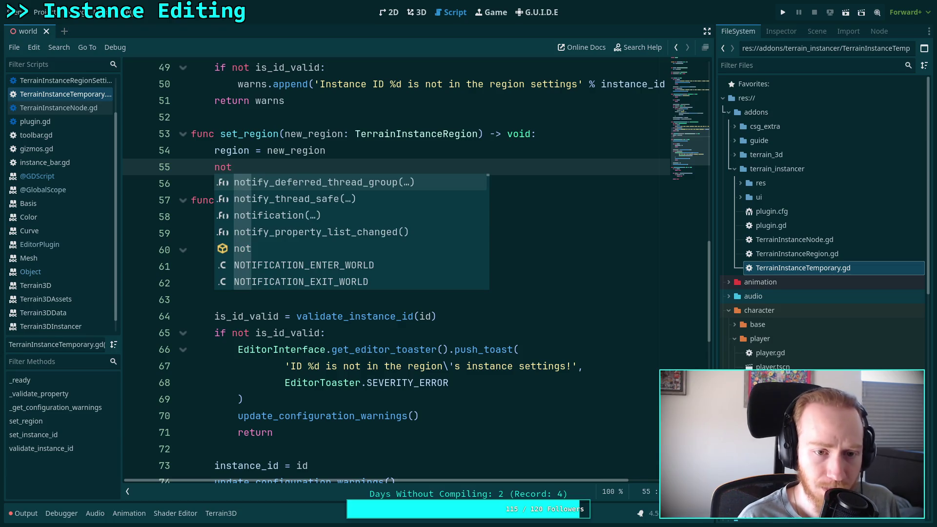
key(Down)
key(Down)
key(Down)
key(Return)
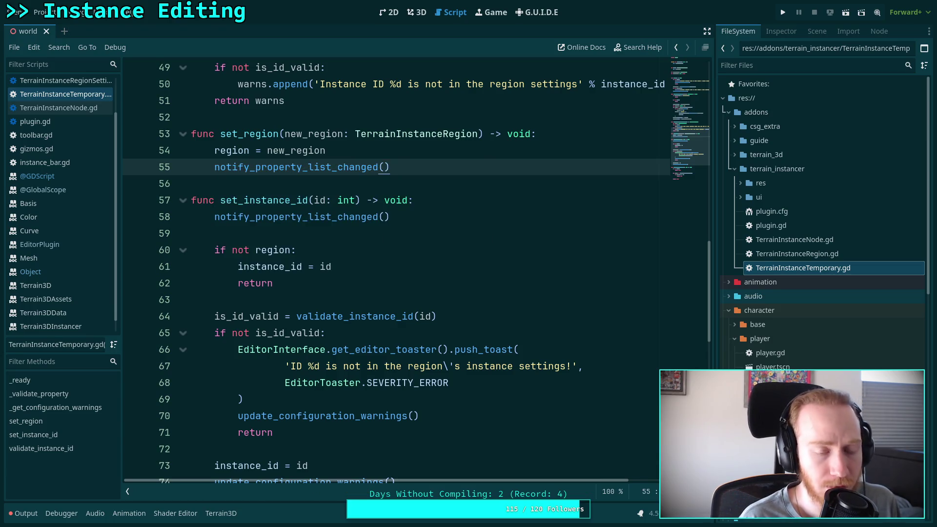
key(Return)
Add update_configuration_warnings() after the notify call and save the script.
text(upd)
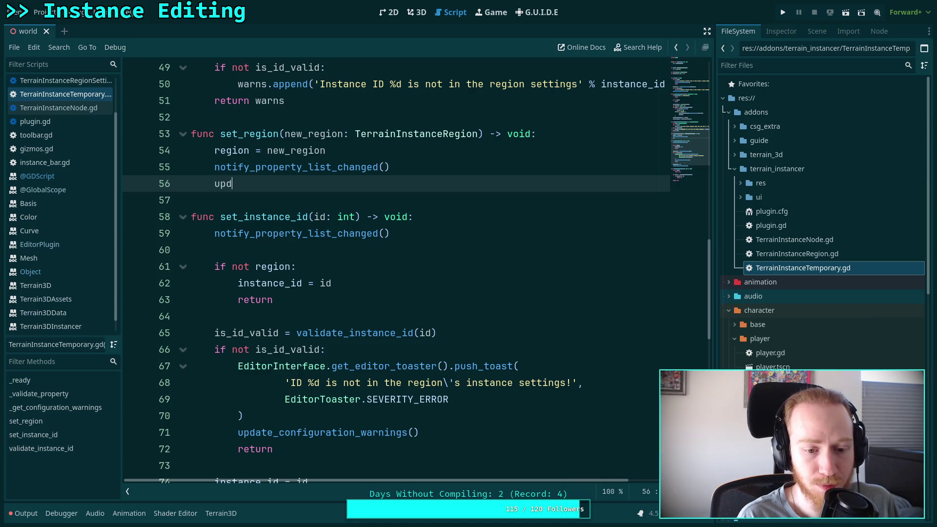
key(Down)
key(Return)
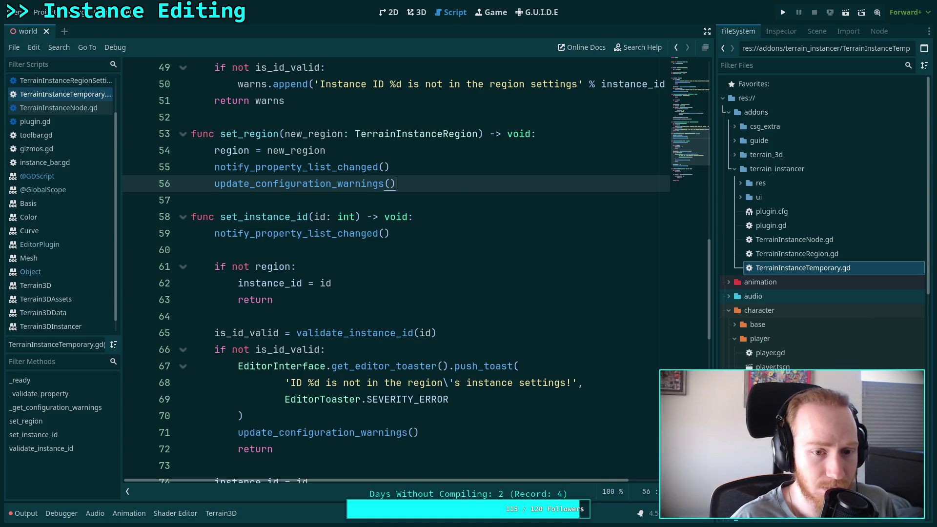
key(ctrl+s)
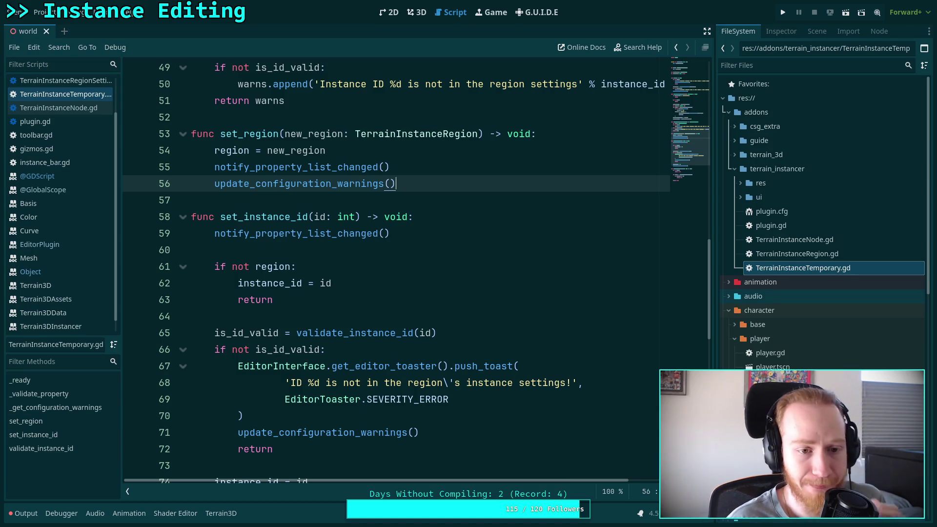
scroll(321, 296, up, 5)
scroll(321, 295, down, 4)
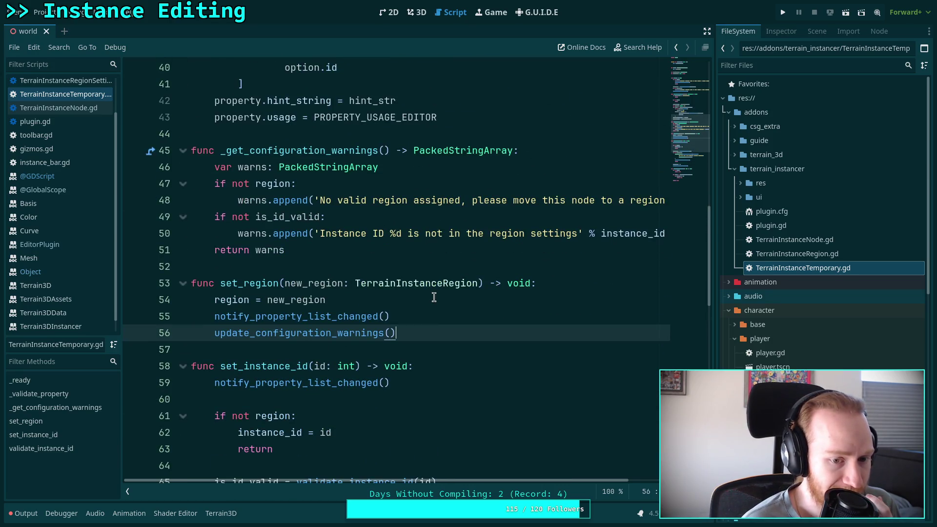
click(449, 197)
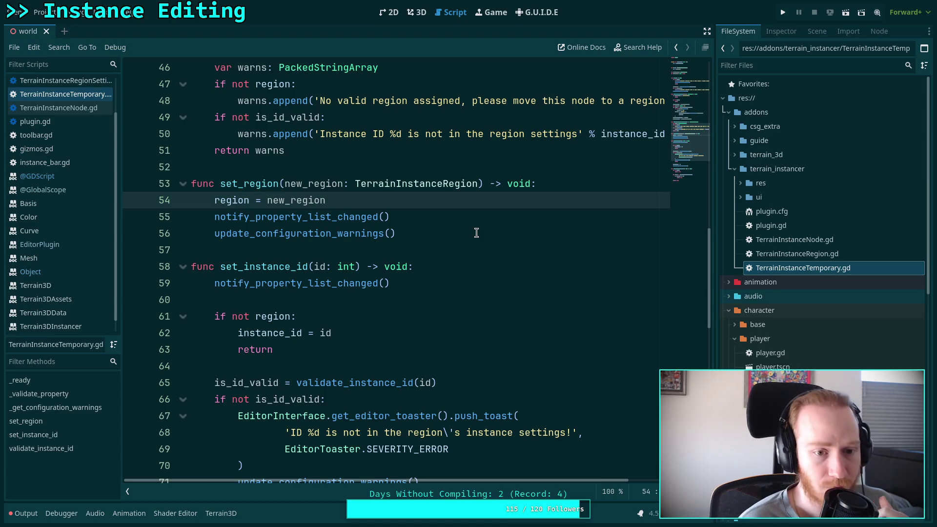
Draft an if not is_id_valid(instance_id) block that sets is_id_valid = false, and save.
key(Return)
key(Return)
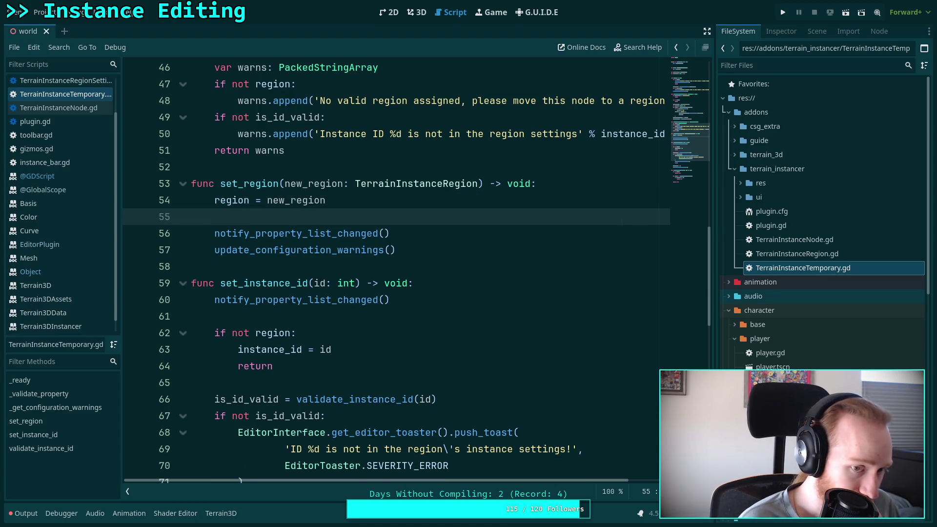
text(if no)
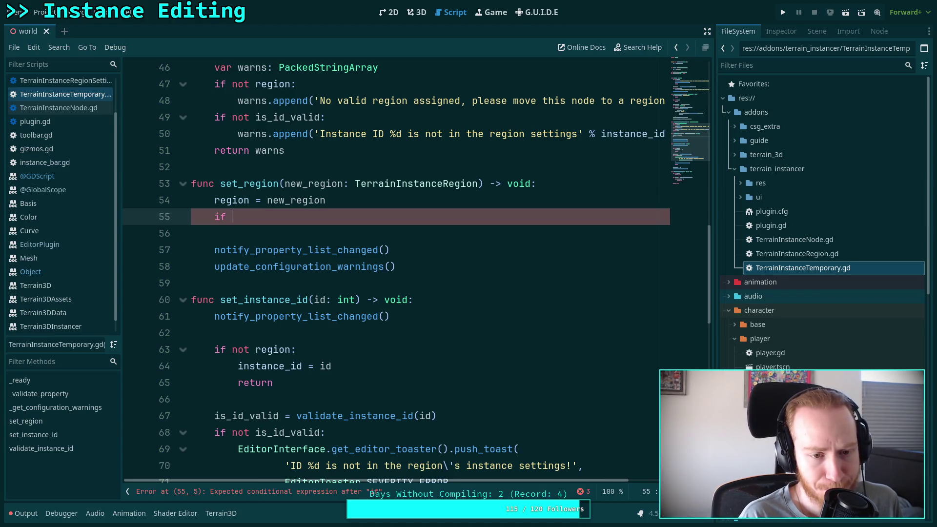
text(t)
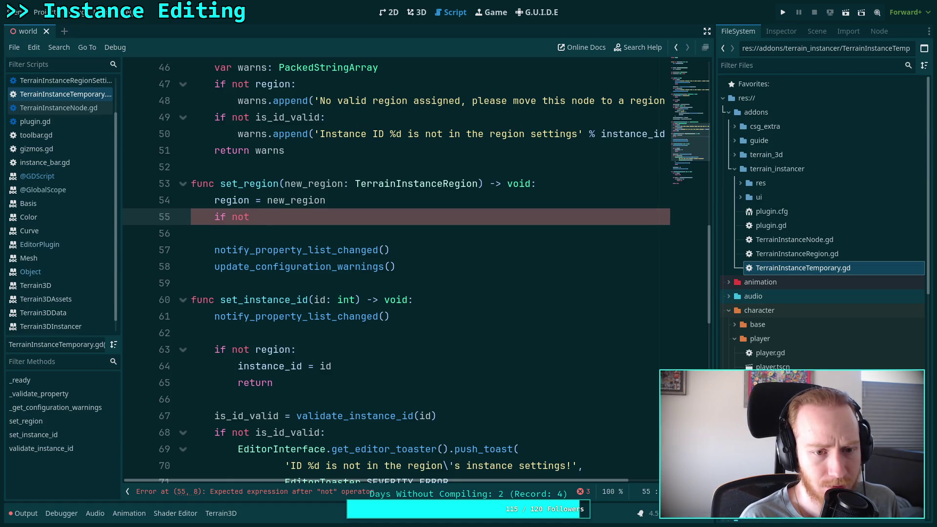
text( is_in)
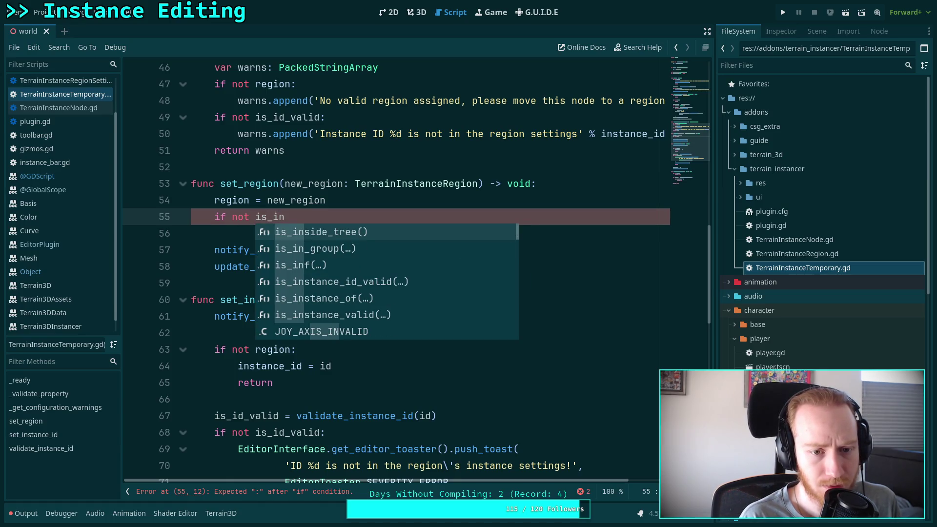
key(BackSpace)
key(Return)
text((instance)
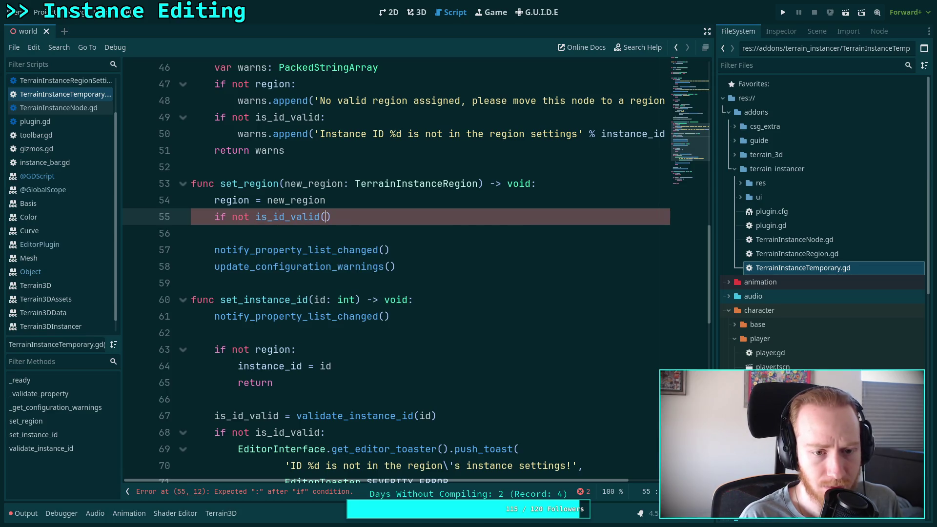
text(_id):)
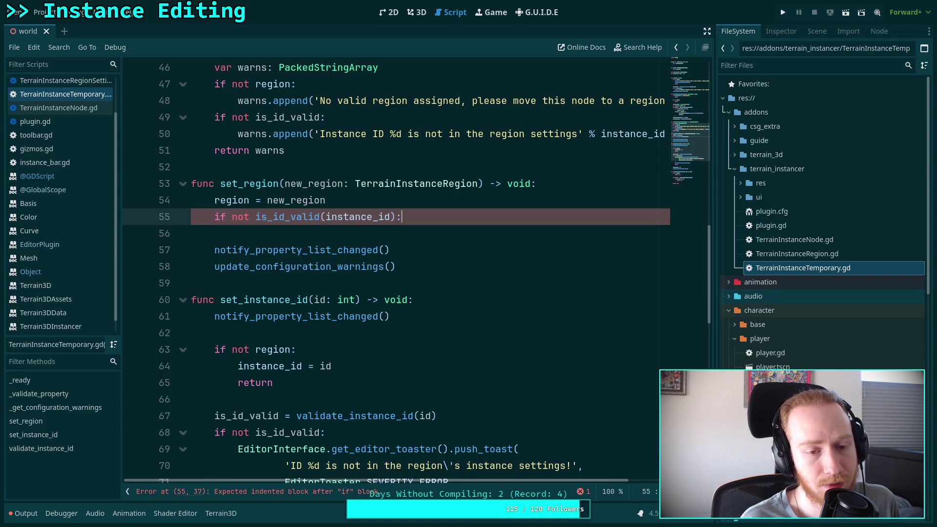
key(Return)
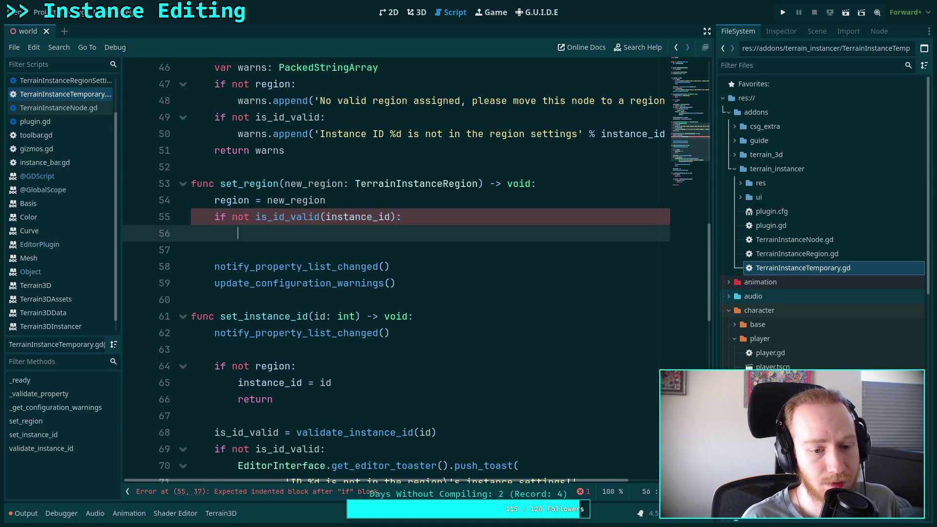
text(is_id_valid = f)
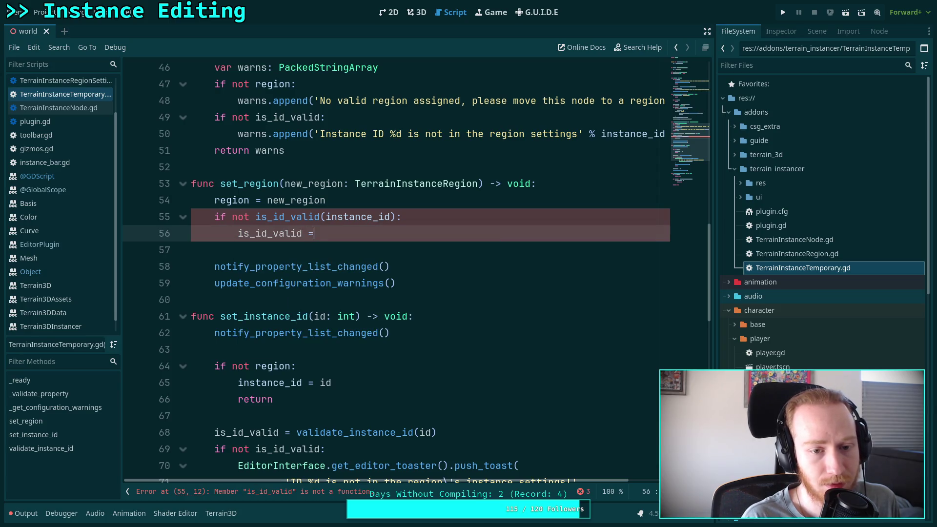
text(alse)
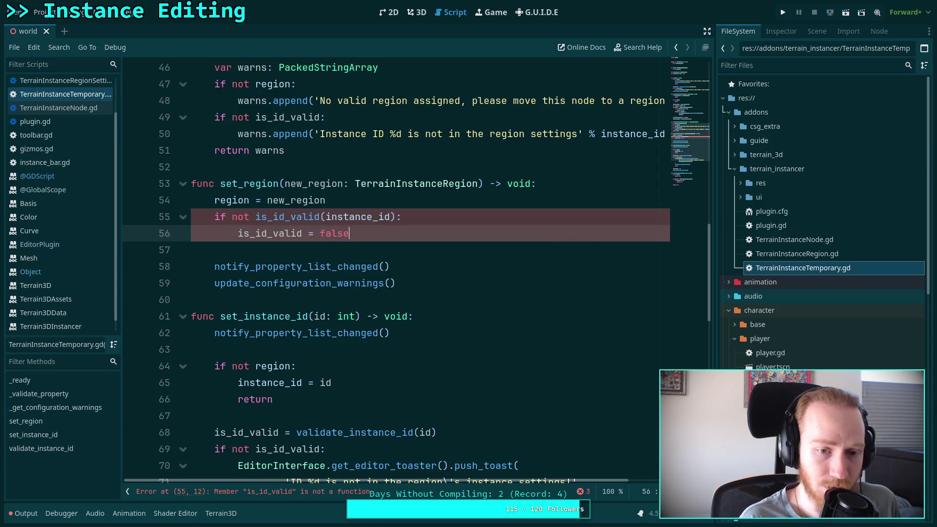
key(ctrl+s)
Collapse the if block into a single is_id_valid = ...(instance_id) assignment without the colon.
drag(238, 235, 355, 235)
key(ctrl+c)
key(BackSpace)
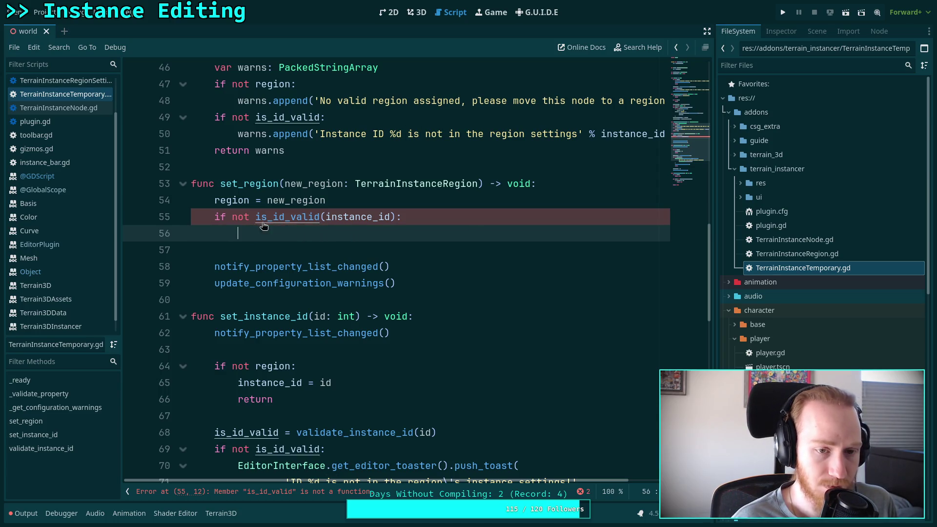
drag(250, 217, 213, 218)
key(ctrl+v)
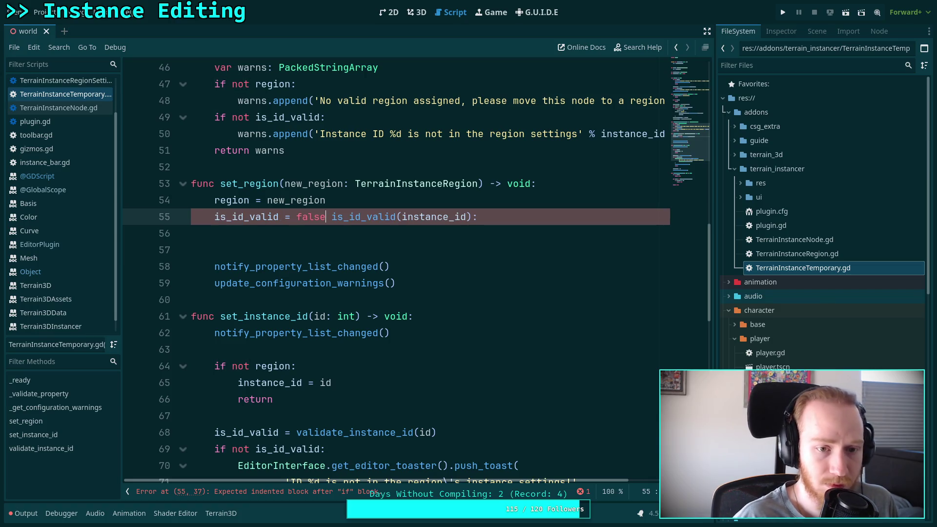
drag(298, 217, 329, 215)
key(BackSpace)
click(452, 217)
key(BackSpace)
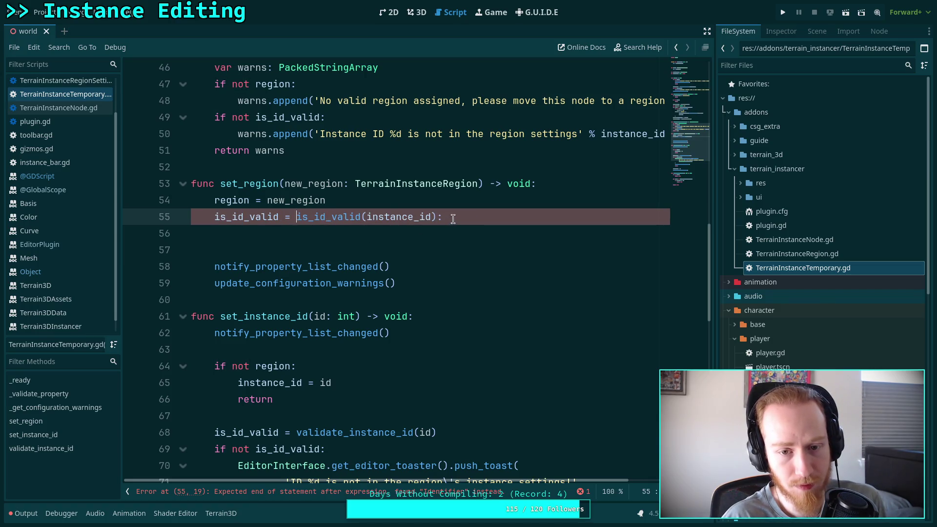
click(429, 237)
key(BackSpace)
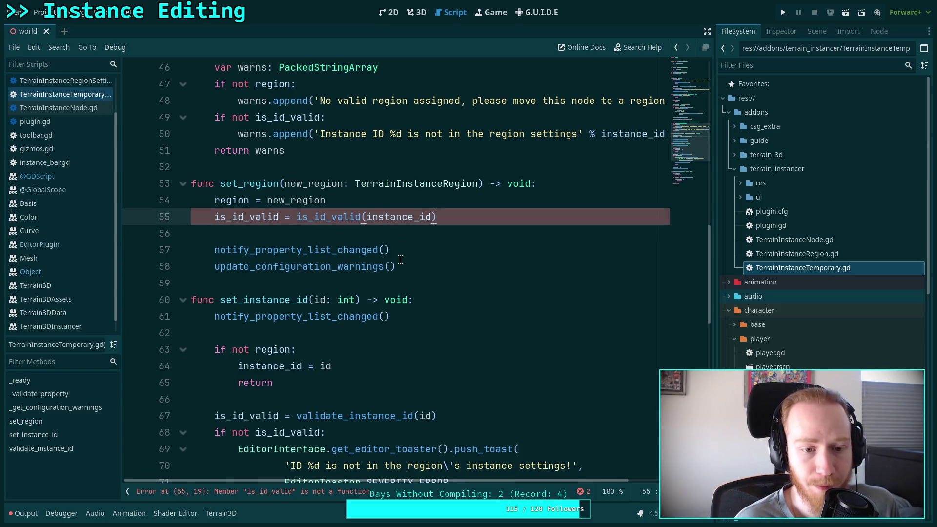
Change the called function to validate_instance_id so the line reads is_id_valid = validate_instance_id(instance_id).
scroll(400, 259, down, 4)
scroll(400, 259, up, 1)
scroll(400, 259, down, 3)
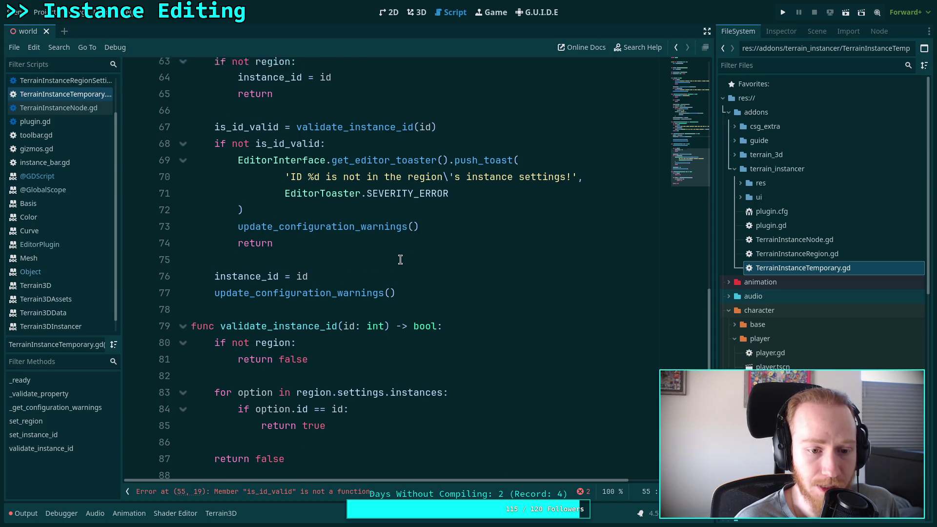
scroll(400, 259, up, 5)
drag(297, 167, 361, 167)
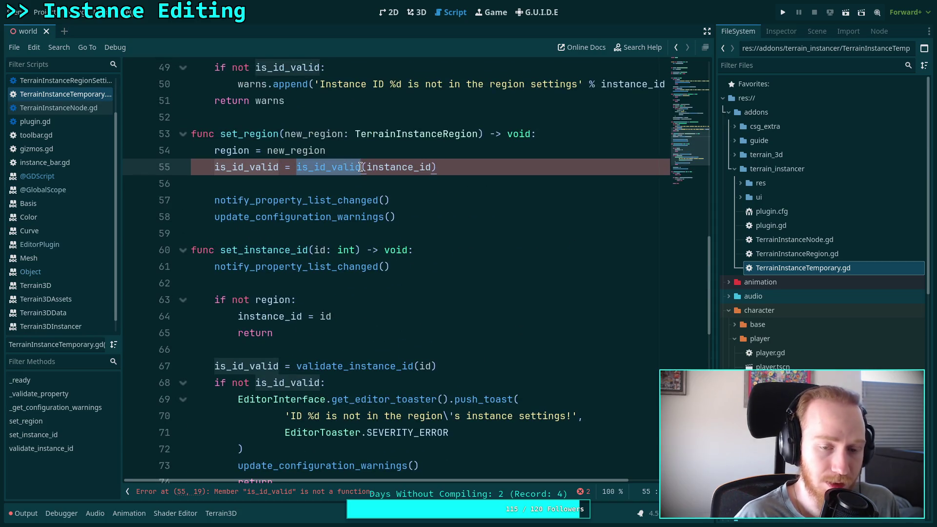
key(BackSpace)
text(is_i)
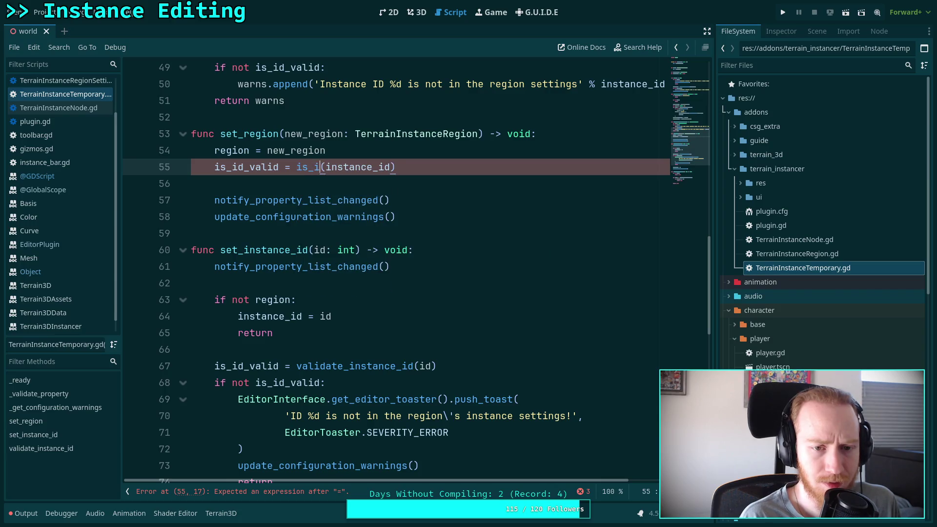
text(d)
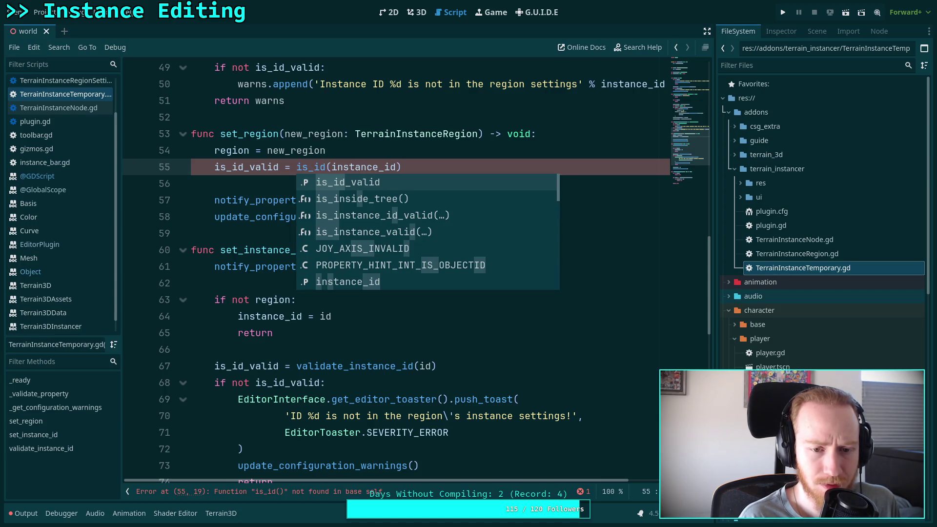
key(Down)
key(Down)
key(Return)
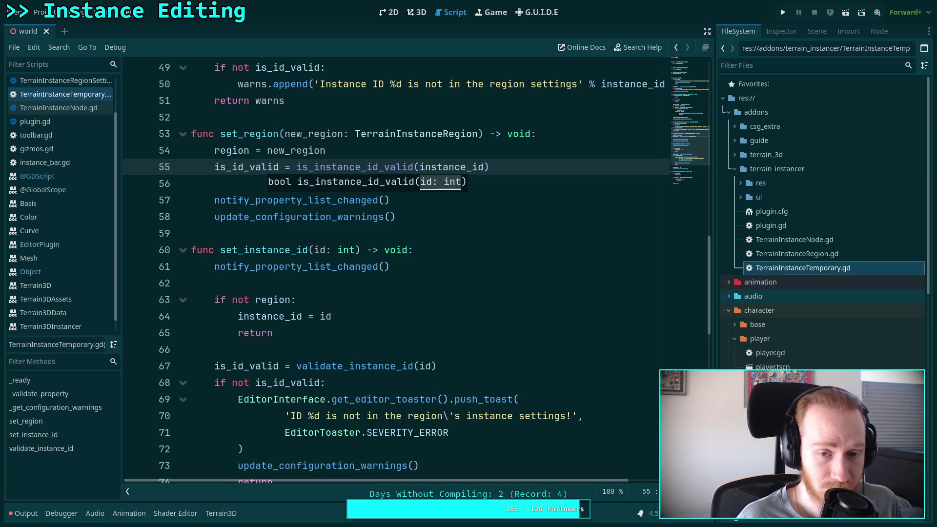
key(BackSpace)
key(BackSpace)
key(BackSpace)
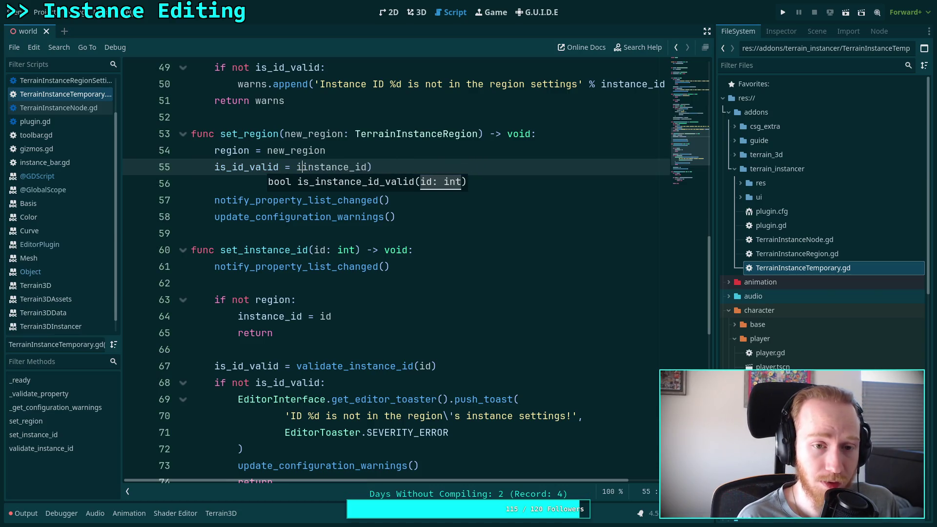
scroll(205, 255, down, 6)
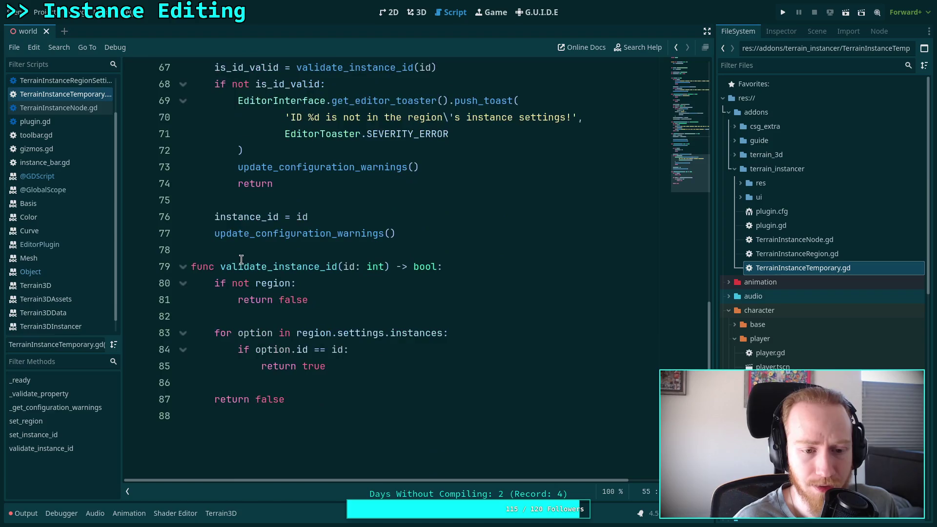
scroll(408, 302, up, 7)
text(valid = valid instance_id))
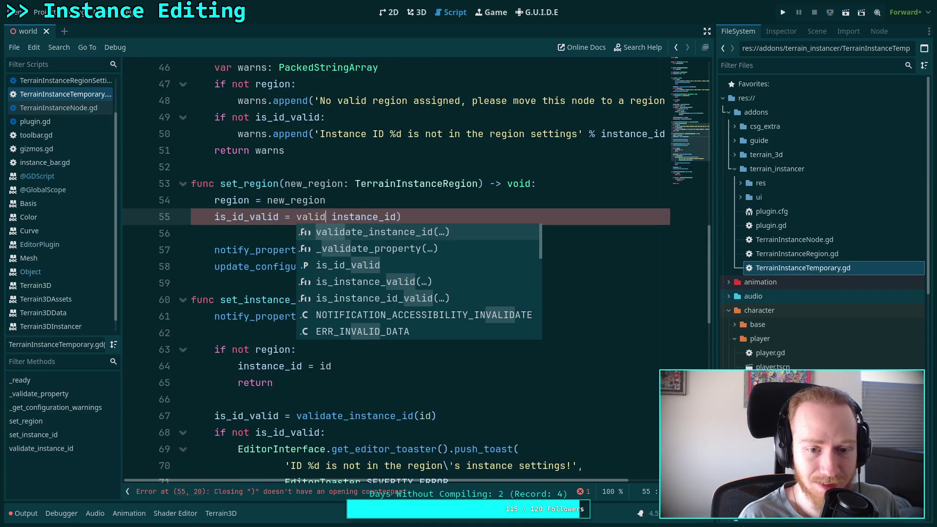
key(Return)
key(Delete)
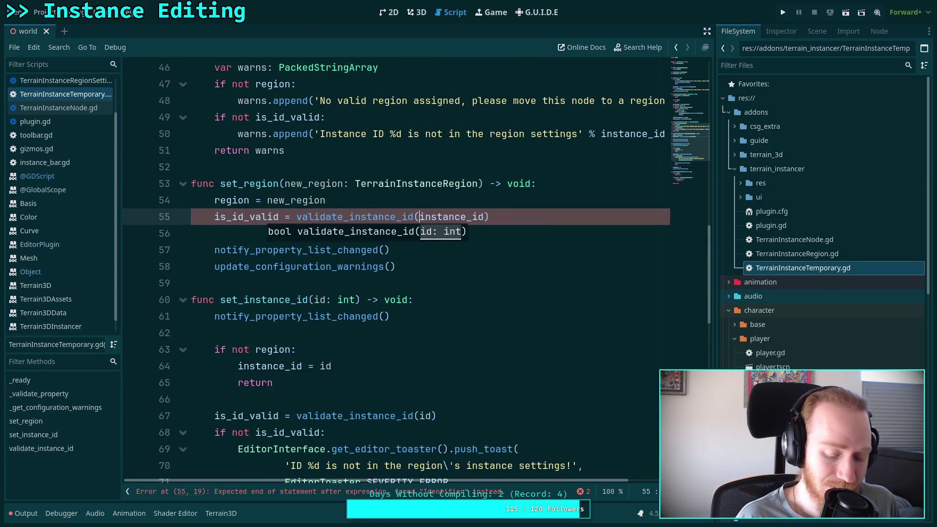
click(255, 263)
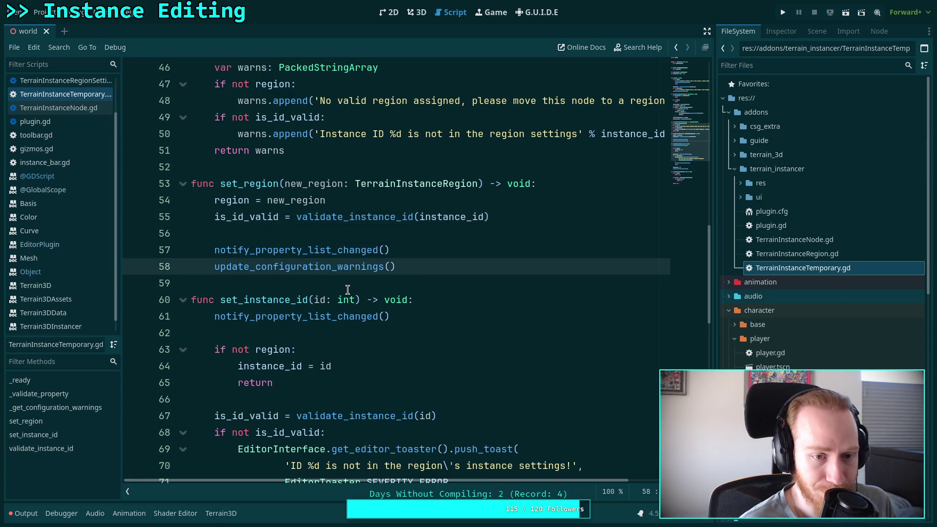
click(397, 283)
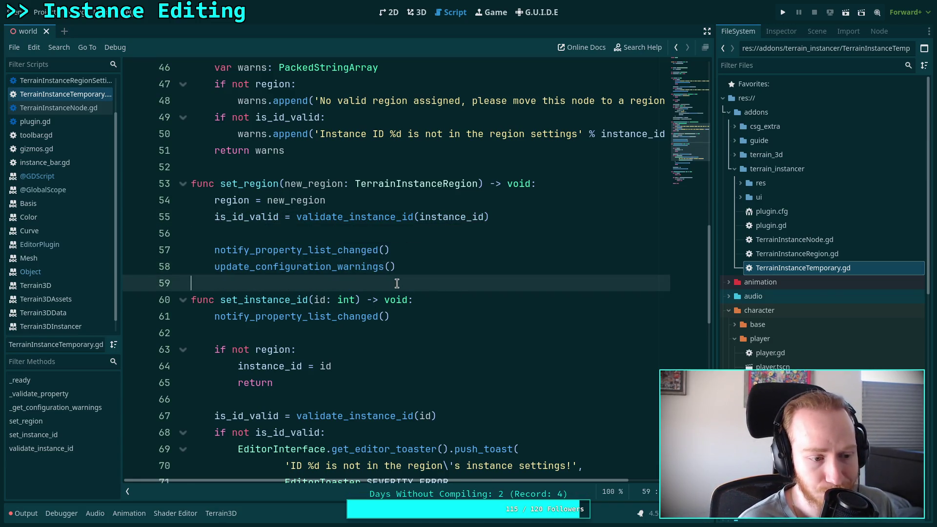
scroll(397, 283, up, 2)
scroll(397, 283, up, 2)
scroll(397, 283, up, 4)
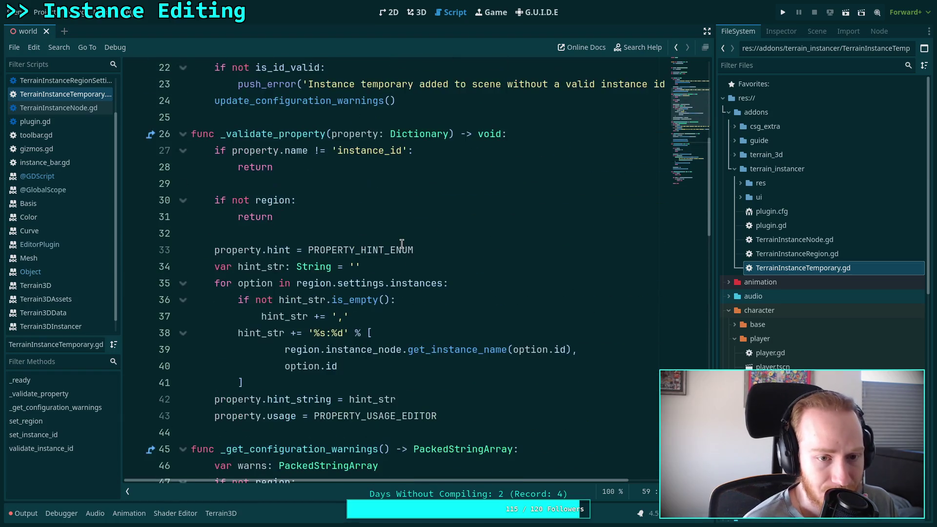
scroll(404, 231, down, 8)
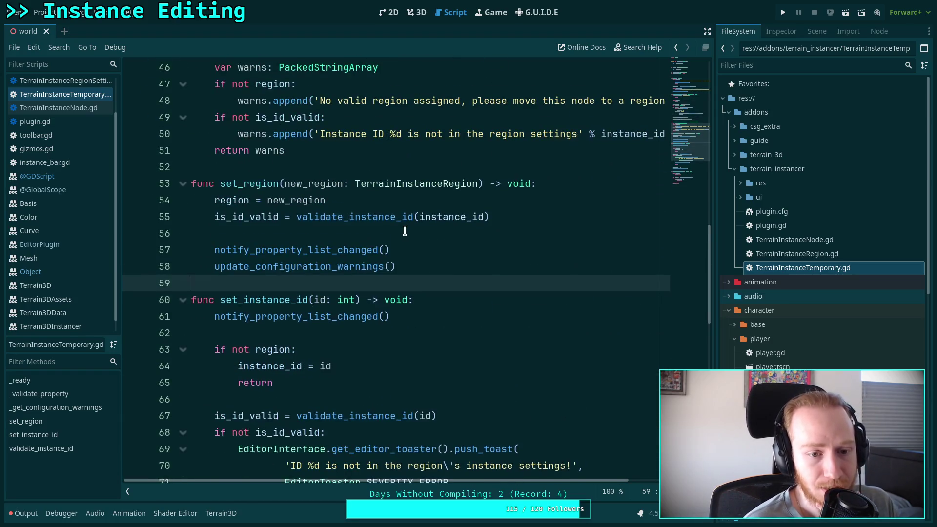
scroll(404, 232, down, 3)
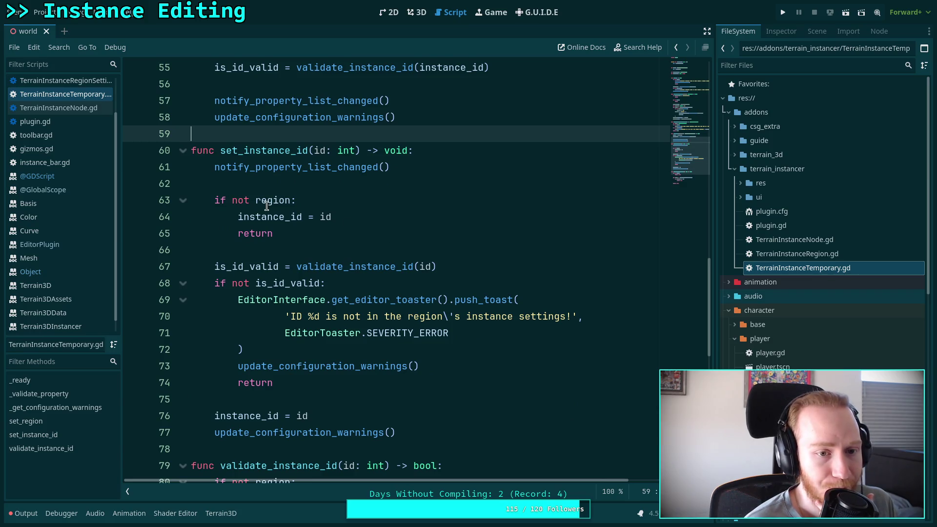
double_click(253, 215)
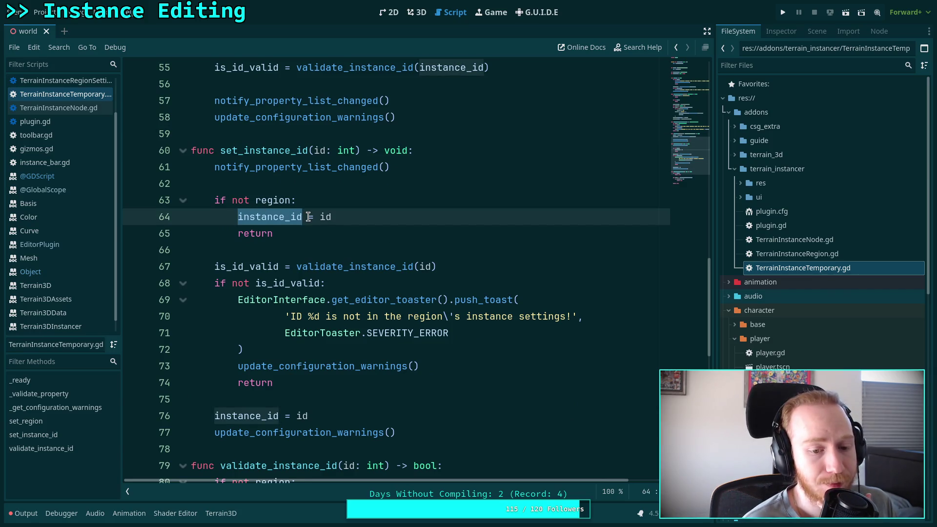
scroll(308, 217, up, 4)
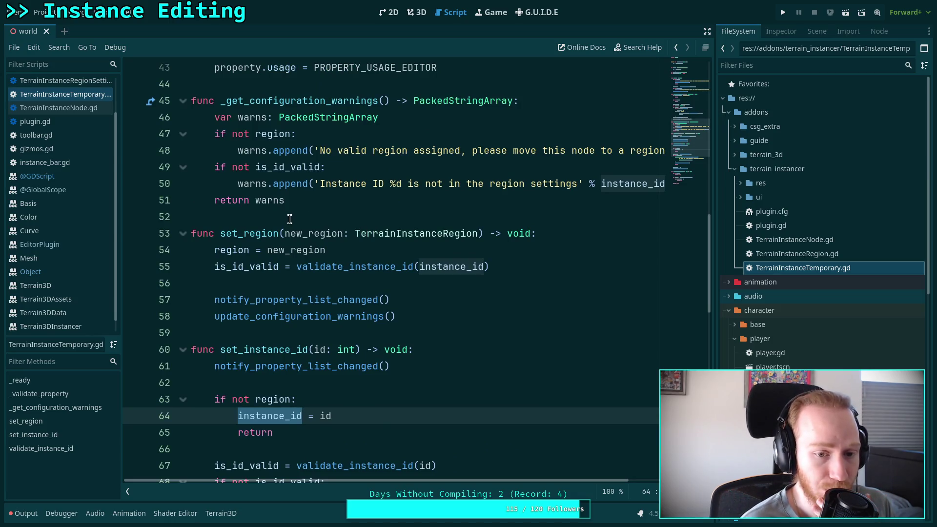
click(289, 219)
scroll(290, 219, up, 2)
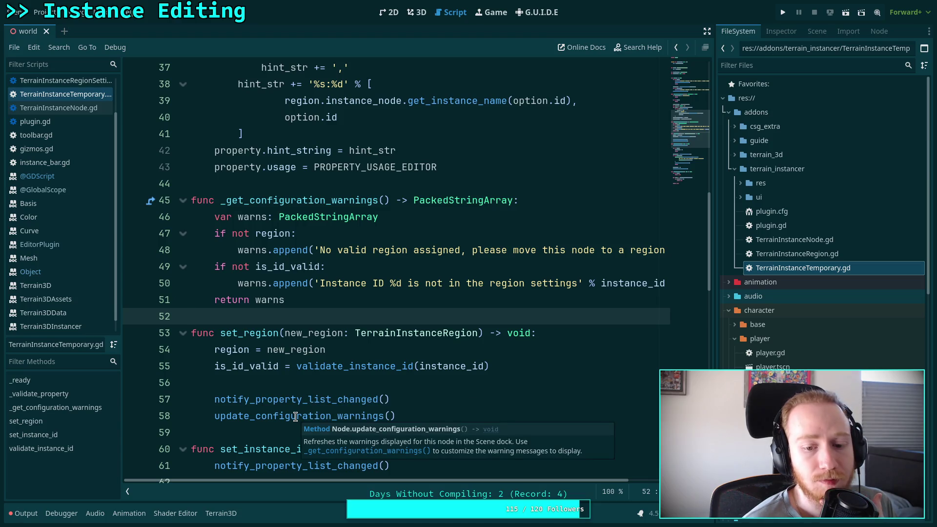
scroll(295, 417, up, 11)
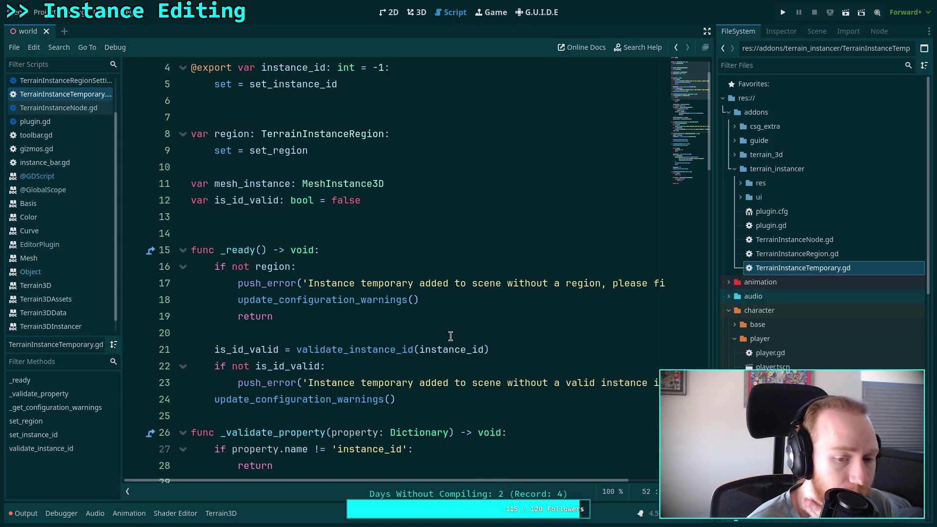
click(464, 405)
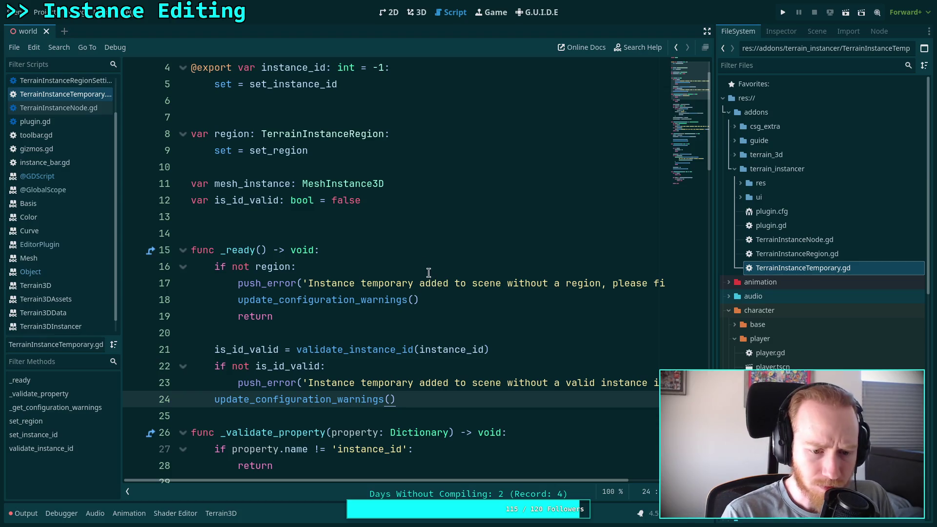
Add func _init() -> void: containing mesh_instance = MeshInstance3D.new() below the variables.
click(432, 224)
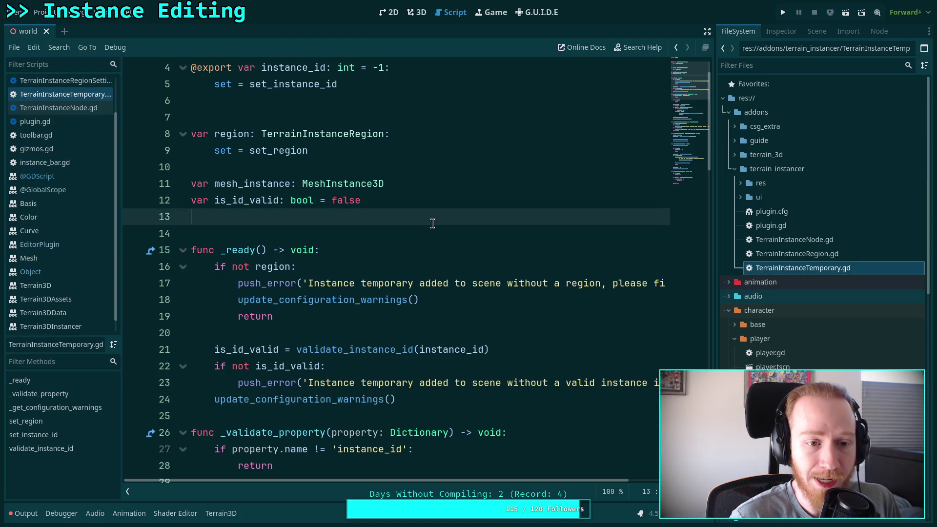
key(Return)
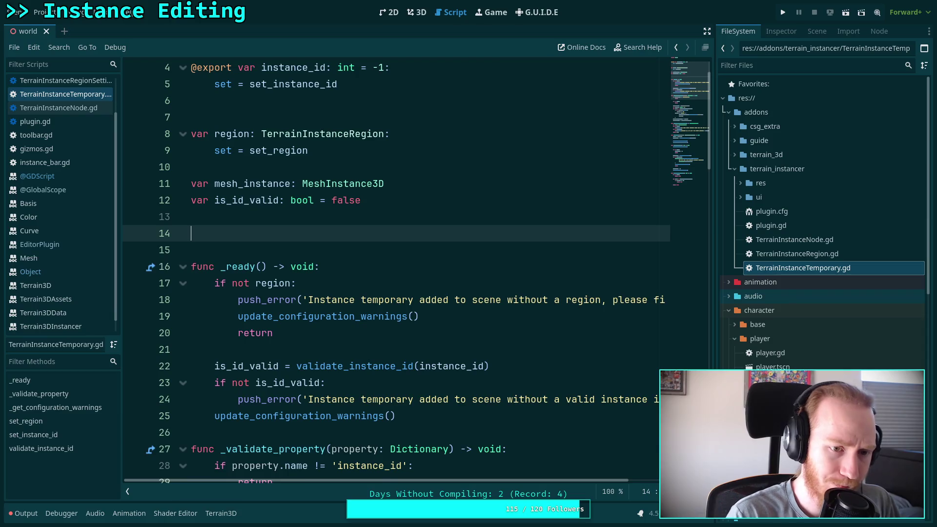
key(Return)
text(func )
text(_in)
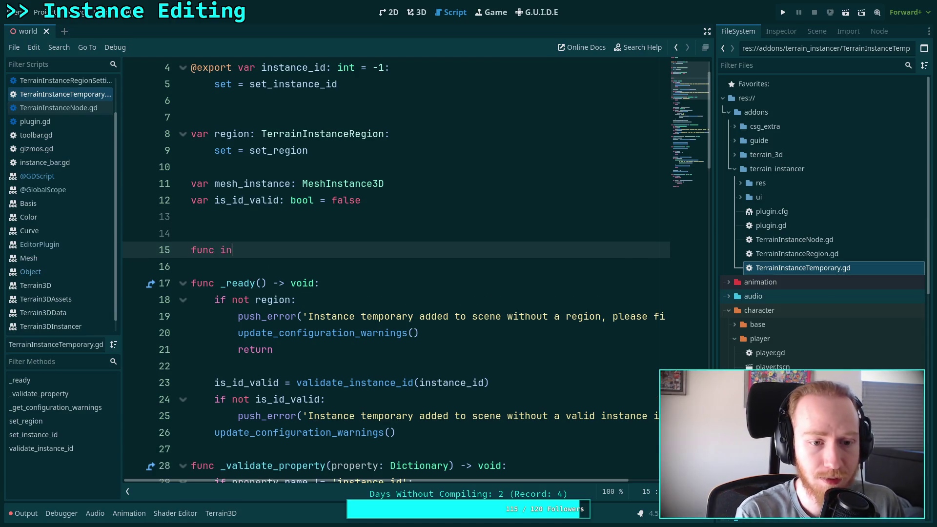
key(Return)
key(Return)
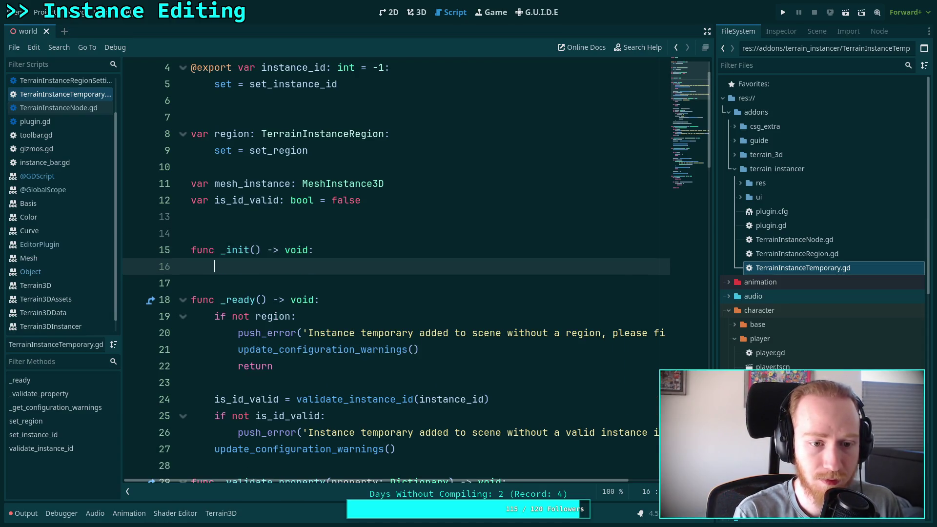
text(mesh_)
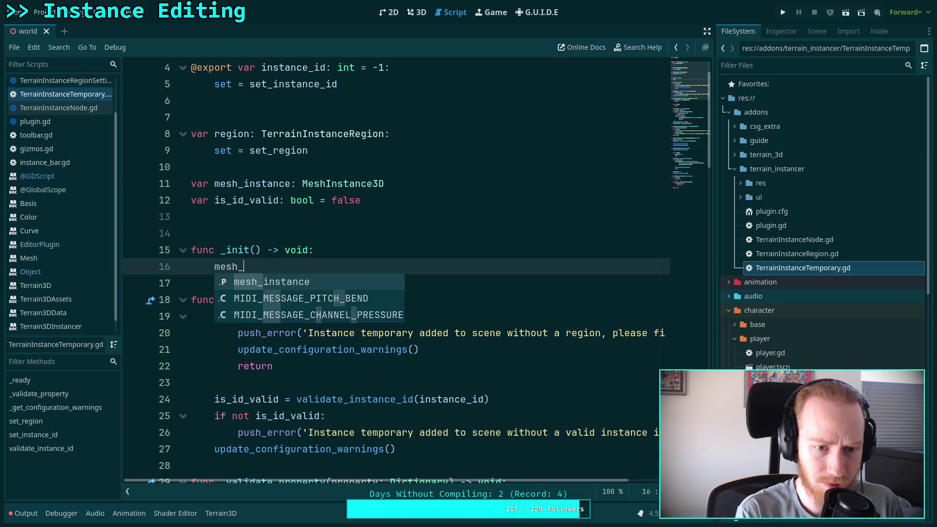
key(Return)
text(MeshIn)
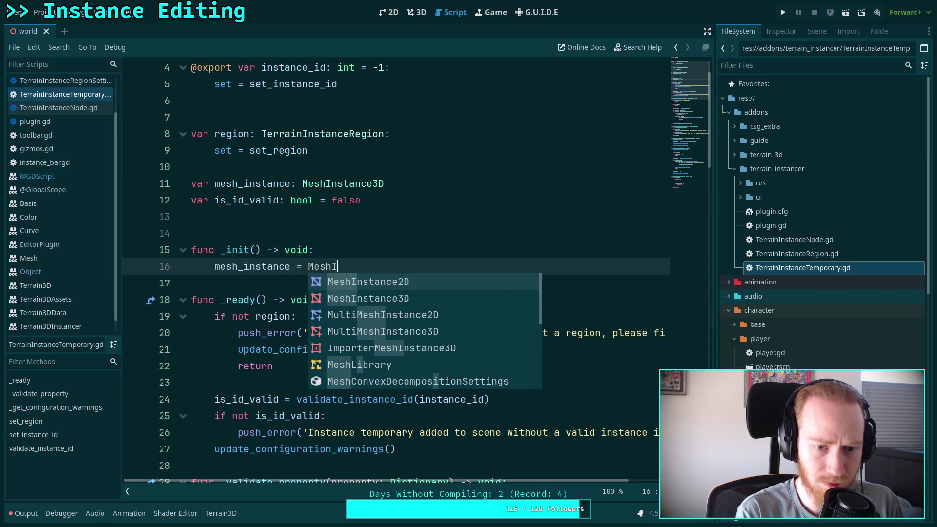
key(Down)
key(Return)
text(.new)
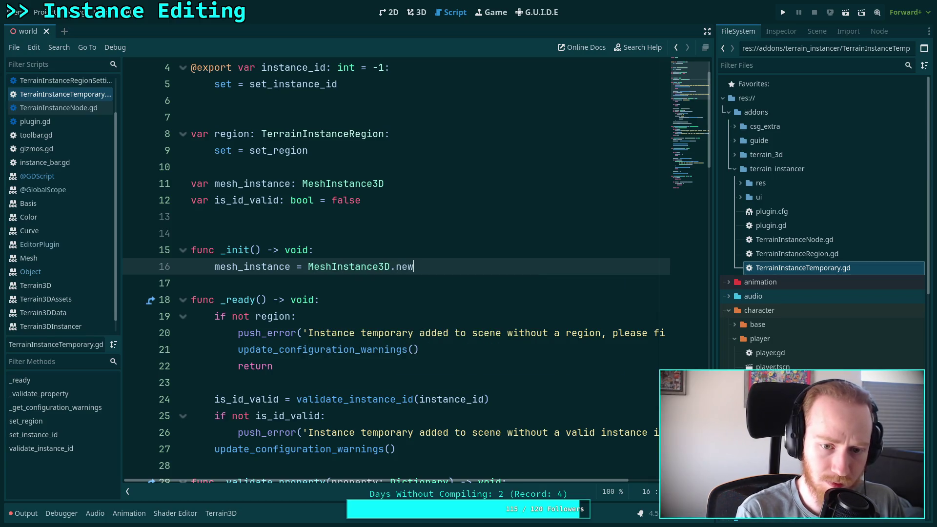
key(Return)
scroll(389, 225, down, 2)
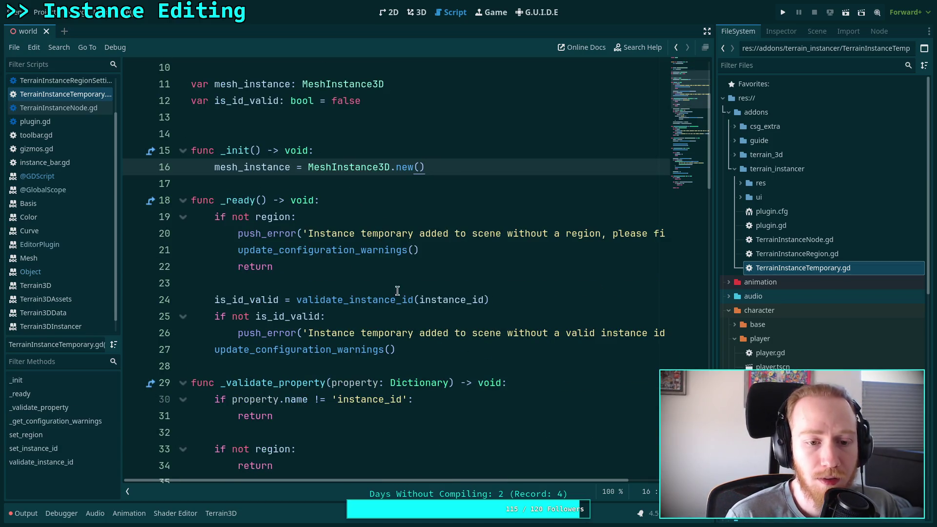
click(509, 352)
Insert an else: branch above update_configuration_warnings() and begin it with mesh_instance.
key(Return)
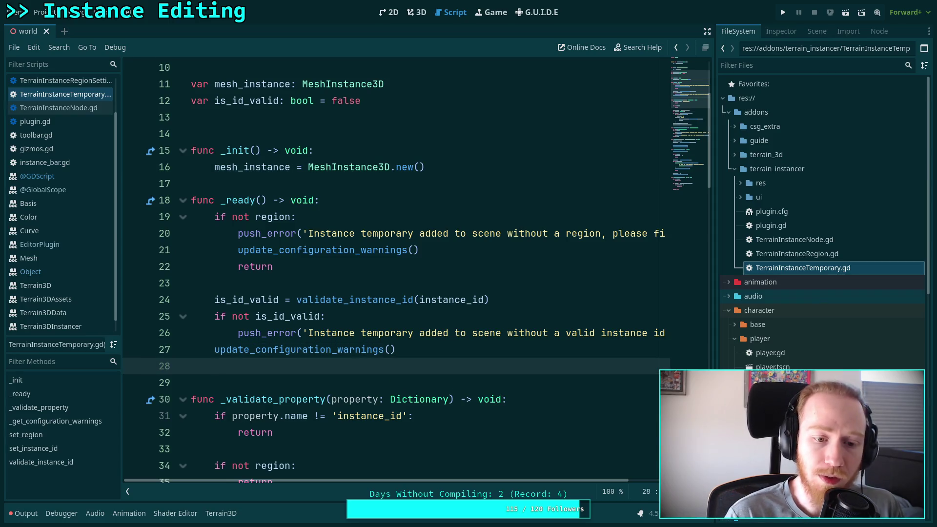
key(Up)
key(Return)
key(Up)
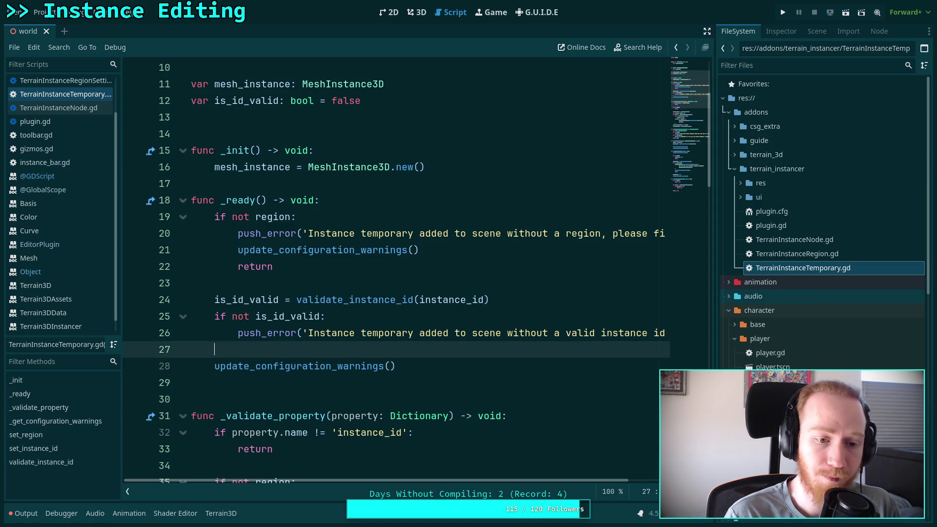
text(else:)
key(Return)
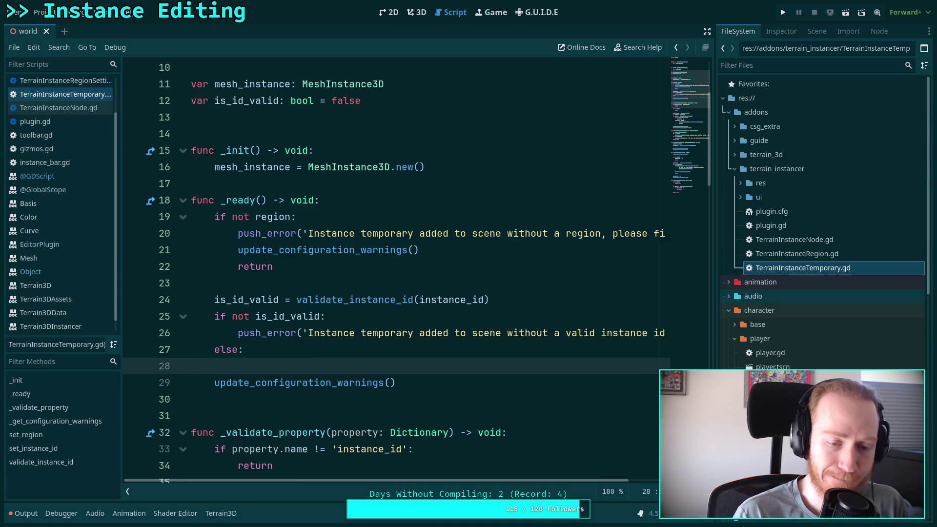
scroll(433, 358, down, 1)
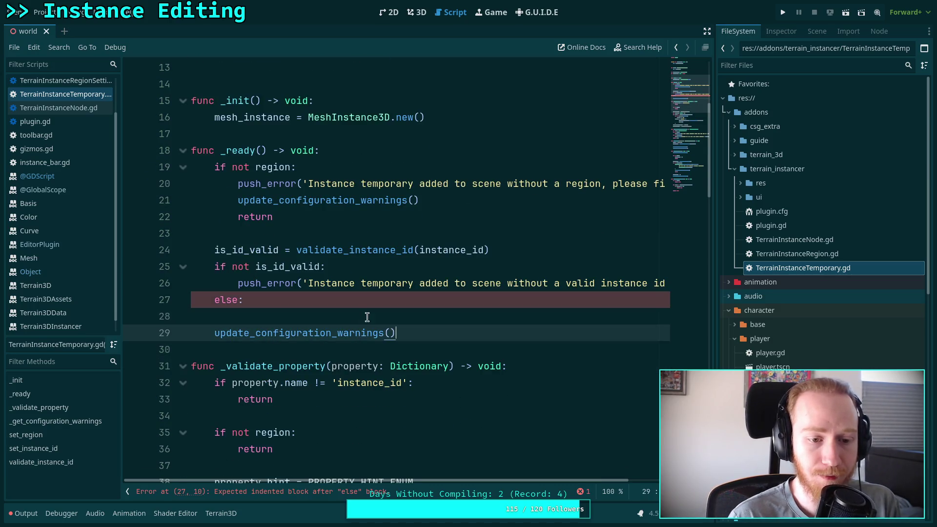
scroll(425, 364, up, 1)
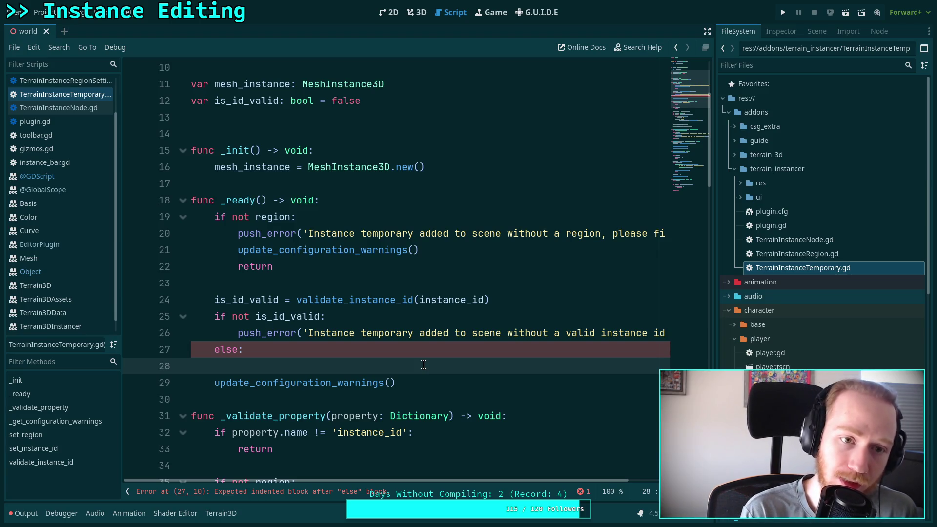
text(mesh)
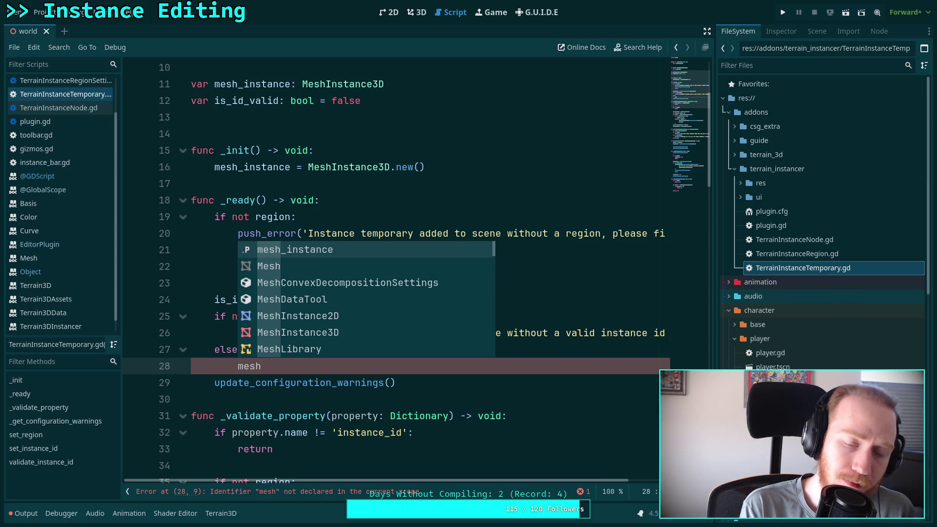
key(Return)
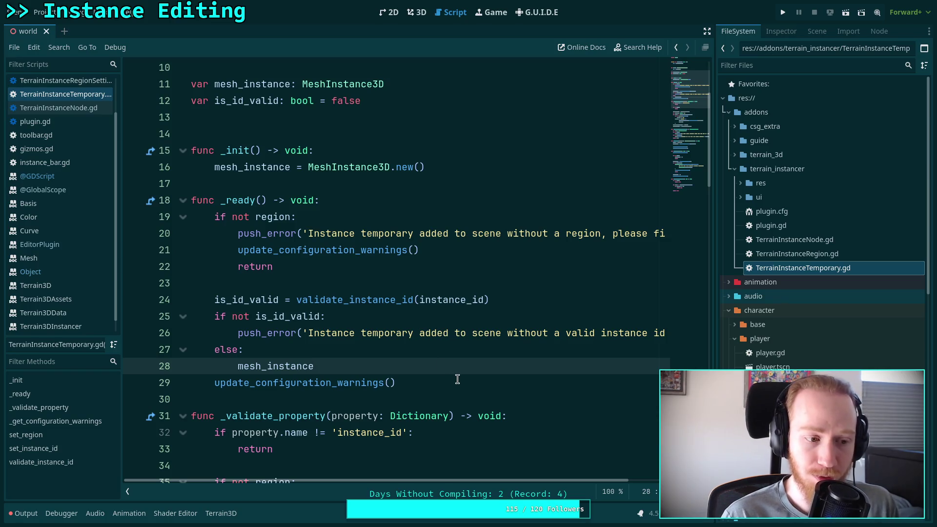
Complete the line as mesh_instance.mesh = region.instance_node.get_instance_lod_mesh(instance_id) and save.
text(.ben)
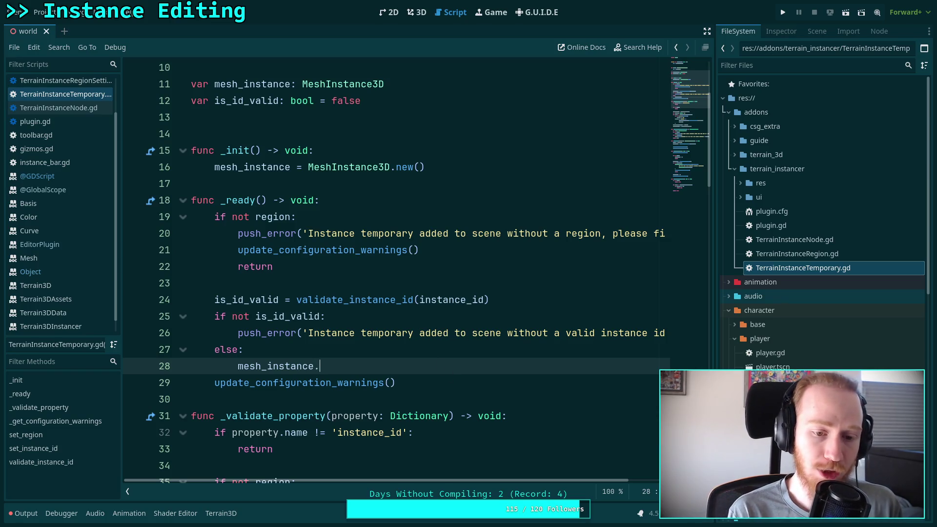
key(BackSpace)
key(BackSpace)
key(BackSpace)
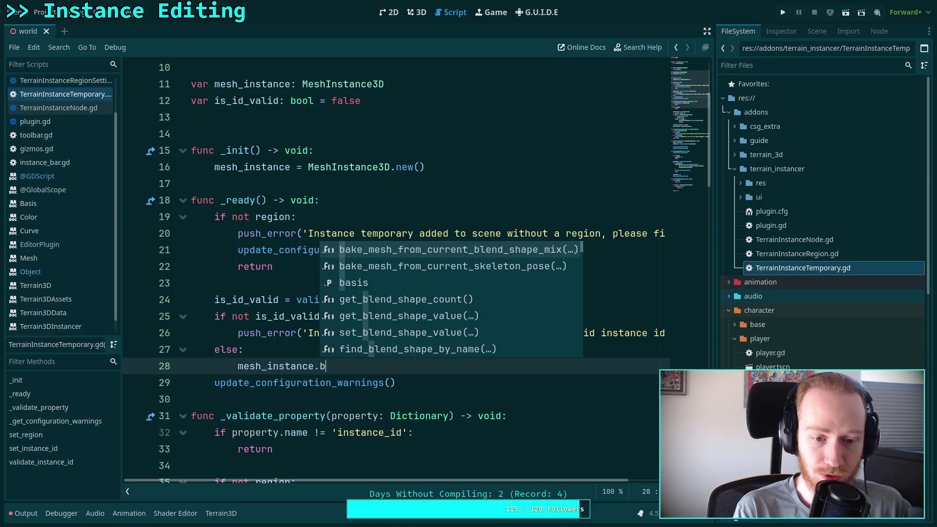
text(mesh)
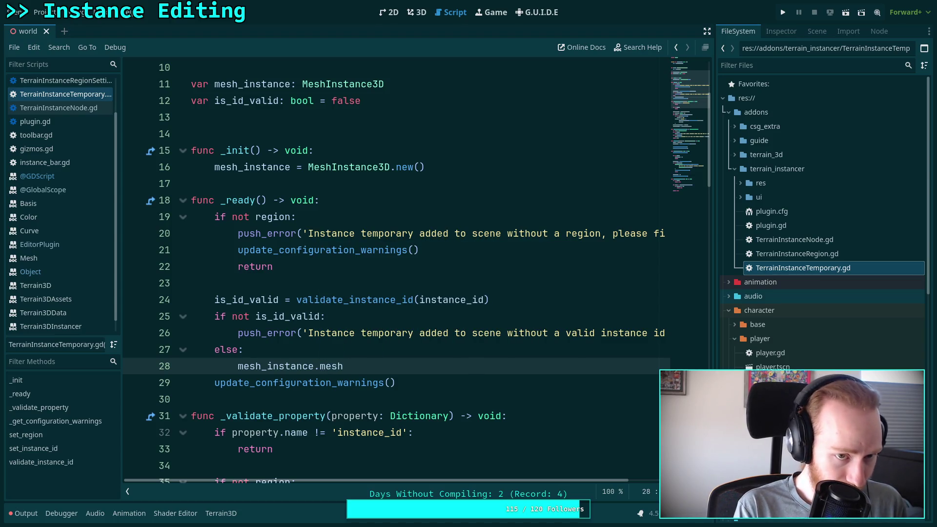
key(BackSpace)
key(BackSpace)
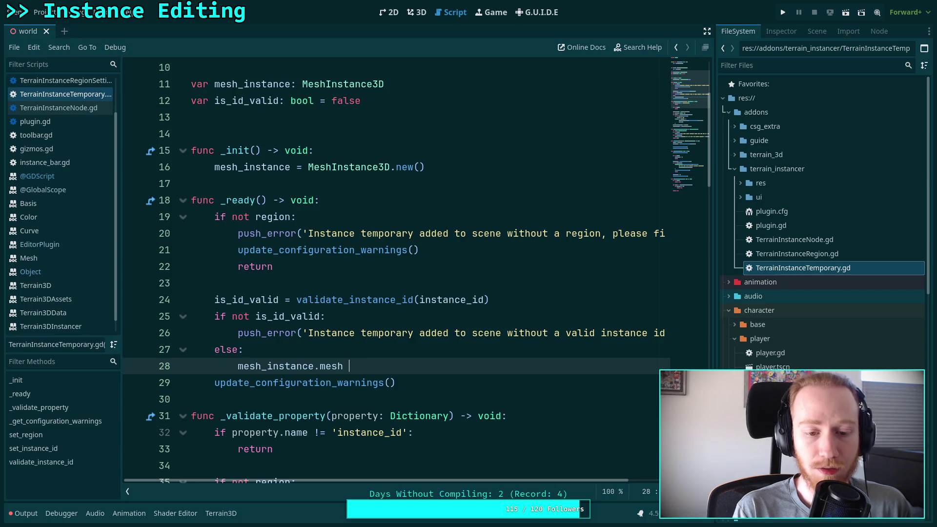
text(= region)
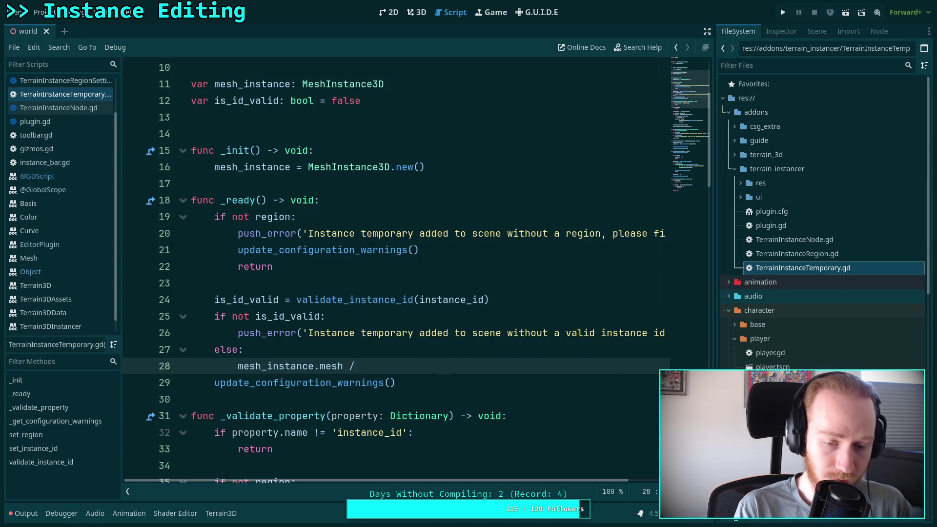
text(.)
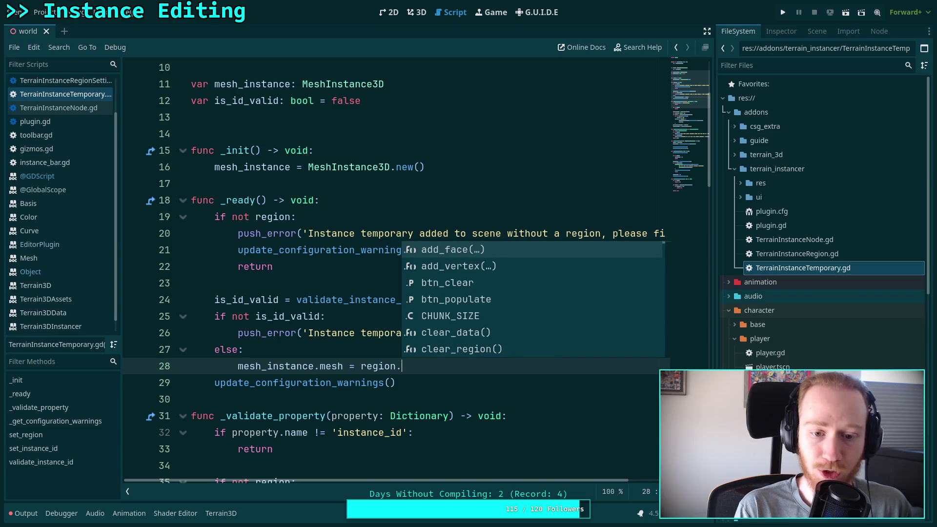
text(instance_node.)
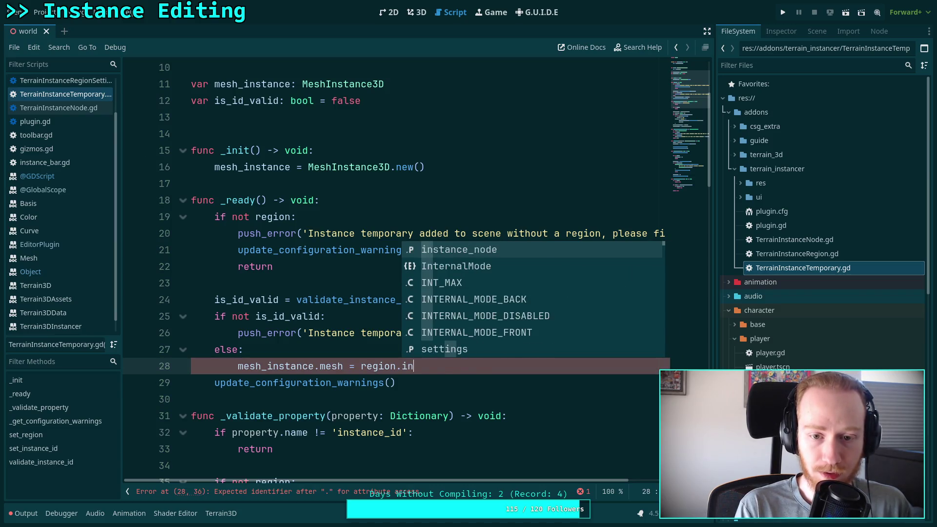
text(get)
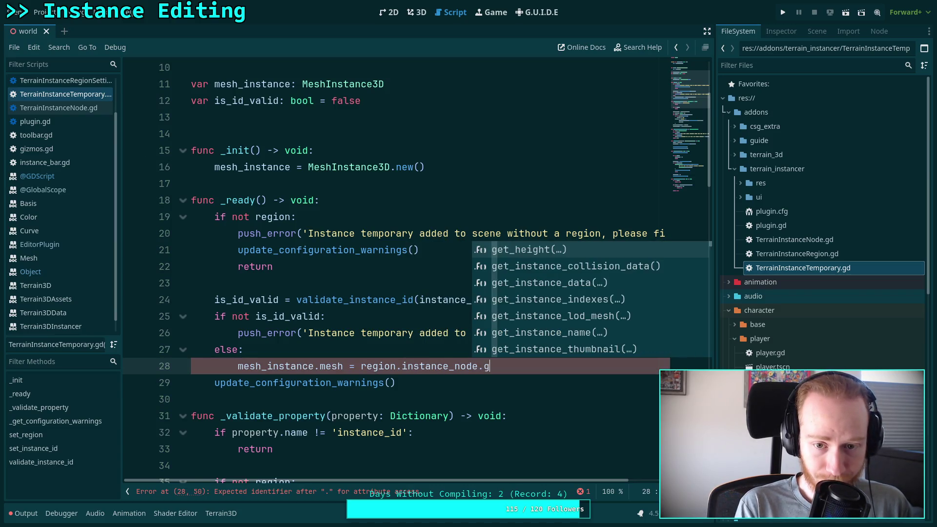
key(Down)
key(Down)
key(Down)
key(Down)
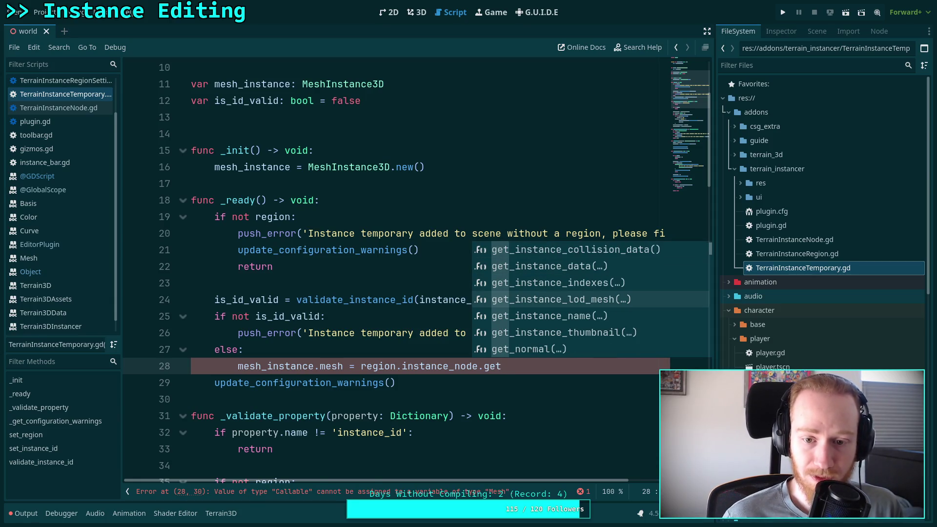
key(Return)
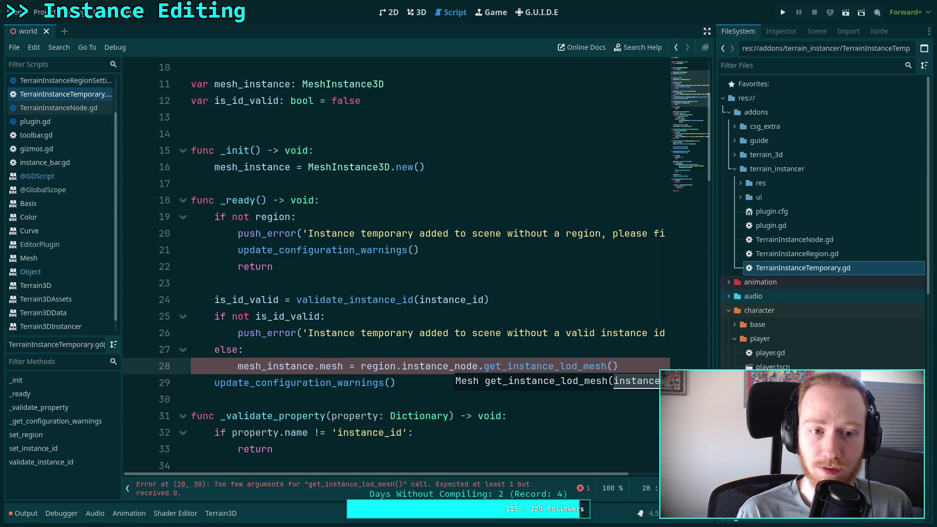
text(inst)
key(Return)
text(, 0)
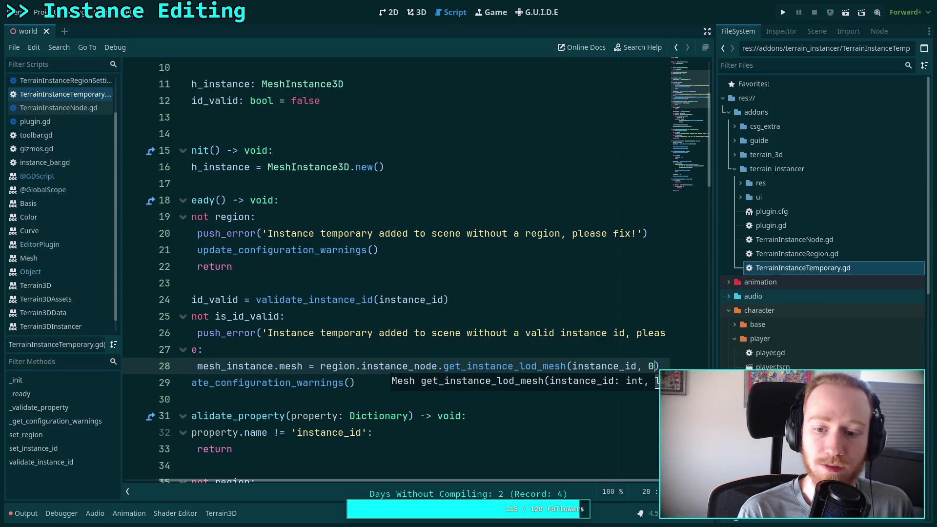
key(BackSpace)
key(BackSpace)
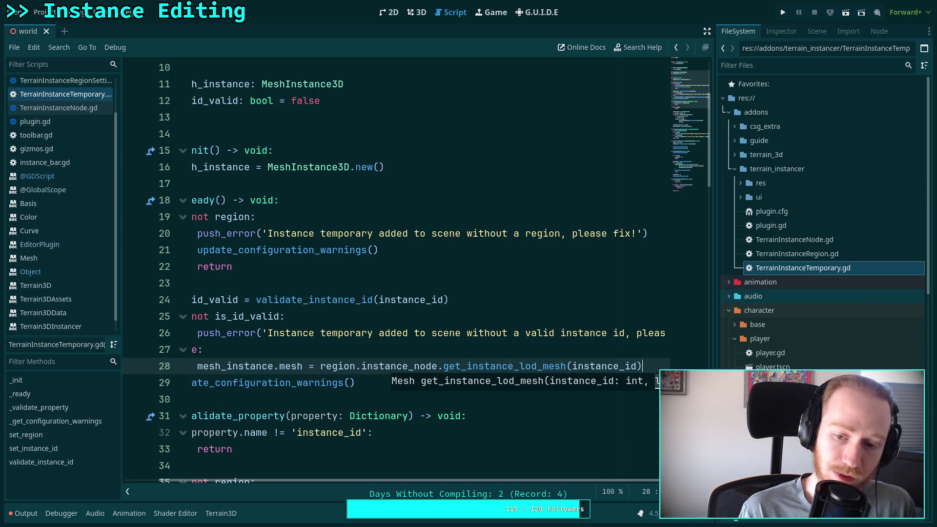
key(Down)
key(Down)
key(ctrl+s)
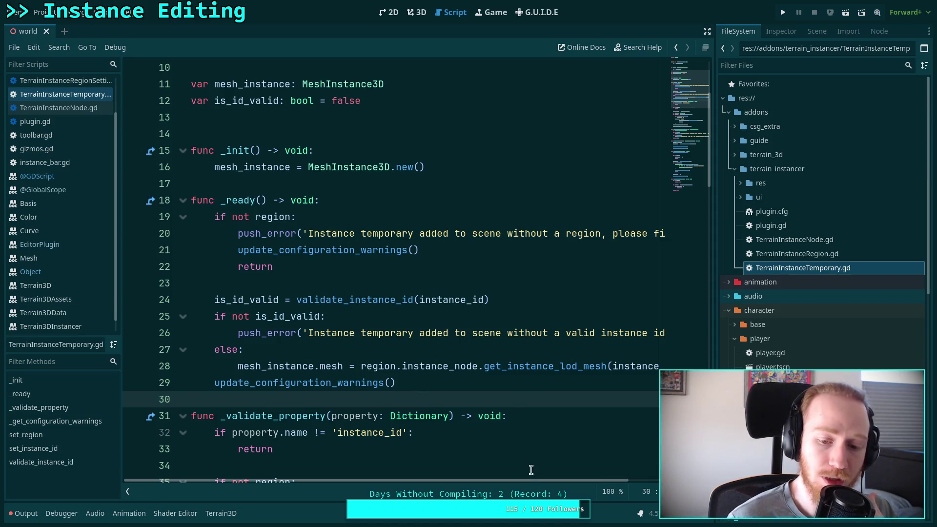
mouse_move(532, 480)
mouse_down()
mouse_move(639, 482)
mouse_move(531, 480)
mouse_up()
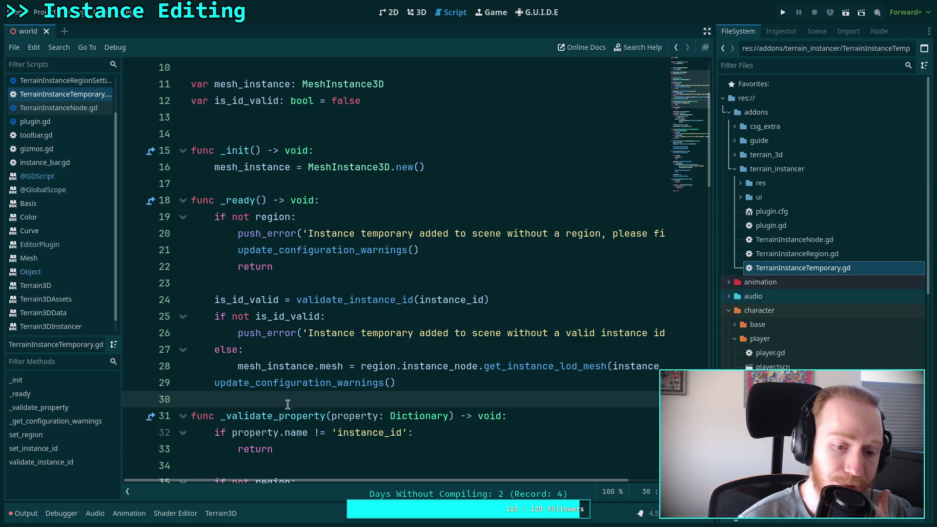
scroll(281, 376, down, 2)
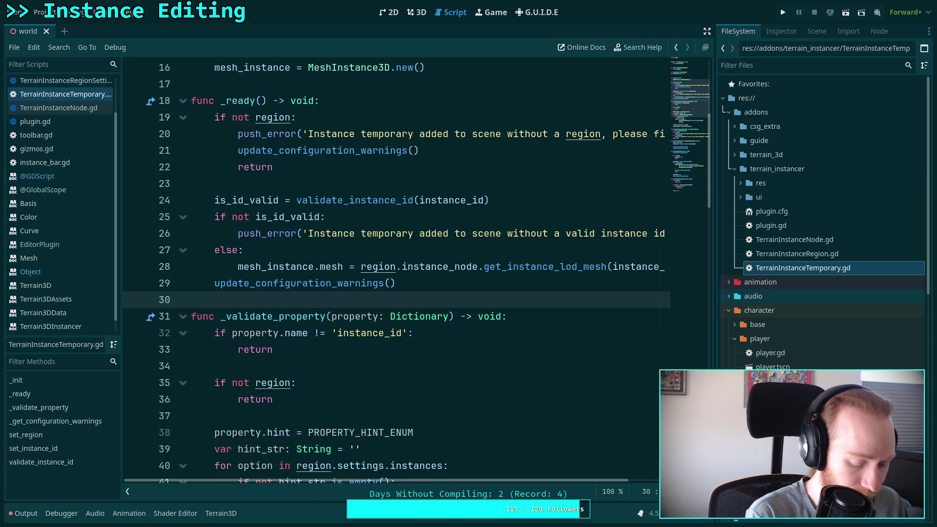
key(ctrl+s)
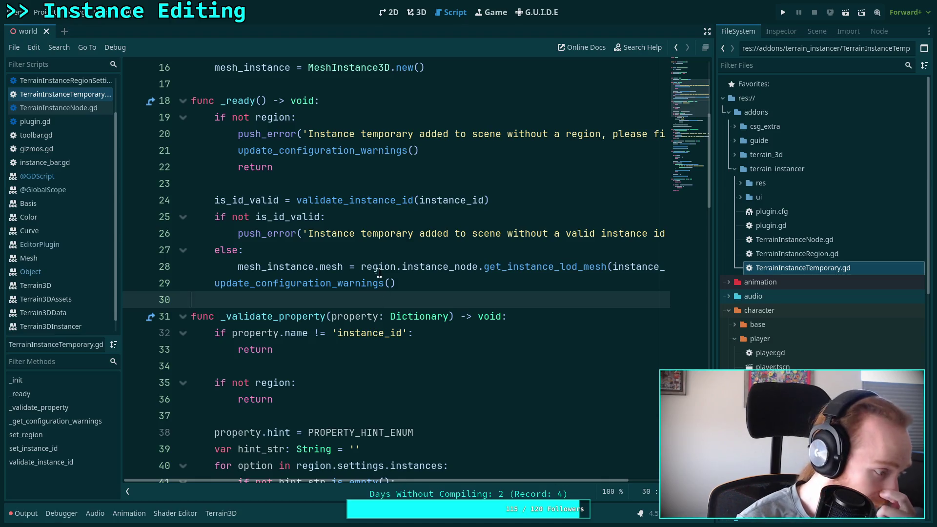
mouse_move(376, 266)
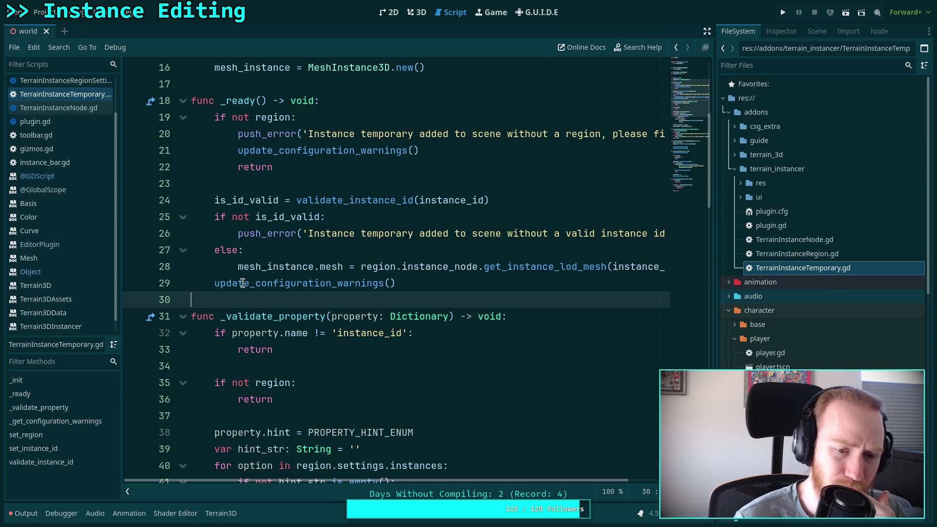
scroll(244, 301, up, 5)
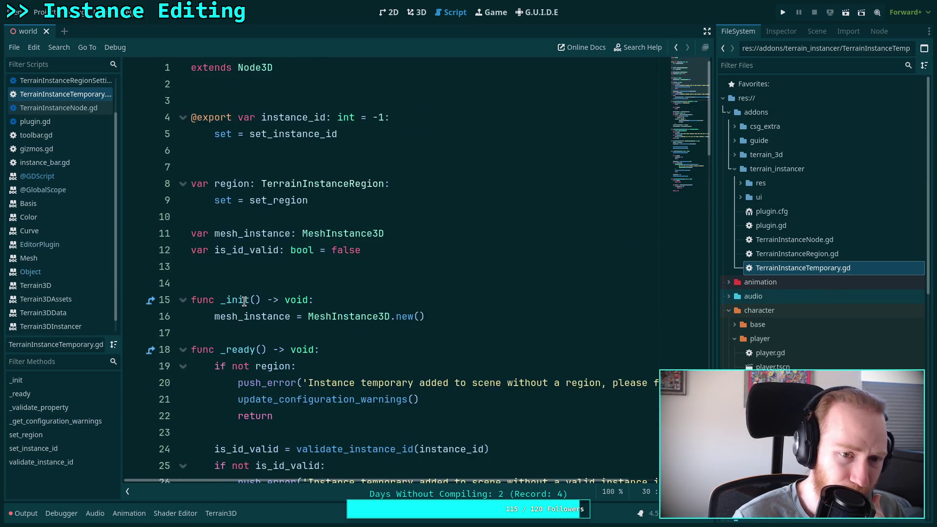
scroll(244, 301, down, 13)
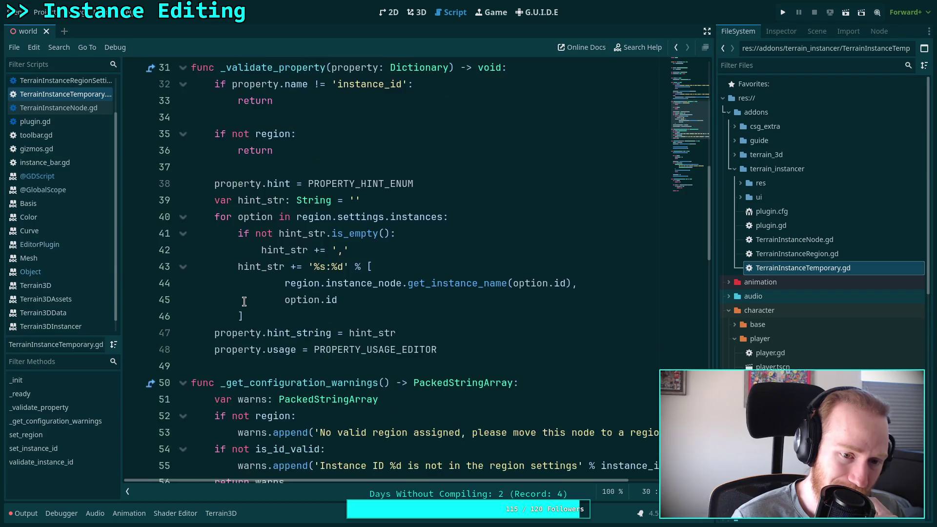
scroll(244, 301, down, 2)
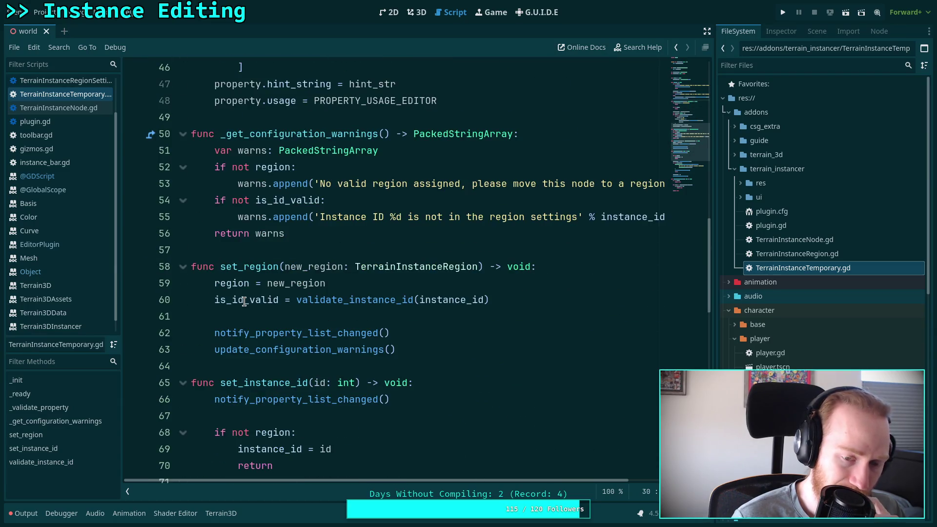
scroll(244, 301, down, 7)
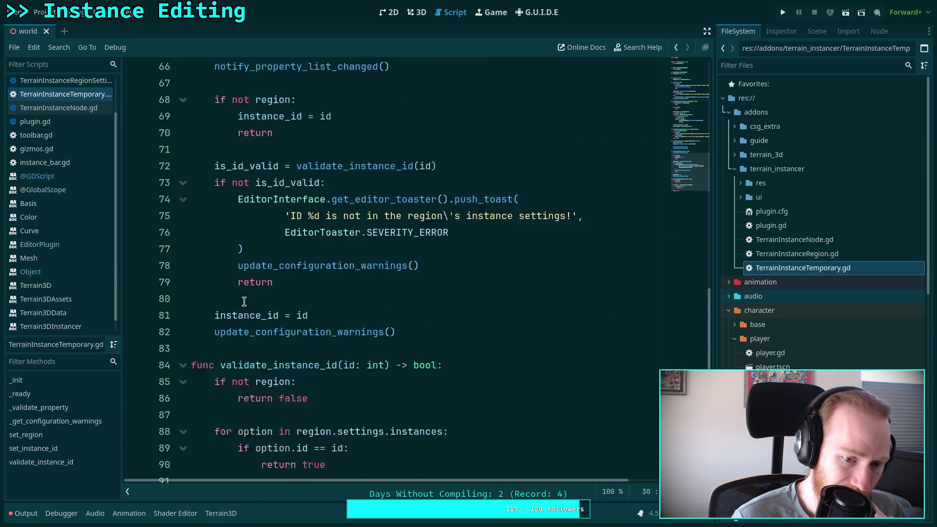
scroll(244, 301, up, 19)
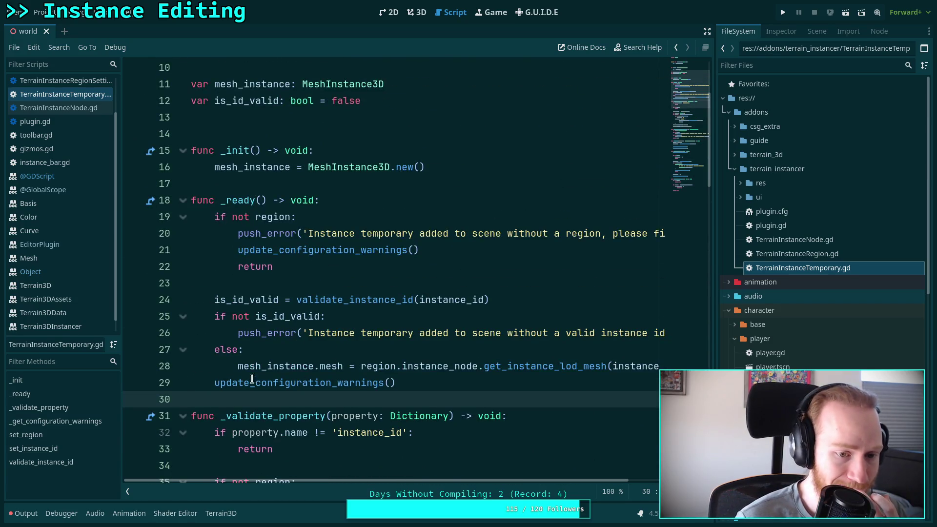
Add add_child(mesh_instance, false, Node.INTERNAL_MODE_FRONT) on line 29 and save the script.
click(215, 383)
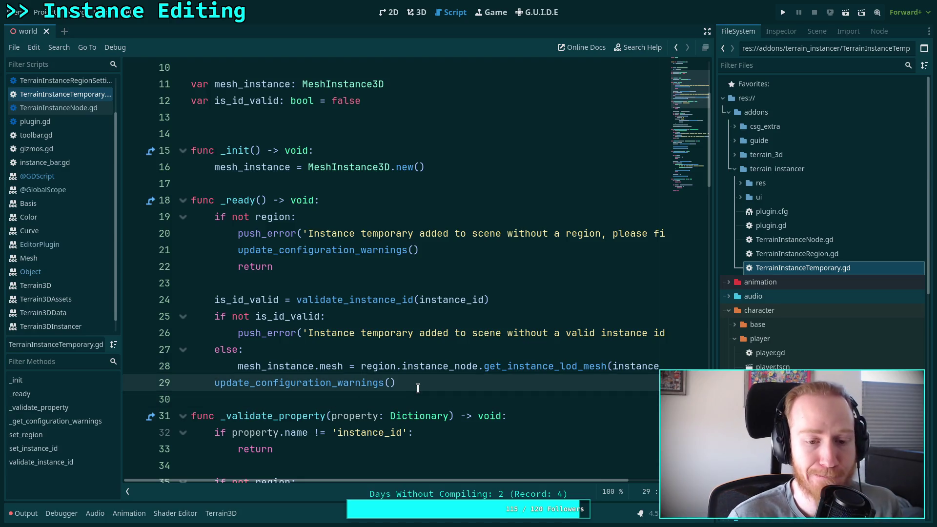
key(ctrl+shift+Return)
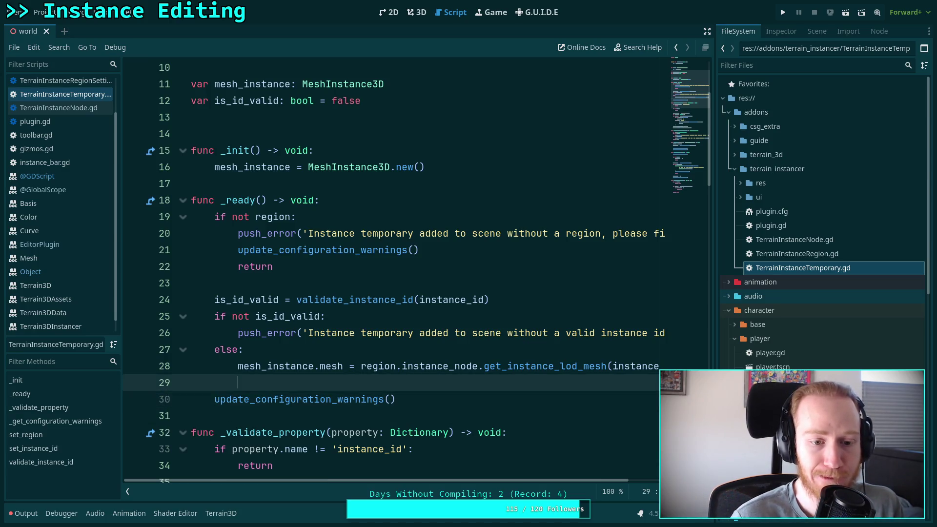
text(add_hi)
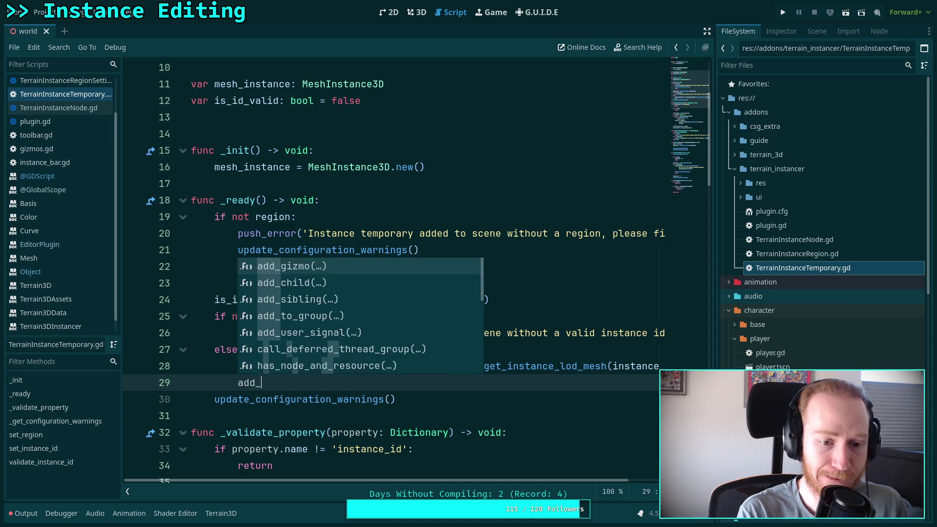
key(BackSpace)
key(BackSpace)
text(ch)
key(Return)
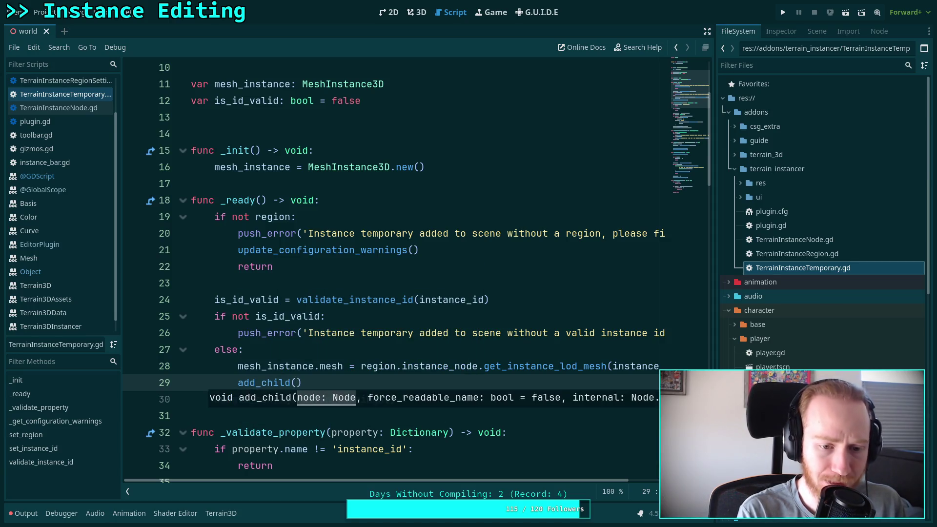
text(mesh_in)
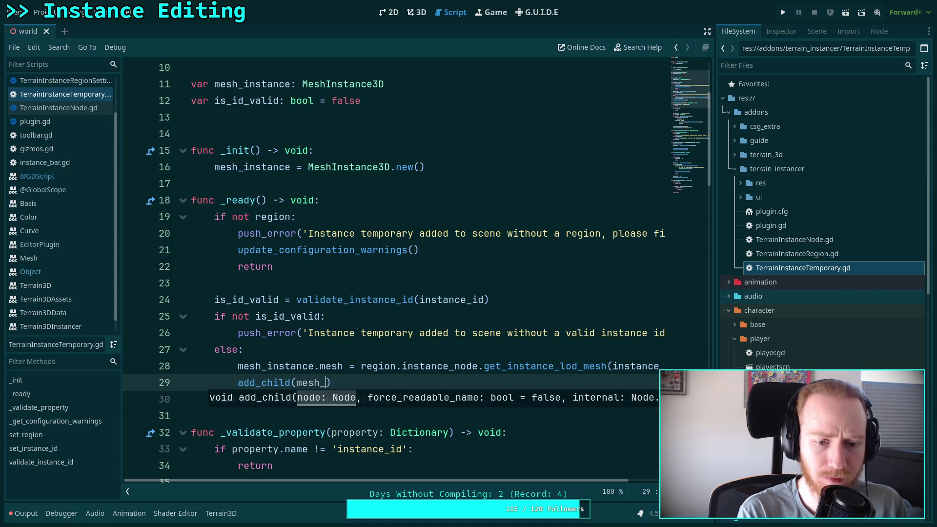
key(Return)
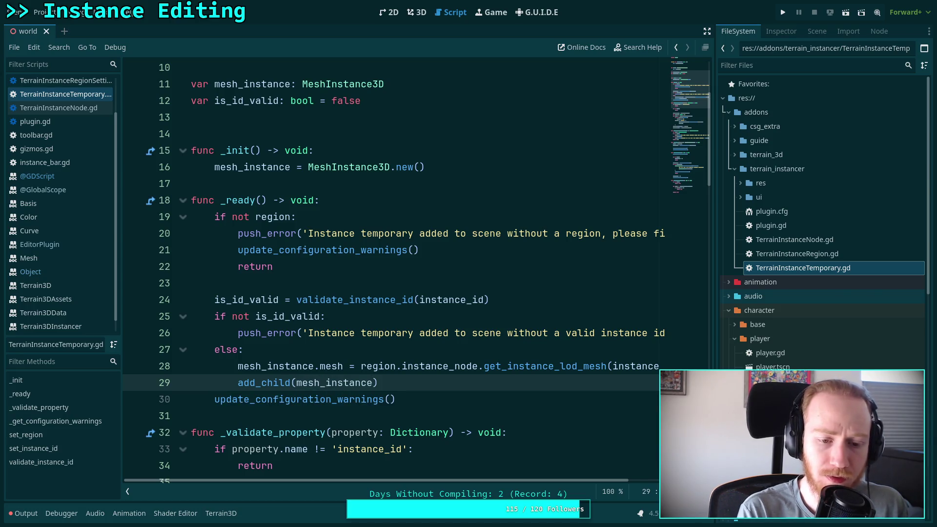
text(, )
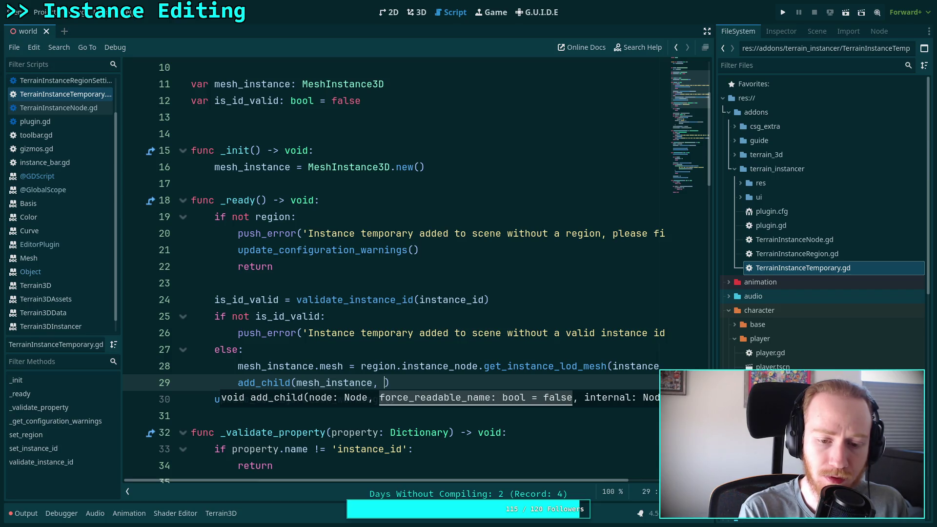
text(false,)
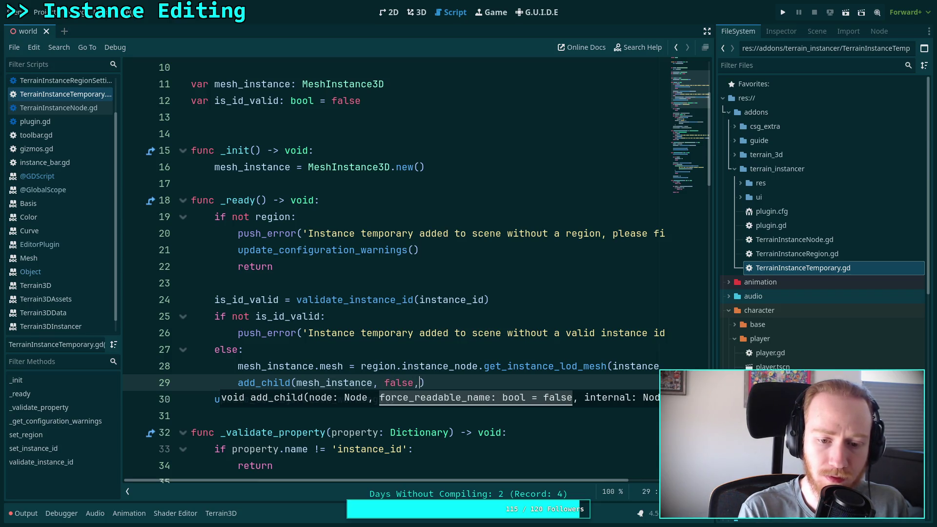
key(Down)
key(Down)
key(Return)
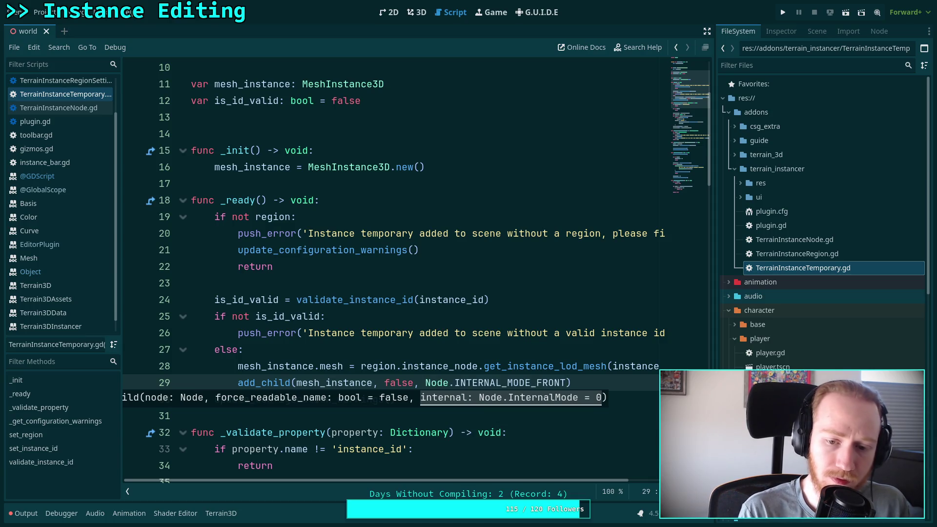
key(ctrl+s)
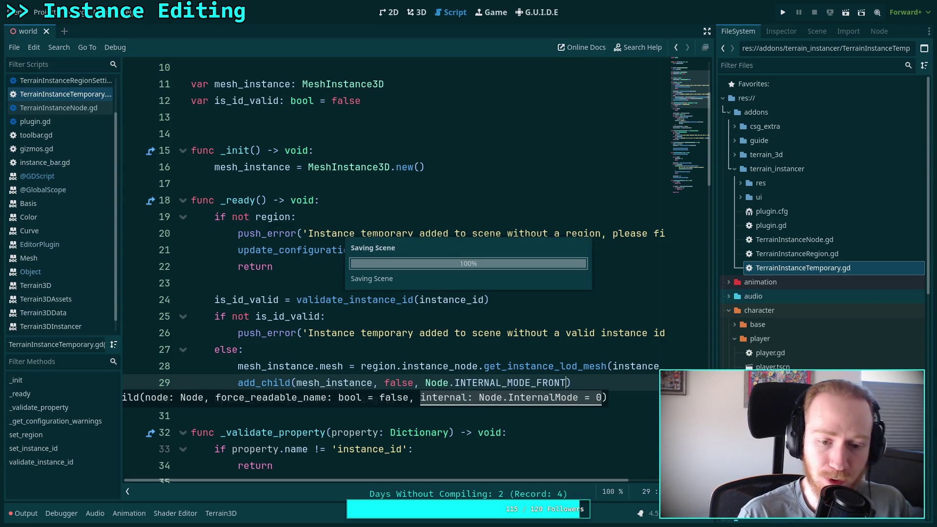
click(406, 361)
key(Up)
key(Up)
key(Up)
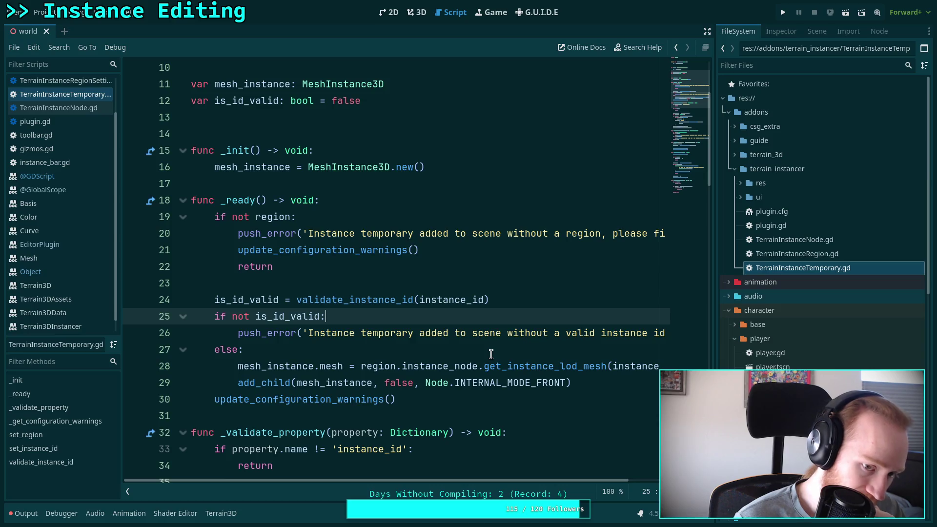
Look through the TerrainInstanceRegionSettings, ColorSettings, Region, Node and plugin.gd scripts.
click(282, 282)
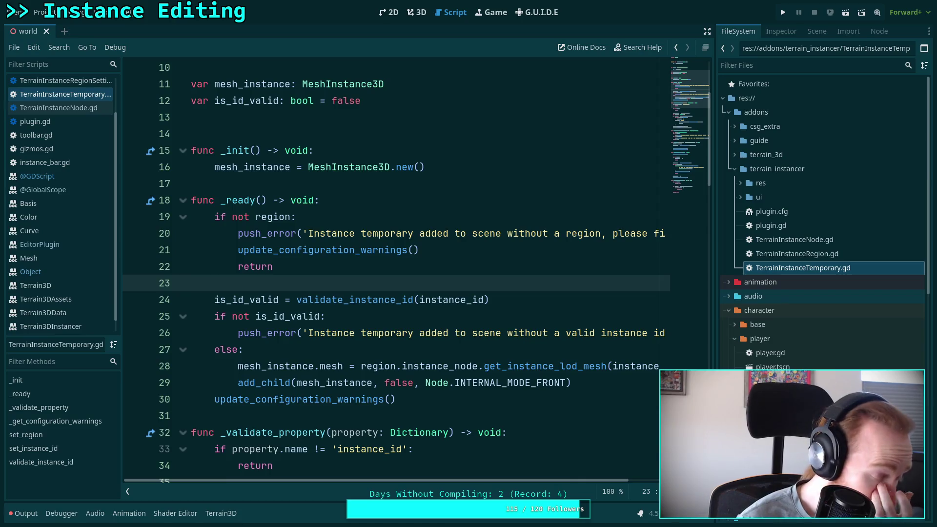
mouse_move(322, 305)
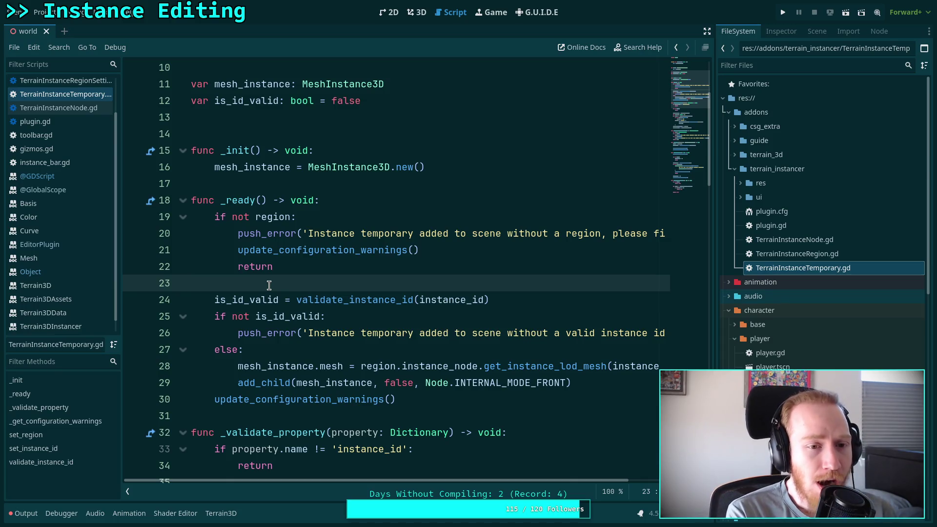
scroll(80, 220, up, 3)
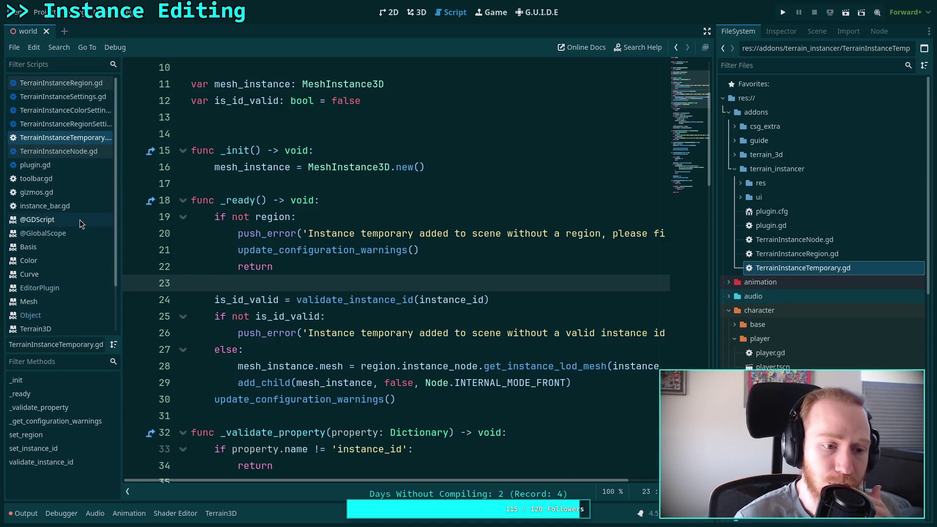
scroll(260, 243, up, 3)
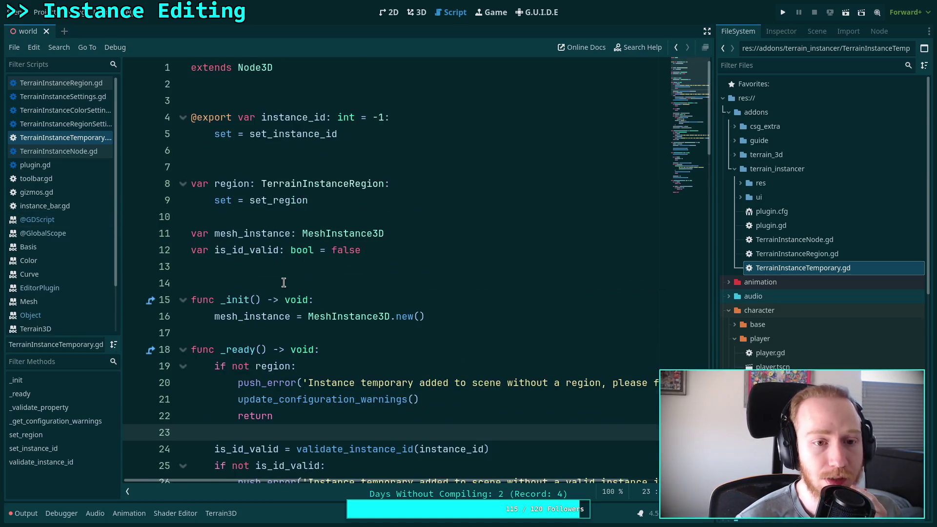
click(63, 123)
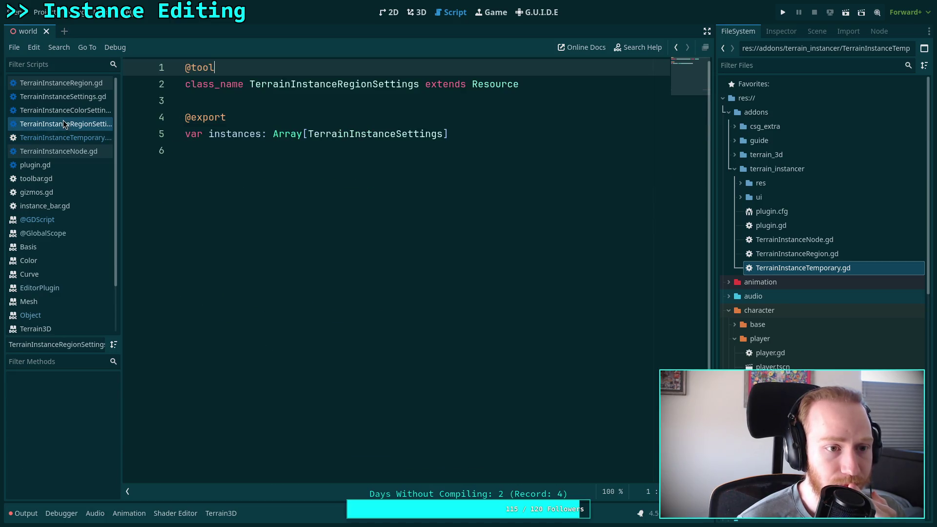
click(72, 108)
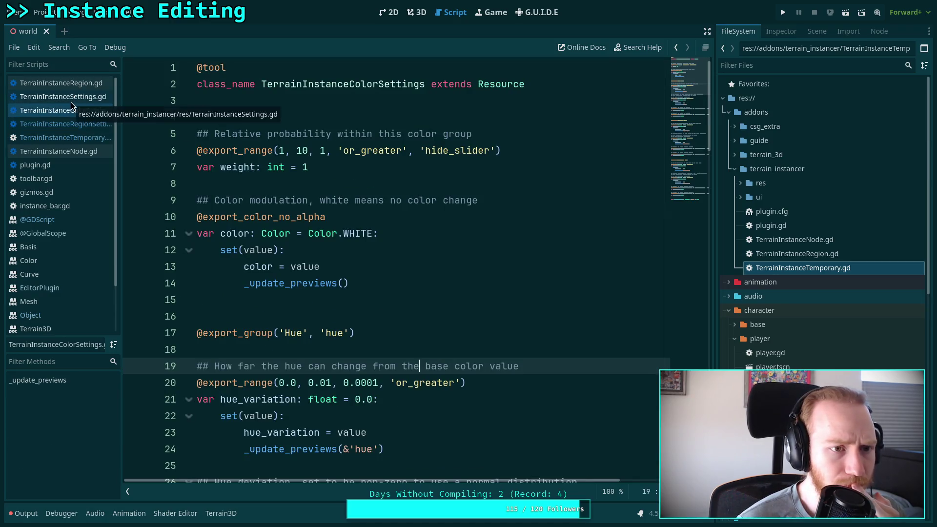
click(78, 84)
click(62, 152)
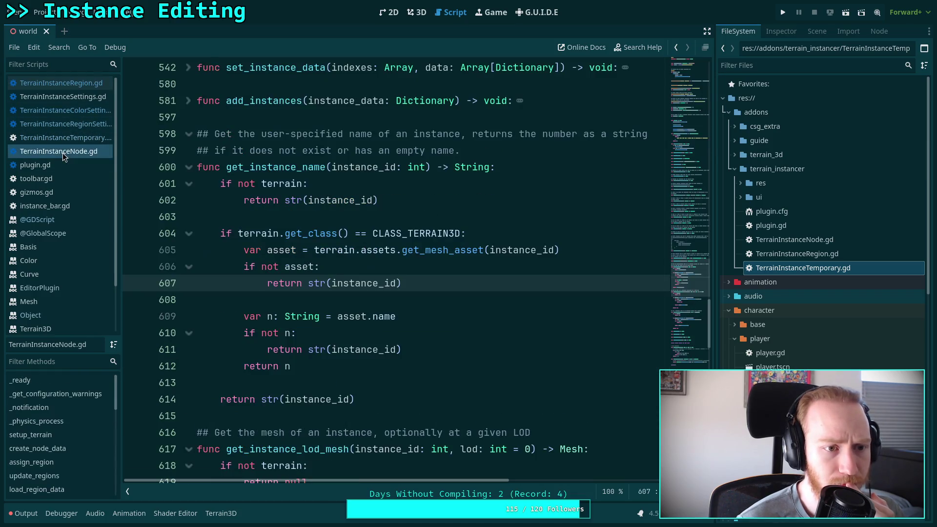
click(73, 166)
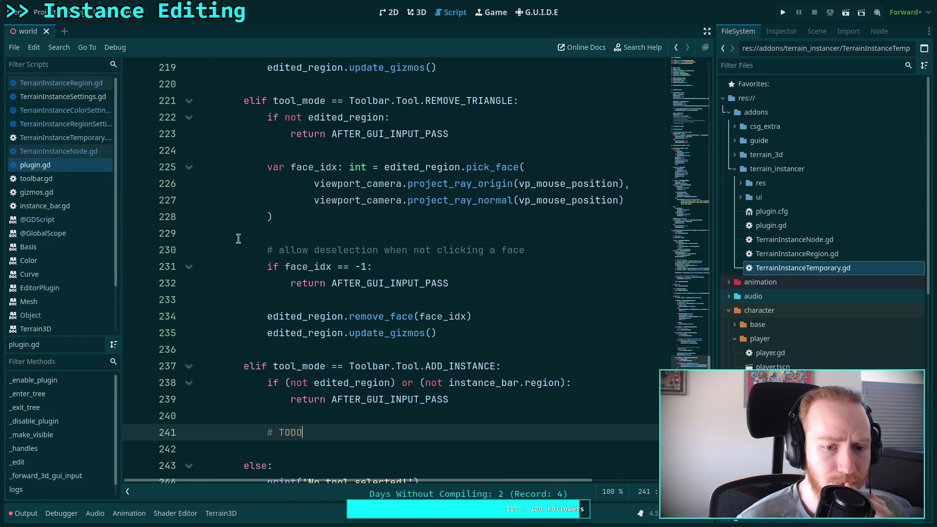
View instance_bar.gd, then return to TerrainInstanceTemporary.gd by way of TerrainInstanceNode.gd.
scroll(441, 365, down, 2)
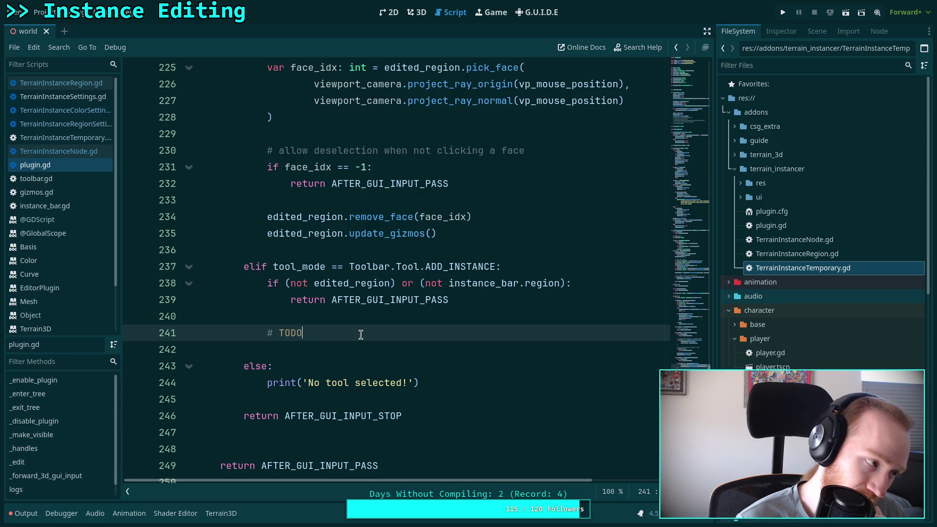
click(70, 205)
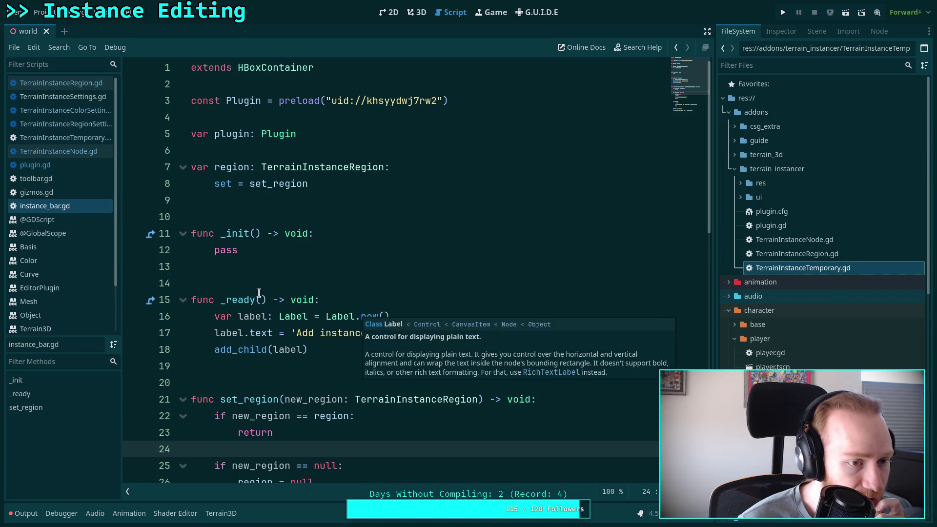
click(95, 152)
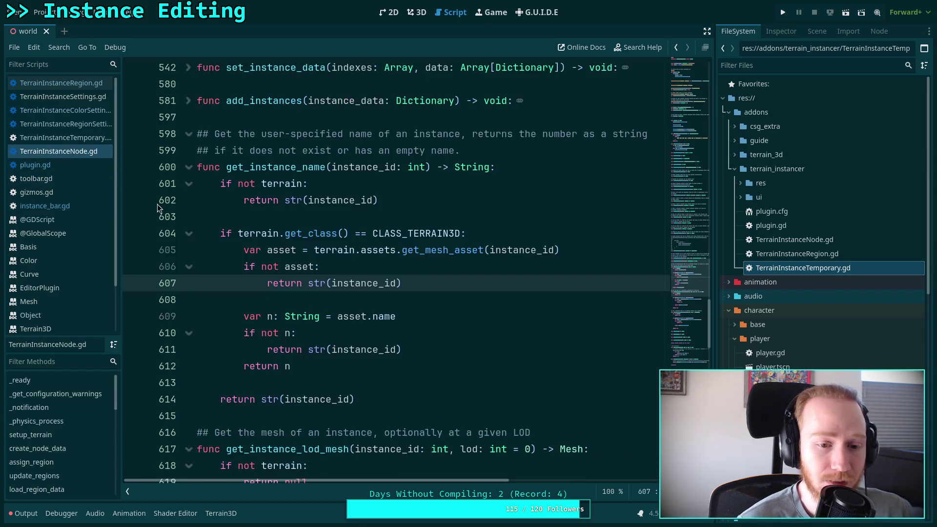
click(79, 137)
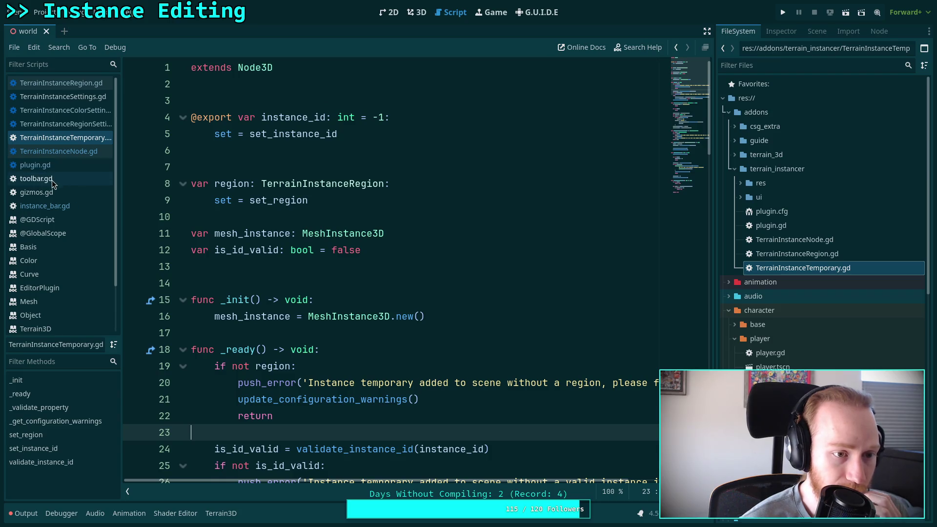
Delete the '# TODO' placeholder in plugin.gd's ADD_INSTANCE branch, leaving an empty line.
click(61, 166)
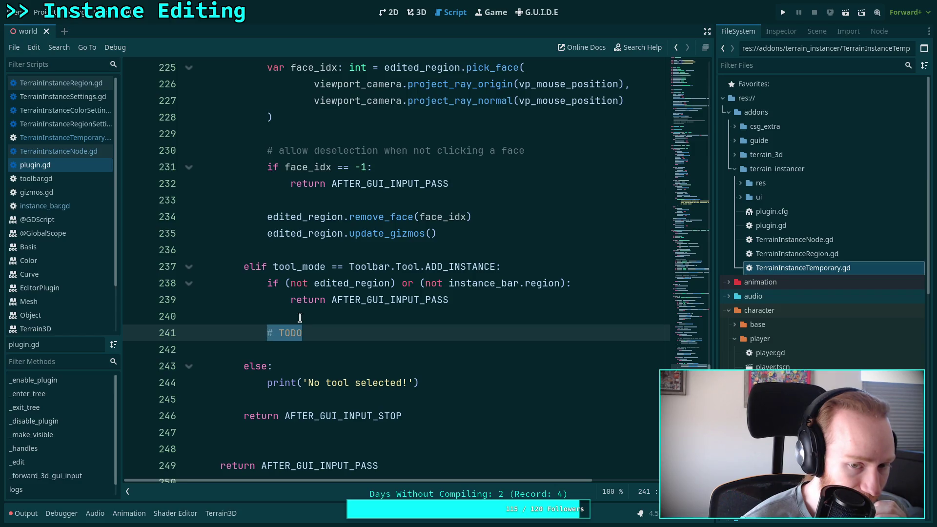
key(BackSpace)
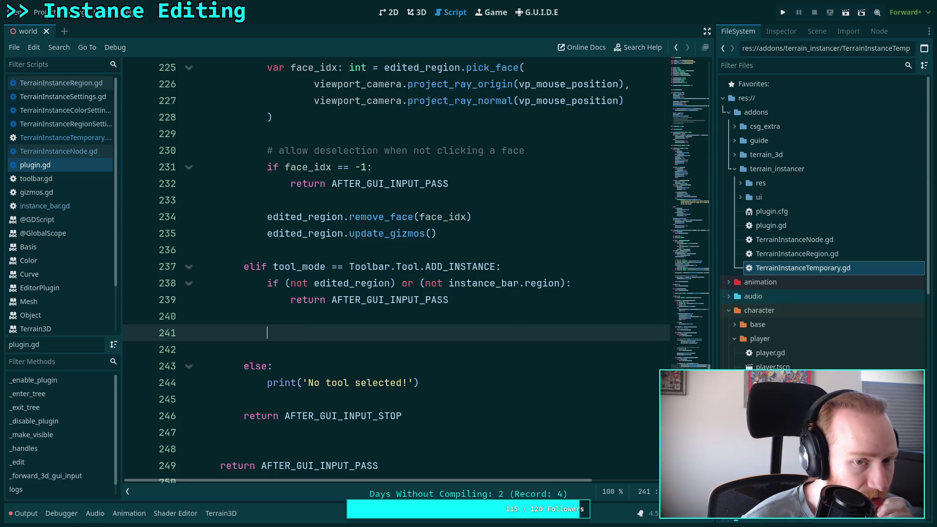
scroll(391, 269, up, 2)
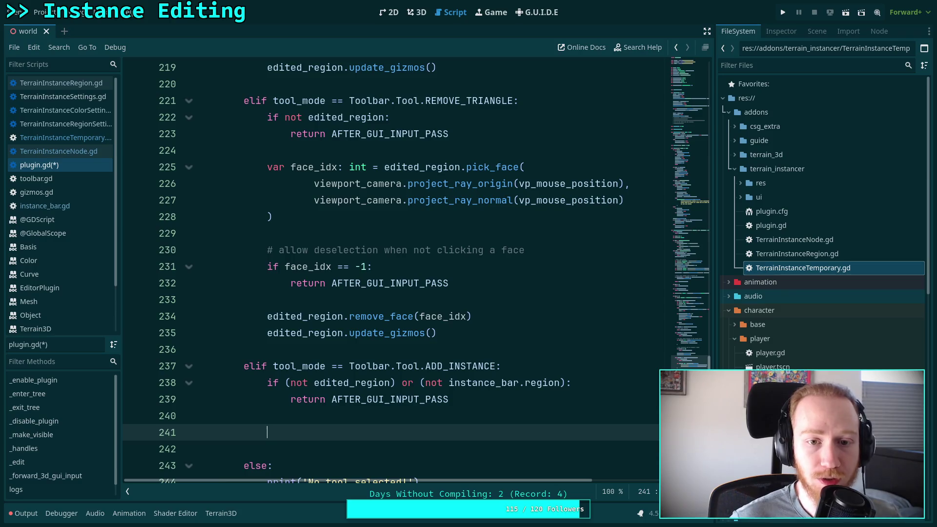
scroll(331, 305, up, 7)
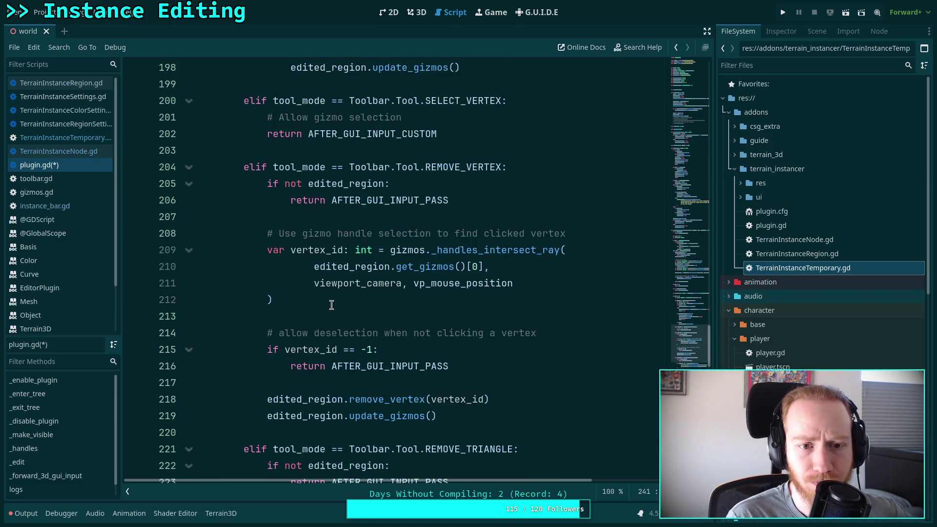
scroll(331, 305, up, 5)
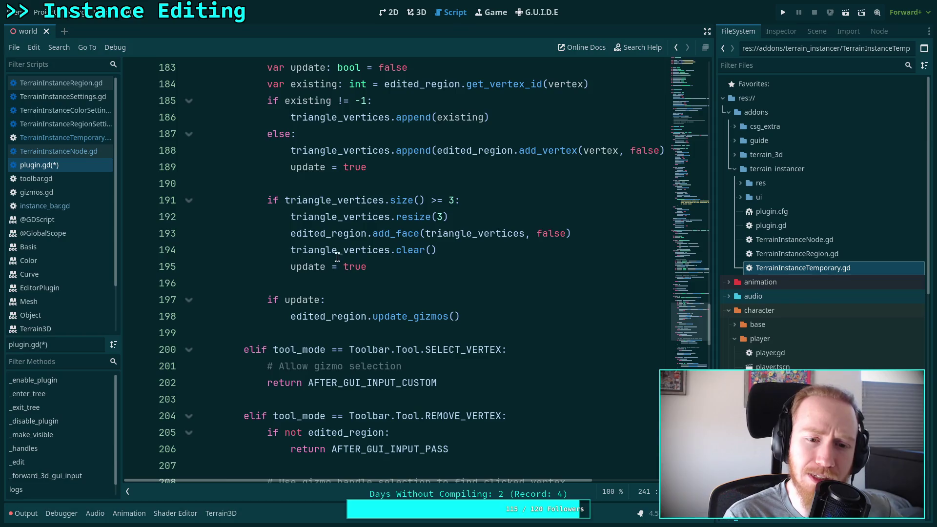
Review the 3D input-handling code, highlighting the mouse_position variable on line 163.
mouse_move(333, 246)
scroll(303, 263, up, 4)
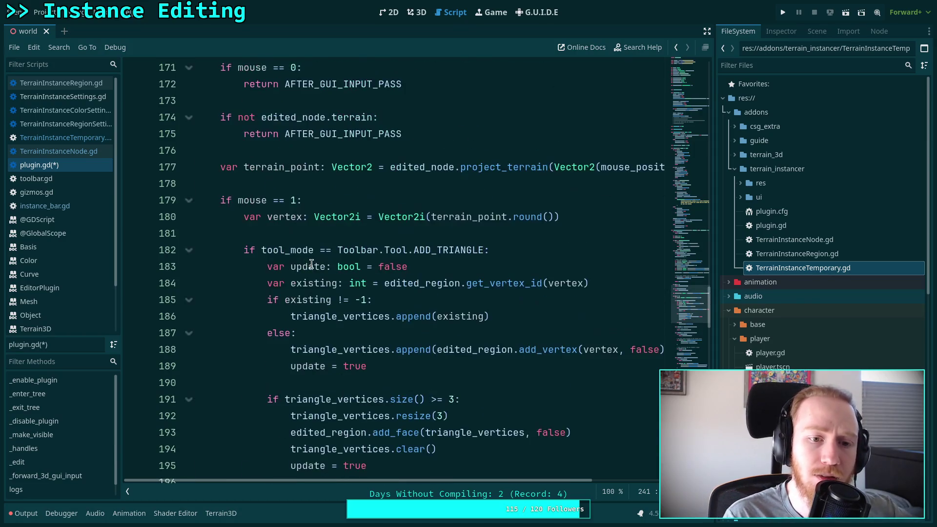
scroll(322, 244, down, 2)
scroll(404, 203, down, 9)
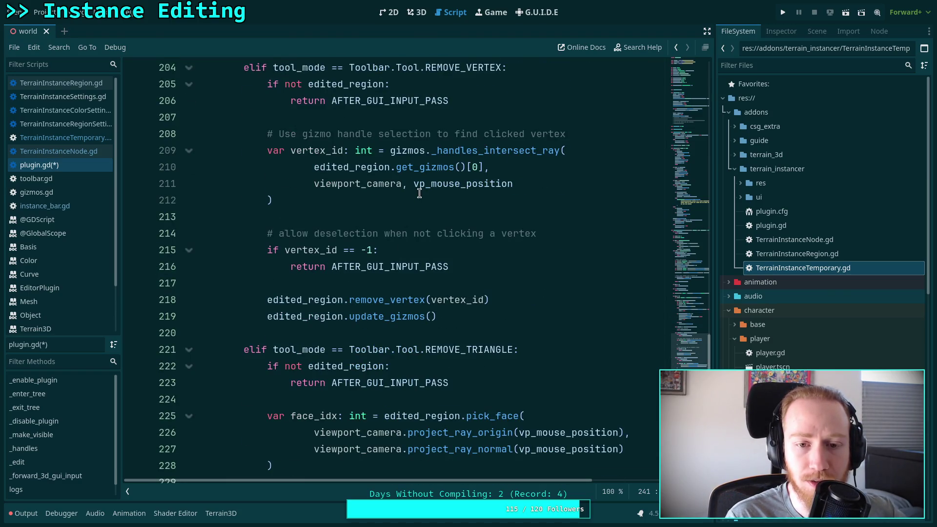
scroll(384, 306, down, 3)
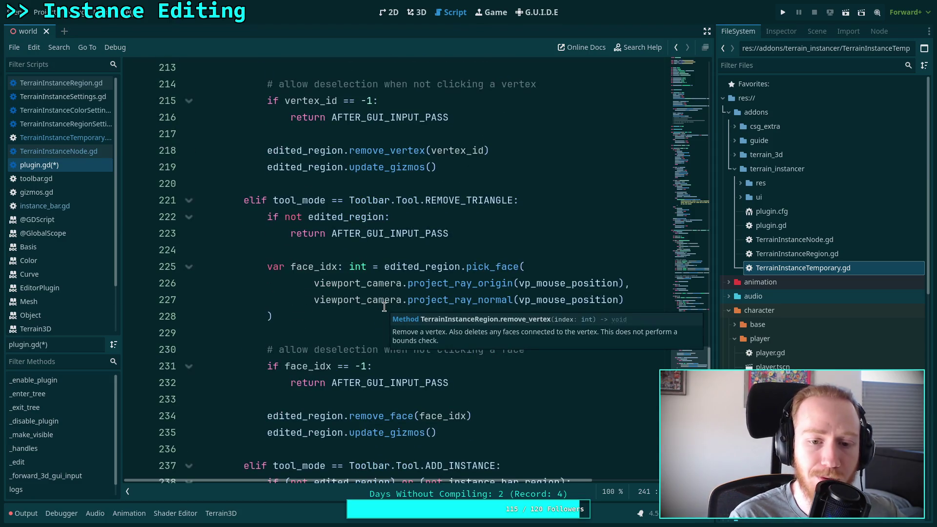
scroll(356, 290, down, 2)
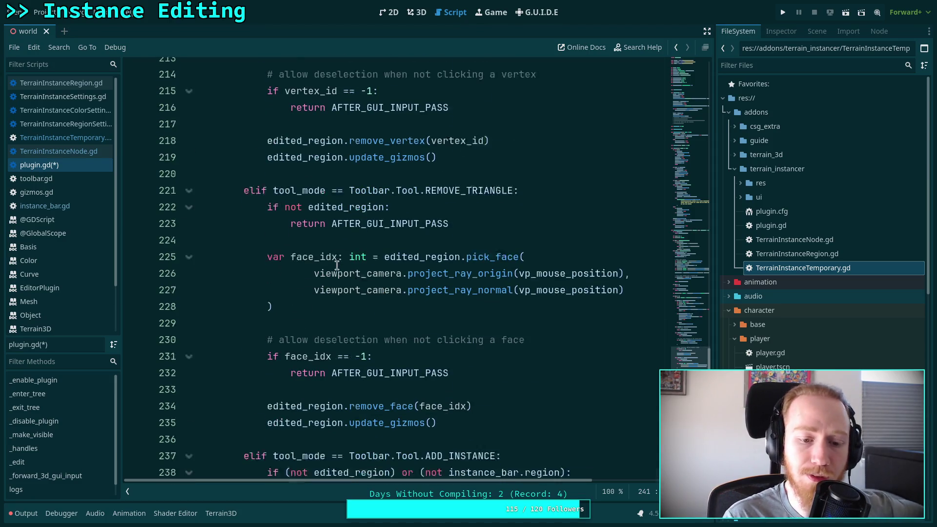
scroll(340, 259, up, 20)
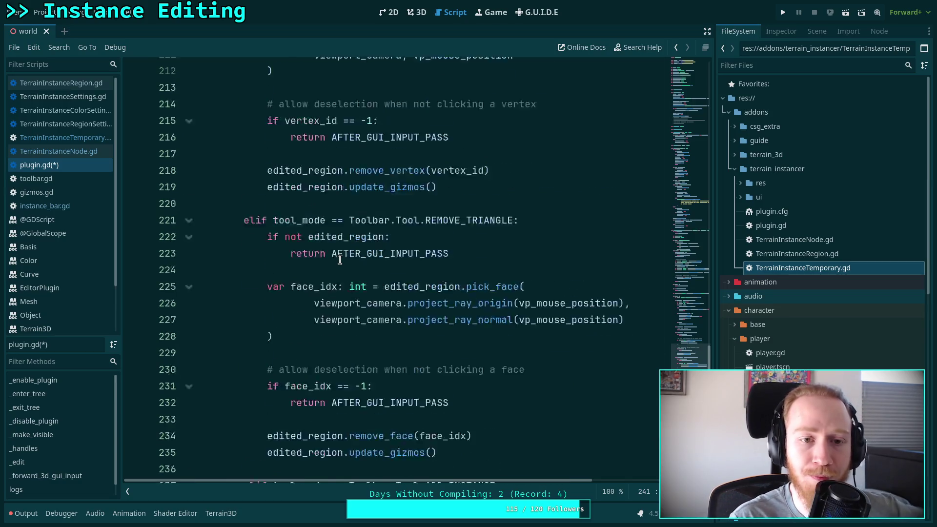
scroll(341, 279, up, 3)
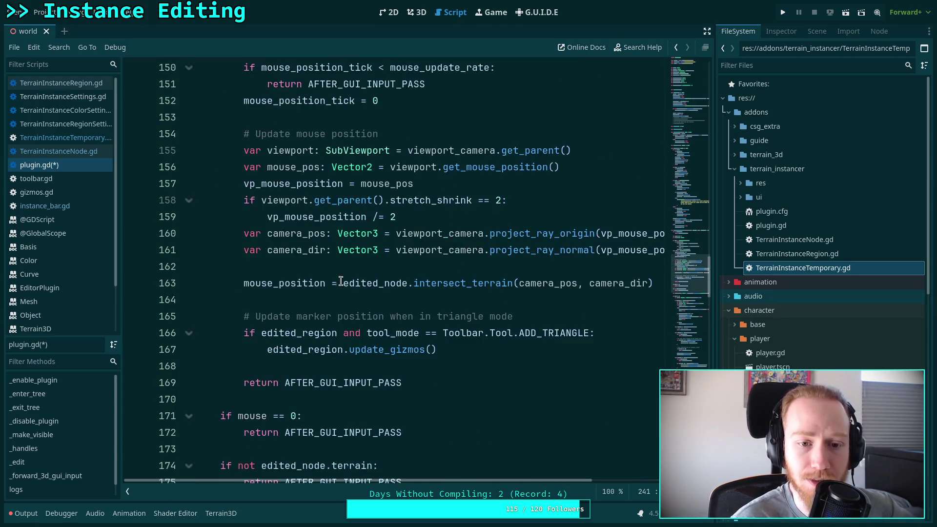
mouse_move(447, 282)
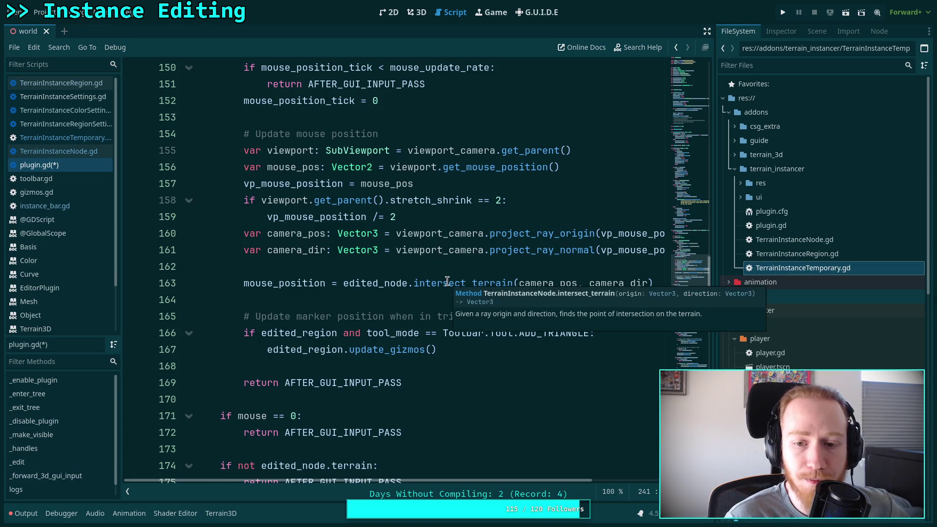
double_click(300, 283)
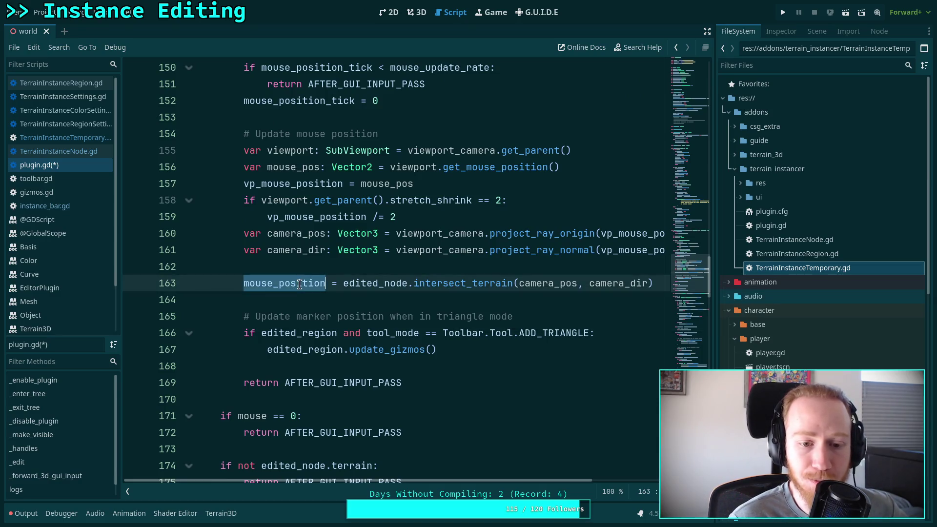
scroll(267, 287, down, 5)
scroll(375, 316, up, 4)
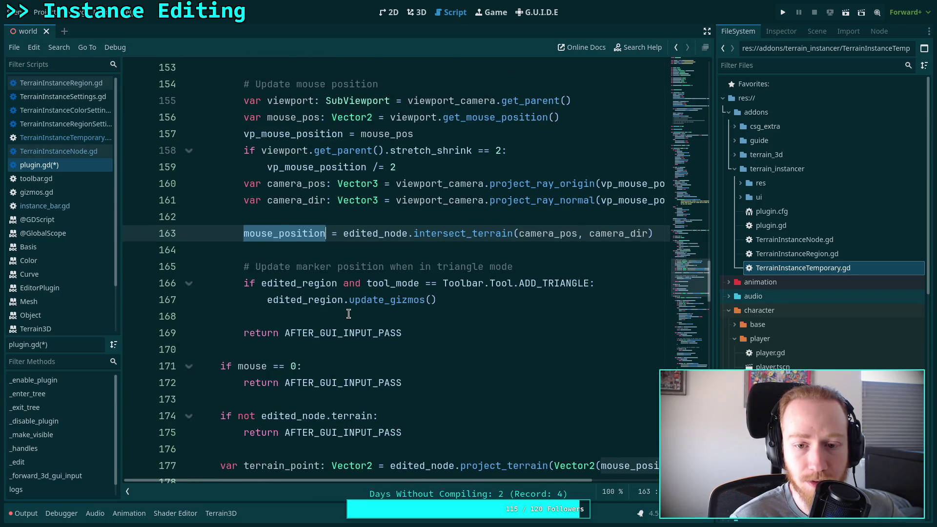
scroll(348, 314, down, 6)
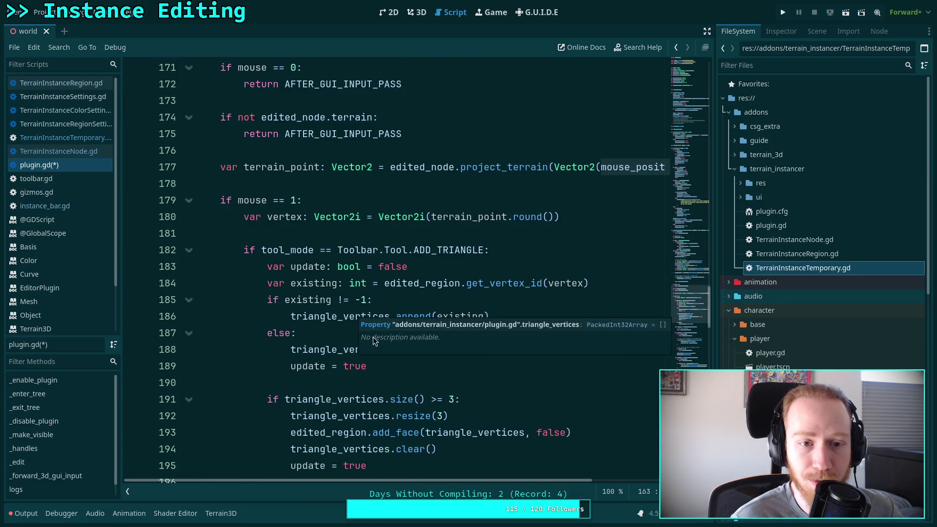
mouse_move(488, 480)
mouse_down()
mouse_move(610, 486)
mouse_move(488, 480)
mouse_up()
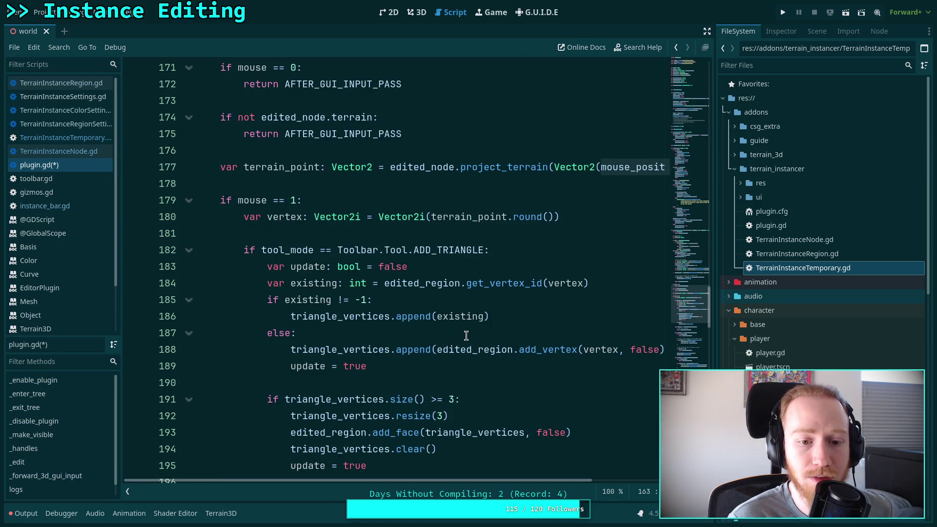
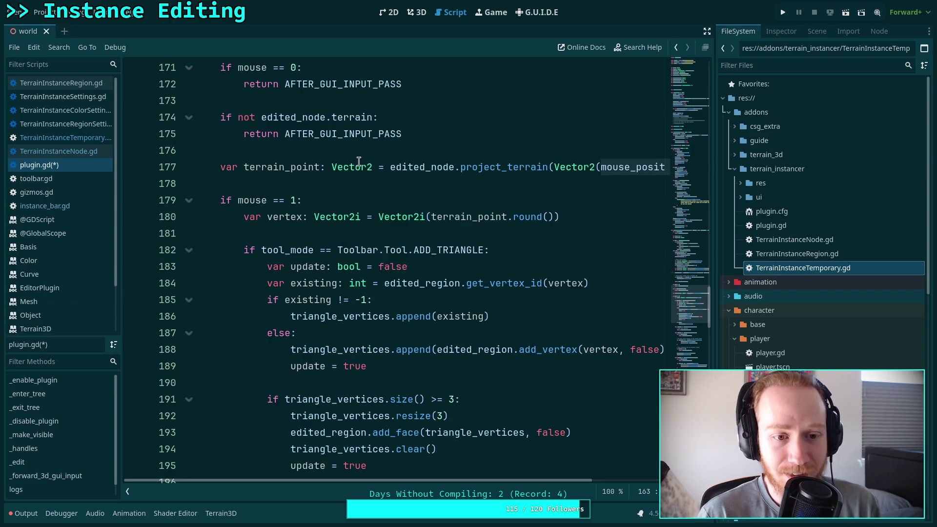
Scroll plugin.gd down to the empty elif tool_mode == Toolbar.Tool.ADD_INSTANCE block near line 237.
click(344, 176)
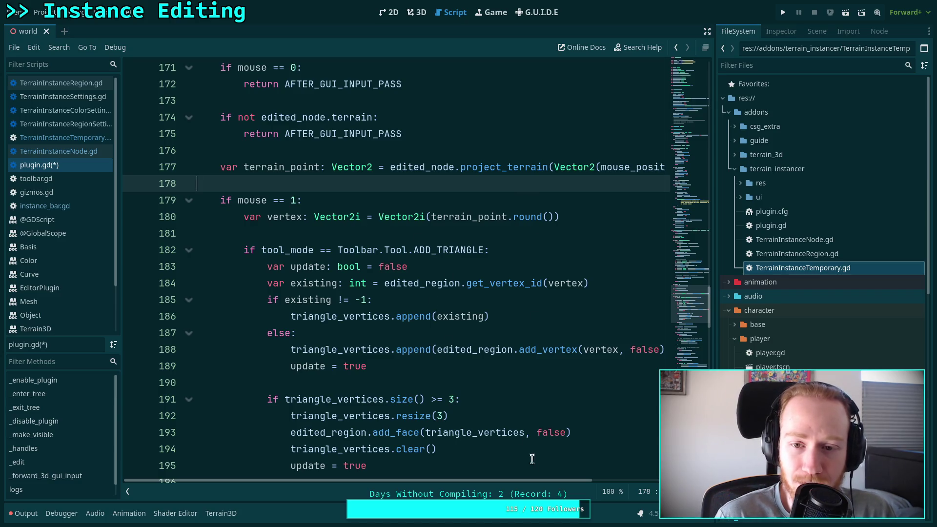
mouse_move(511, 167)
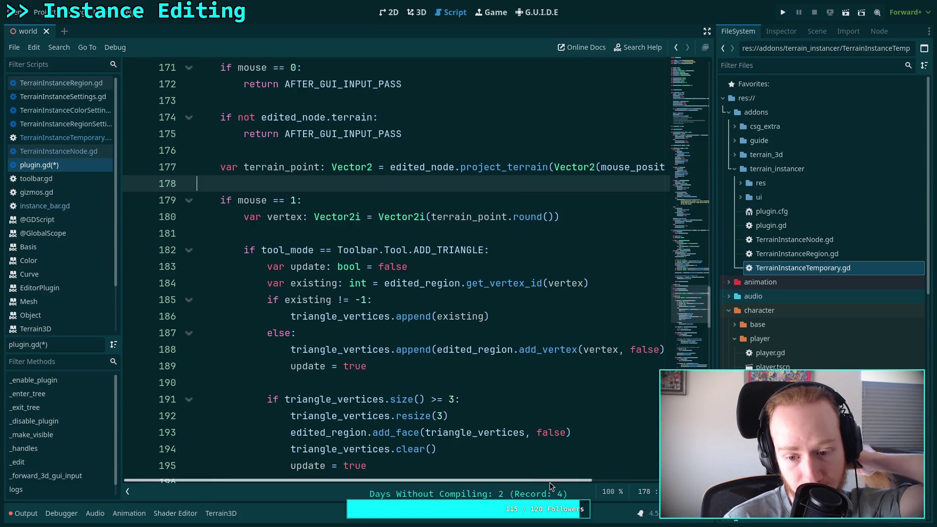
mouse_move(549, 482)
mouse_down()
mouse_move(662, 480)
mouse_move(473, 475)
mouse_up()
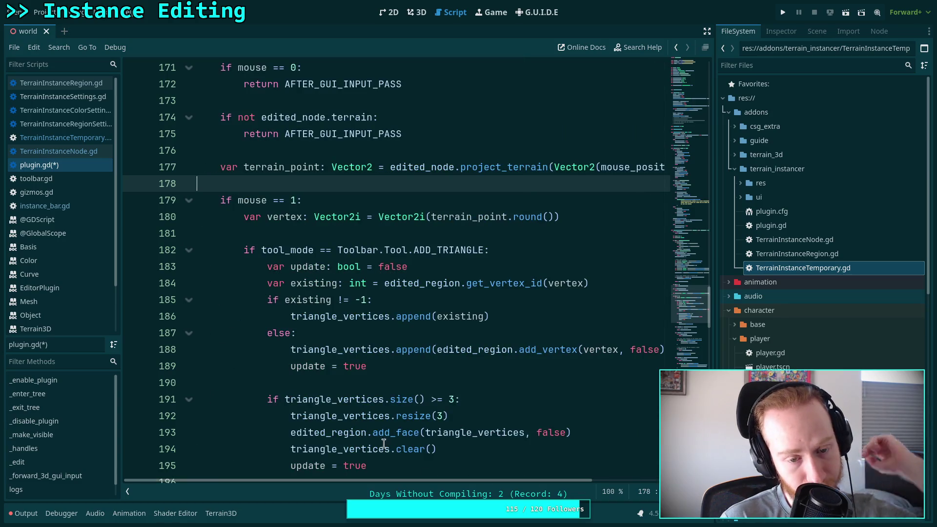
scroll(395, 399, down, 13)
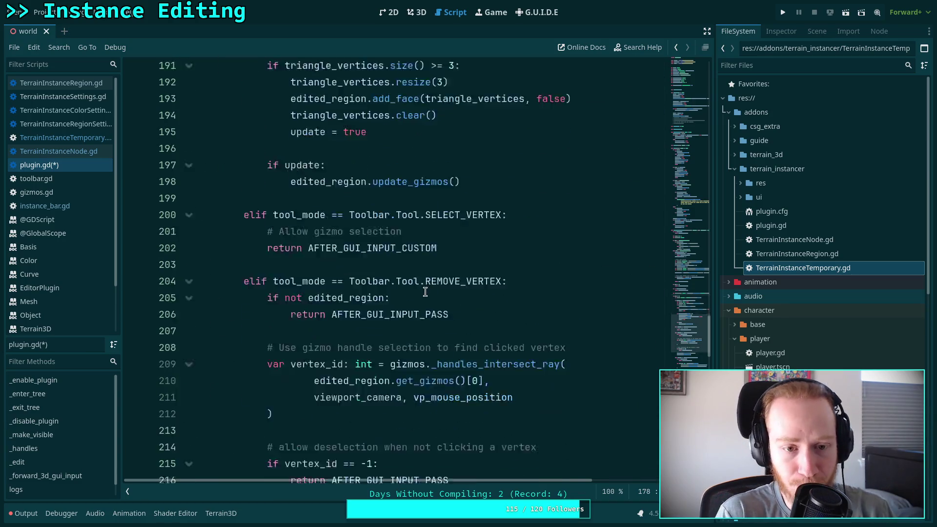
scroll(444, 298, down, 6)
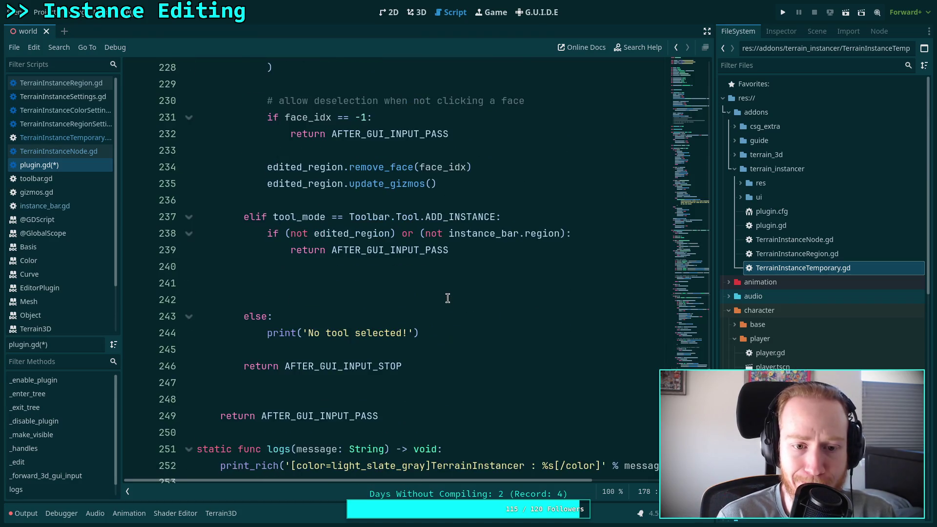
Drop TerrainInstanceTemporary.gd onto line 7 of plugin.gd as a preload, then return to the ADD_INSTANCE block.
click(472, 290)
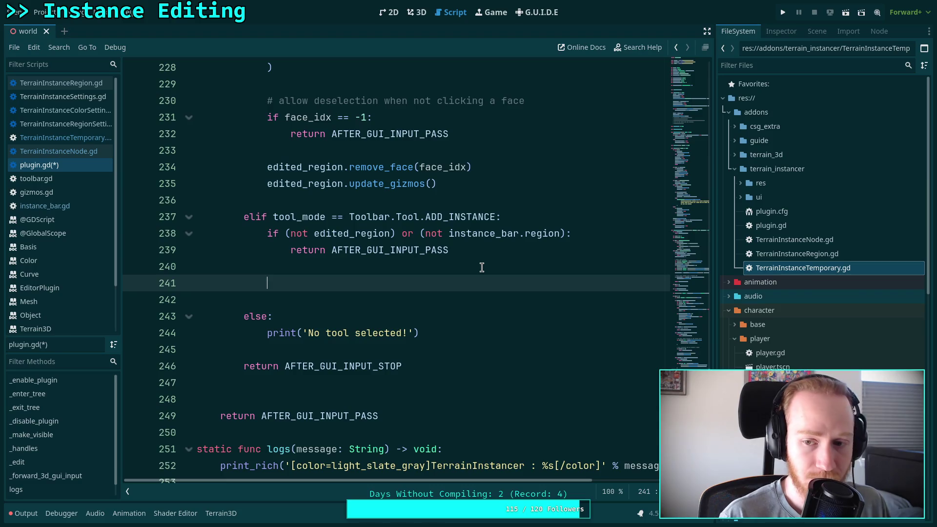
click(703, 245)
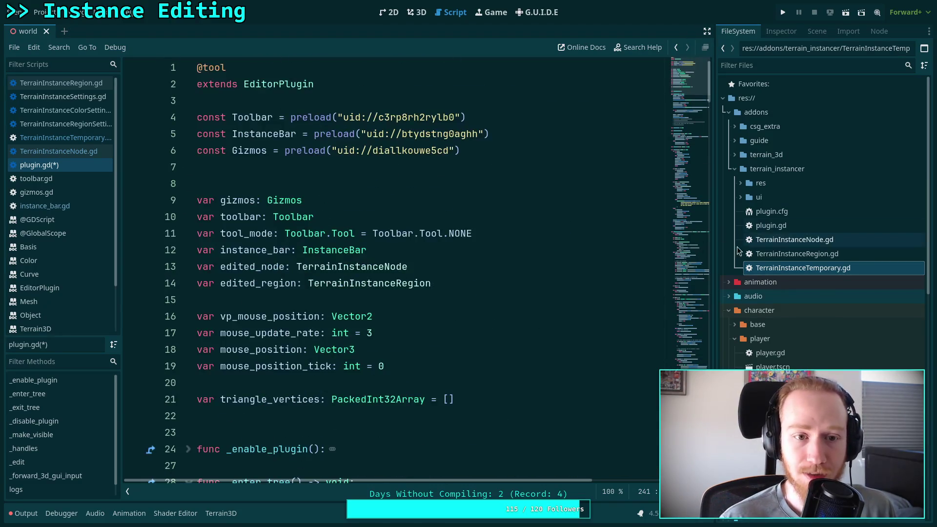
mouse_move(771, 268)
mouse_down()
mouse_move(662, 251)
mouse_move(355, 162)
mouse_up()
click(679, 155)
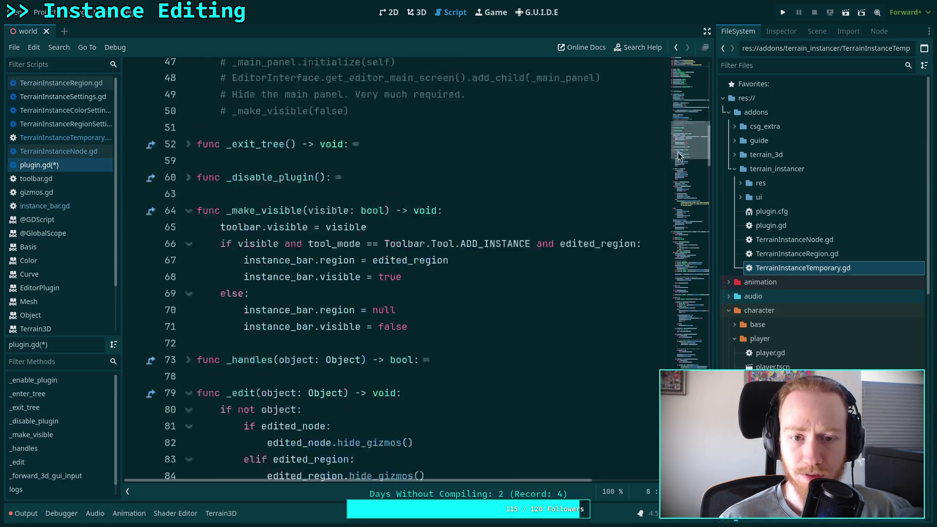
drag(678, 155, 678, 296)
Declare var t_instance := TerrainInstanceTemporary.new() on line 242.
click(380, 272)
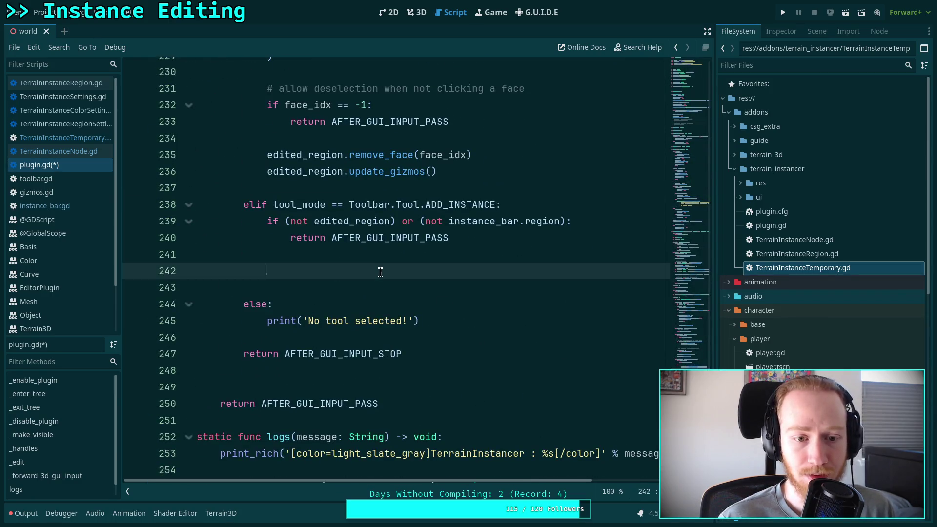
text(var )
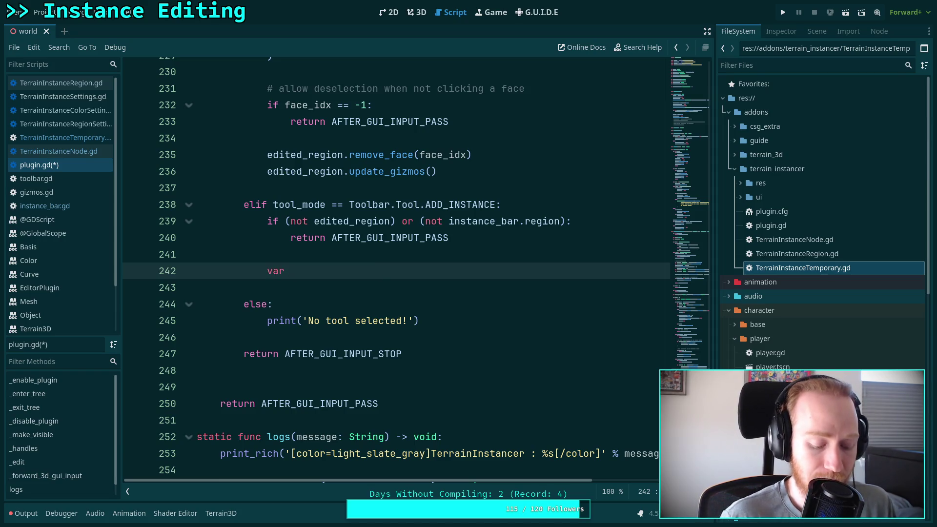
text(inst_t)
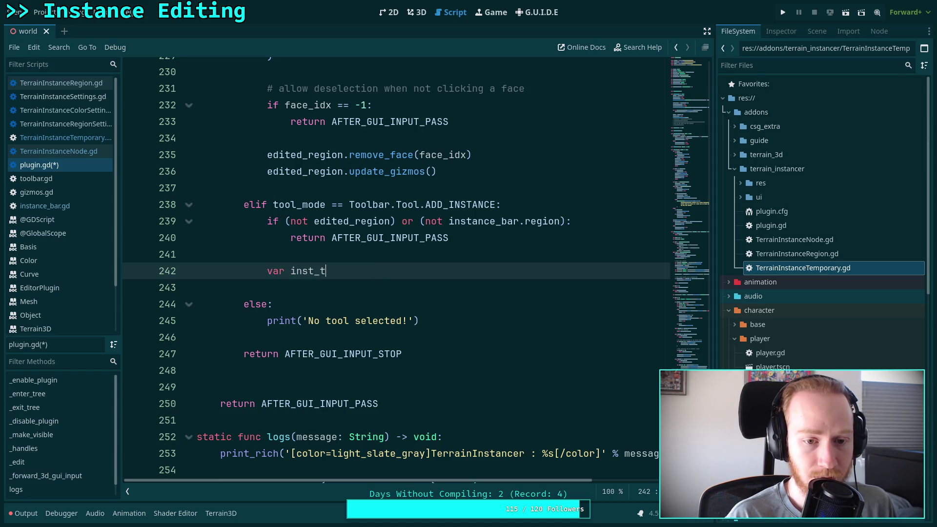
text(em)
key(BackSpace)
key(BackSpace)
key(BackSpace)
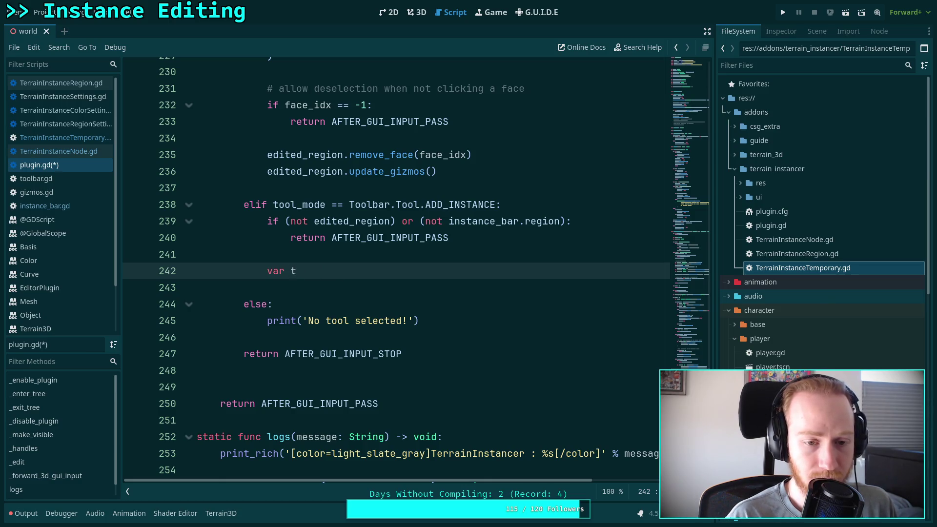
text(stance := )
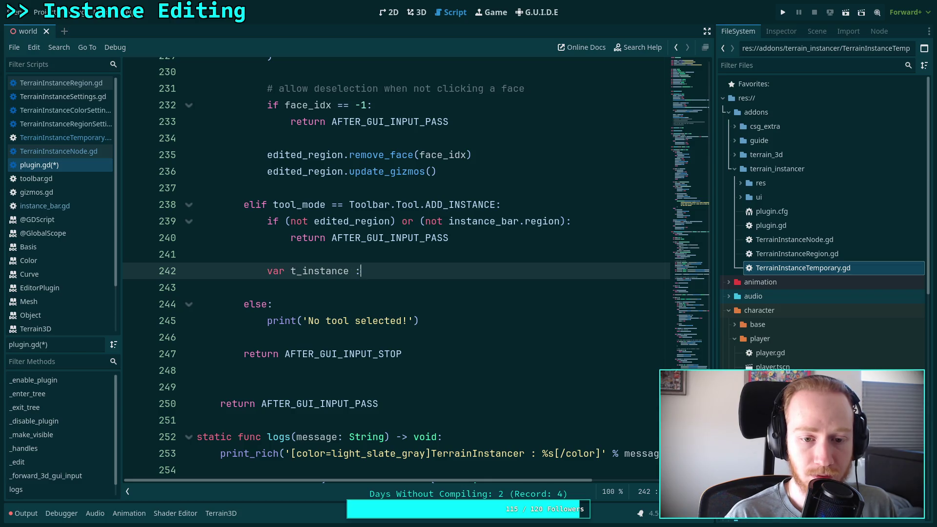
text(InstanceT)
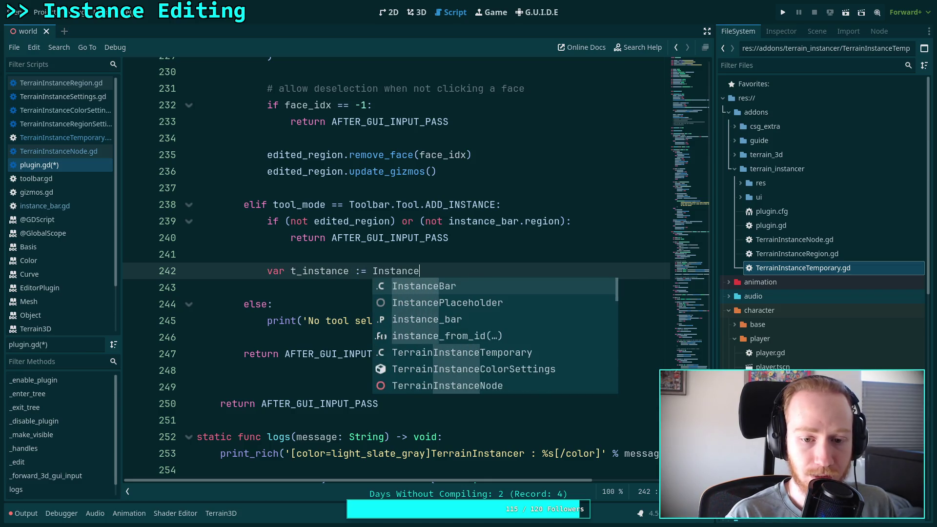
key(Return)
text(new)
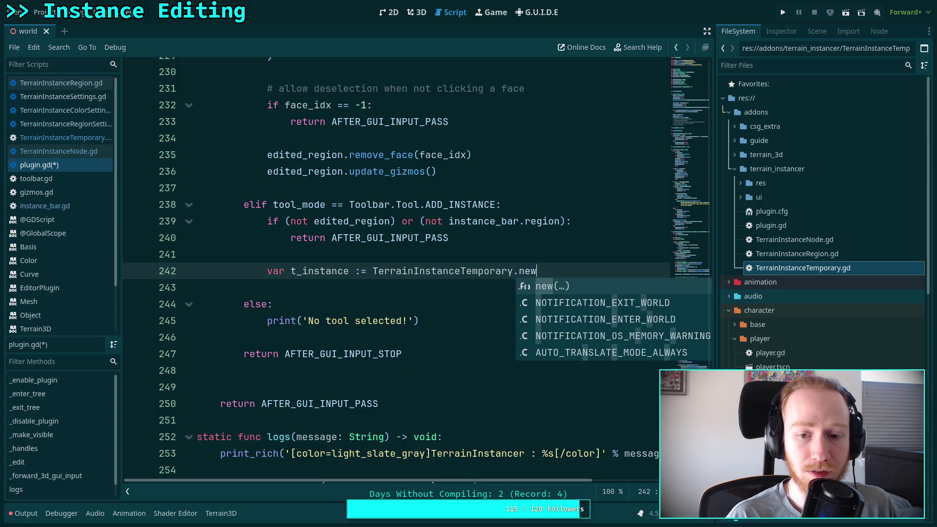
text(())
key(Return)
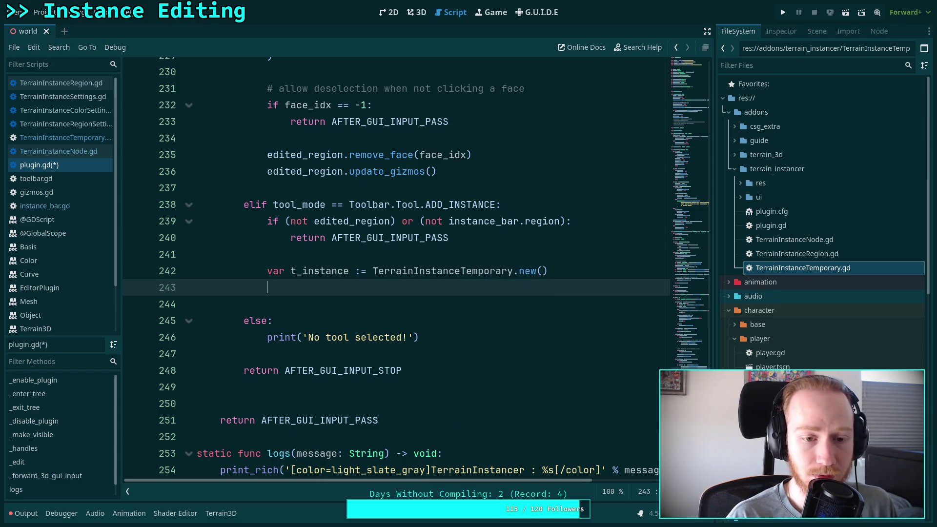
Set t_instance.instance_id = 0 and t_instance.region = edited_region on the following lines.
text(_in)
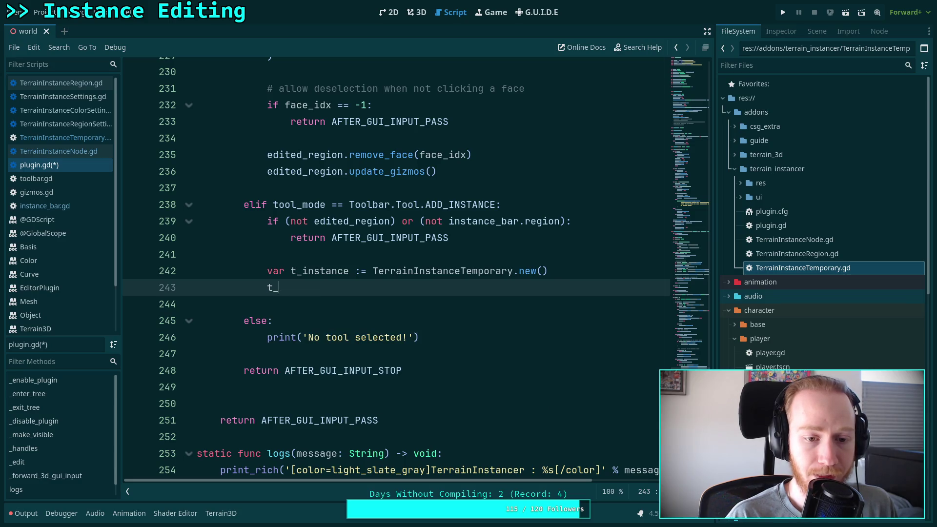
text(stance.)
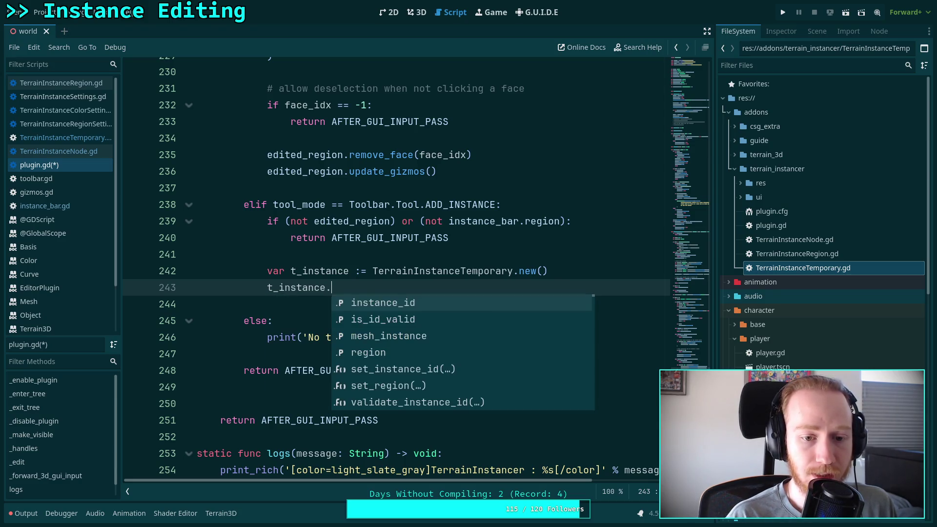
key(Return)
key(Return)
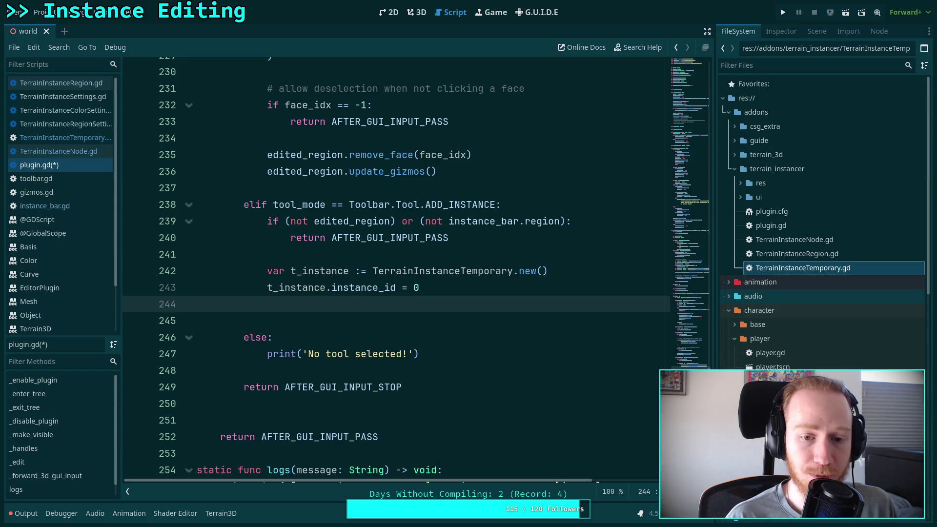
text(t_instance.)
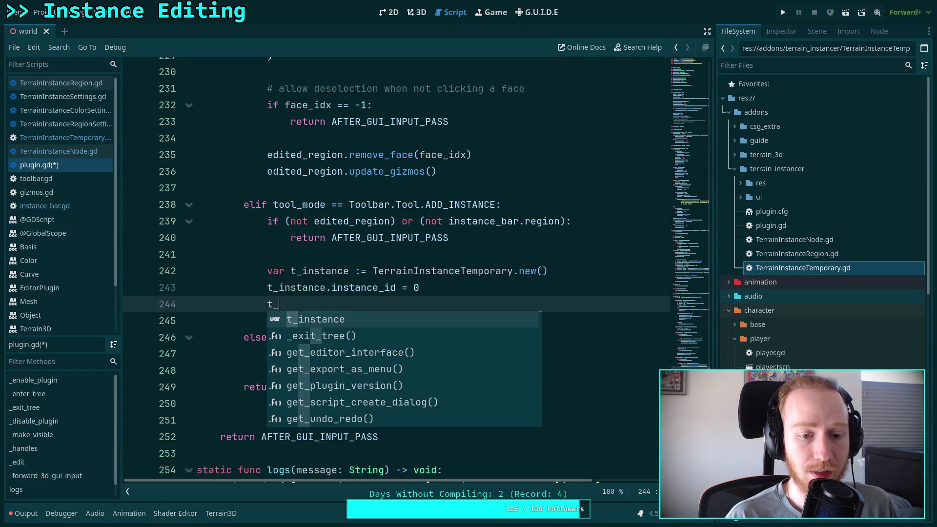
text(region = )
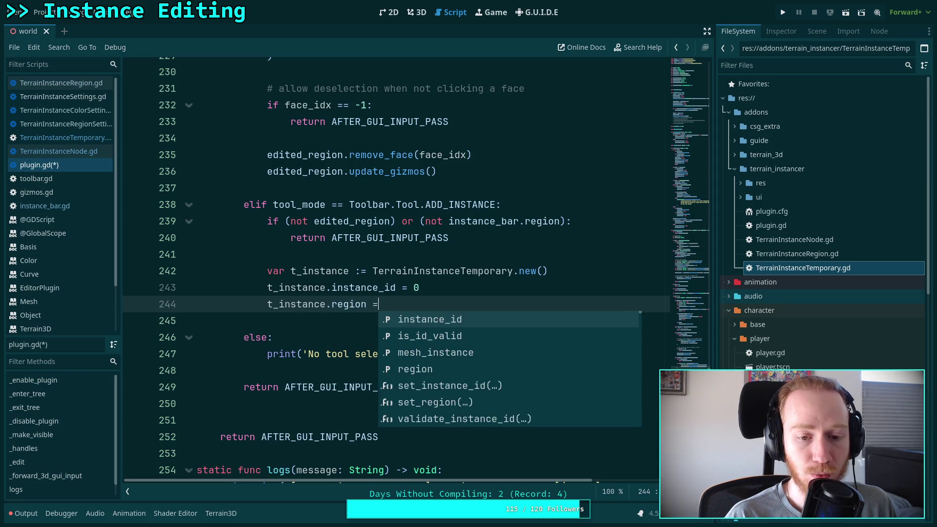
text(edi)
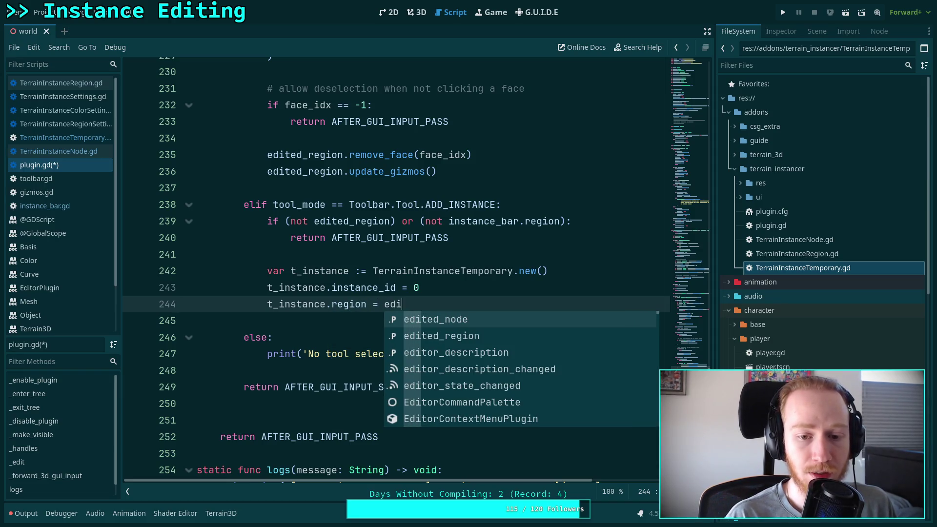
key(Down)
key(Return)
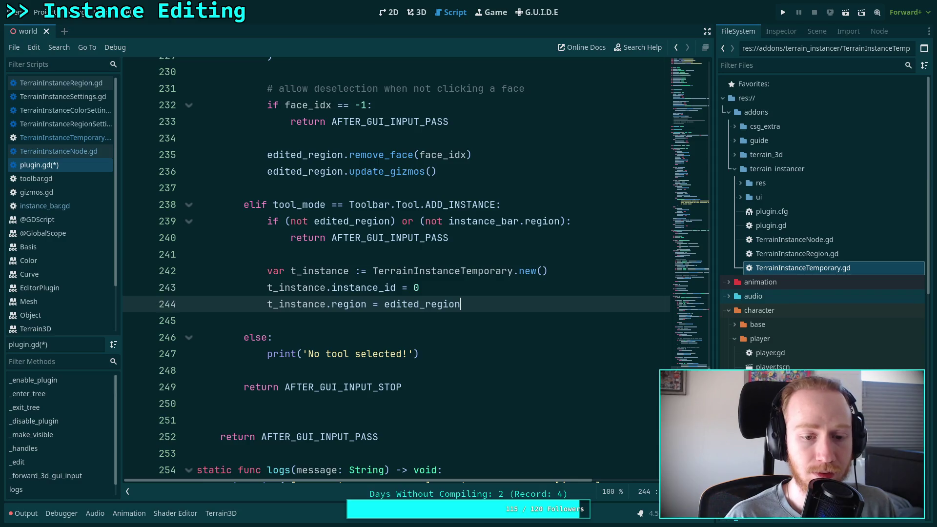
key(Return)
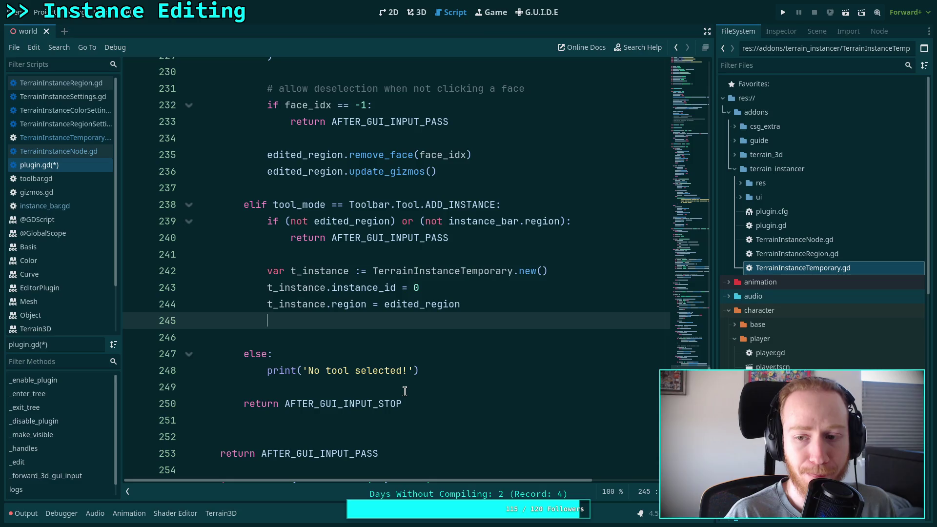
Set t_instance.name = 'TemporaryInstance' on line 245.
text(d)
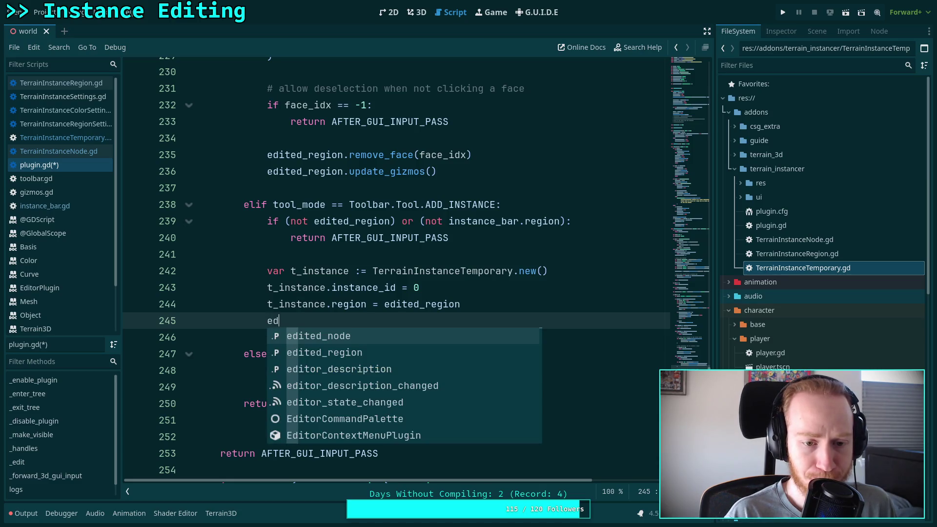
key(Return)
key(BackSpace)
key(BackSpace)
key(BackSpace)
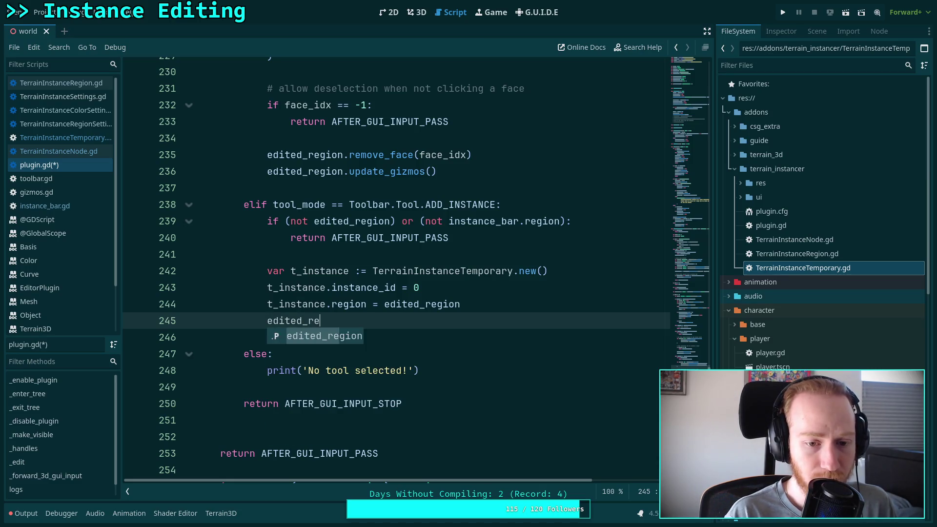
key(BackSpace)
key(BackSpace)
key(BackSpace)
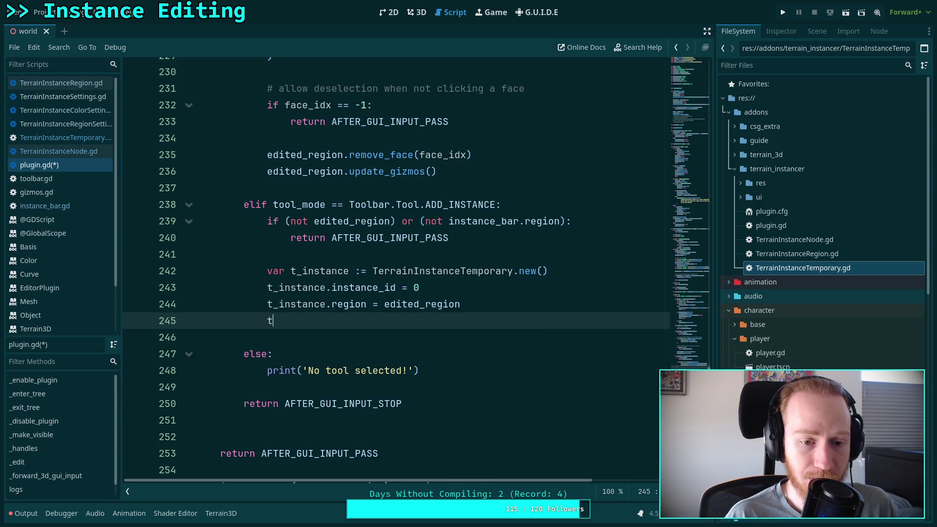
text(_)
key(Return)
text(name = )
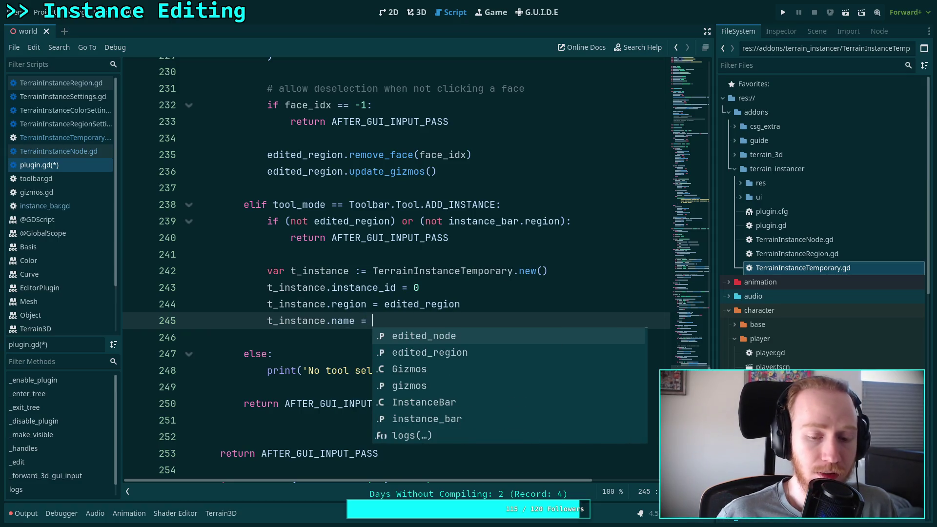
text('T)
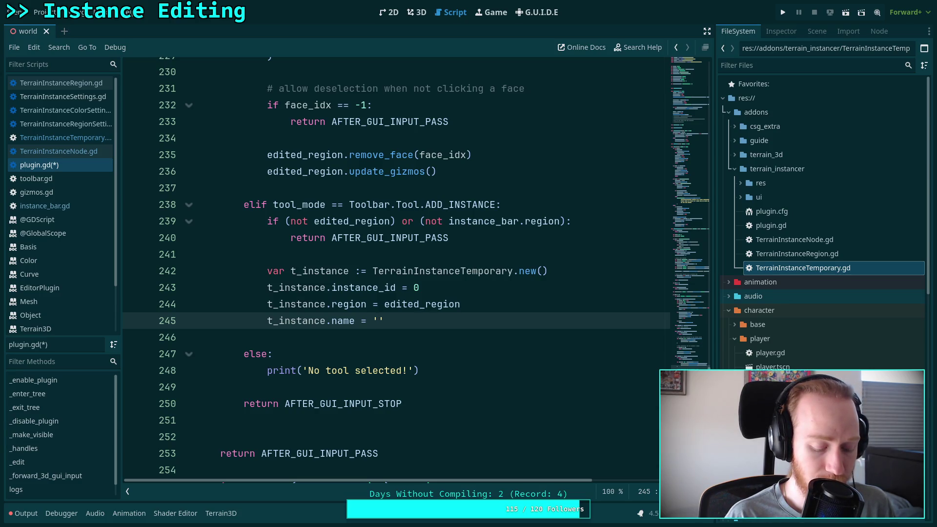
text(emporaryI)
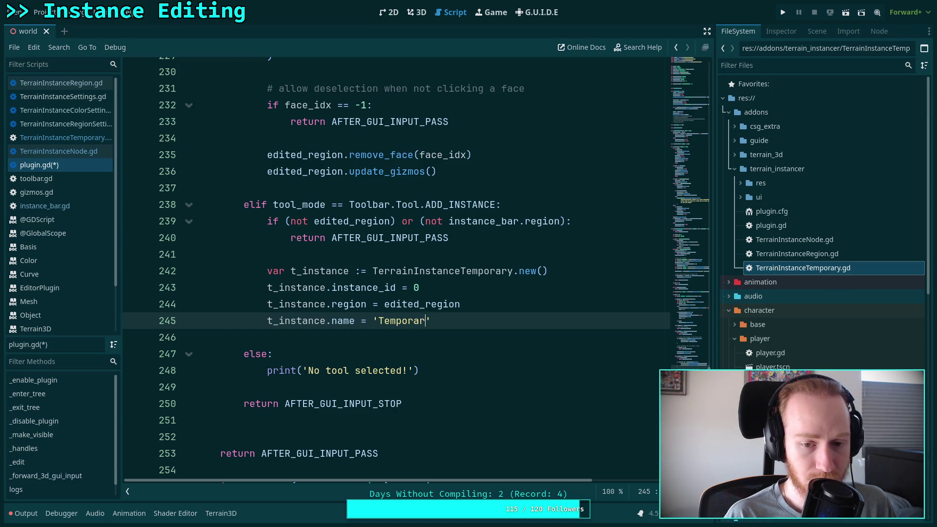
text(nstance)
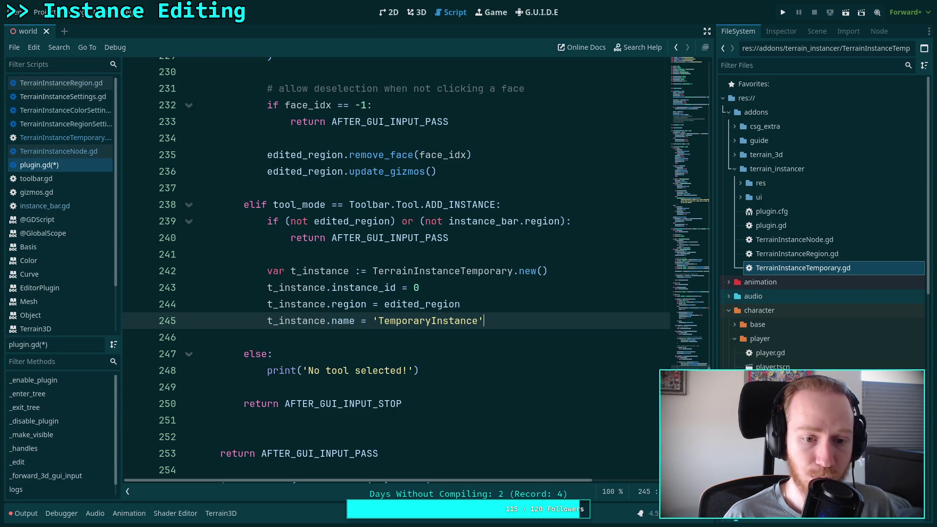
key(End)
key(Return)
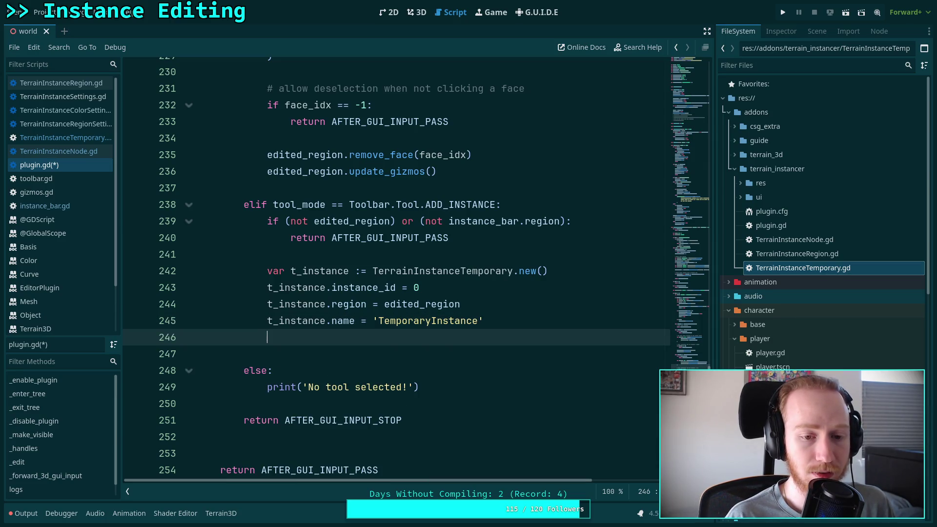
Add edited_region.add_child(t_instance, true) on the next line.
text(ed)
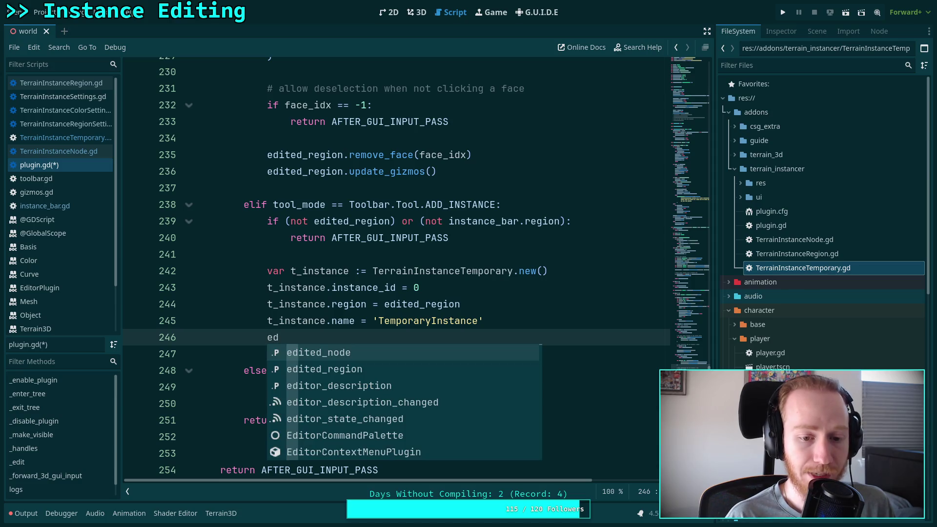
key(Down)
key(Return)
text(.add_)
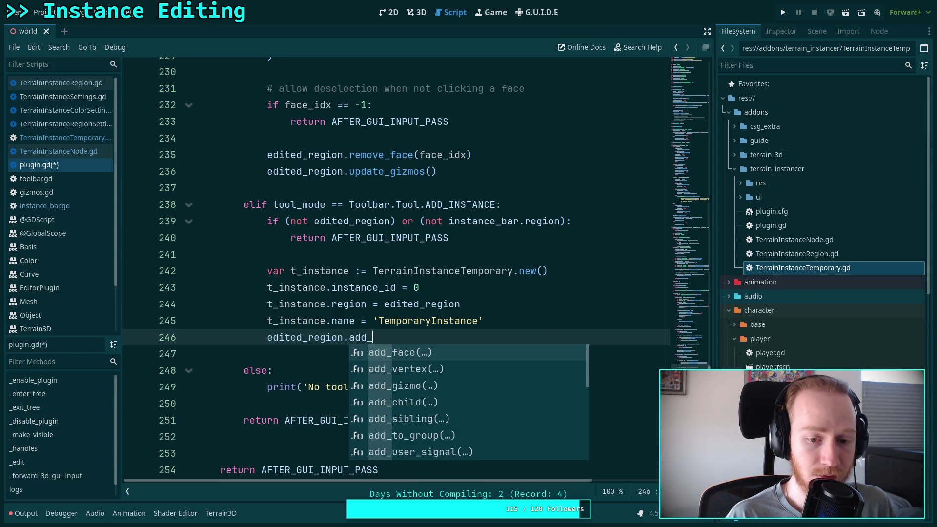
text(ch)
key(Return)
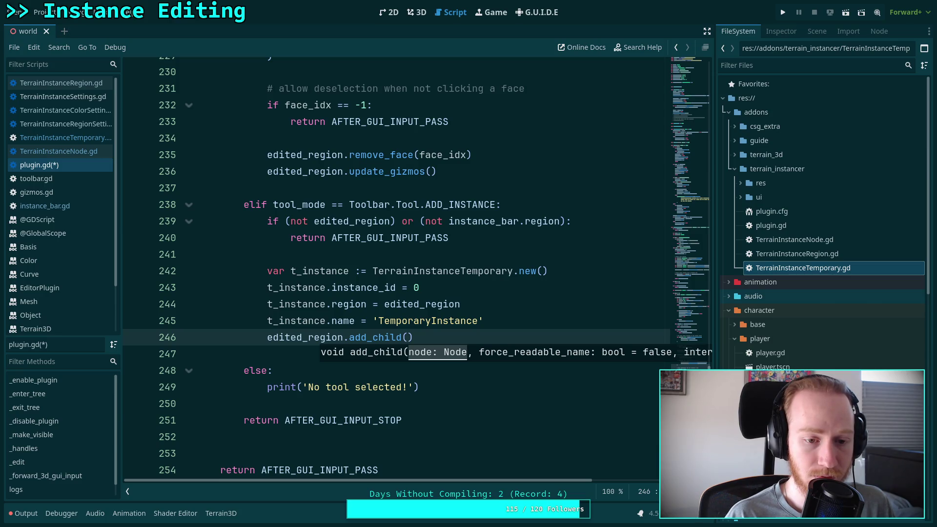
text(t_)
key(Return)
text(,)
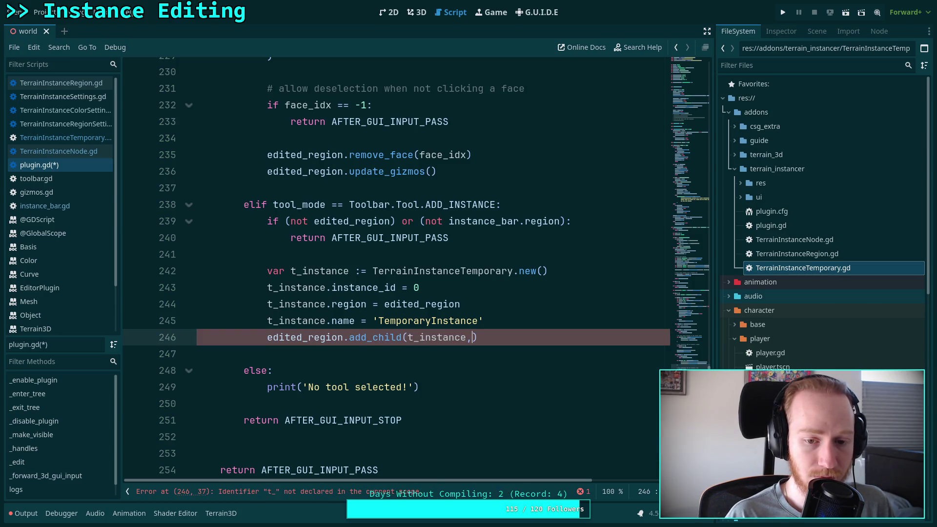
text( true)
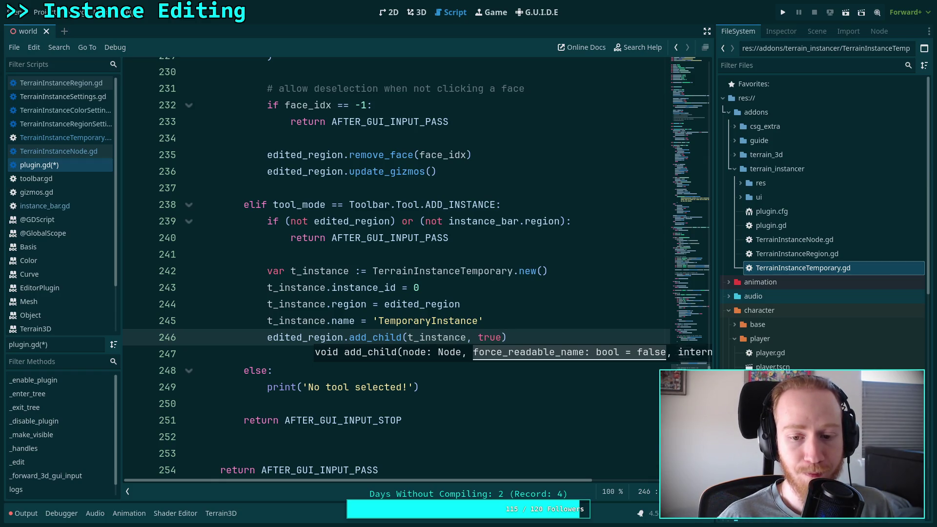
Save plugin.gd with Ctrl+S and open the Output panel to check for errors.
mouse_move(365, 338)
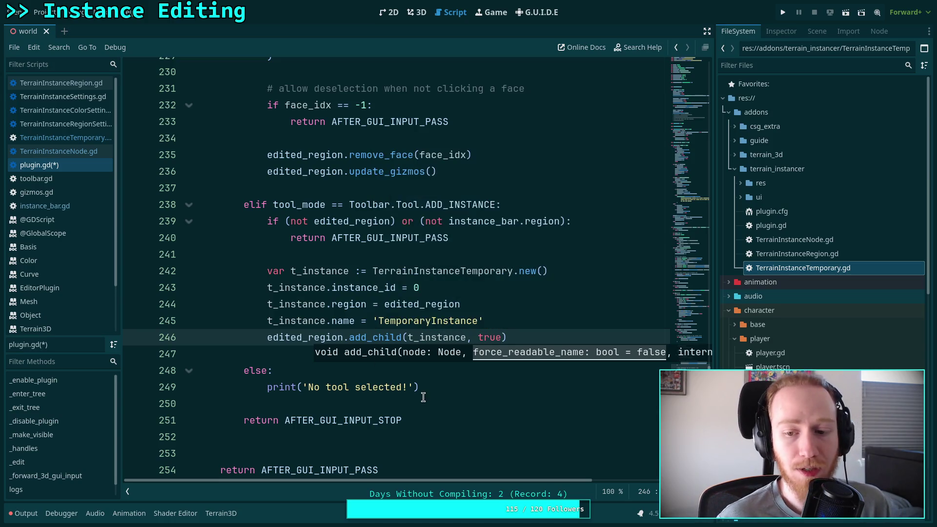
click(466, 304)
click(524, 347)
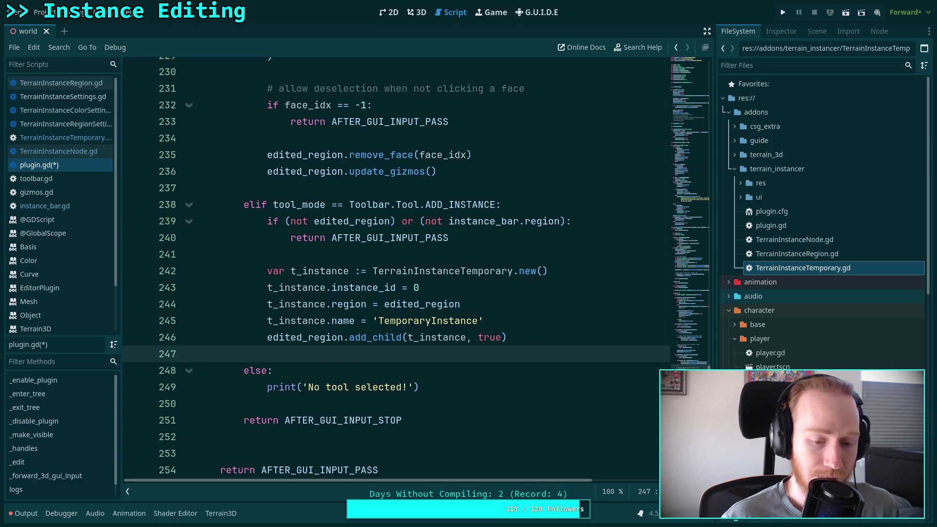
key(ctrl+s)
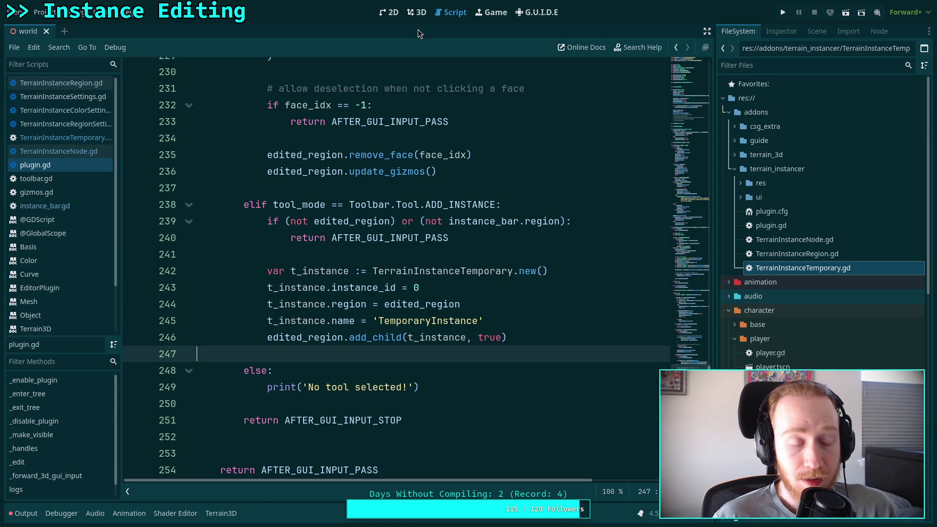
click(26, 514)
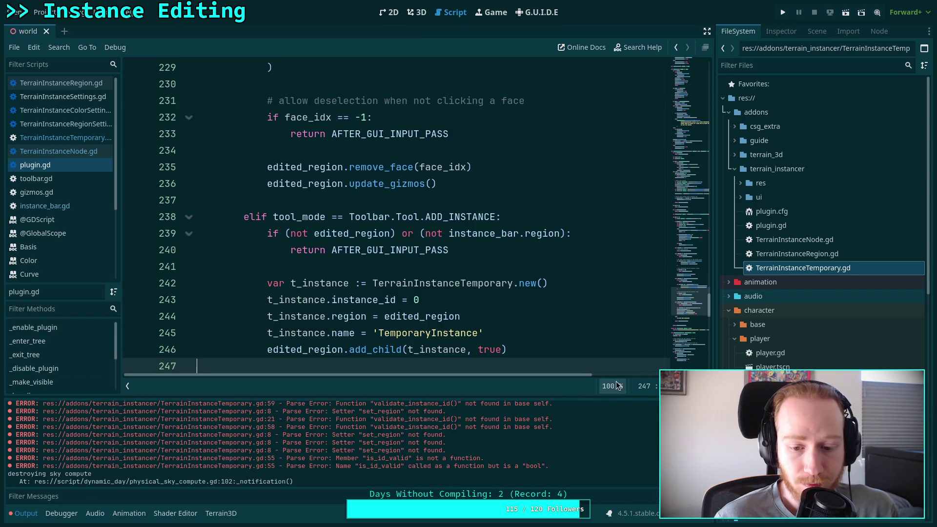
In the 3D view, disable and re-enable the Terrain Instancer plugin in Project Settings.
click(420, 15)
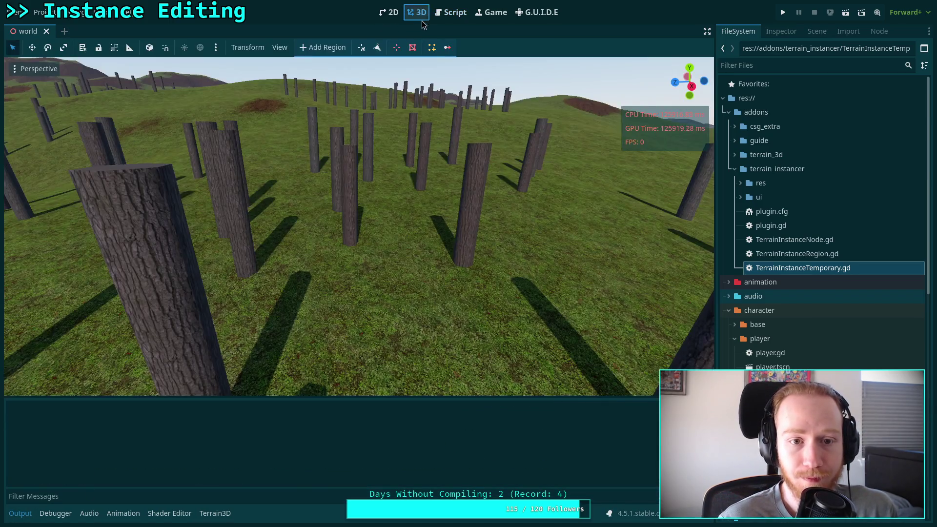
click(44, 11)
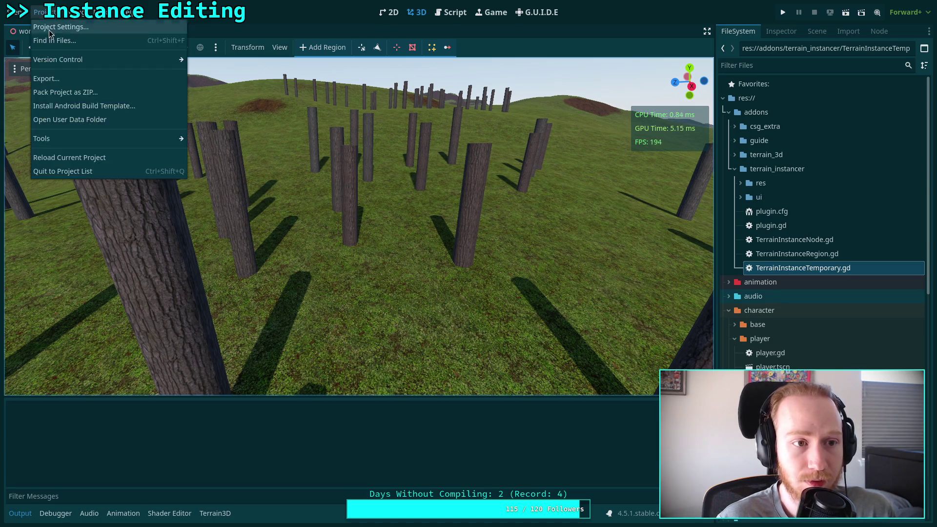
click(49, 29)
click(201, 186)
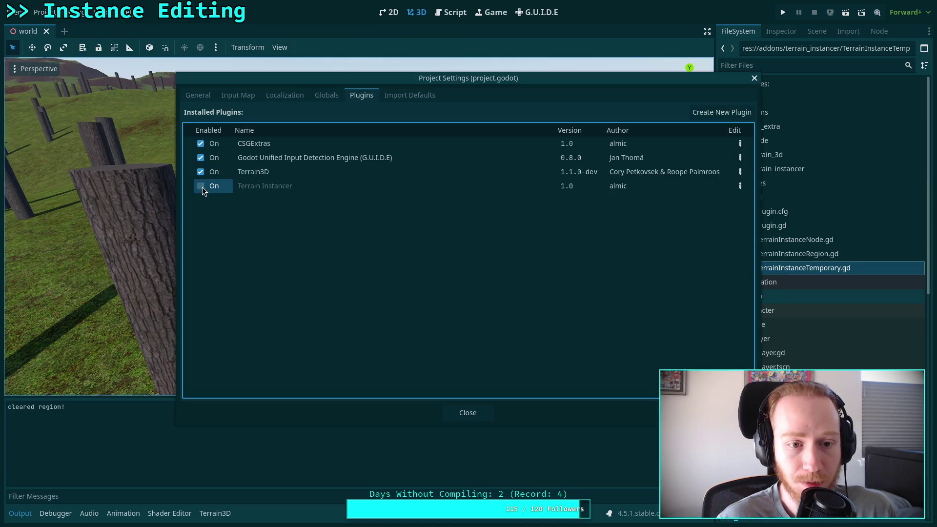
click(201, 186)
click(481, 413)
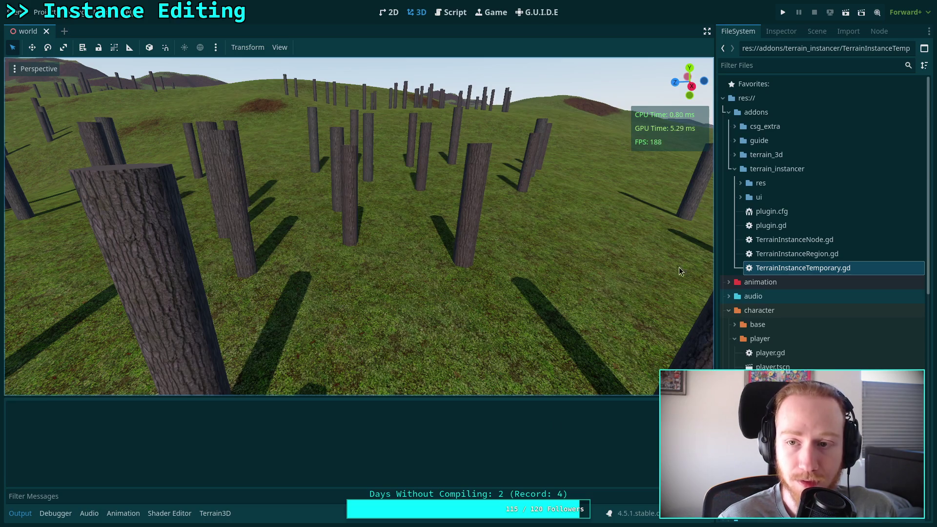
Select TerrainInstanceRegion and toggle the Terrain Instance Region gizmo visibility, viewing the whole field.
click(816, 31)
click(806, 285)
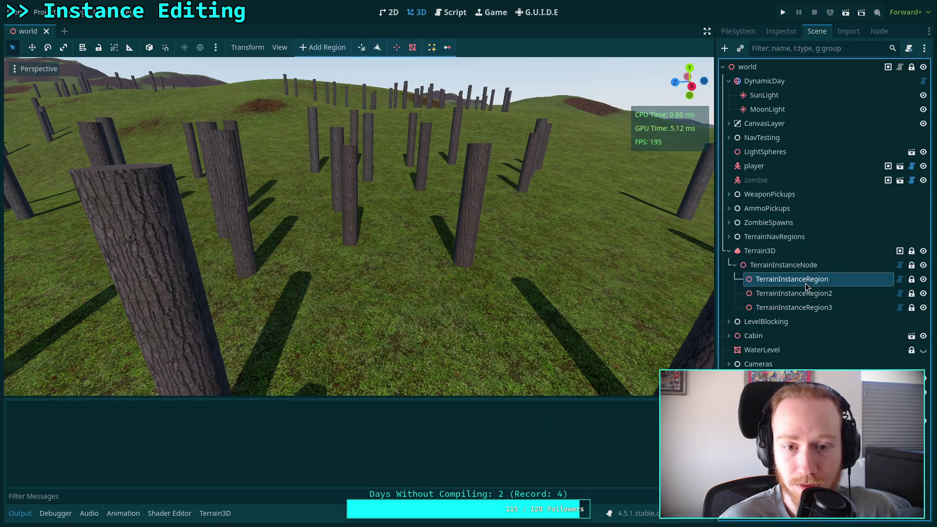
click(276, 48)
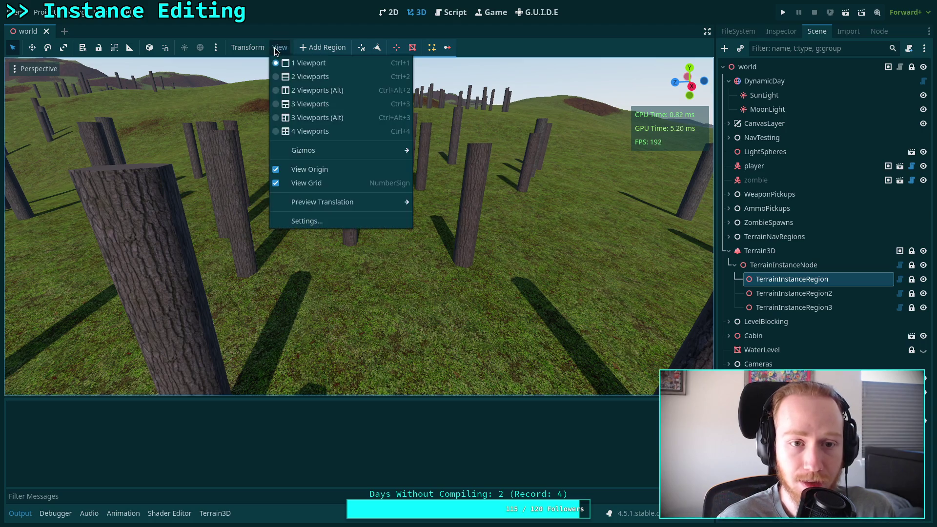
mouse_move(338, 149)
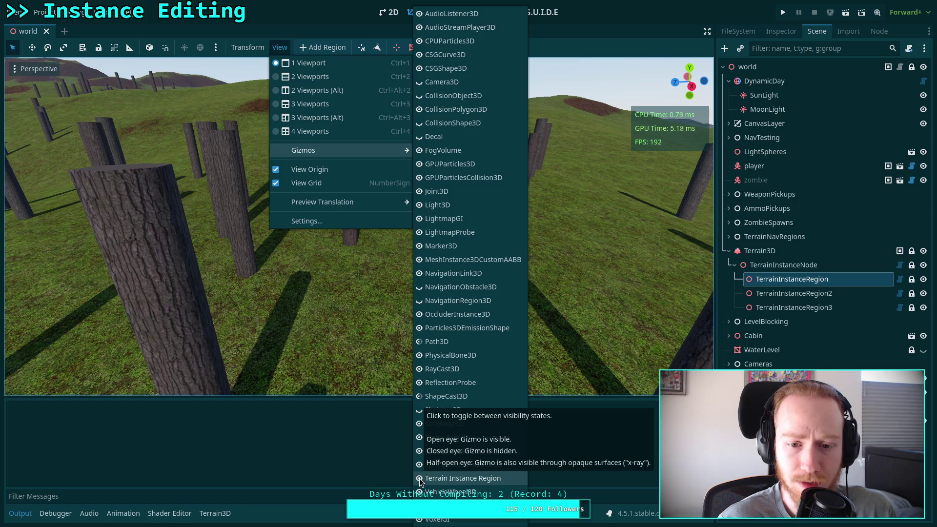
click(816, 299)
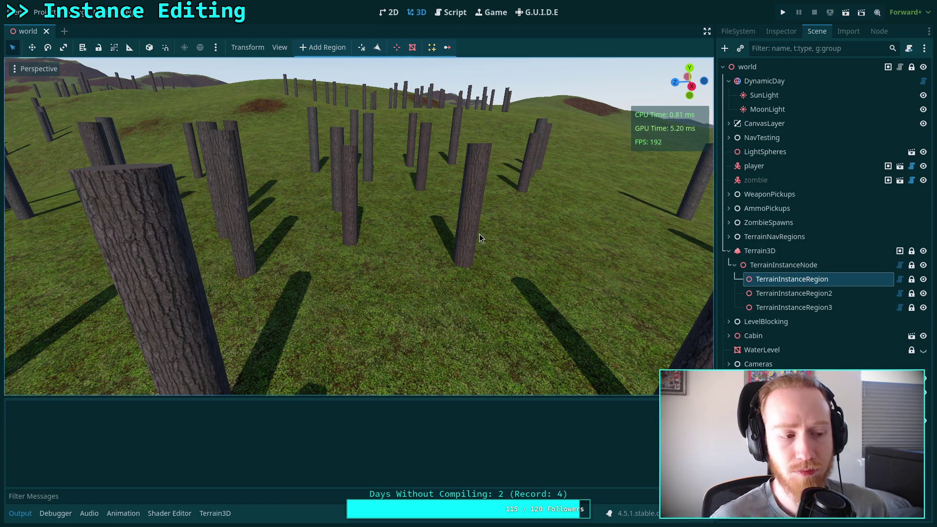
mouse_move(480, 238)
mouse_down()
mouse_move(342, 210)
mouse_move(318, 152)
mouse_up()
drag(434, 241, 435, 241)
Recheck the viewport display options and switch between TerrainInstanceRegion2 and TerrainInstanceRegion.
click(280, 48)
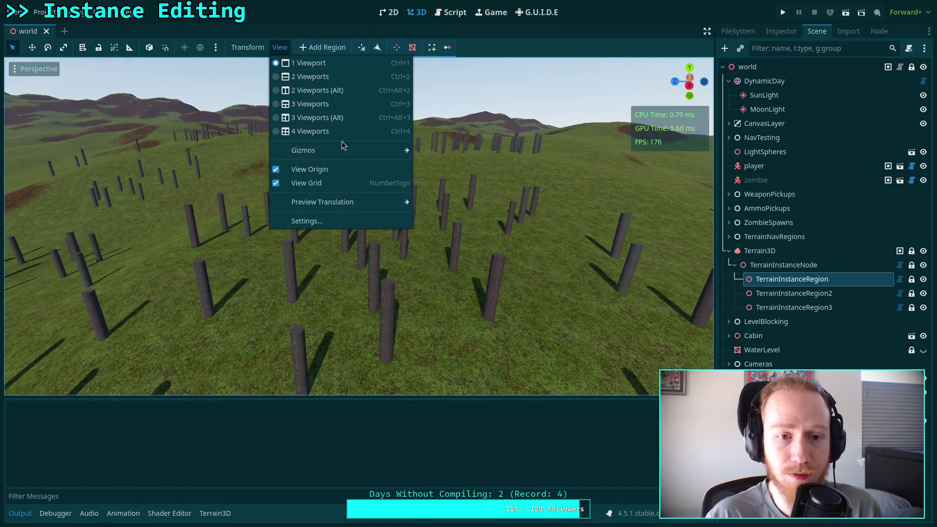
mouse_move(343, 152)
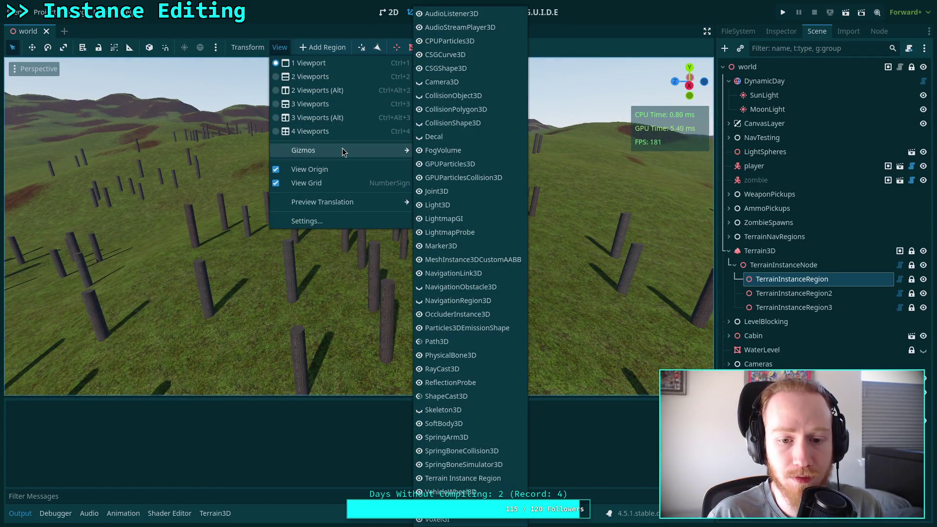
click(800, 293)
click(792, 279)
click(794, 294)
click(792, 279)
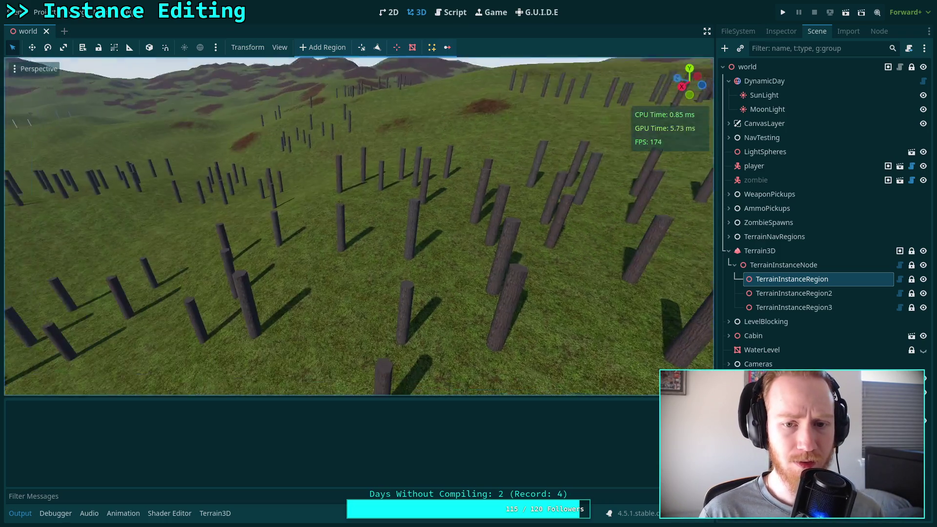
Look over the viewport View options without changes, then open the Scene menu.
click(282, 51)
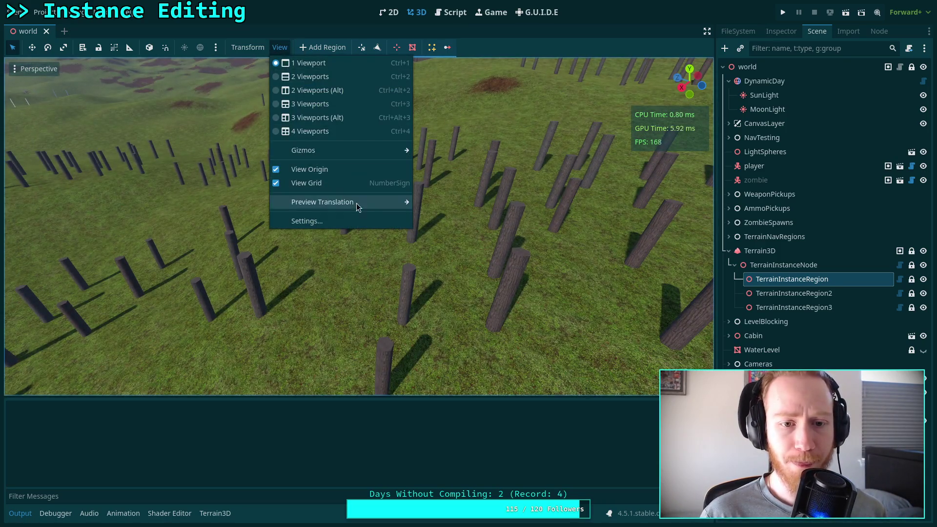
mouse_move(357, 151)
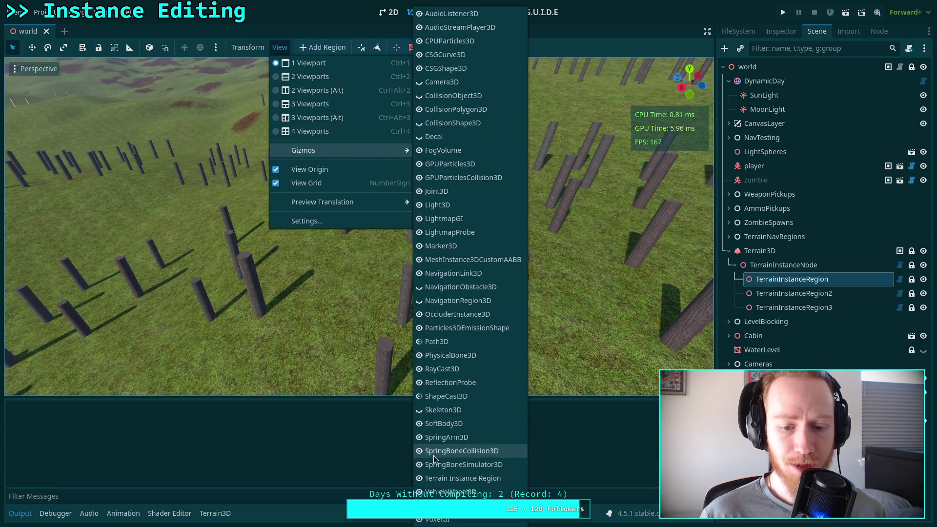
click(123, 17)
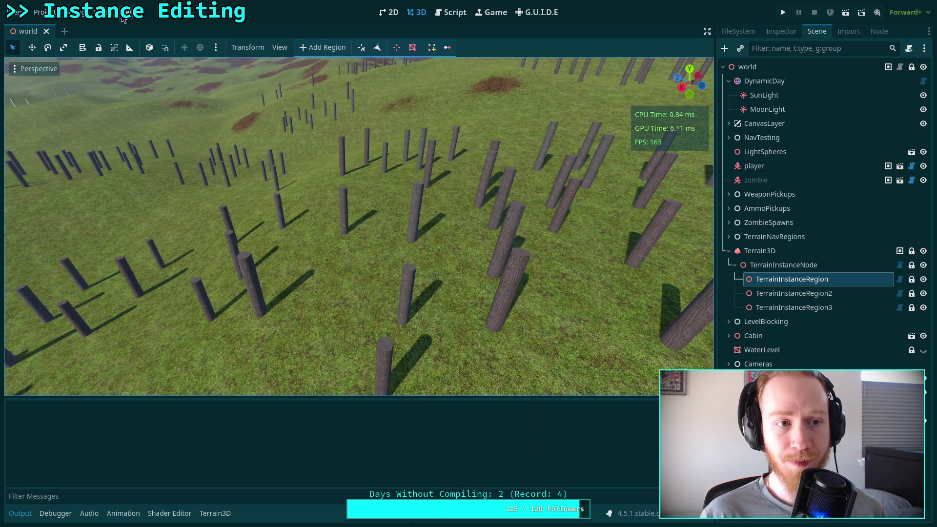
click(15, 12)
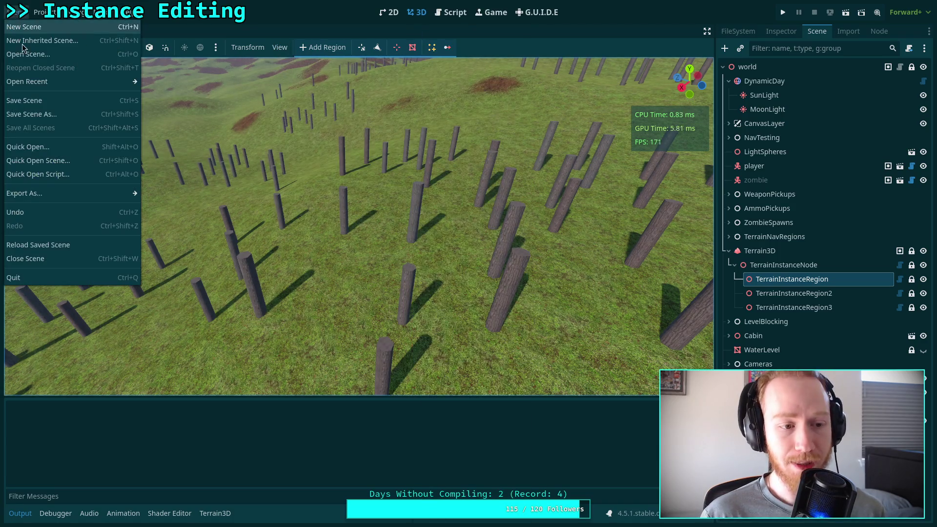
Reload the saved scene, select TerrainInstanceRegion, enable Add Instance, and try placing on the ground.
click(81, 248)
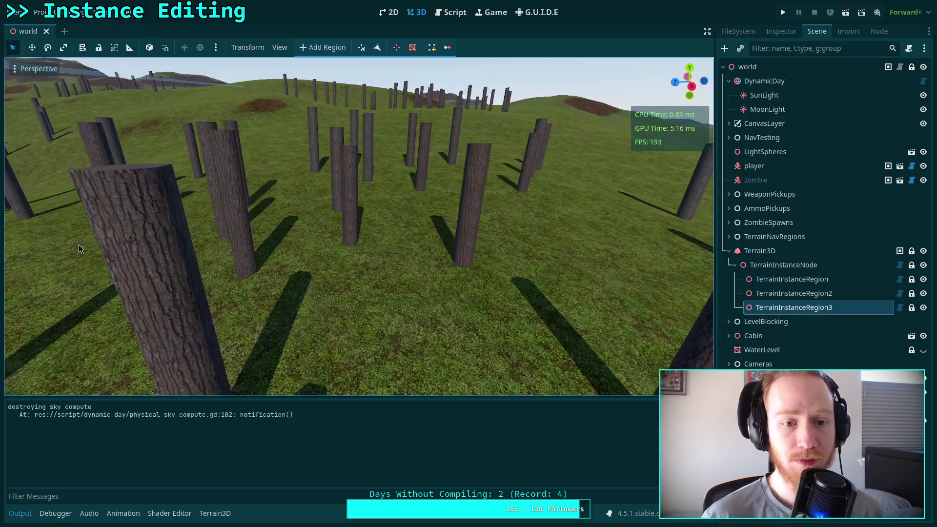
right_click(461, 223)
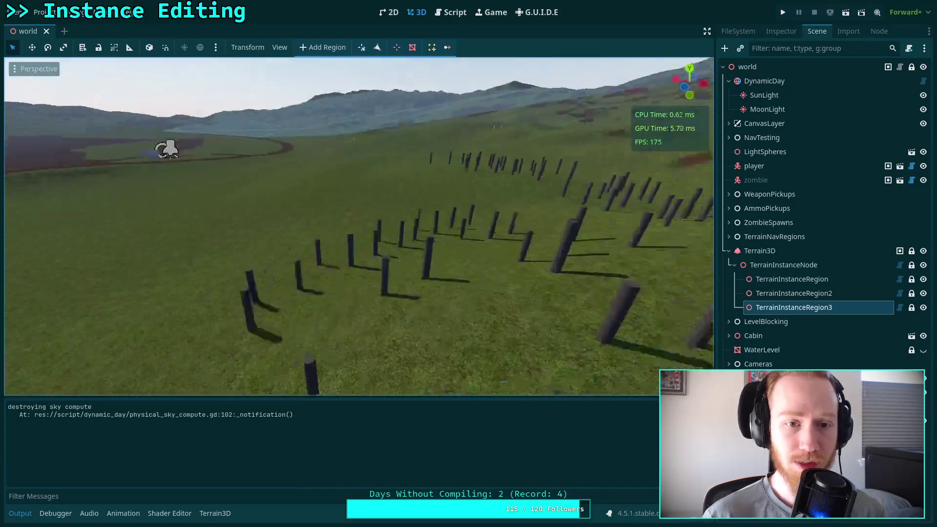
click(792, 278)
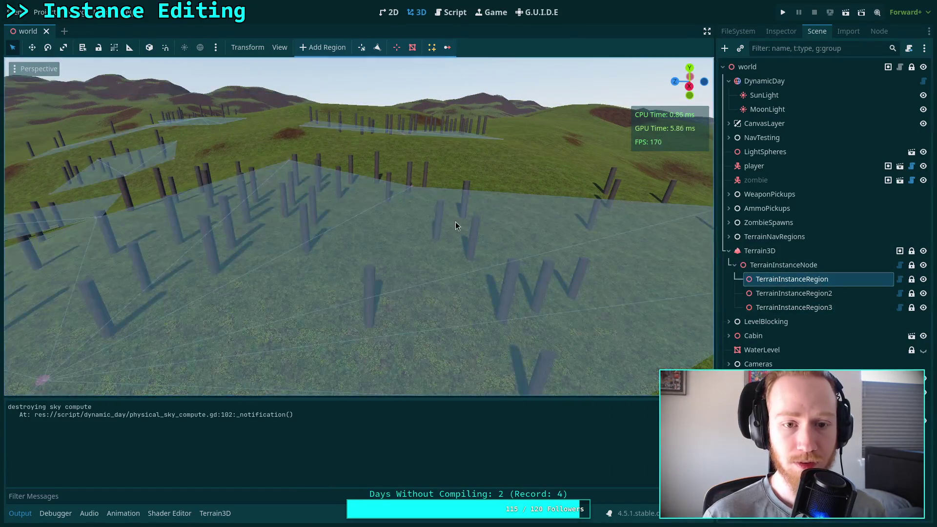
key(s)
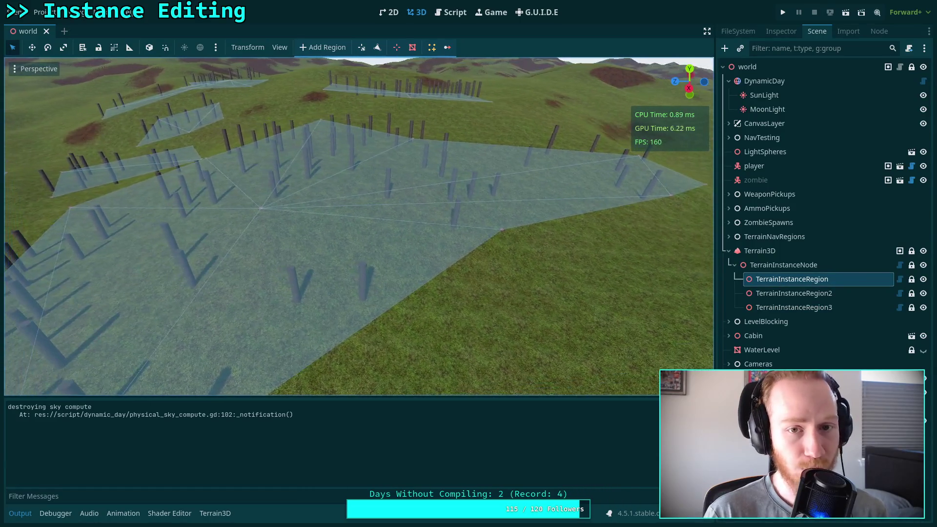
click(432, 47)
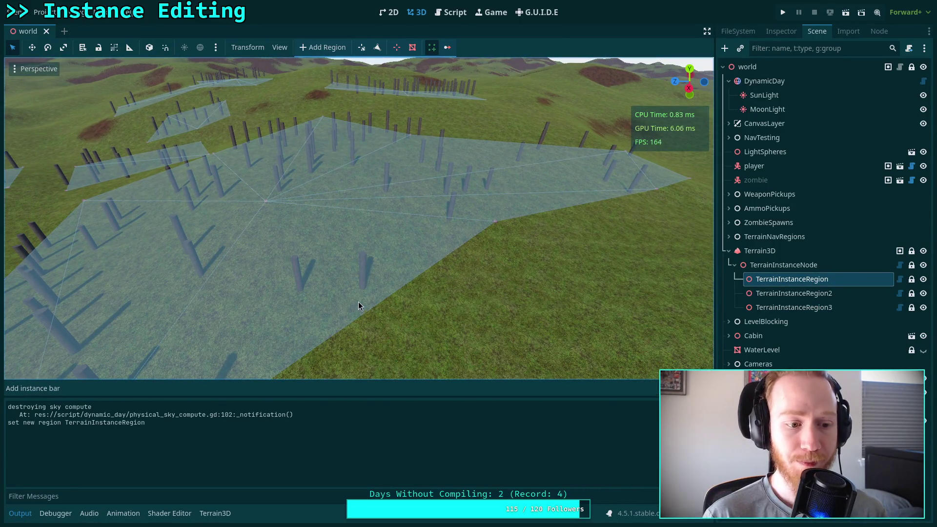
key(w)
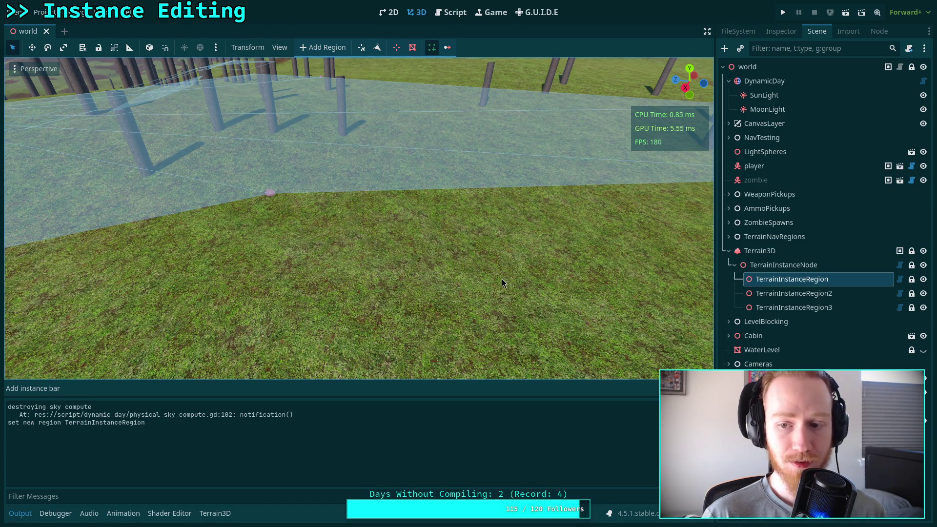
click(794, 293)
Reselect TerrainInstanceRegion, turn Add Instance mode back on, and return to plugin.gd.
click(791, 279)
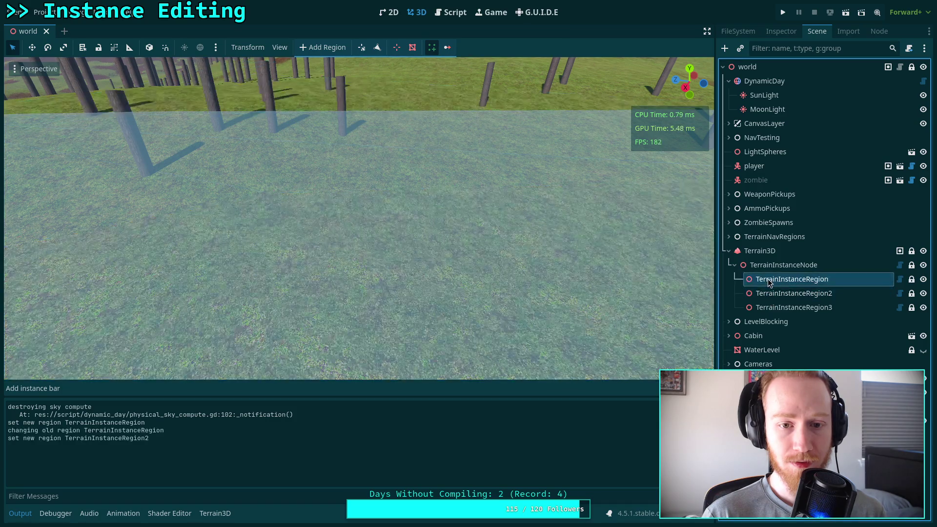
click(431, 48)
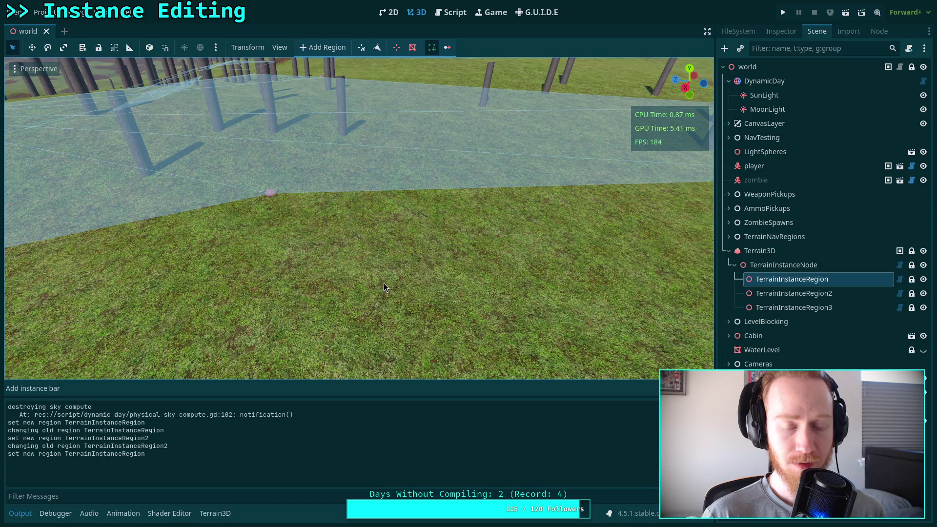
click(452, 13)
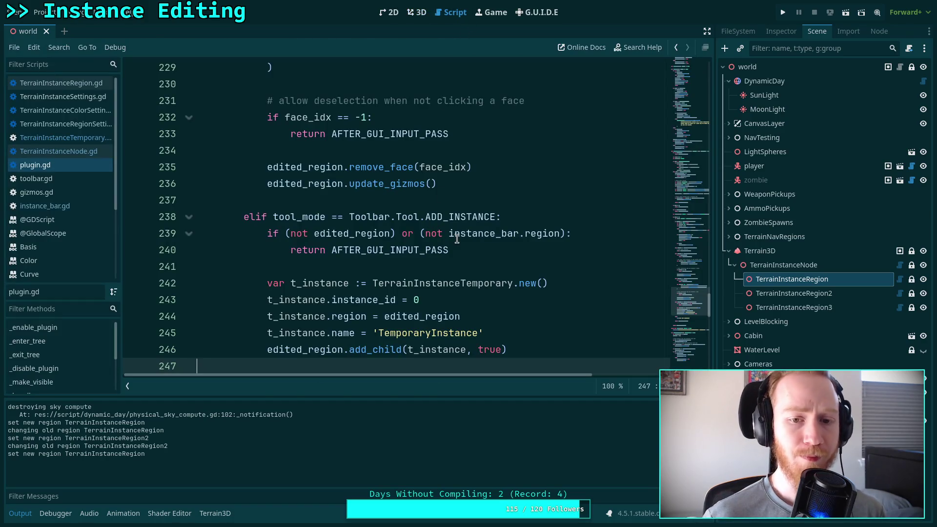
Add t_instance.owner = edited_region.owner after line 245 in plugin.gd.
mouse_move(457, 238)
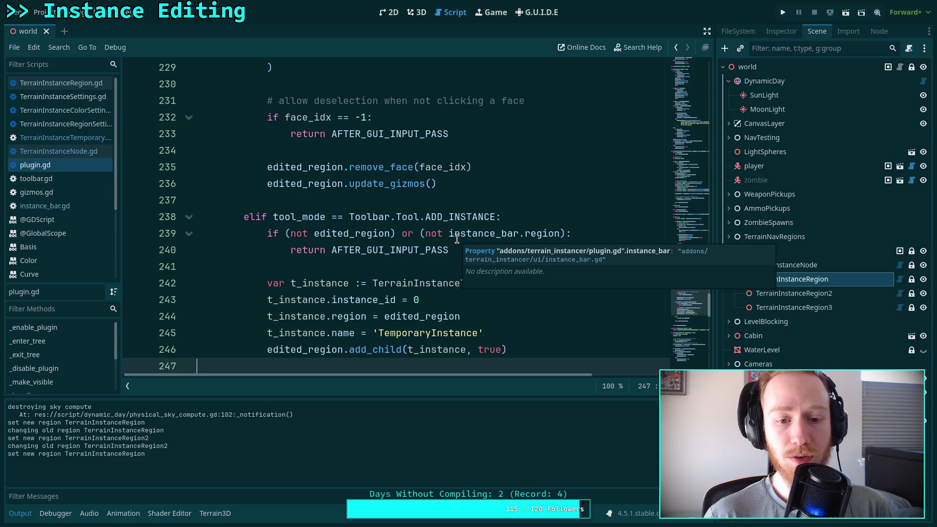
scroll(450, 268, down, 2)
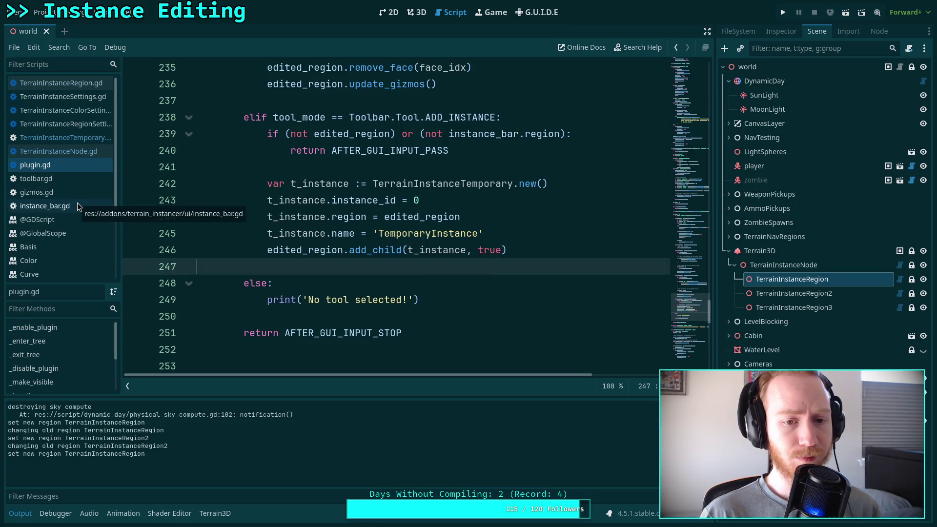
click(532, 231)
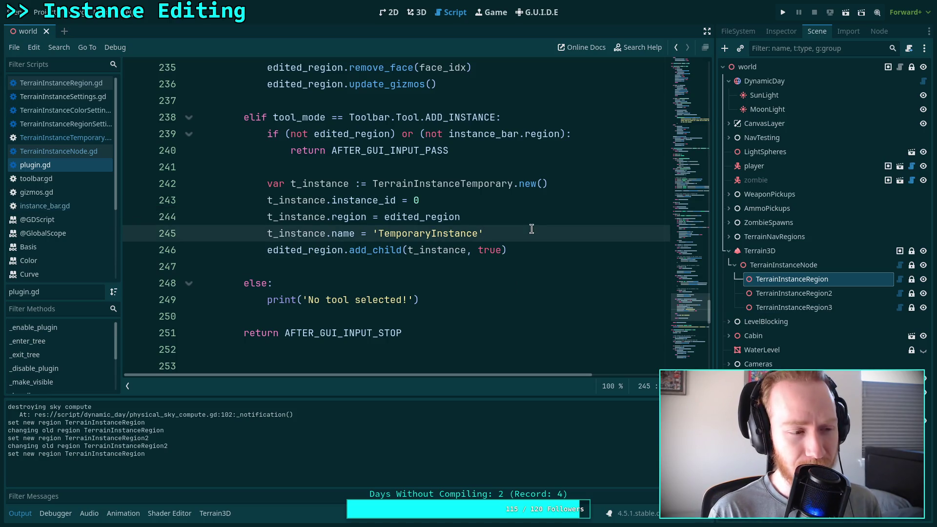
key(Return)
text(t)
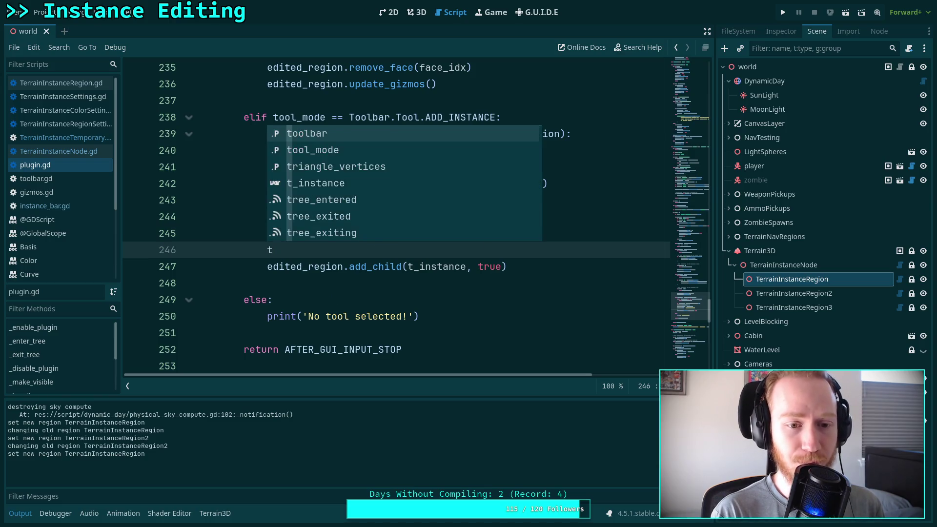
text(_)
key(Return)
text(.owner =)
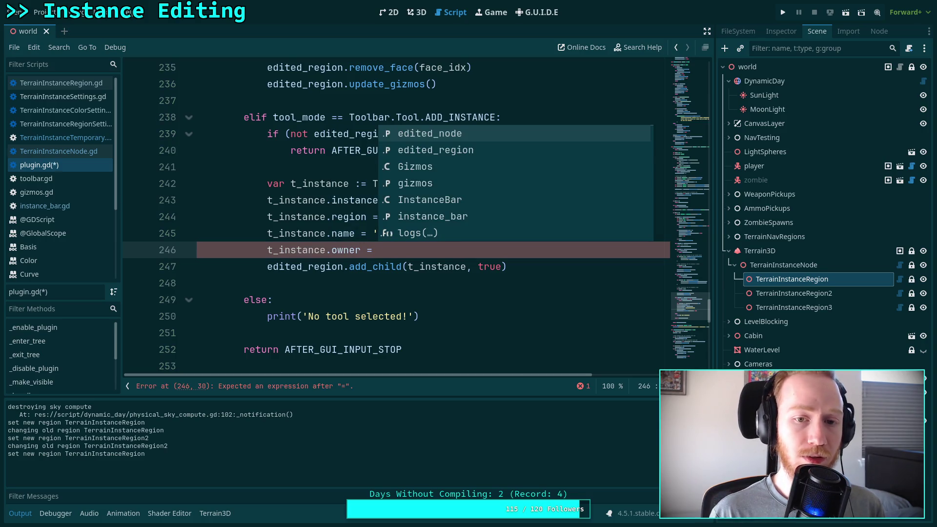
key(Down)
key(Return)
text(.o)
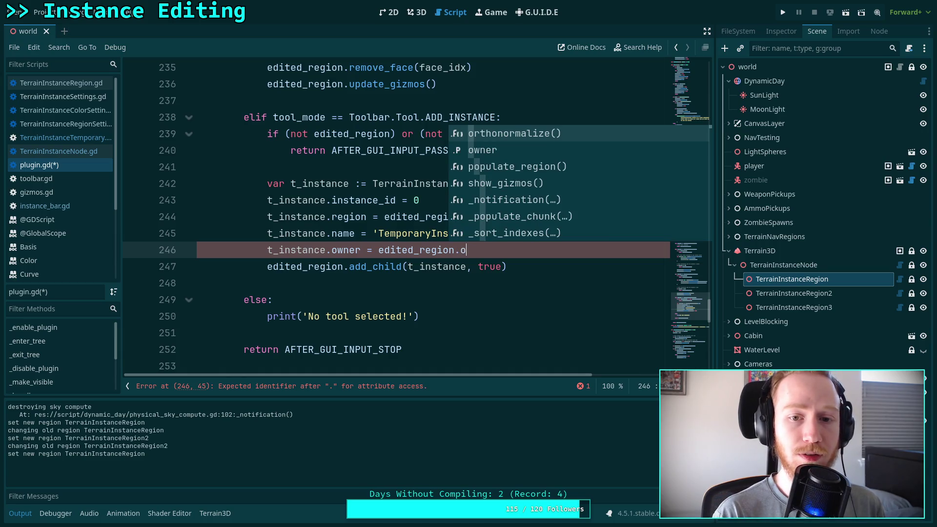
key(Down)
key(Return)
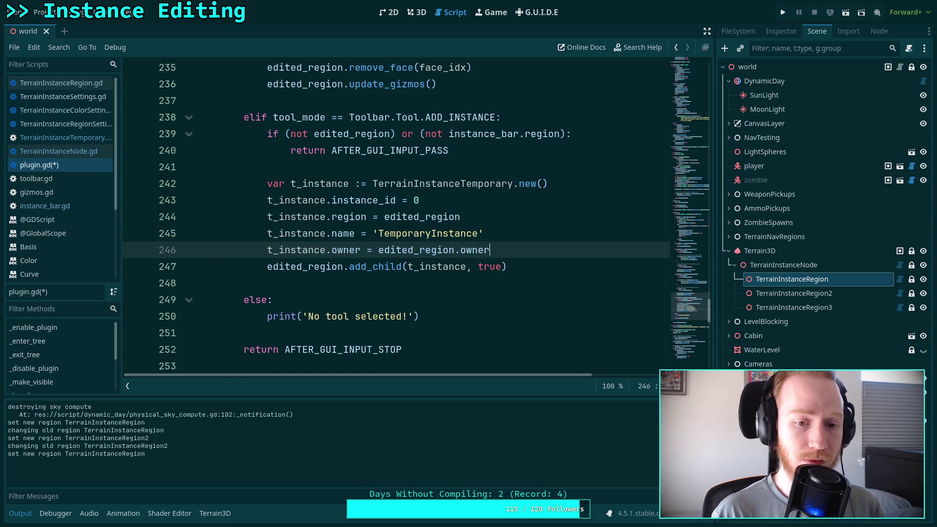
Save plugin.gd and test adding an instance on the terrain in the 3D view.
key(ctrl+s)
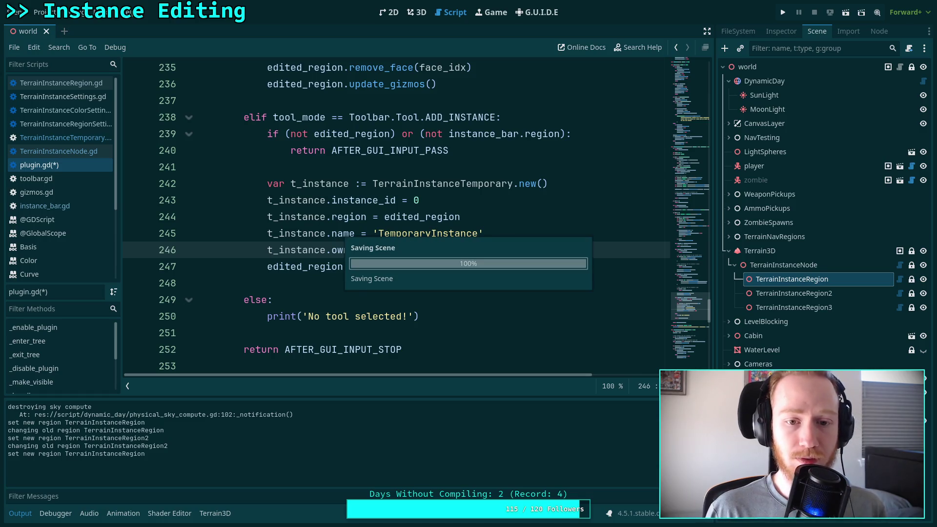
mouse_move(506, 249)
mouse_down()
mouse_move(266, 251)
mouse_move(508, 266)
mouse_up()
double_click(288, 249)
click(513, 266)
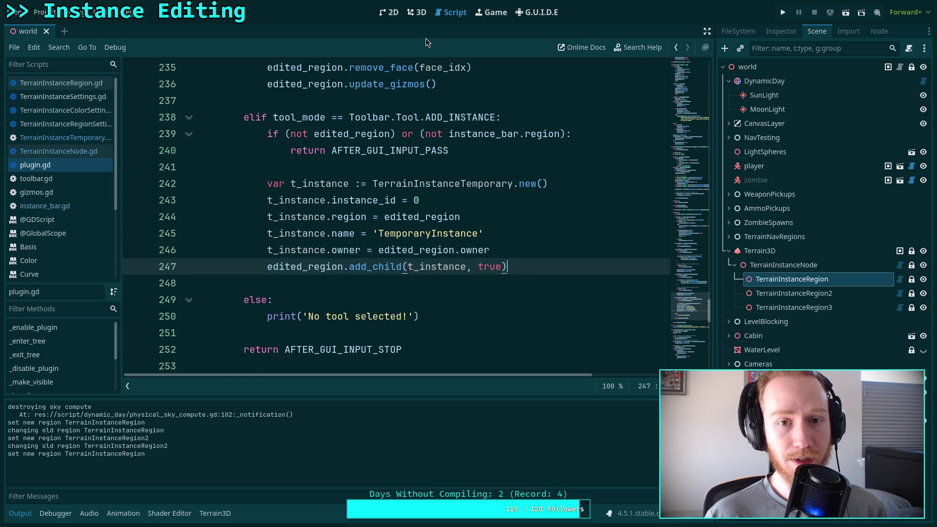
click(416, 12)
click(376, 209)
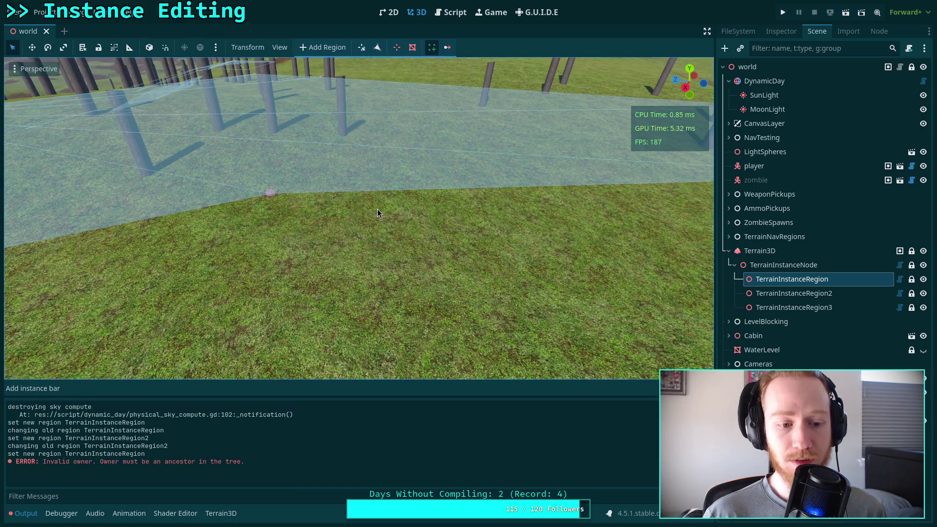